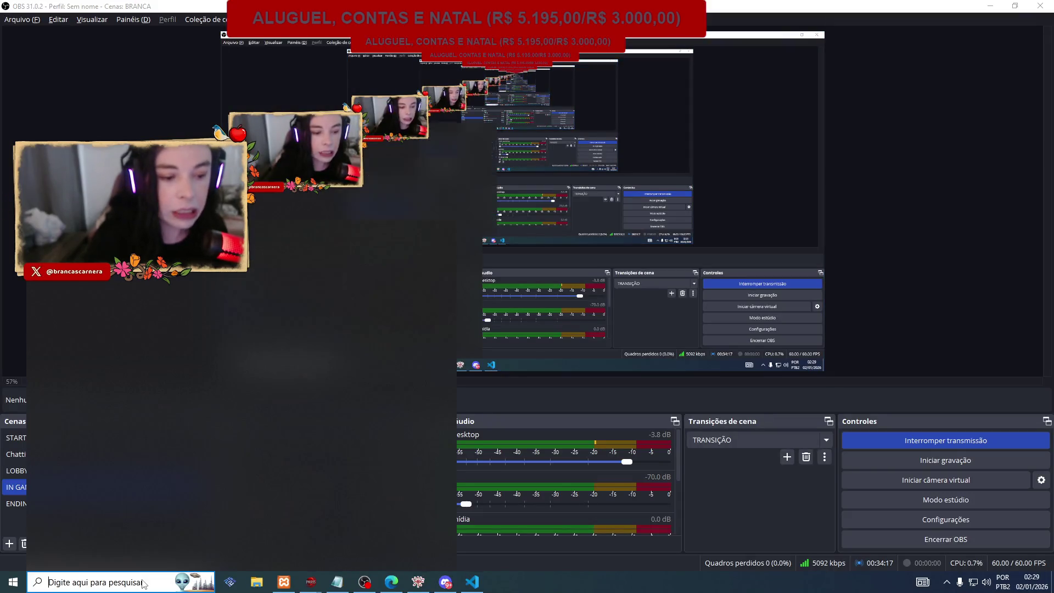
Search 'five' in the Start menu and launch FiveM.
left_click(143, 583)
type("five")
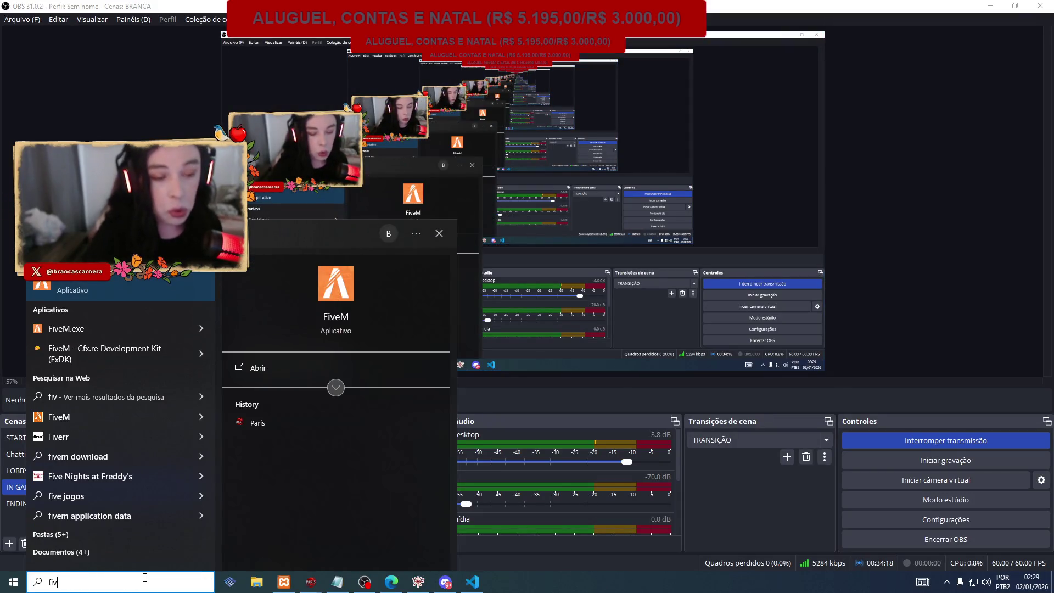
left_click(169, 298)
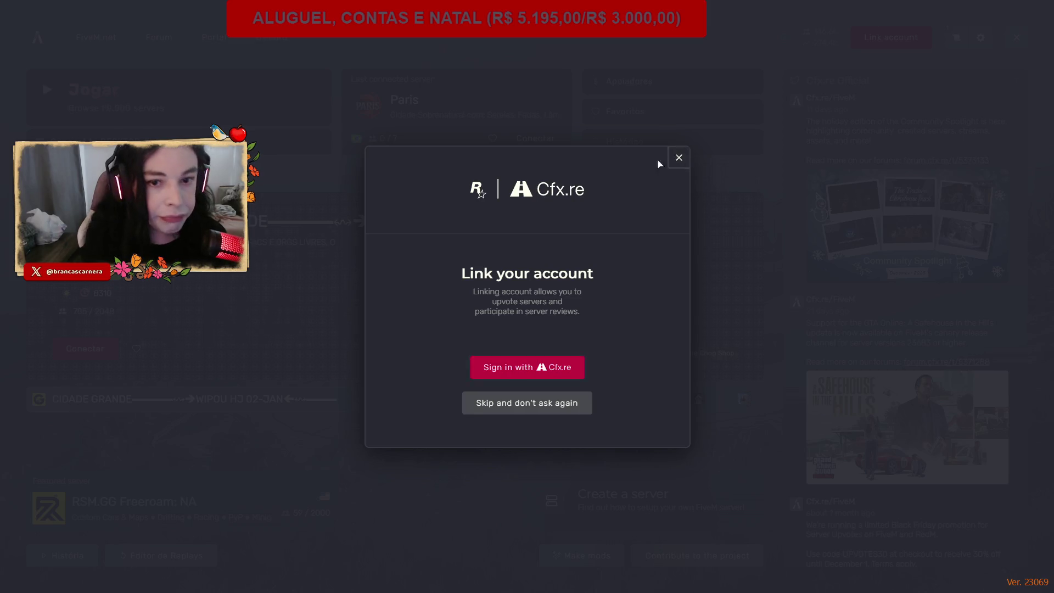
Dismiss the 'Link your account' prompt, connect to the Paris server, and switch to OBS.
left_click(679, 157)
left_click(535, 139)
key("alt+Tab")
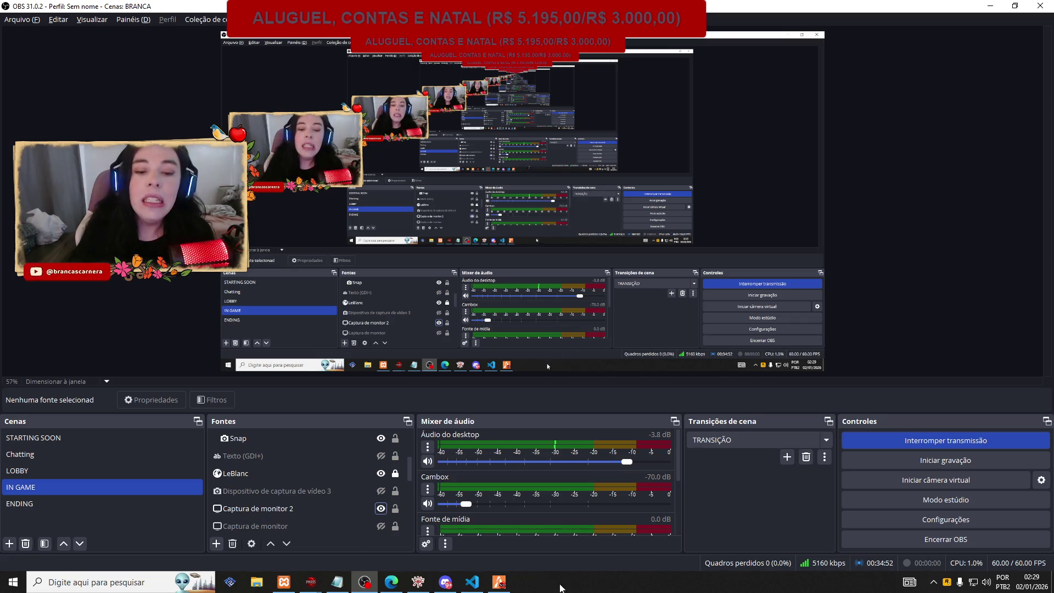
Check the FiveM loading screen twice, returning to OBS each time.
mouse_move(499, 582)
left_click(500, 552)
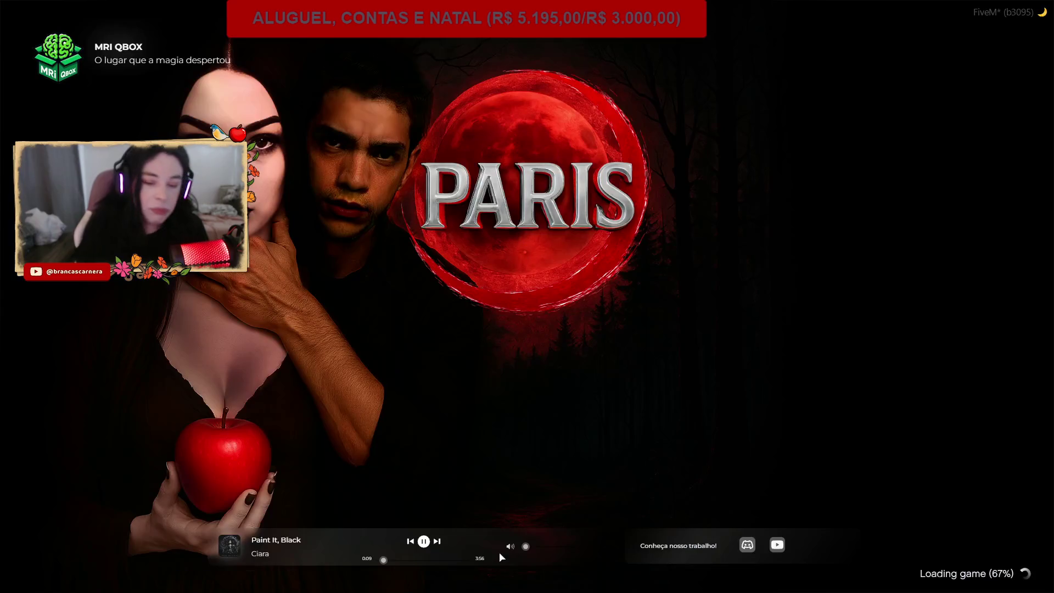
key("alt+Tab")
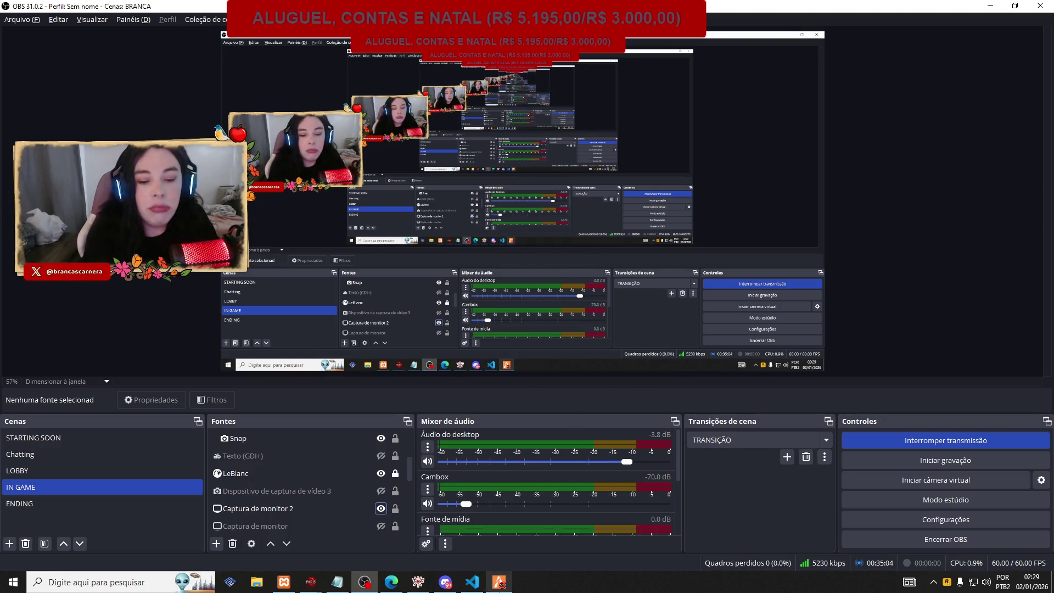
mouse_move(499, 582)
left_click(499, 552)
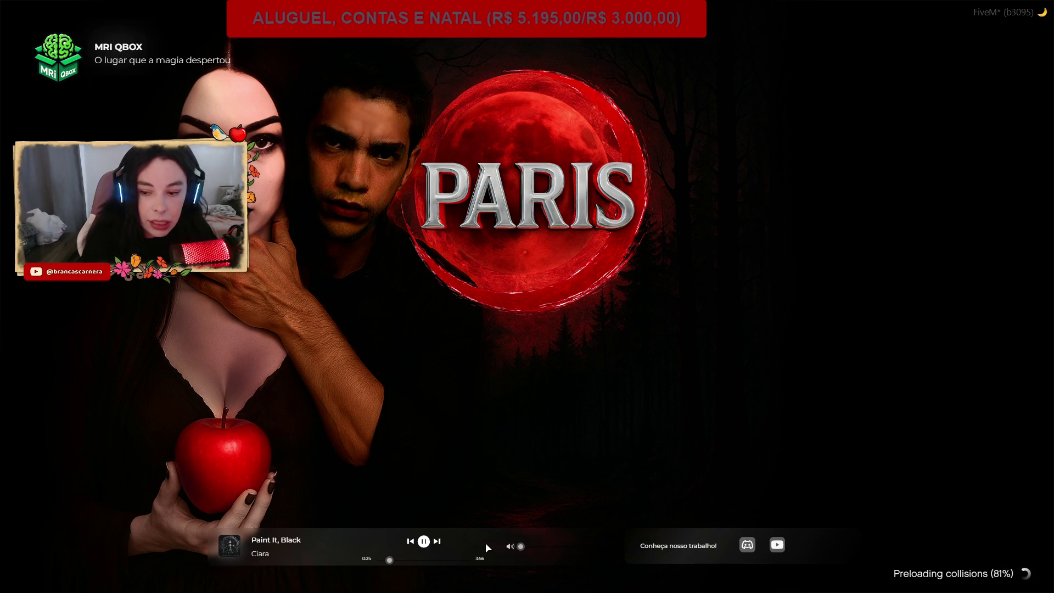
key("alt+Tab")
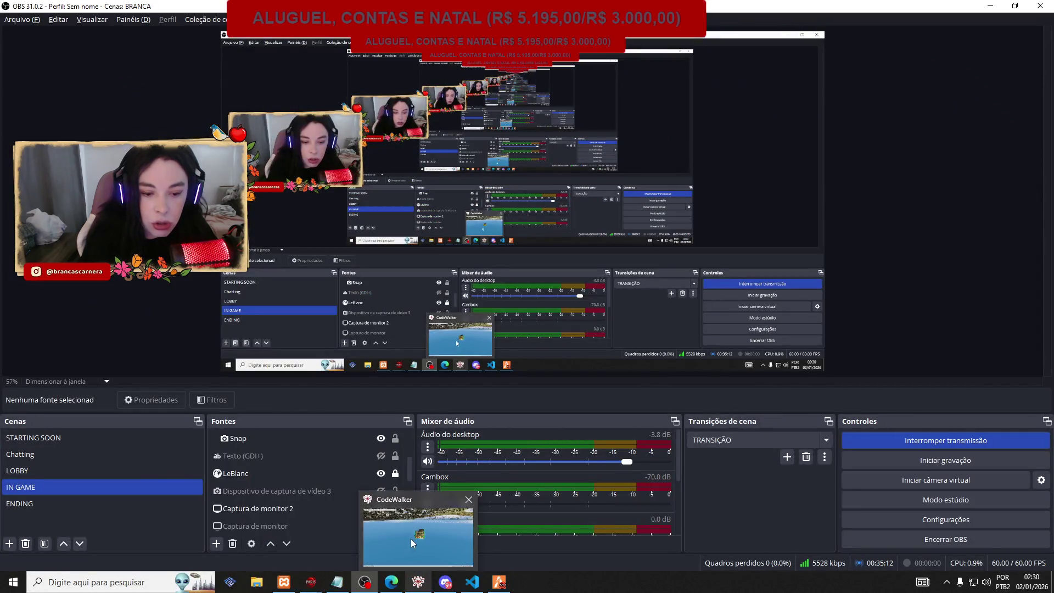
Select the int_hog_threebroomsticks entity's name in CodeWalker, then return to FiveM.
left_click(418, 582)
left_click(263, 169)
key("super")
key("super")
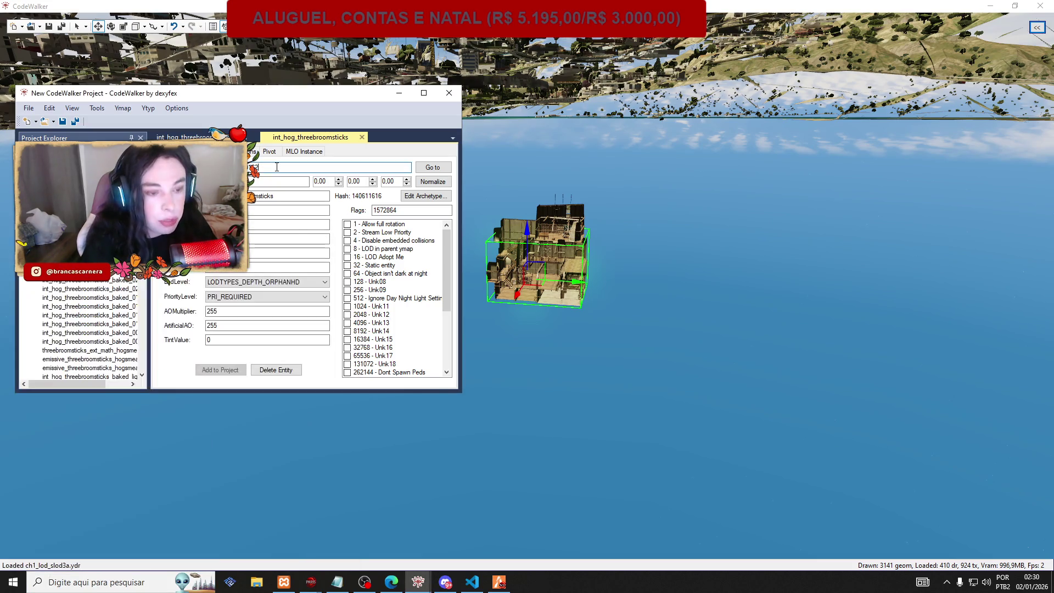
left_click(499, 582)
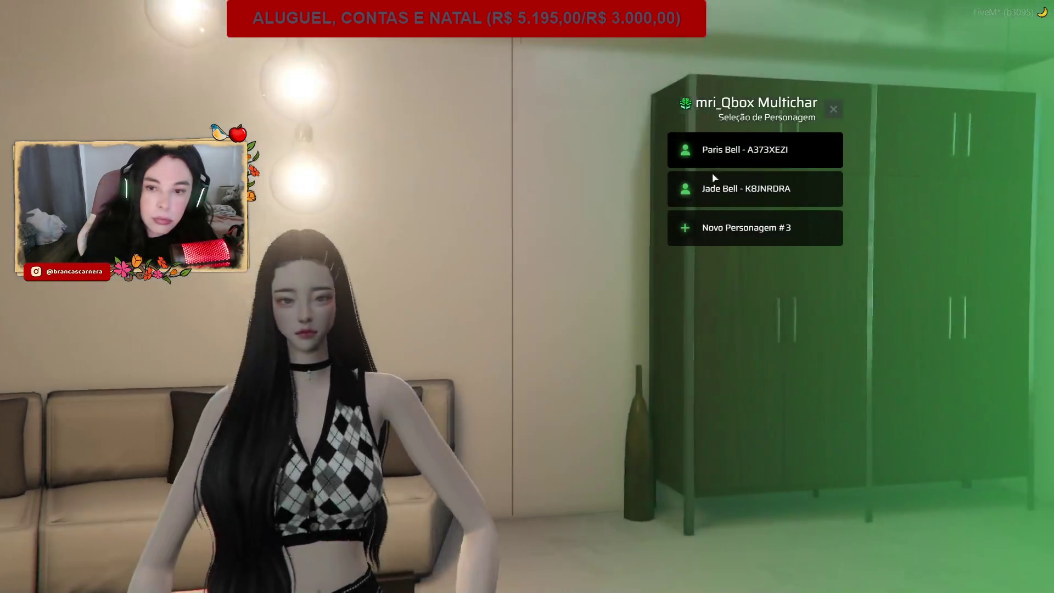
Choose the character and spawn at Última Localização.
left_click(700, 189)
left_click(686, 152)
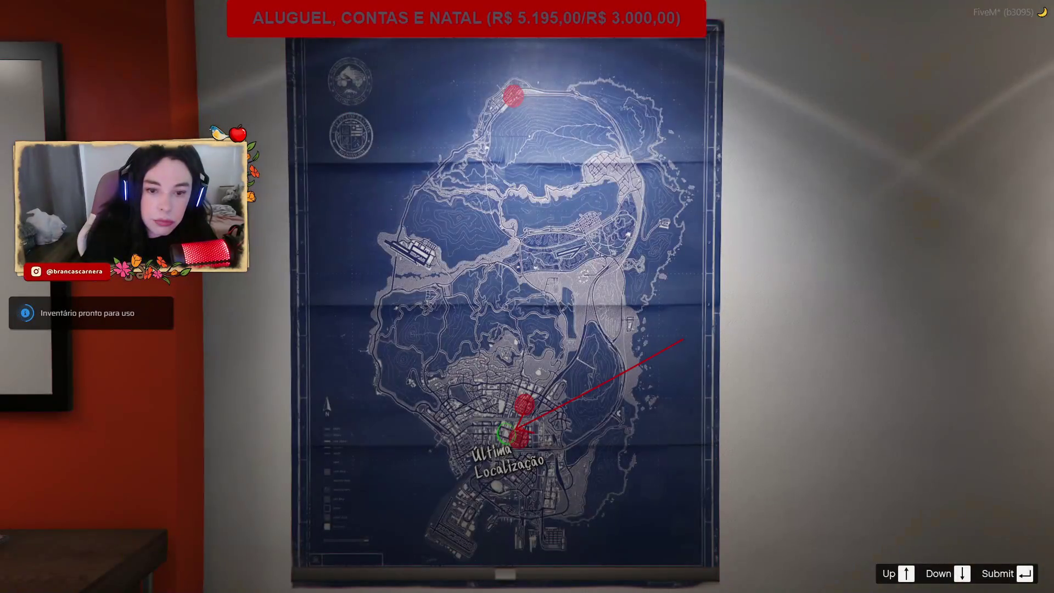
key("Return")
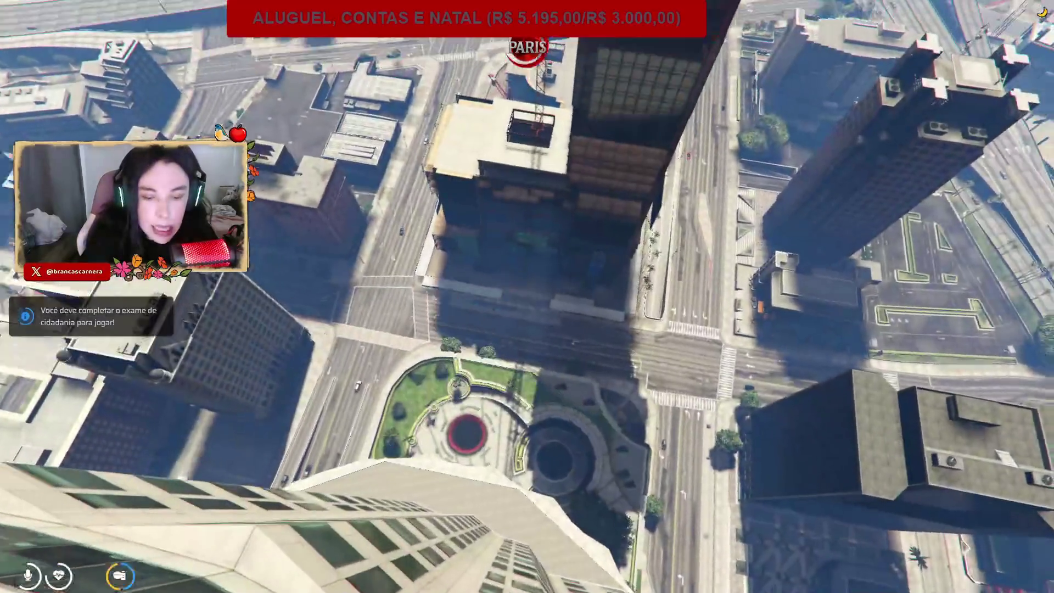
Teleport twice to 0, 500, 3.23469162 using the admin Teleportar para Coordenadas action.
key("F10")
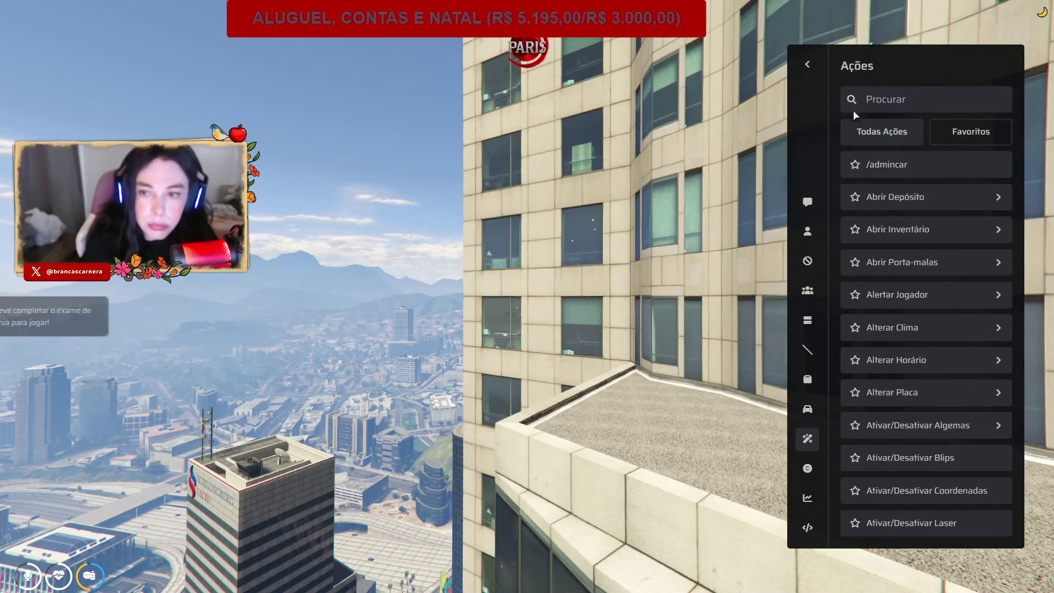
type("coor")
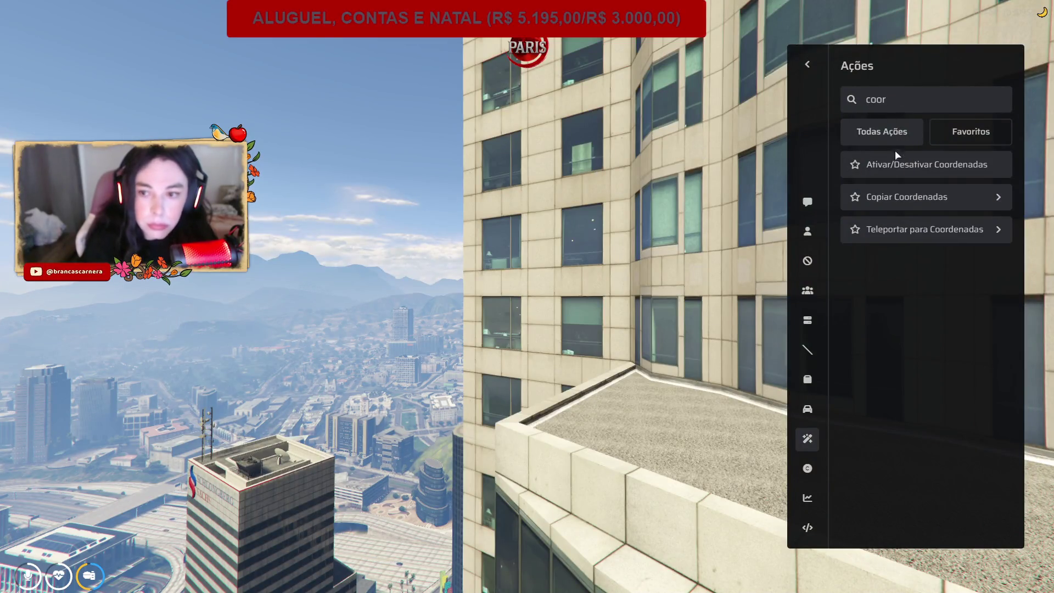
left_click(906, 230)
left_click(878, 293)
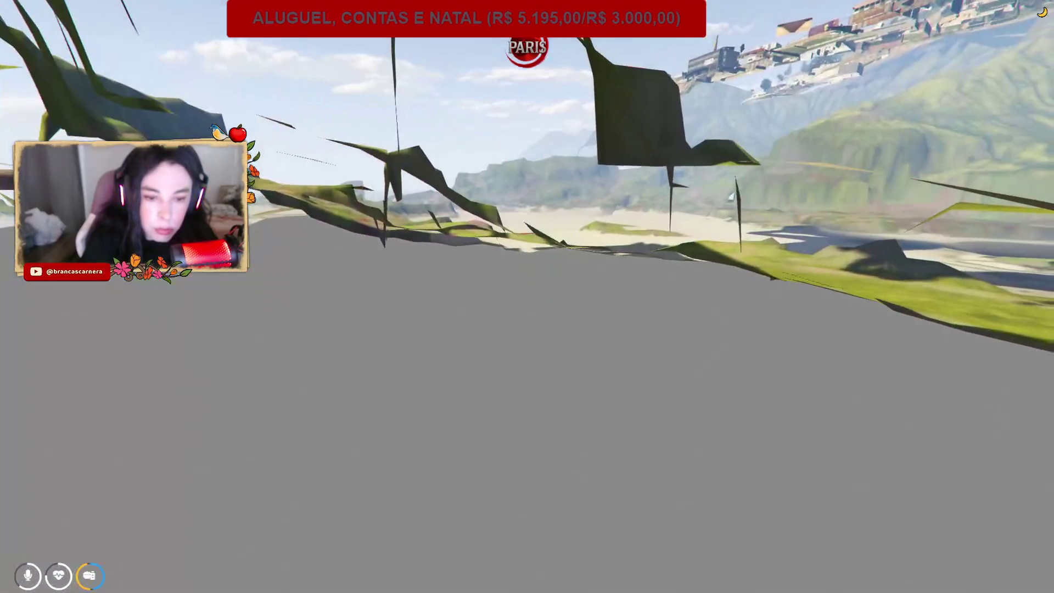
key("F1")
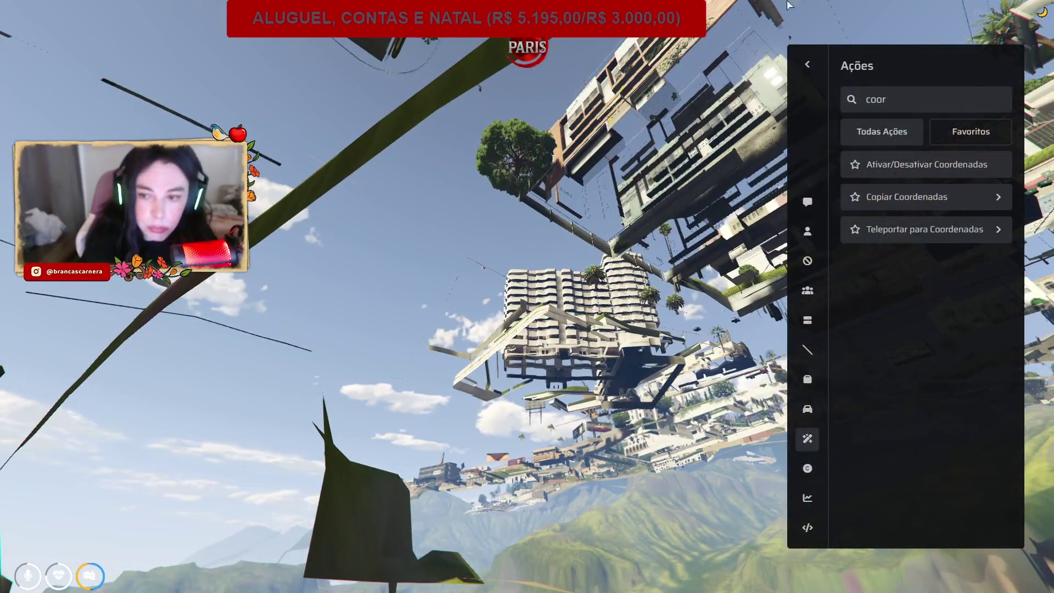
left_click(878, 231)
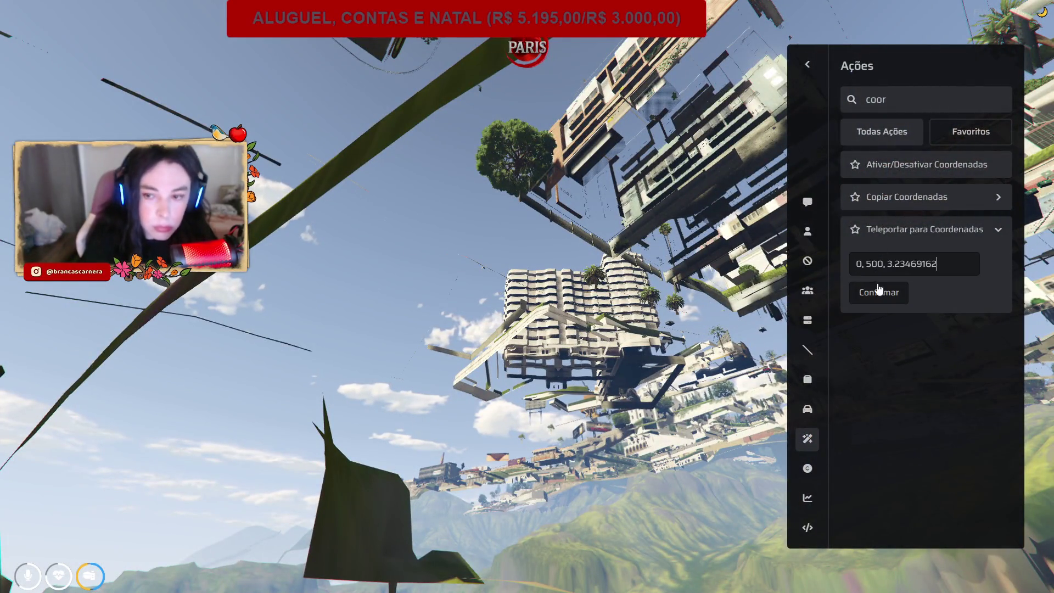
left_click(878, 291)
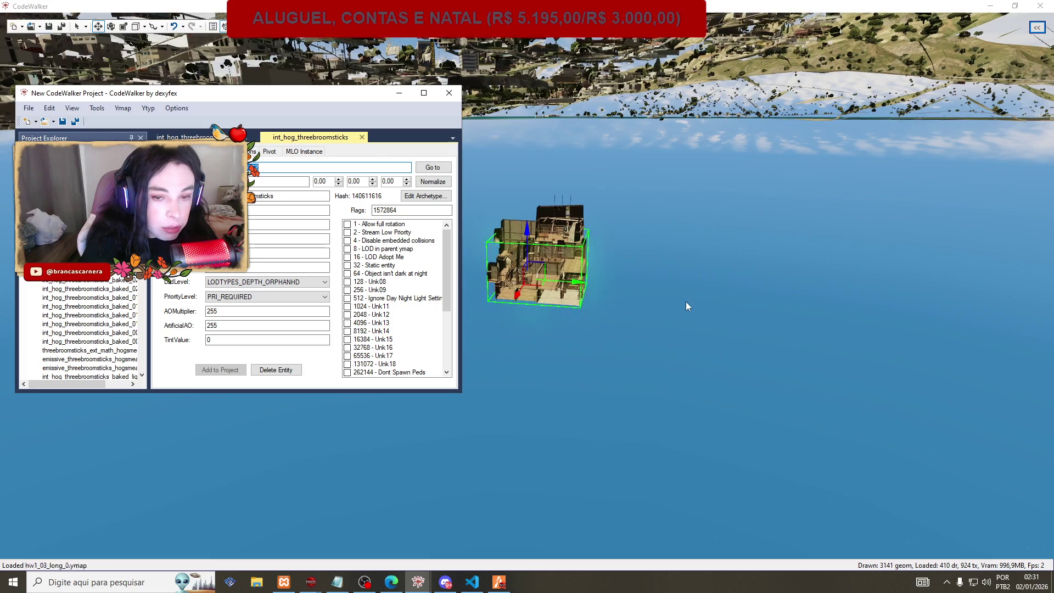
Zoom out and orbit the CodeWalker map to a city overview, then return to FiveM.
scroll(624, 275, "down", 3)
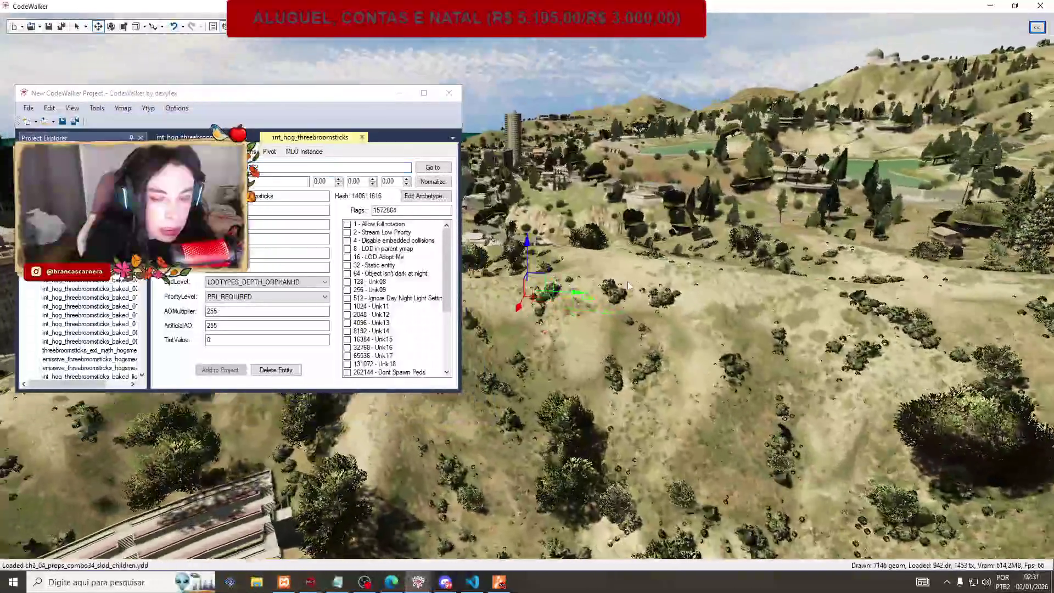
scroll(627, 281, "down", 5)
mouse_move(628, 281)
left_mouse_down()
mouse_move(816, 314)
mouse_move(807, 328)
left_mouse_up()
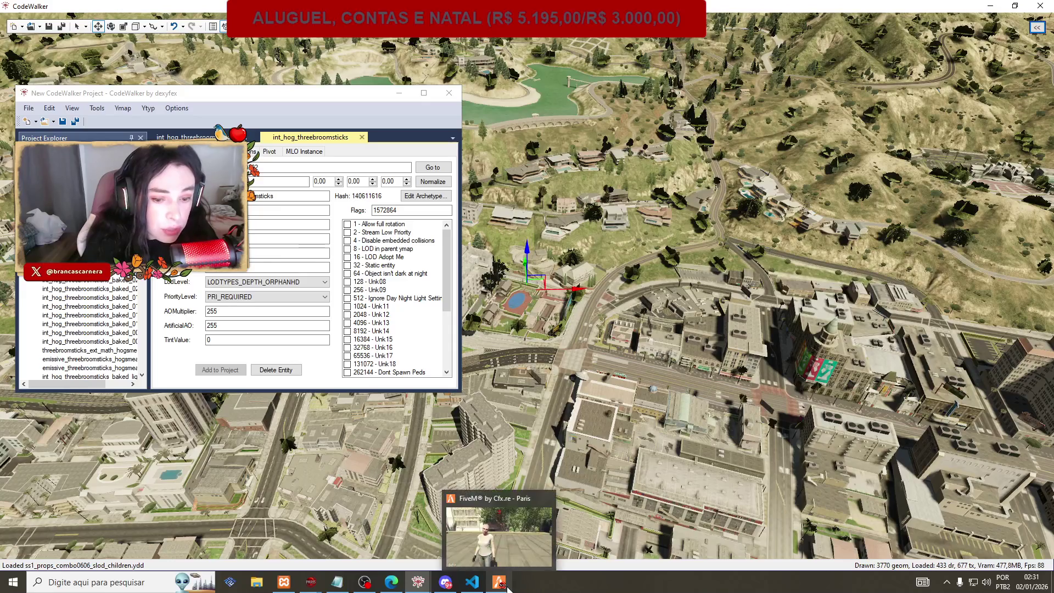
left_click(508, 588)
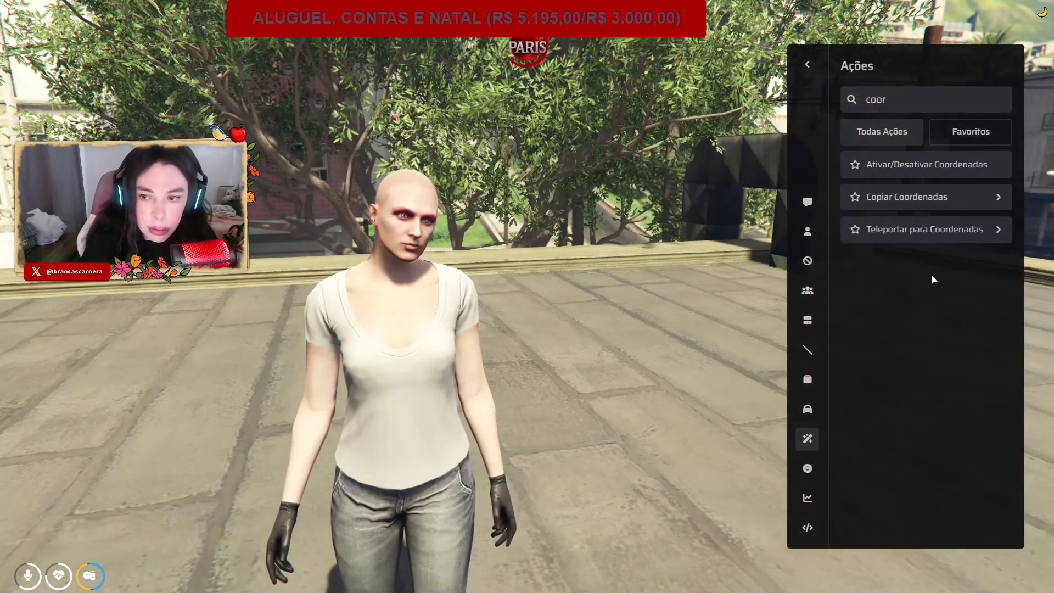
Paste 0, 500, 3.23469162 into Teleportar para Coordenadas and confirm the teleport.
left_click(928, 229)
left_click(906, 263)
type("0, 500, 3.23469162")
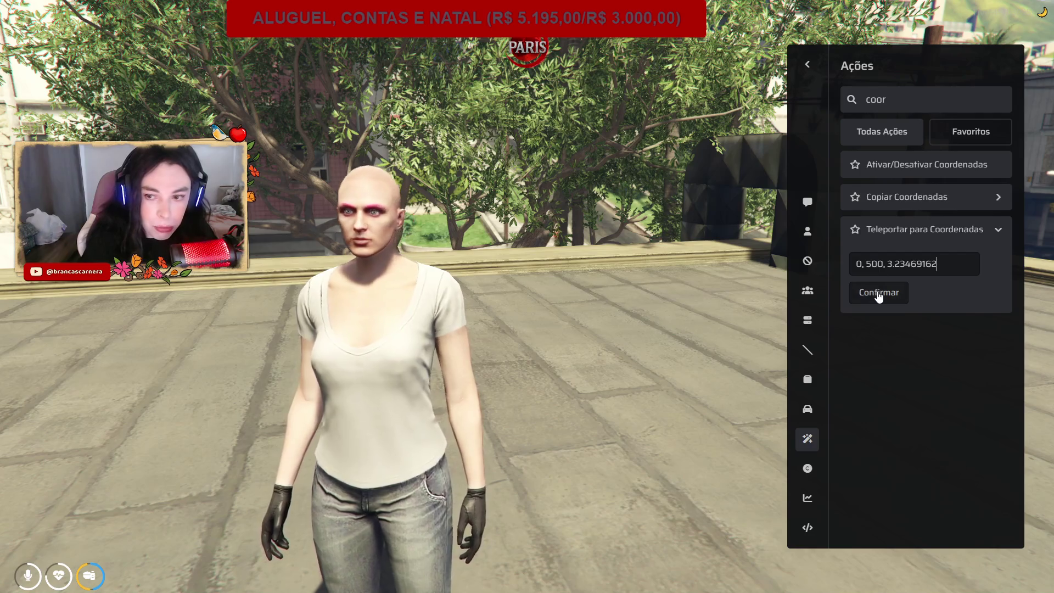
left_click(879, 293)
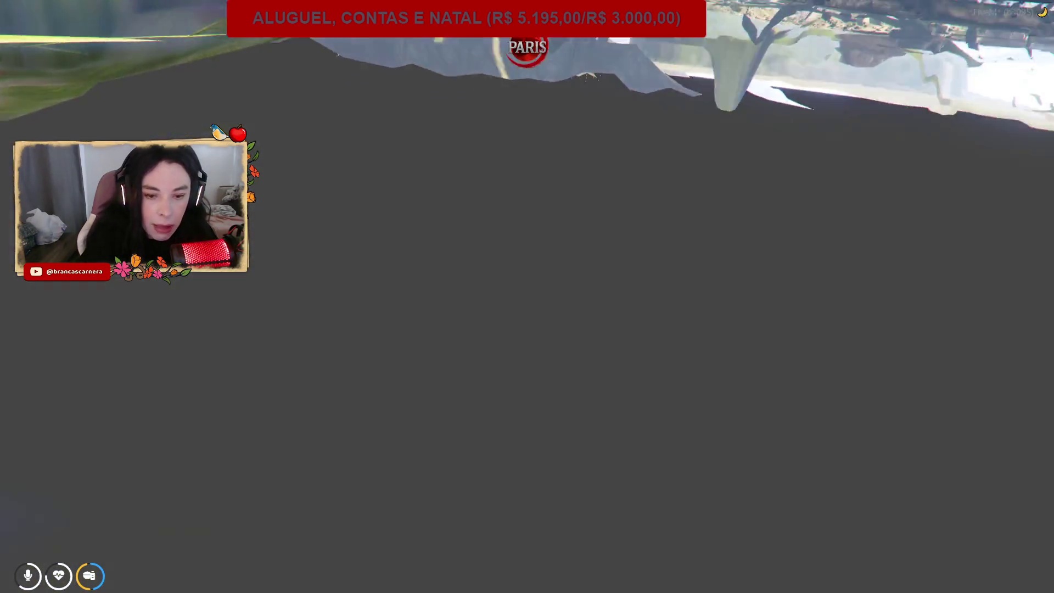
Repeat the teleport twice more, then close the CodeWalker project window.
key("F1")
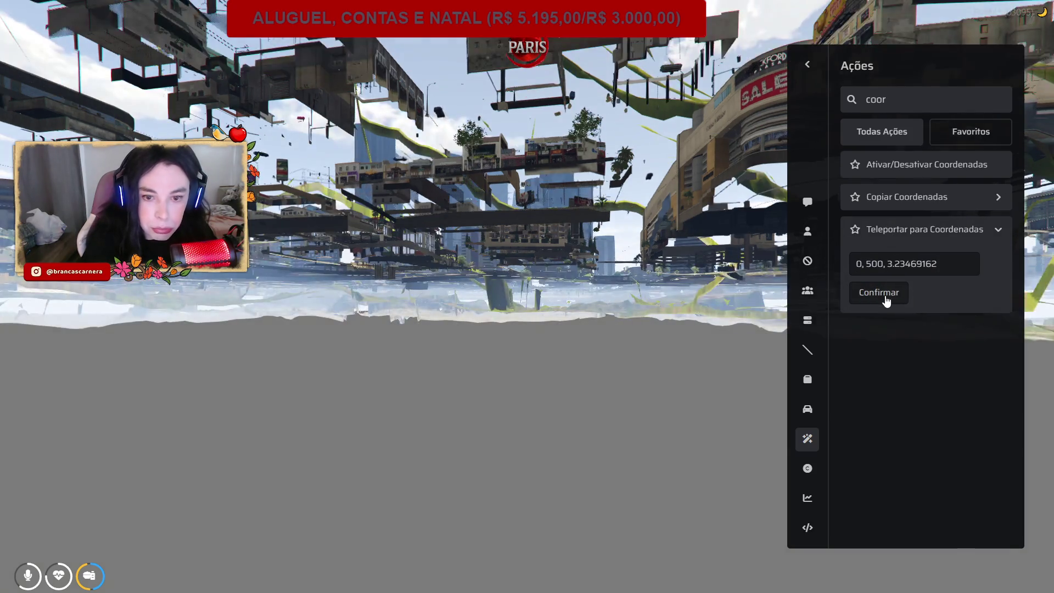
left_click(886, 300)
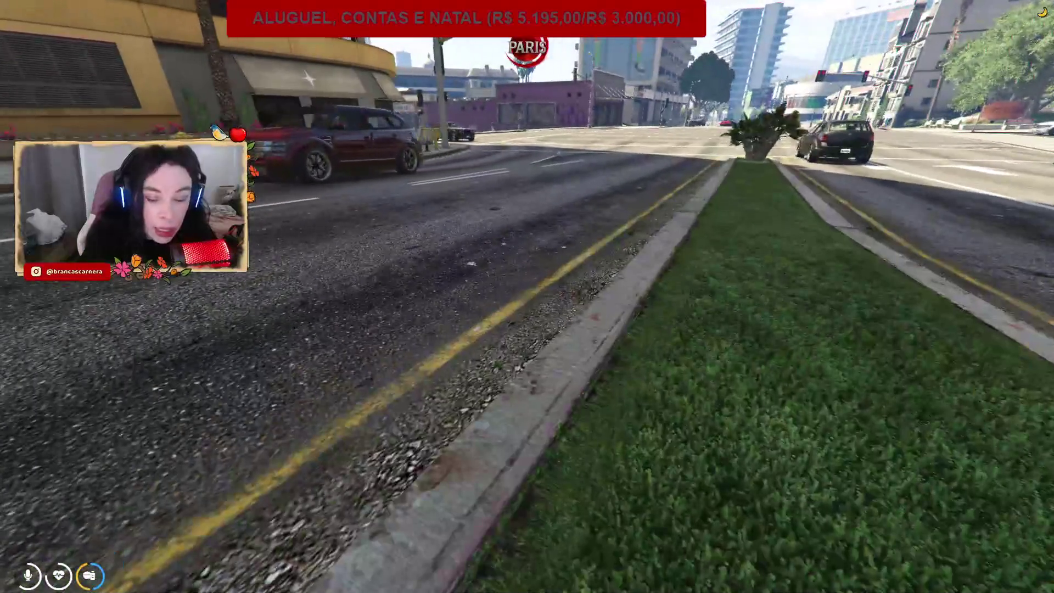
key("F7")
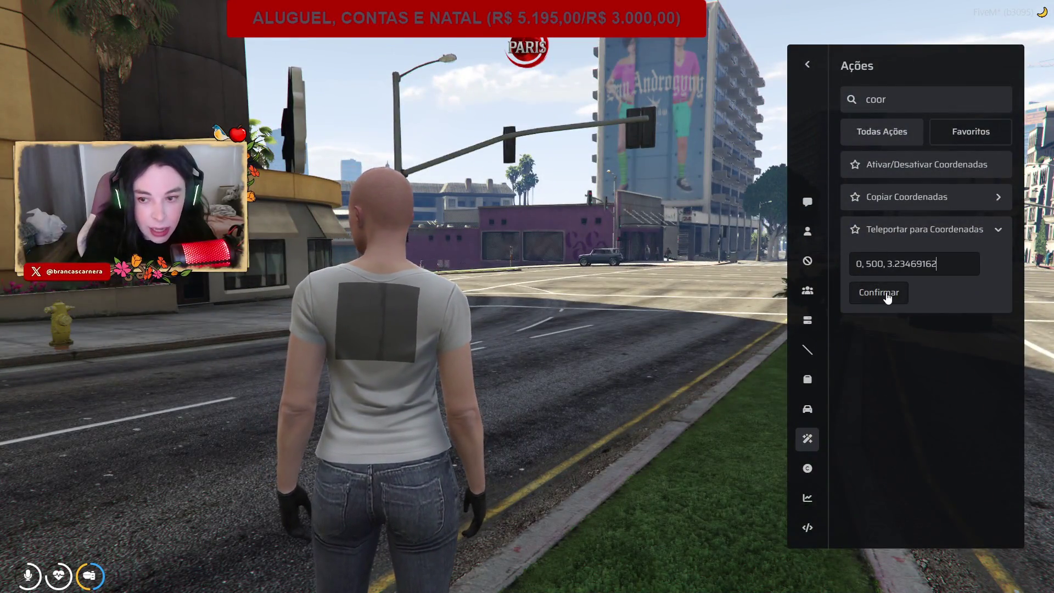
left_click(879, 293)
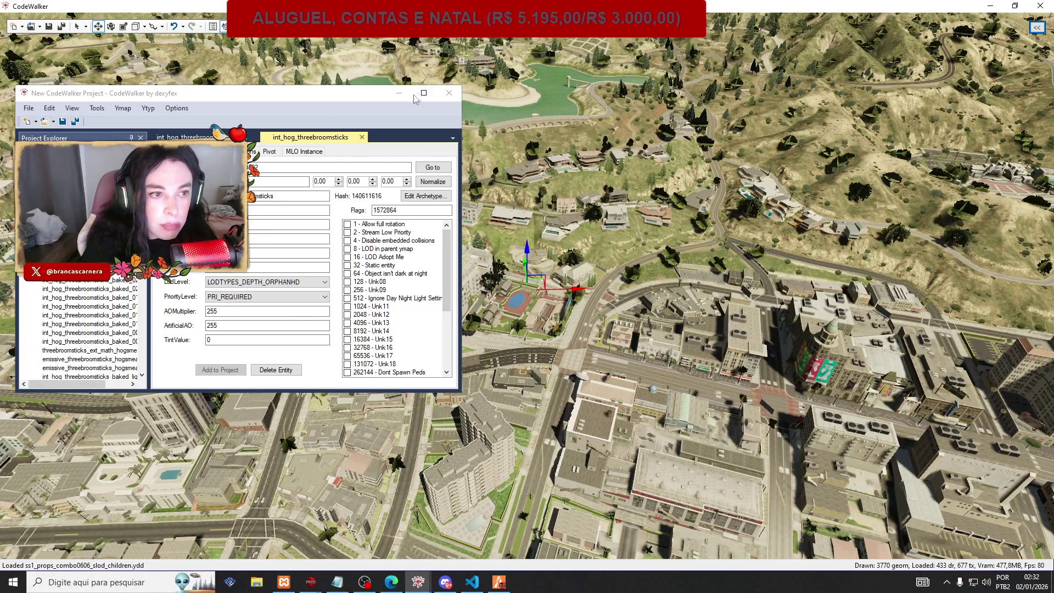
left_click(449, 93)
Close the current project through its save prompt and start opening files.
left_click(558, 325)
left_click(595, 325)
left_click(33, 28)
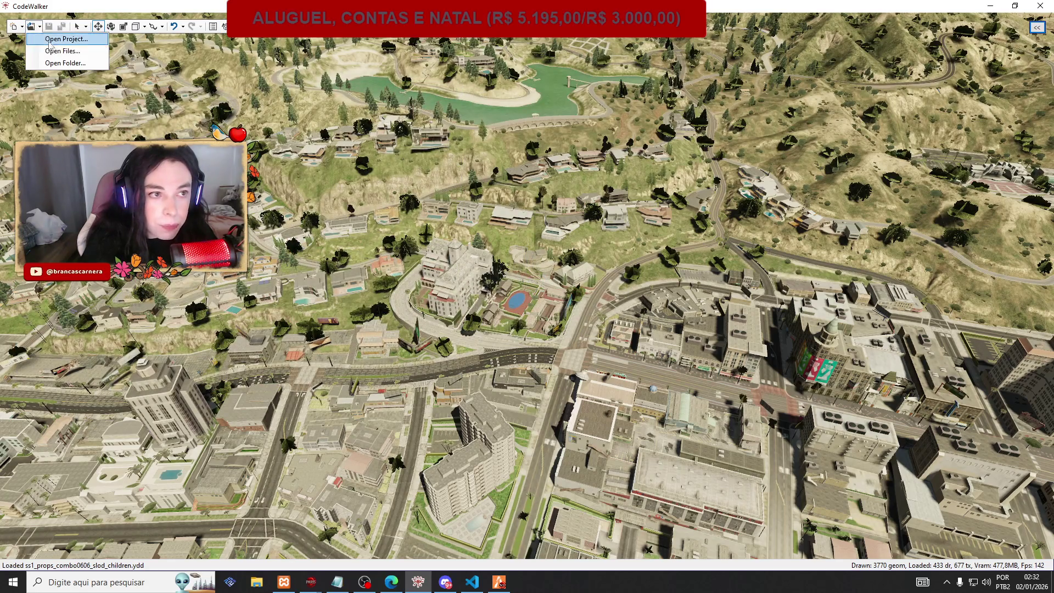
left_click(60, 52)
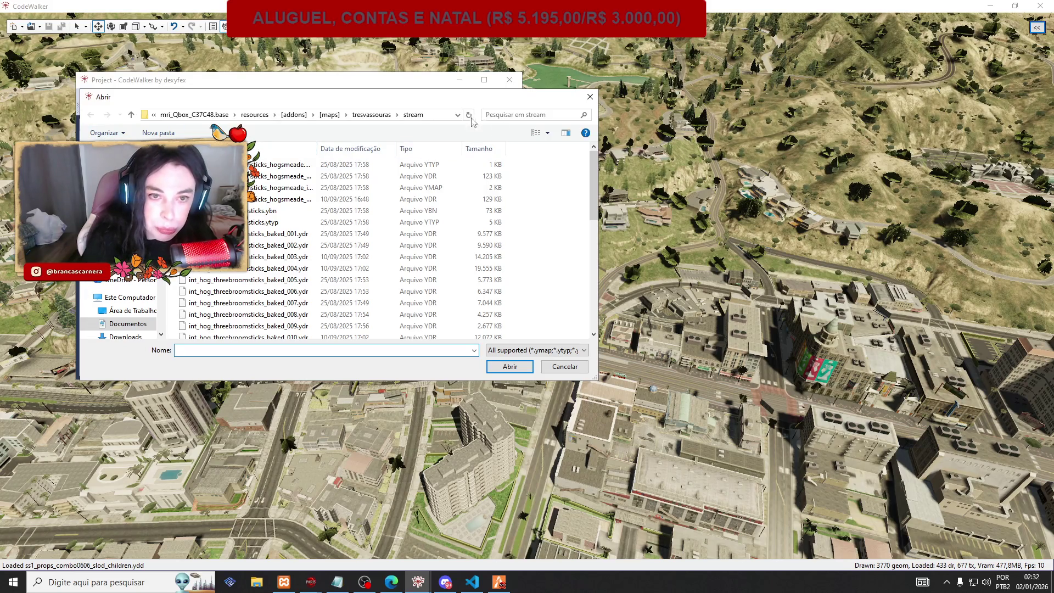
Browse to the maps folder and search it for greathall.
left_click(370, 114)
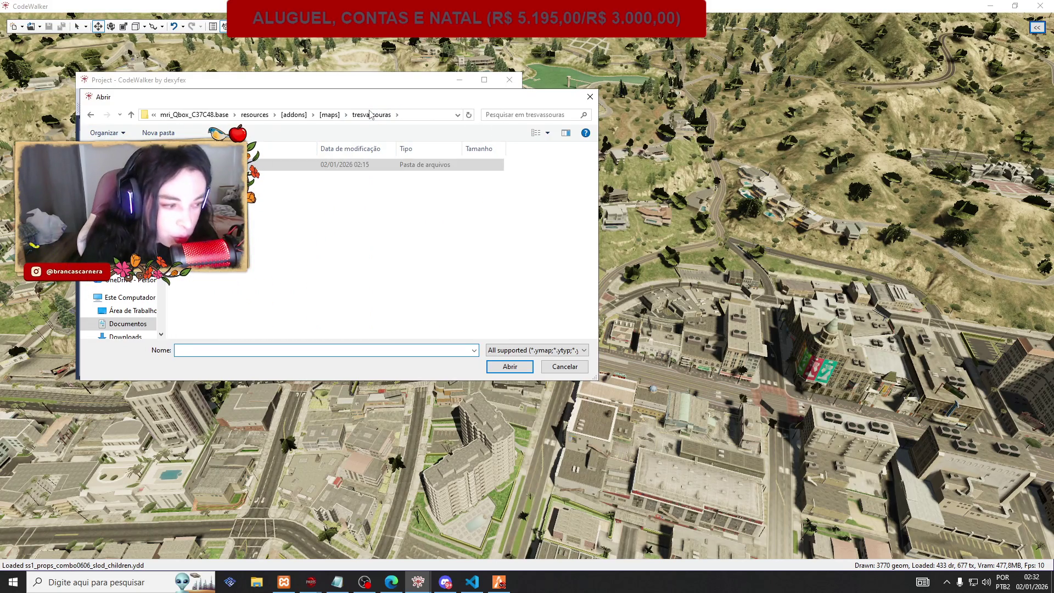
left_click(330, 115)
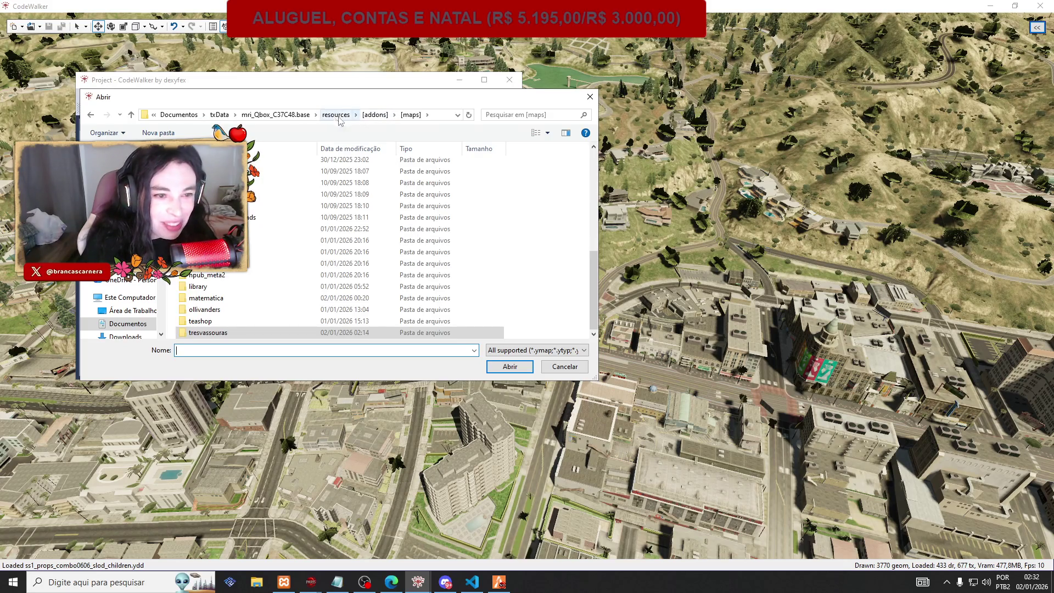
left_click(520, 114)
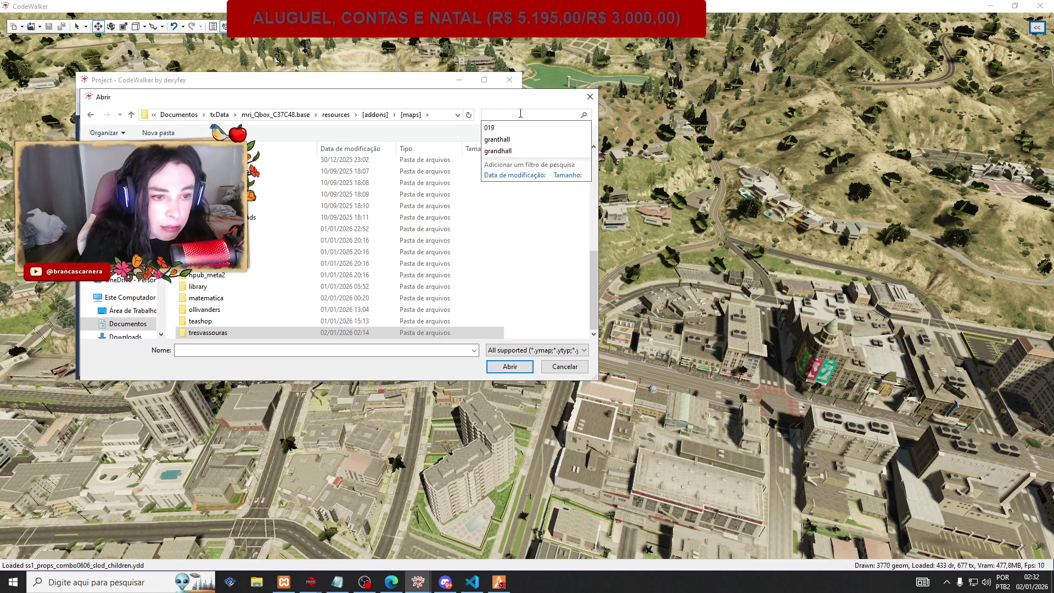
key("Escape")
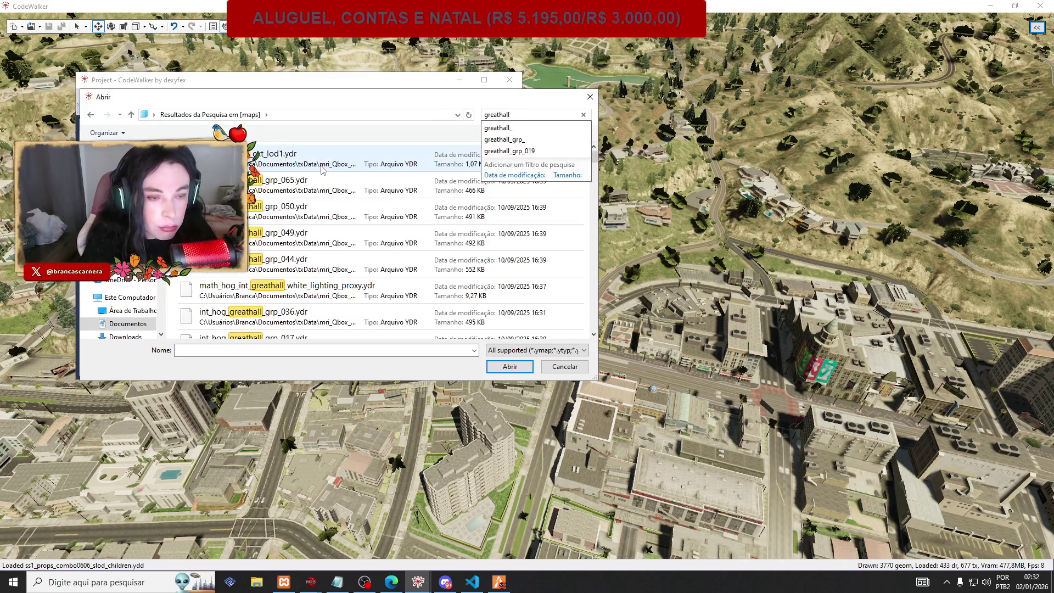
left_click(357, 153)
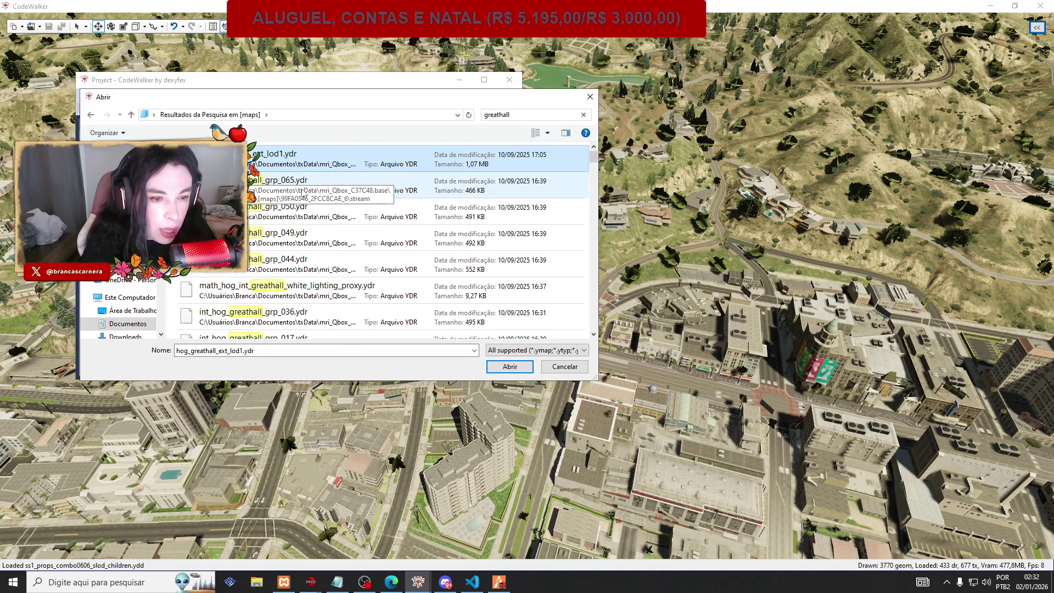
Scroll the greathall results and open greathall_table.ydr.
scroll(304, 192, "down", 10)
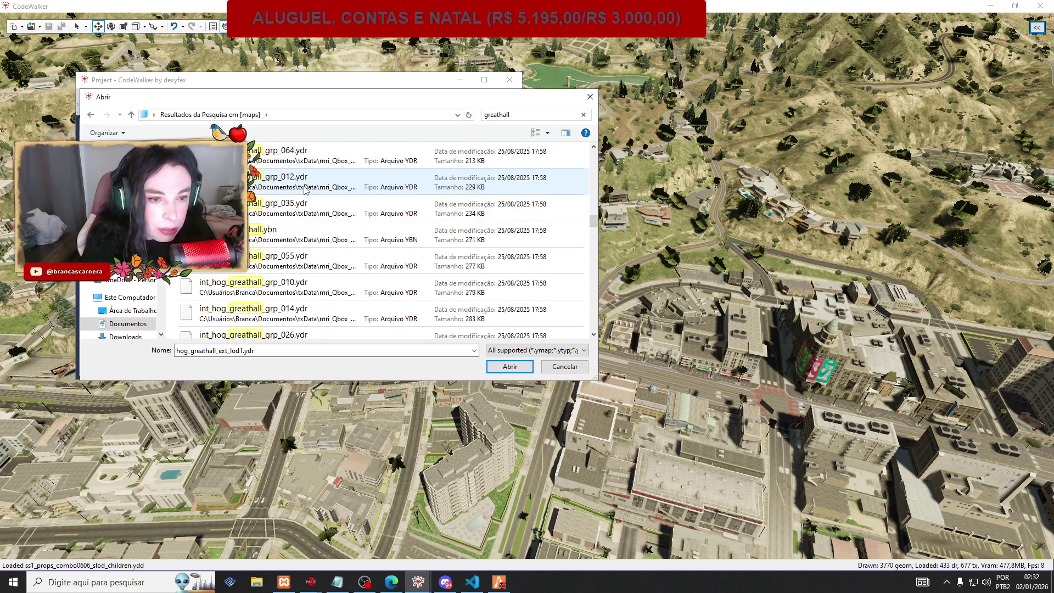
scroll(305, 190, "down", 10)
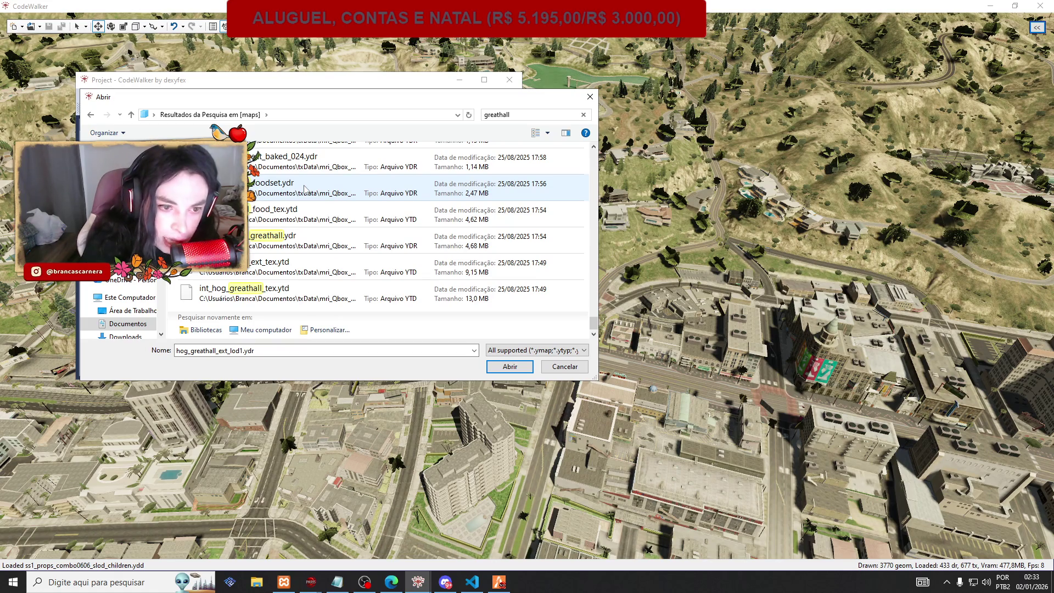
scroll(355, 229, "up", 5)
scroll(357, 228, "up", 3)
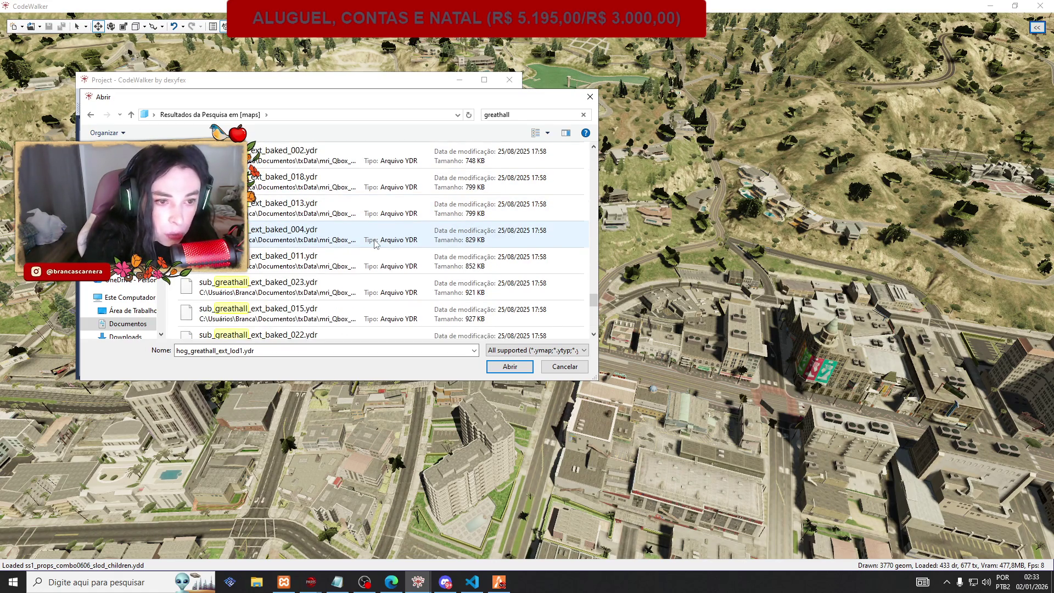
scroll(375, 243, "up", 3)
scroll(469, 244, "up", 3)
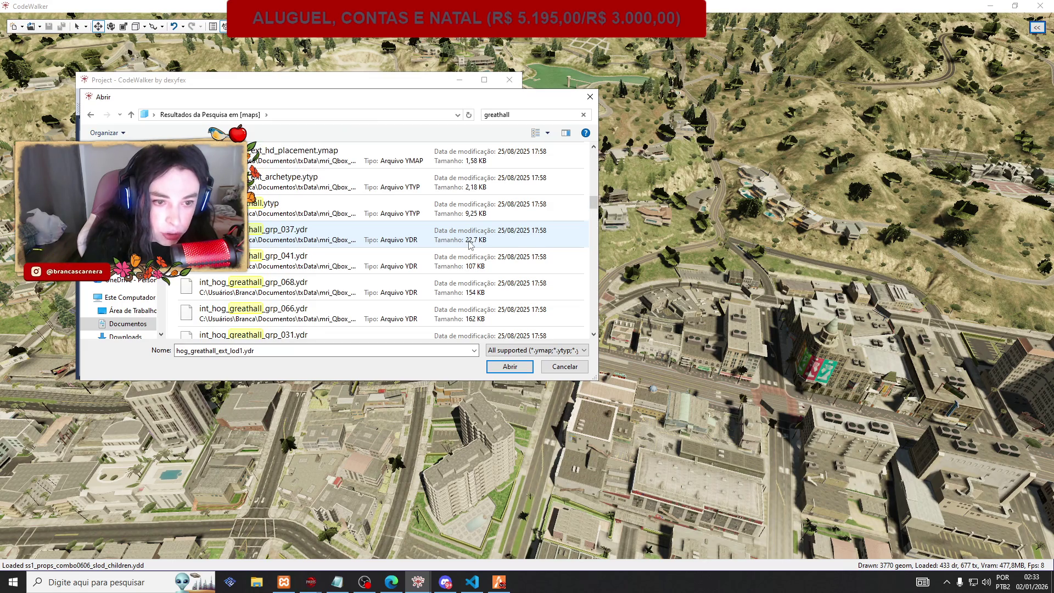
scroll(466, 242, "up", 3)
scroll(464, 242, "down", 2)
scroll(464, 241, "up", 2)
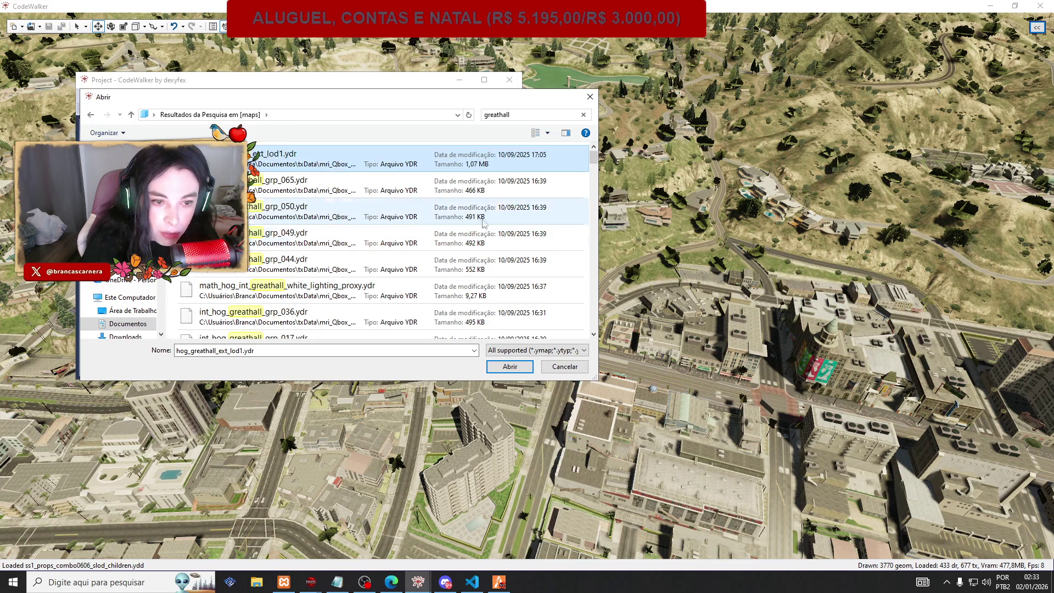
left_click_drag(596, 156, 594, 304)
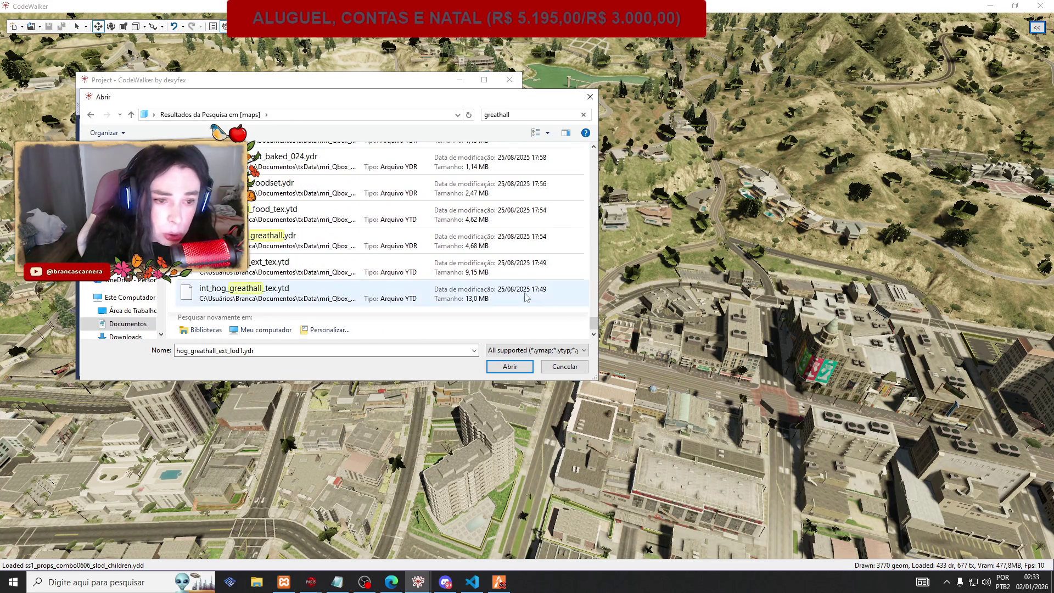
scroll(490, 281, "up", 5)
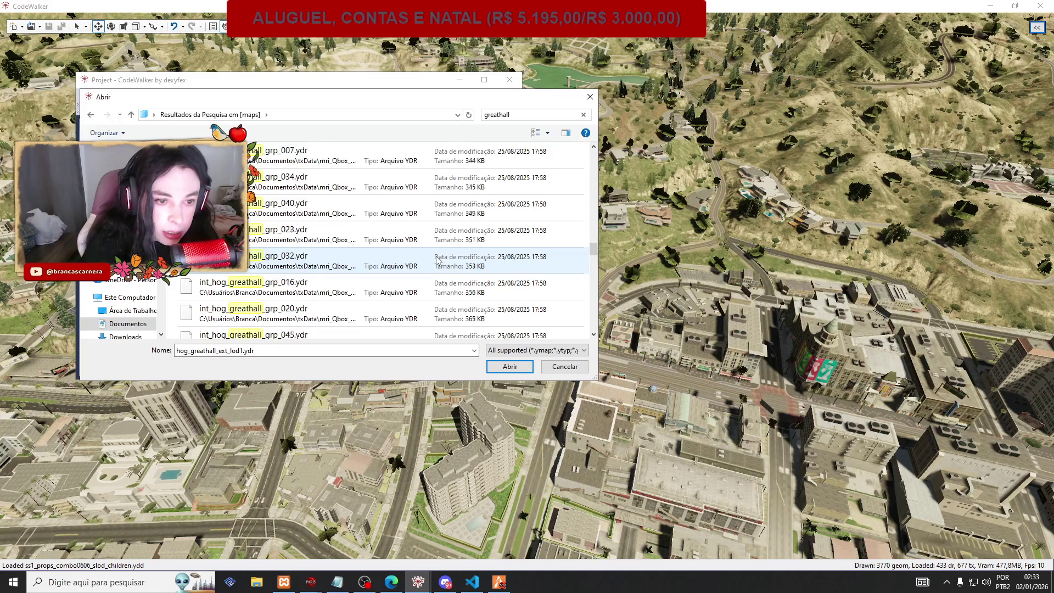
scroll(437, 259, "up", 3)
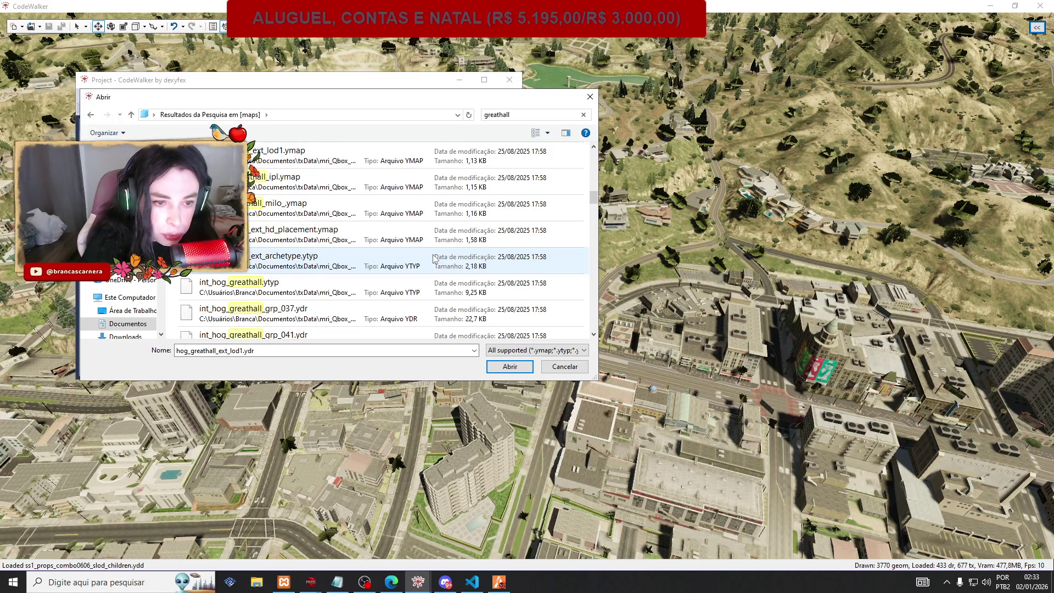
scroll(417, 253, "up", 3)
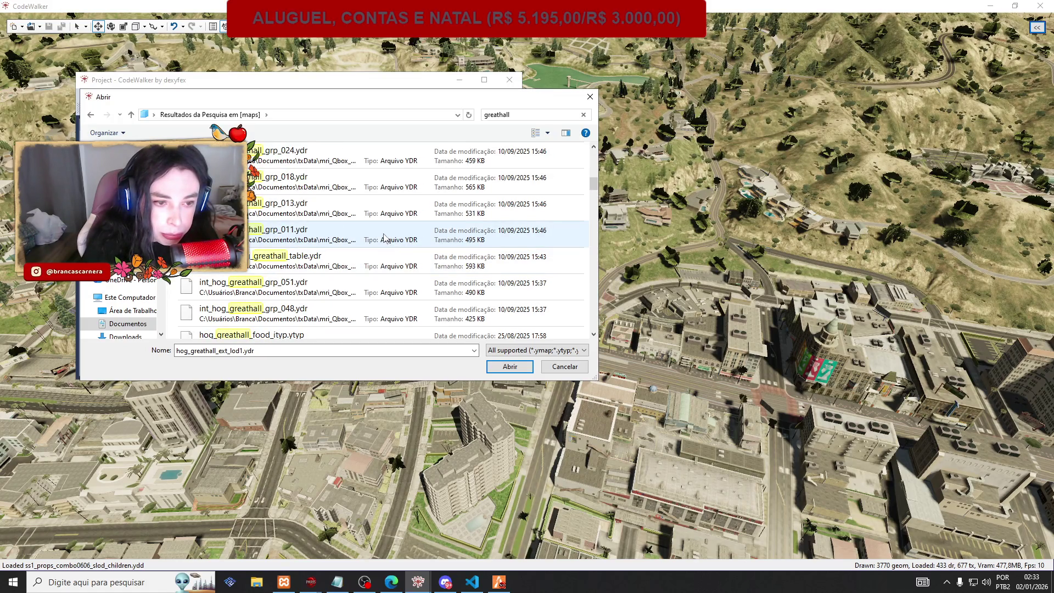
left_click(379, 261)
left_click(508, 366)
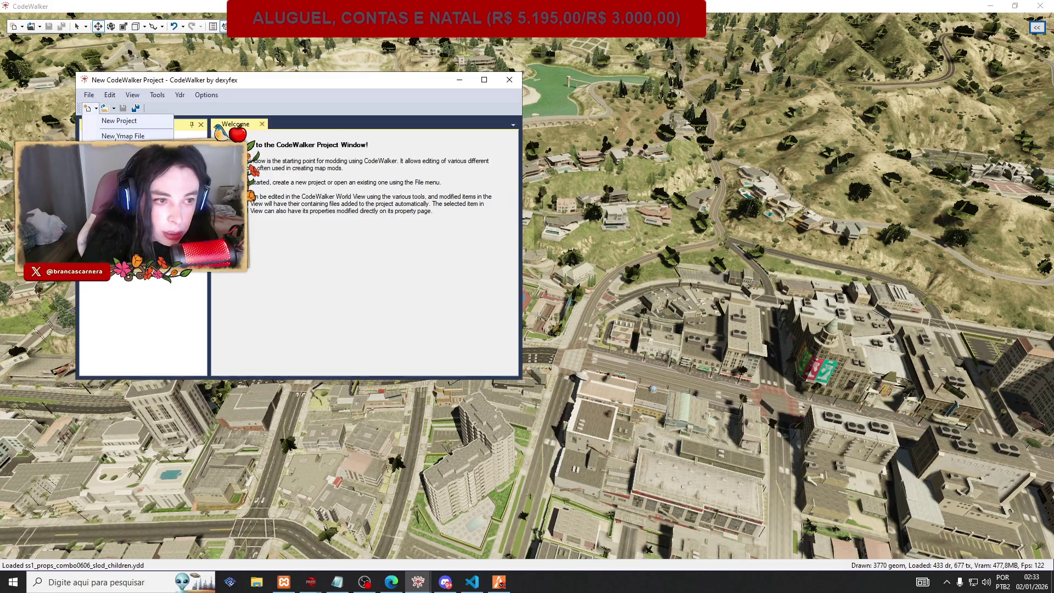
Open the int_hog_greathall.ybn collision file from the greathall results.
left_click(90, 96)
left_click(116, 132)
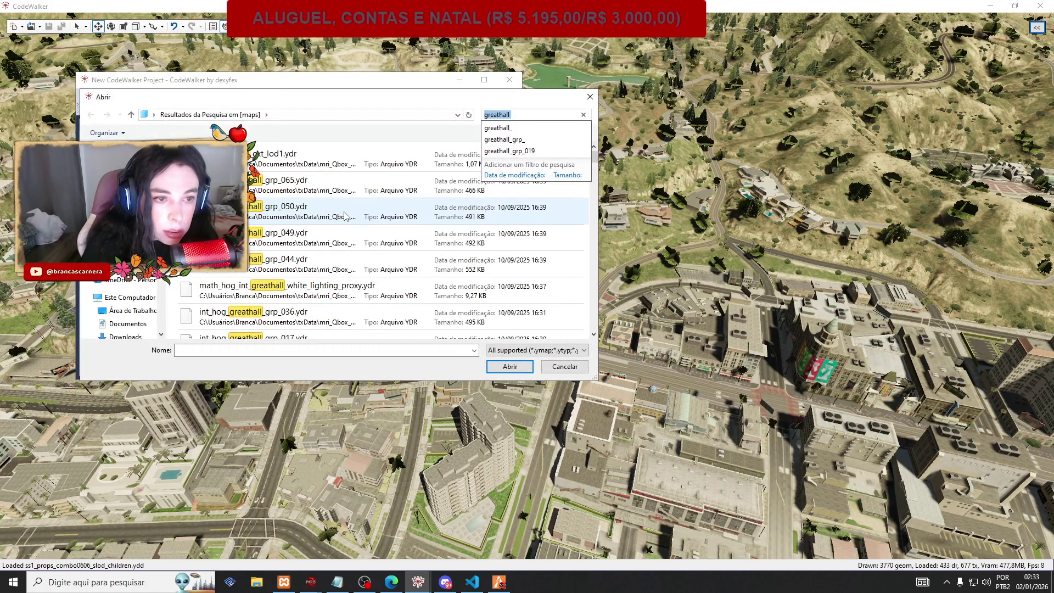
left_click(306, 187)
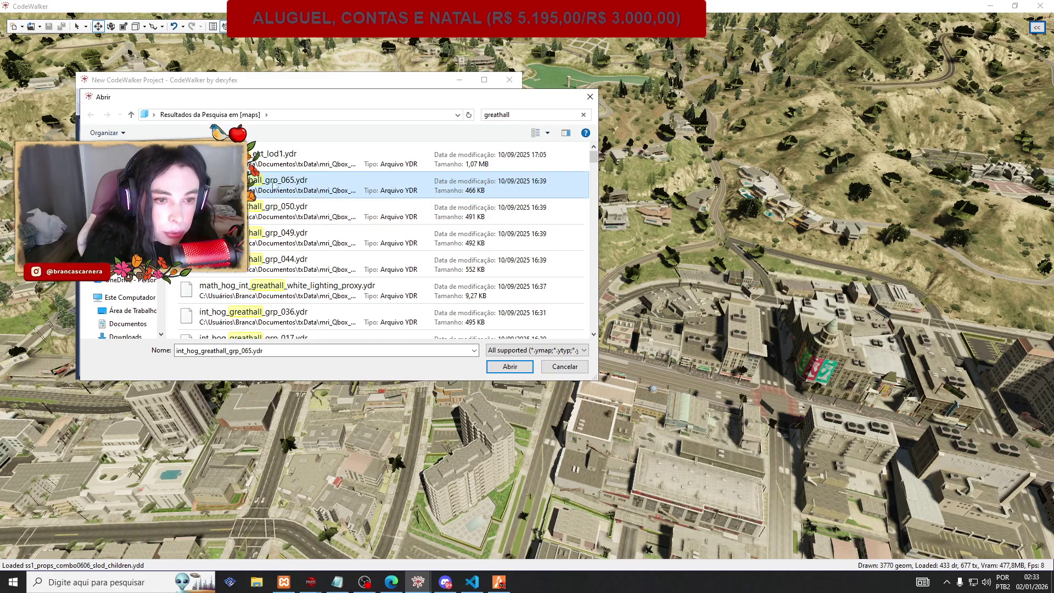
scroll(330, 188, "down", 3)
scroll(330, 188, "down", 3)
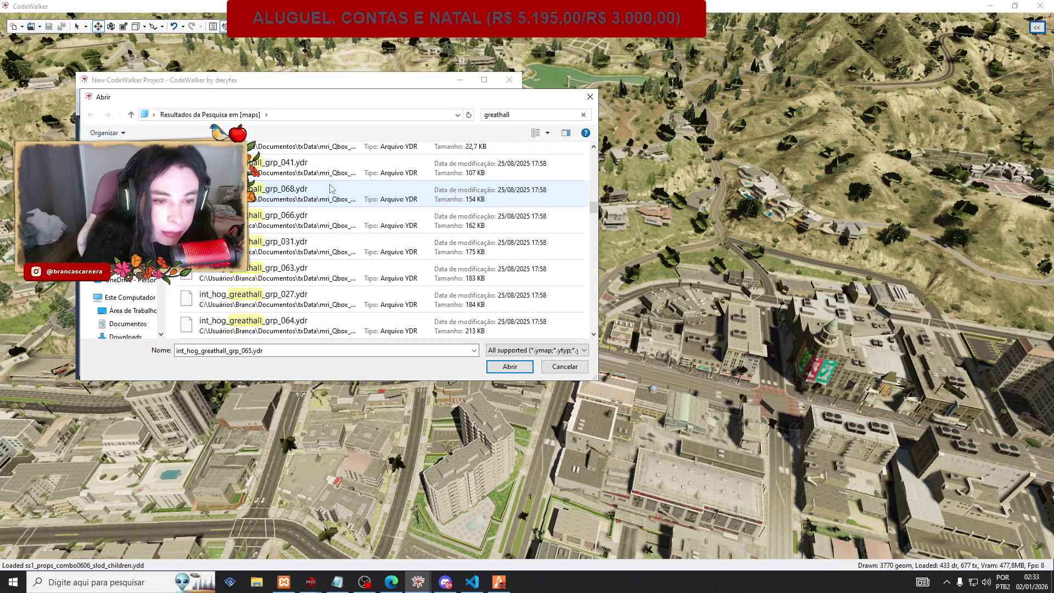
scroll(330, 188, "down", 10)
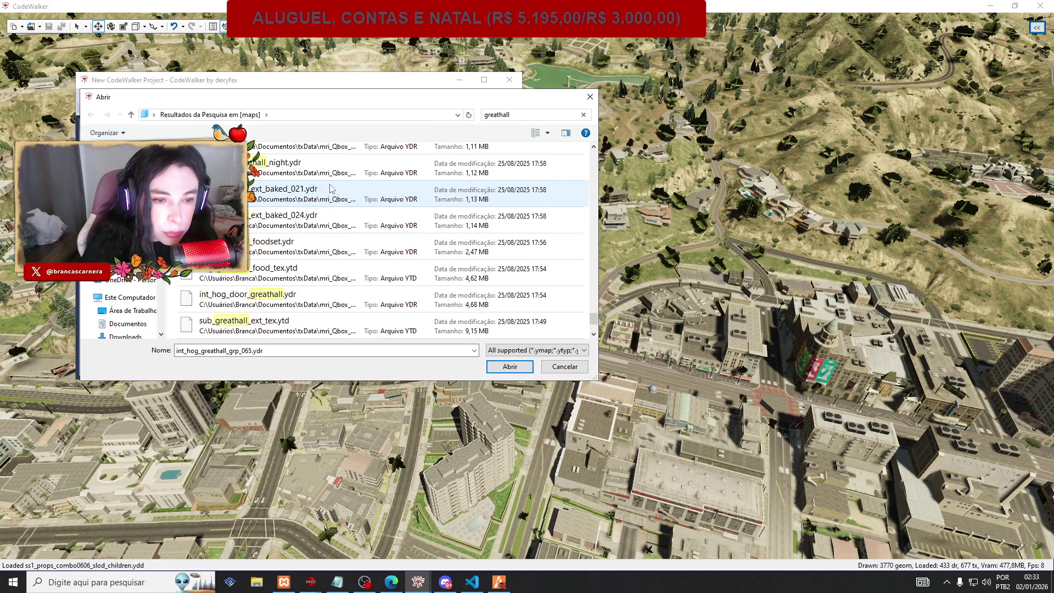
scroll(330, 189, "down", 3)
scroll(330, 188, "up", 10)
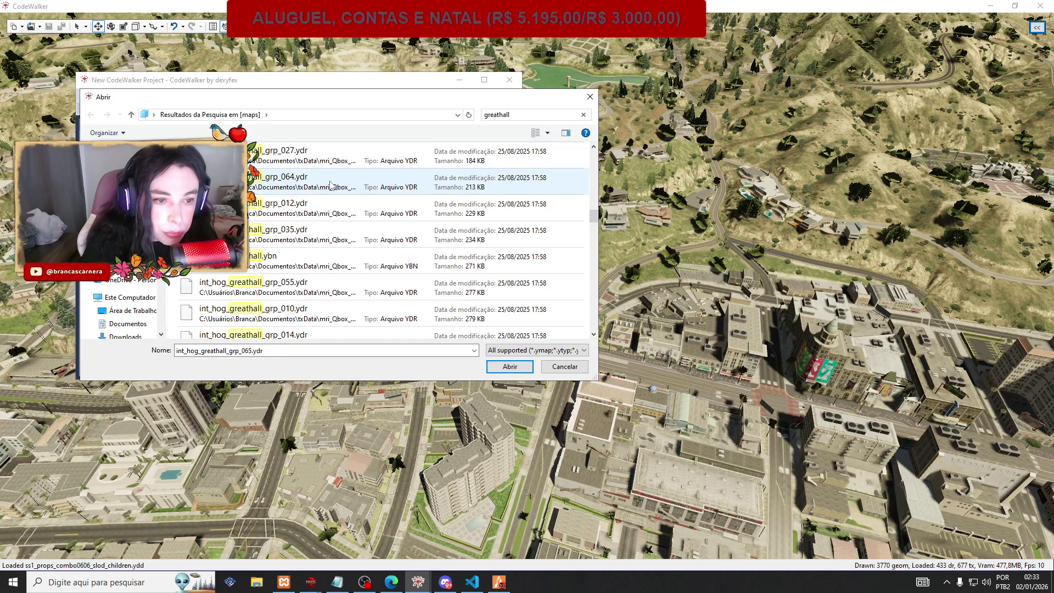
left_click(304, 260)
left_click(510, 367)
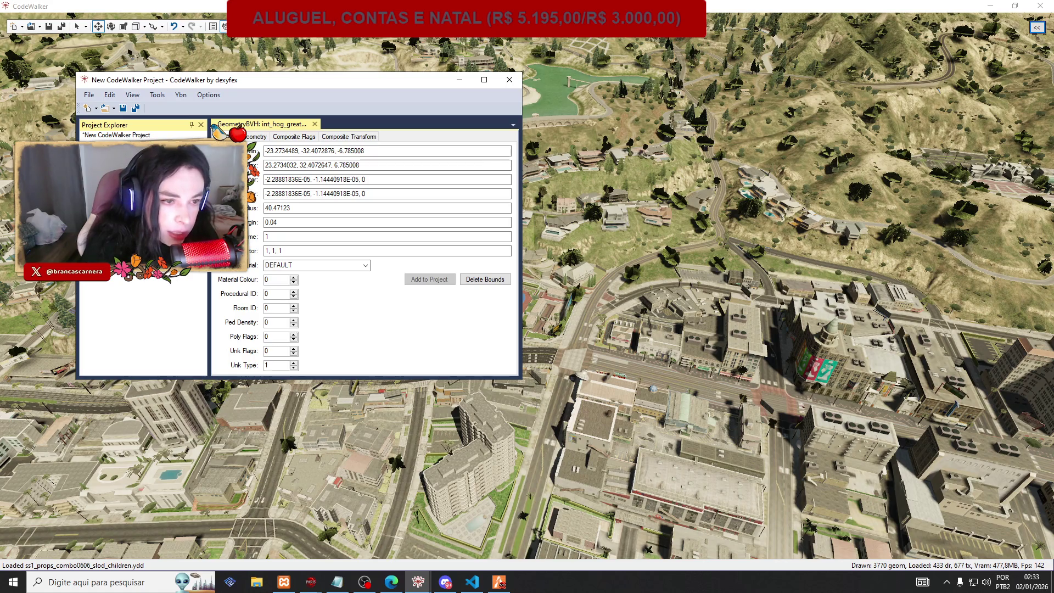
Select the bounding-box Min coordinates and switch to FiveM to use them.
left_click(306, 150)
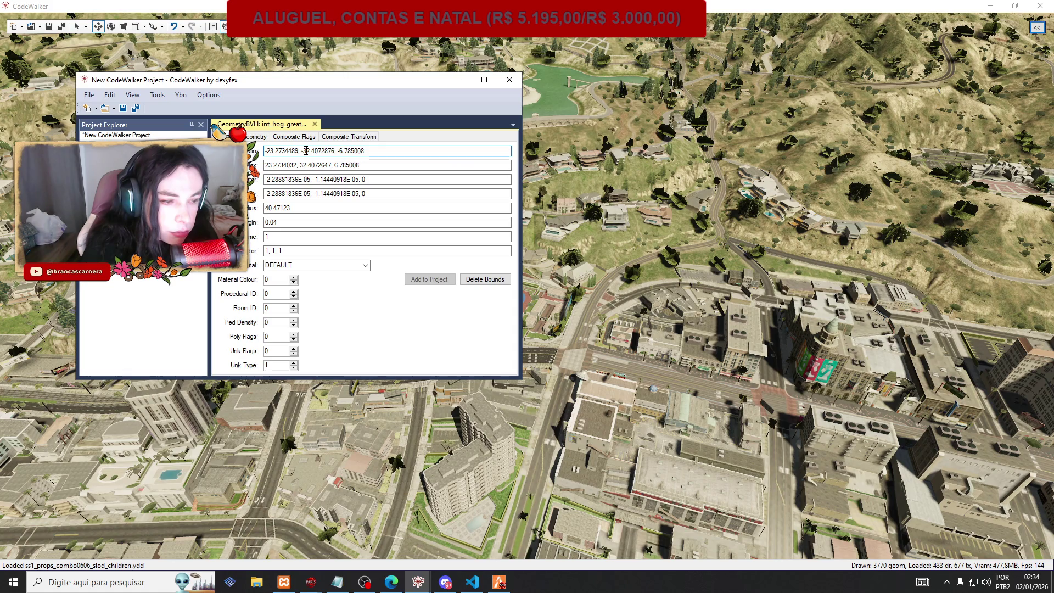
key("ctrl+a")
key("alt+Tab")
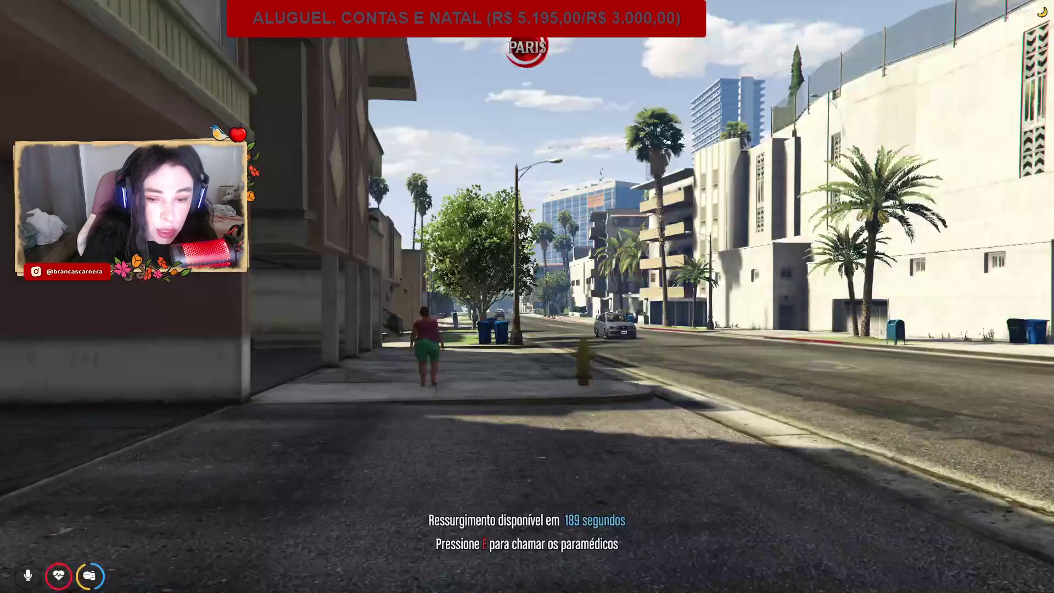
Teleport the character to the pasted Min coordinates, then return to CodeWalker.
left_click(924, 229)
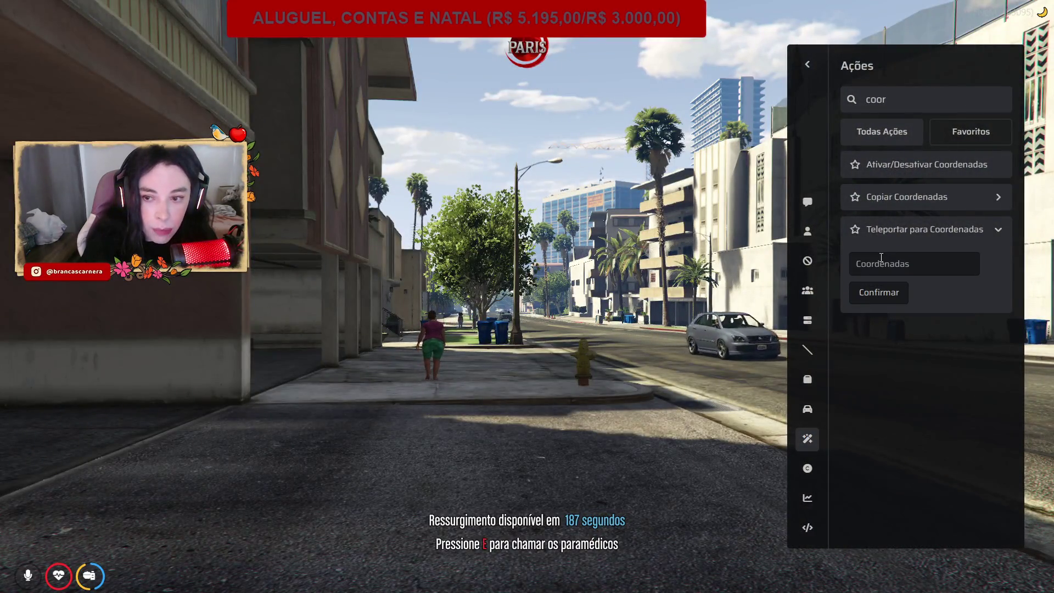
left_click(914, 263)
key("ctrl+v")
left_click(875, 294)
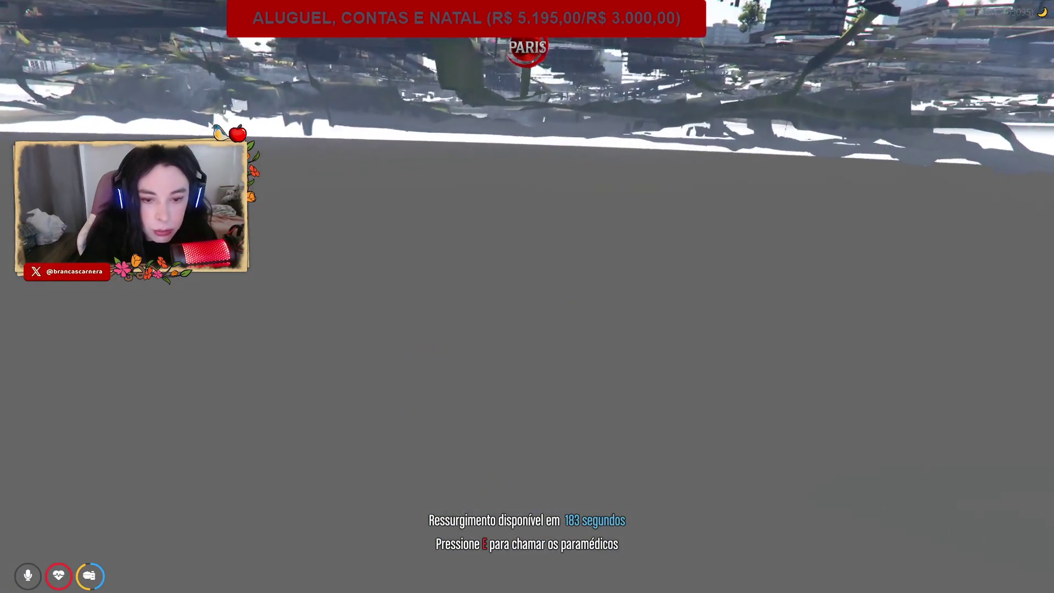
key("alt+Tab")
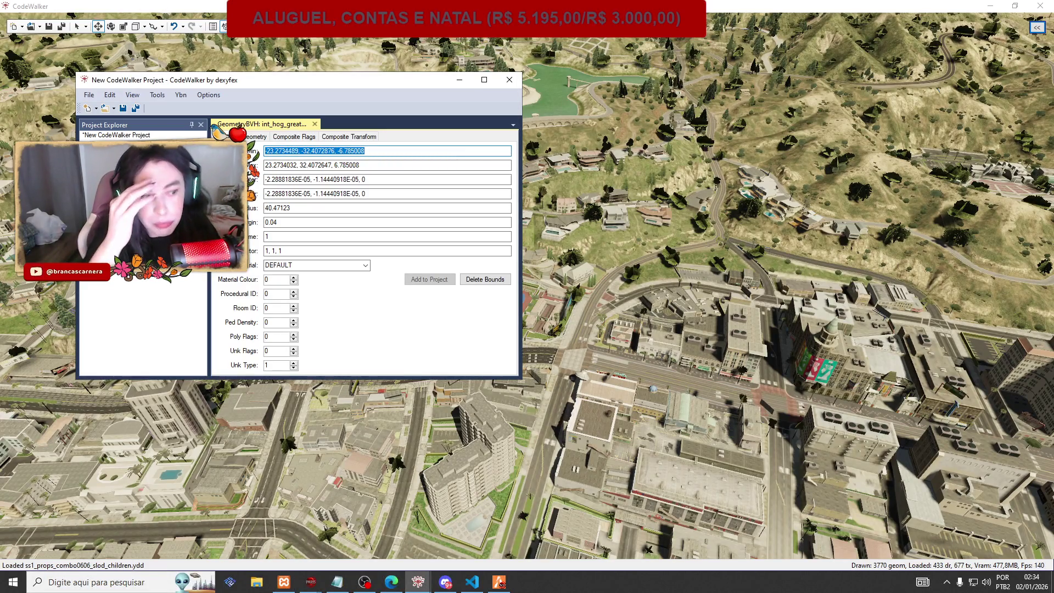
Open the file browser and search the [maps] folder for 'greathall'.
left_click(96, 108)
left_click(114, 109)
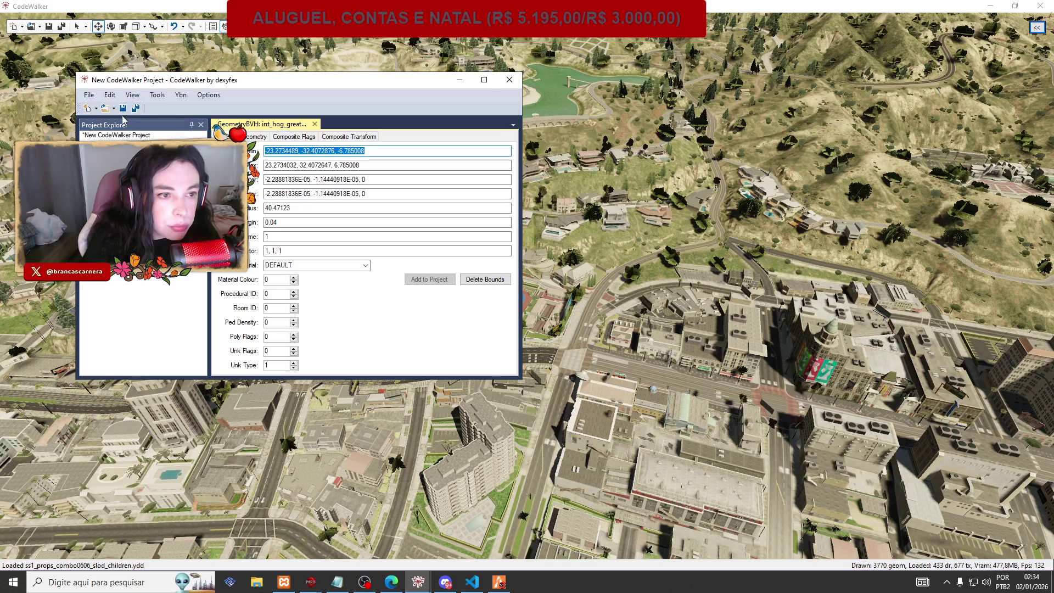
left_click(136, 133)
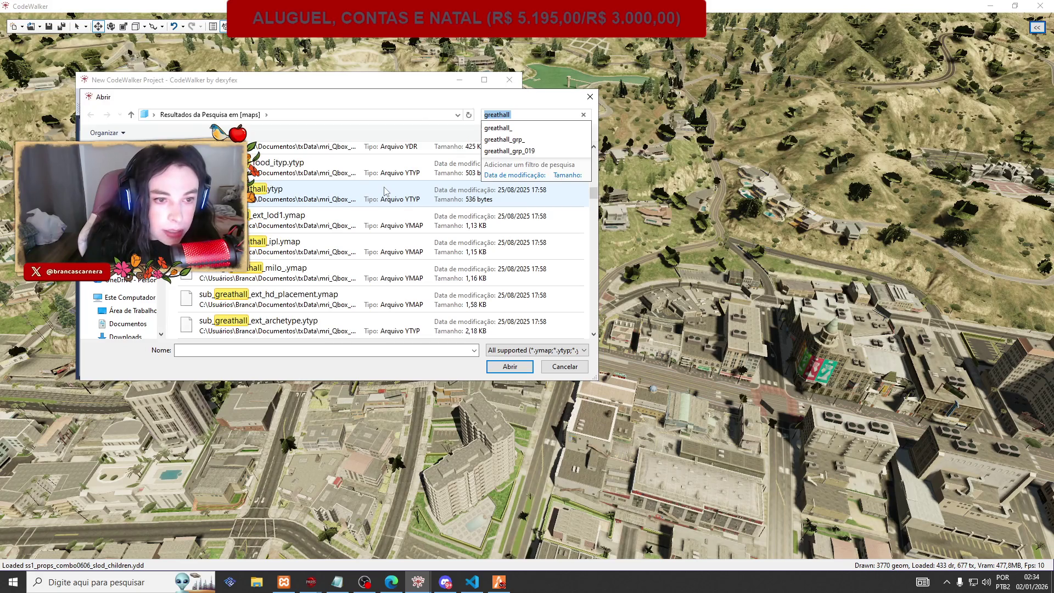
left_click(491, 116)
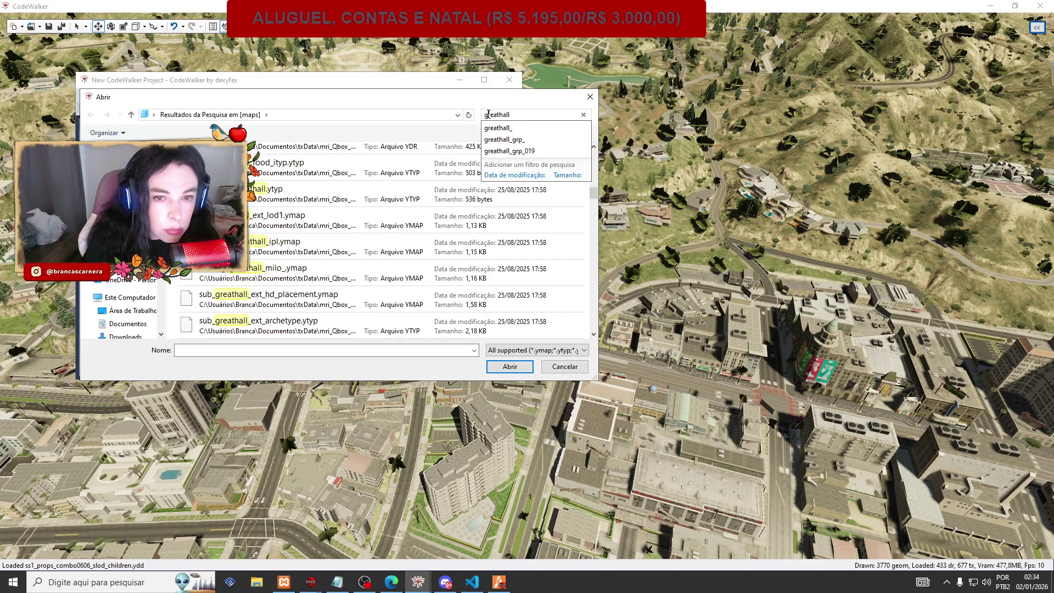
key("Home")
type("int_")
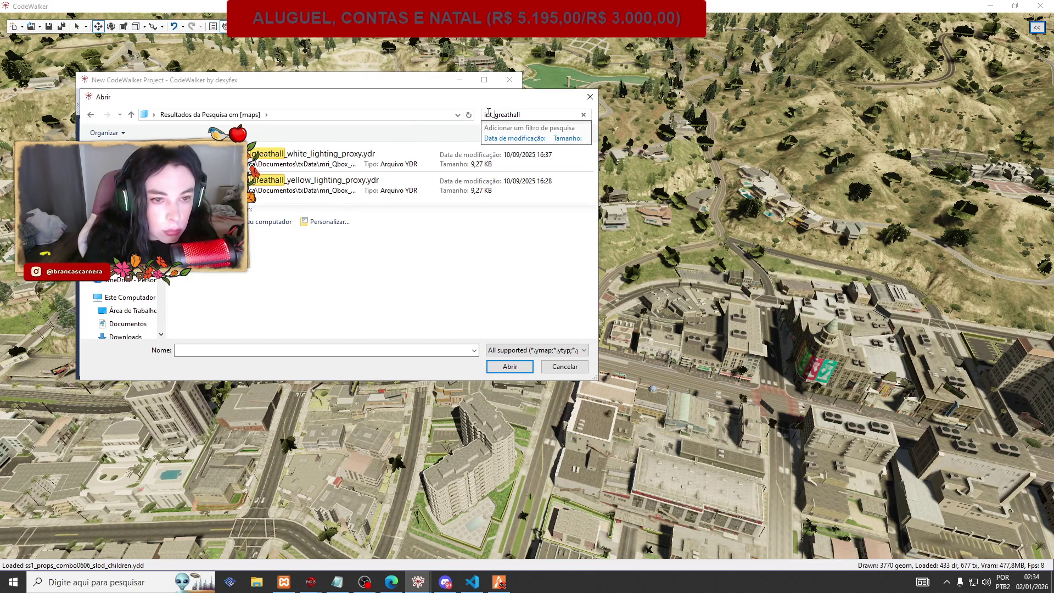
left_click(497, 114)
key("BackSpace")
key("BackSpace")
key("BackSpace")
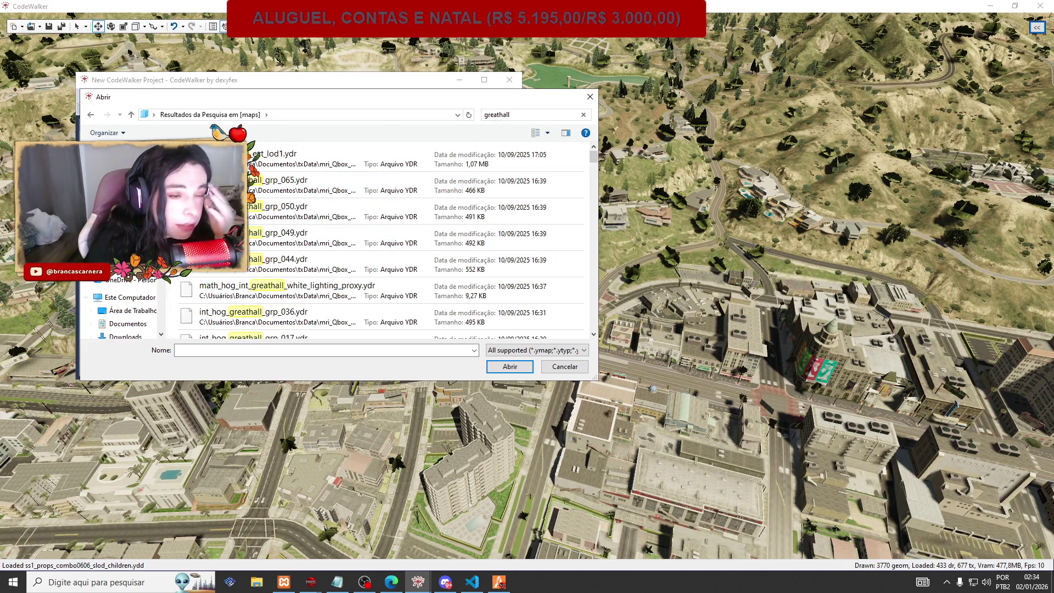
key("Escape")
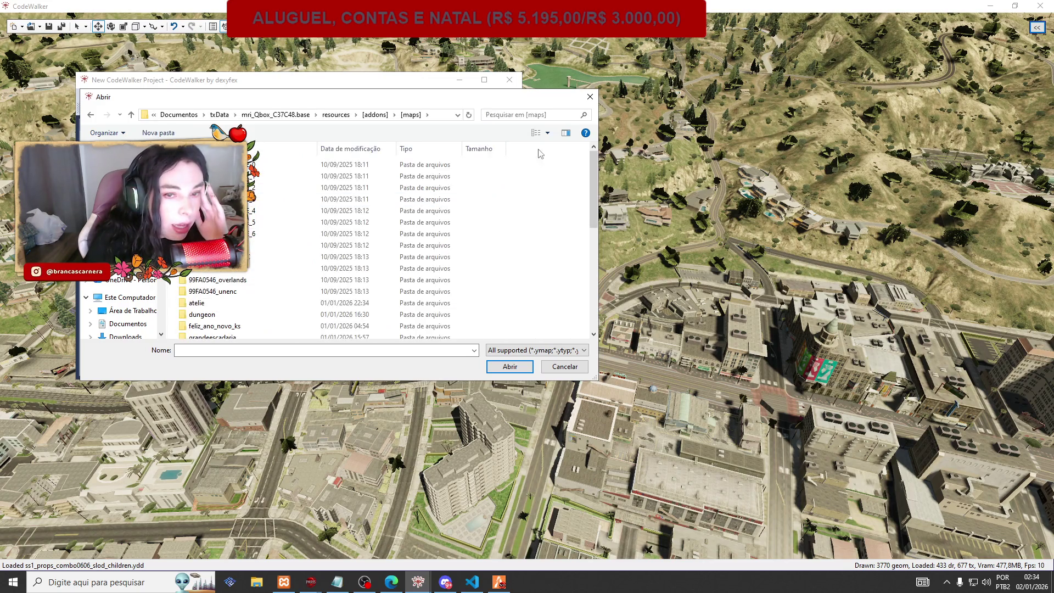
left_click(500, 114)
type("greathall")
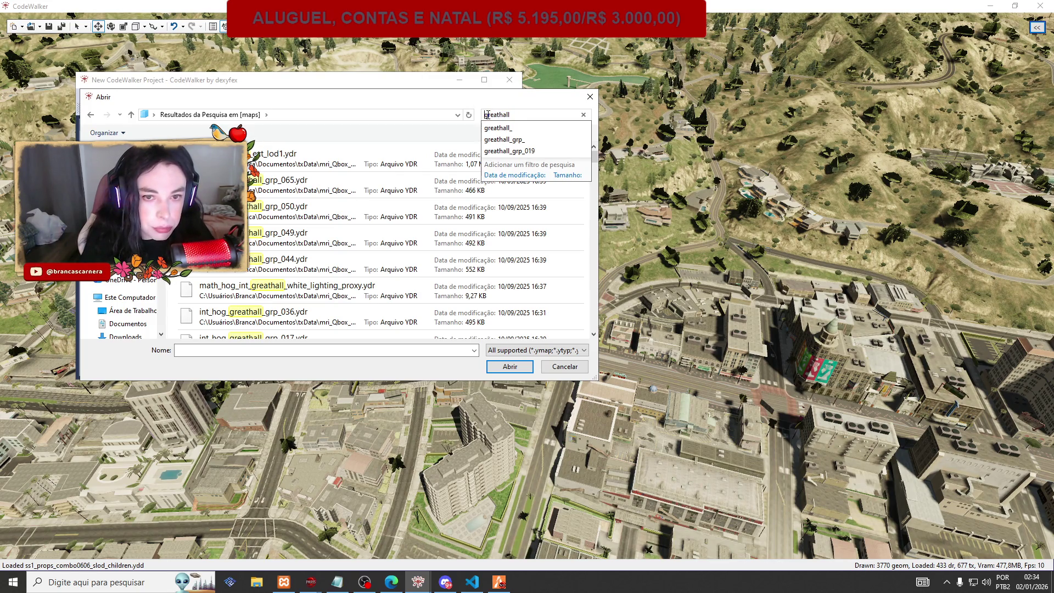
type("int_")
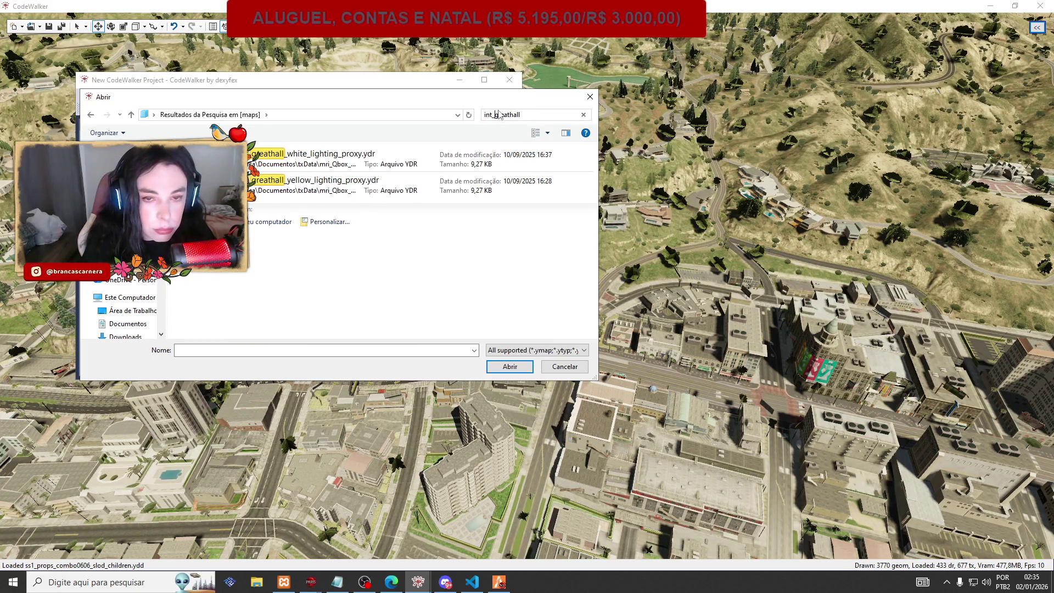
key("BackSpace")
key("BackSpace")
key("BackSpace")
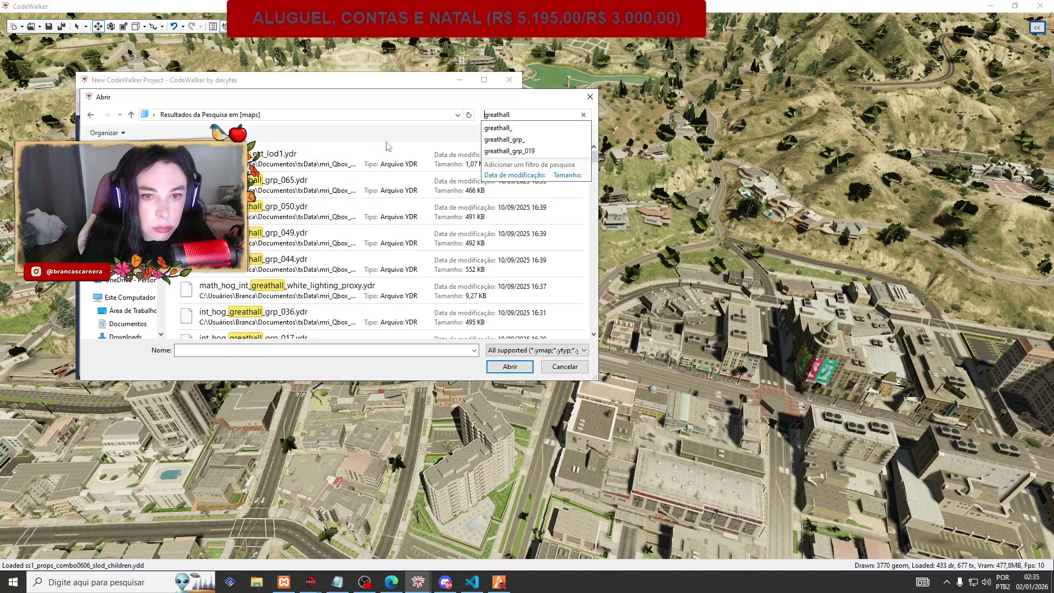
Open int_hog_greathall_milo_.ymap from the results, then bring up FiveM's admin panel.
scroll(541, 221, "down", 3)
scroll(541, 221, "down", 10)
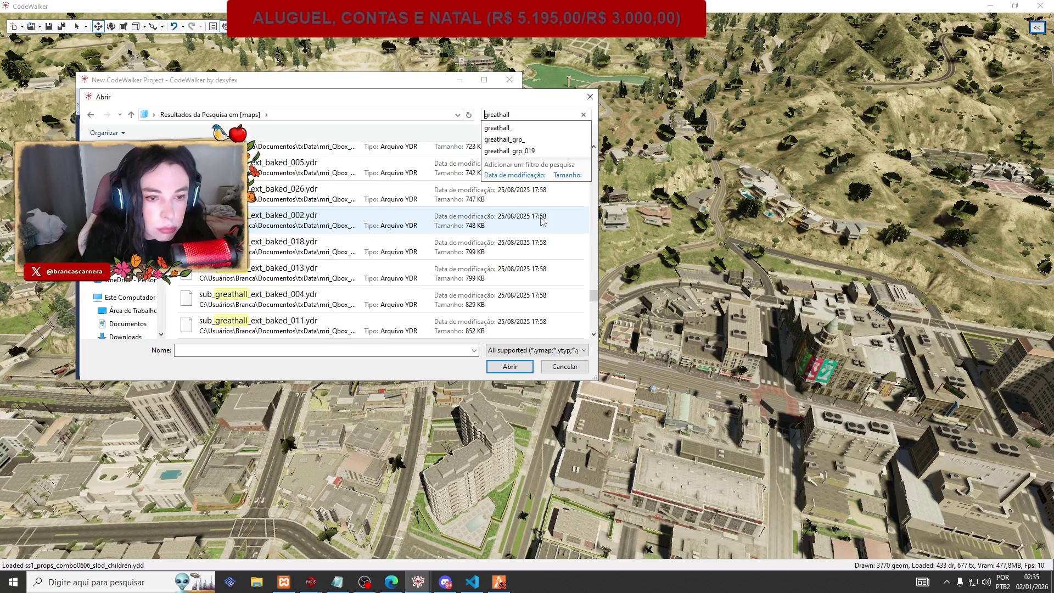
scroll(541, 221, "down", 3)
scroll(541, 221, "down", 3)
scroll(541, 222, "up", 6)
scroll(541, 221, "up", 3)
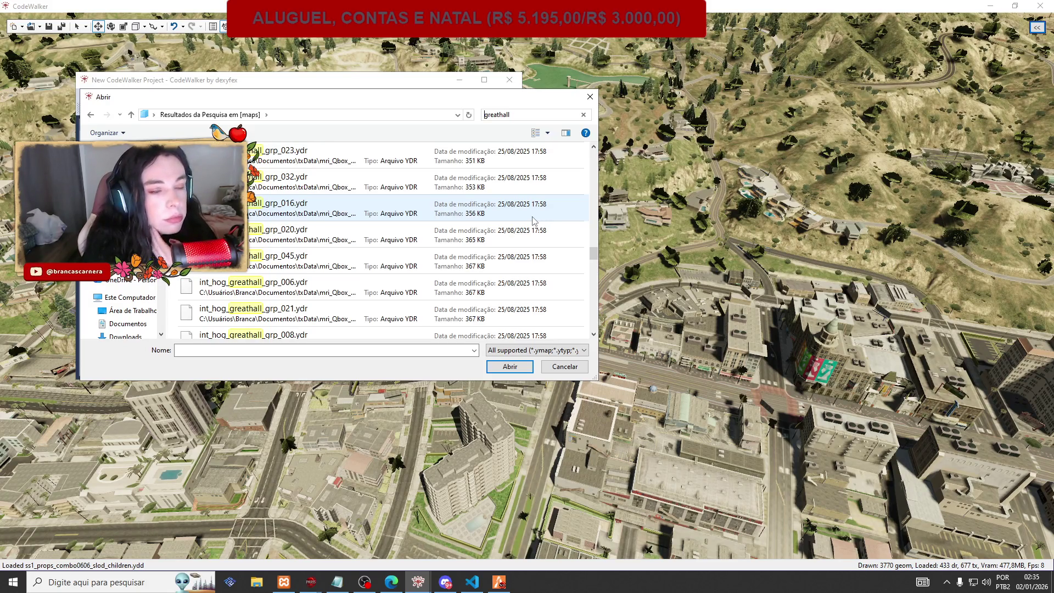
scroll(527, 186, "up", 5)
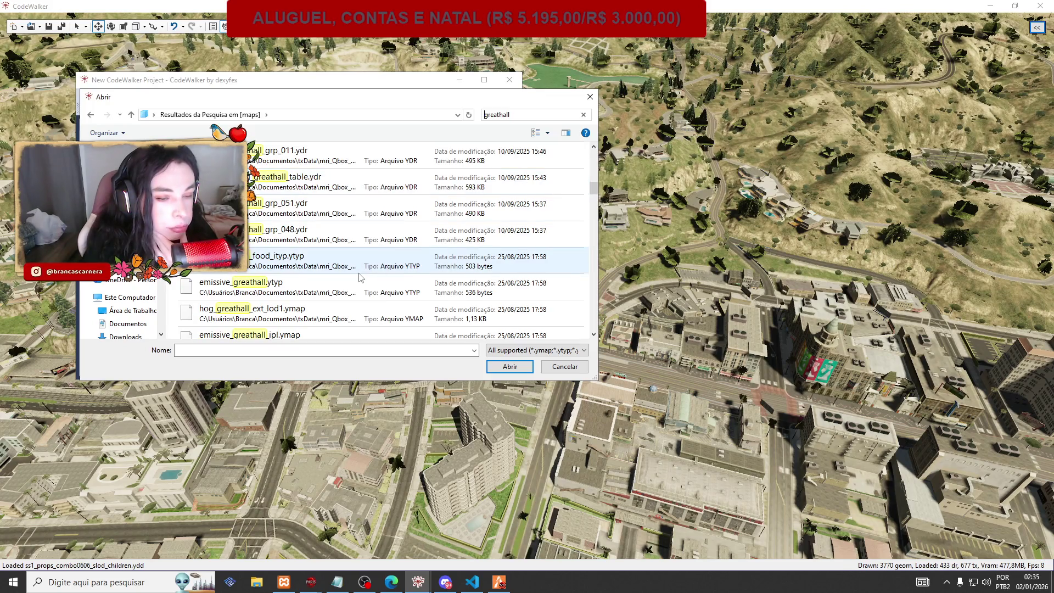
scroll(319, 311, "down", 2)
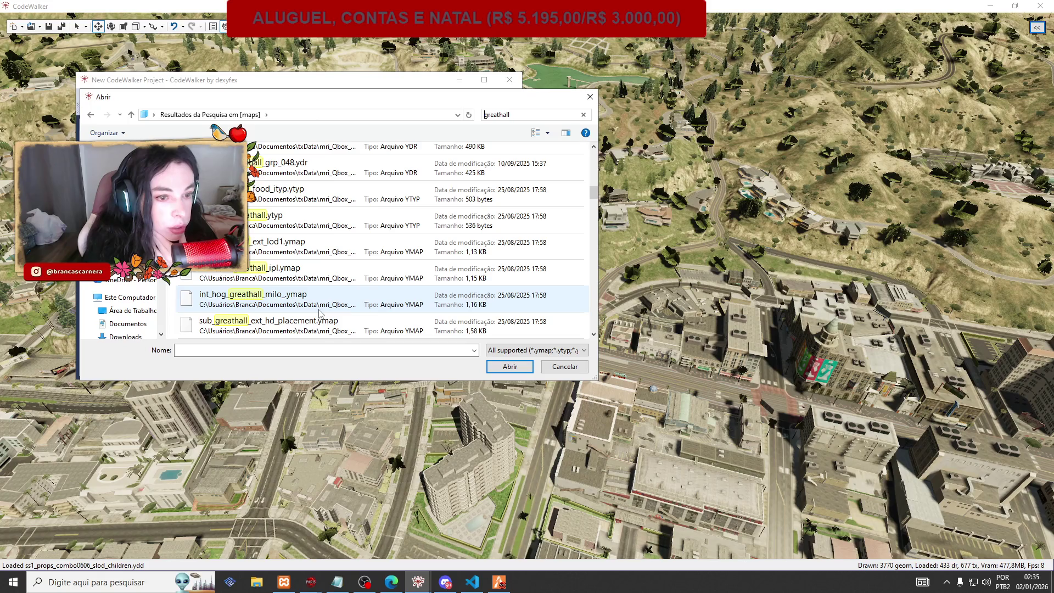
left_click(320, 308)
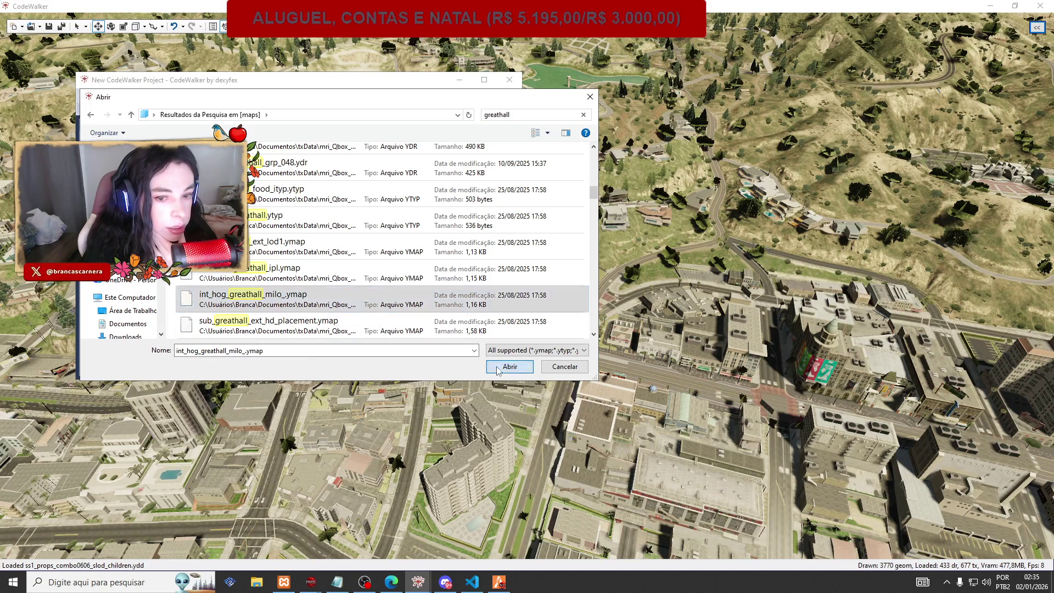
left_click(498, 368)
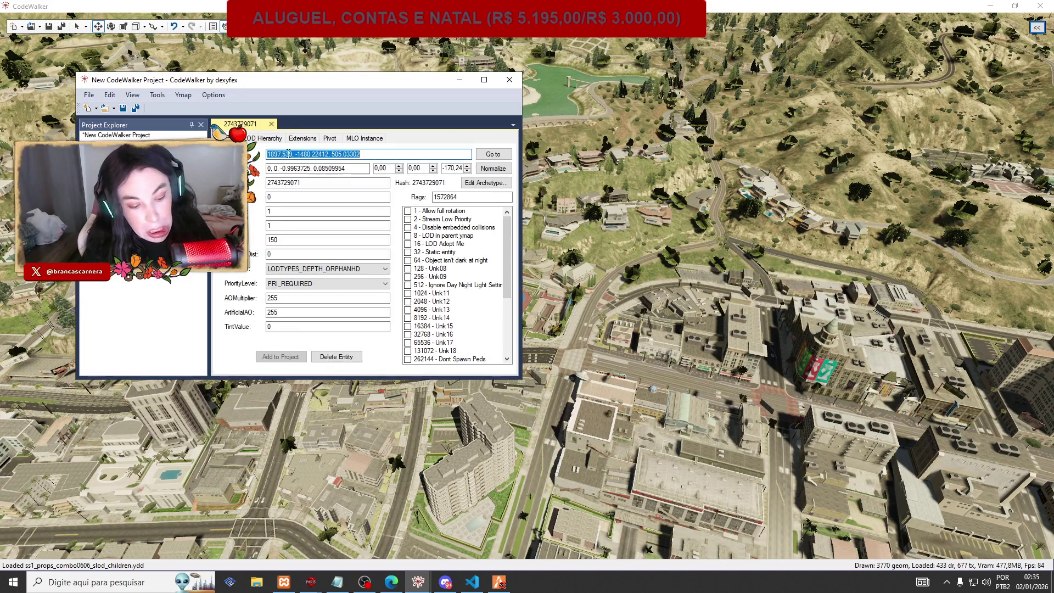
key("alt+Tab")
key("F10")
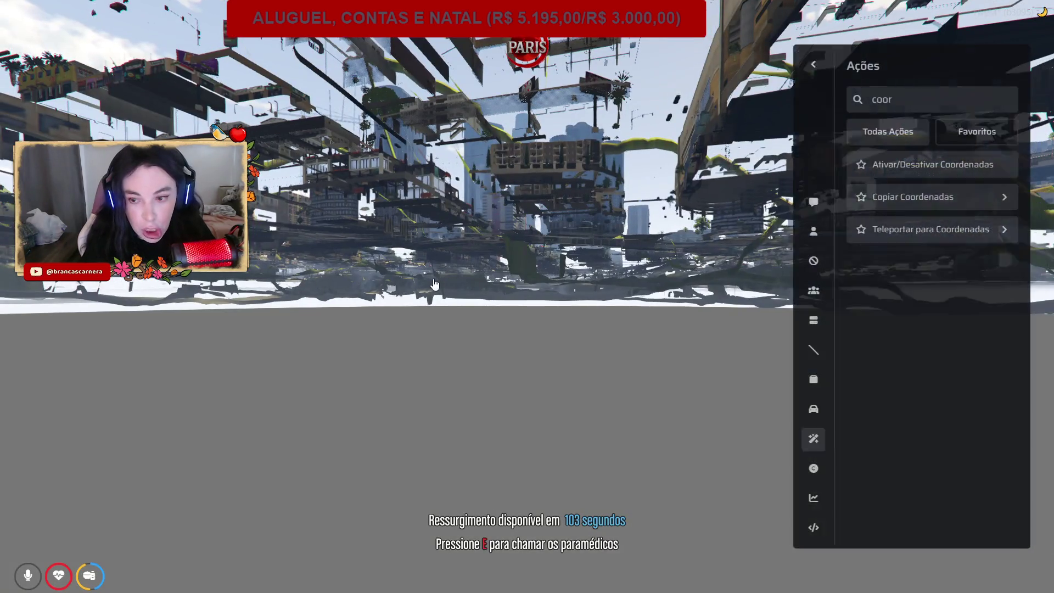
Paste the great hall coordinates into Teleportar para Coordenadas, confirm, and close the admin panel.
left_click(878, 230)
left_click(881, 267)
key("ctrl+v")
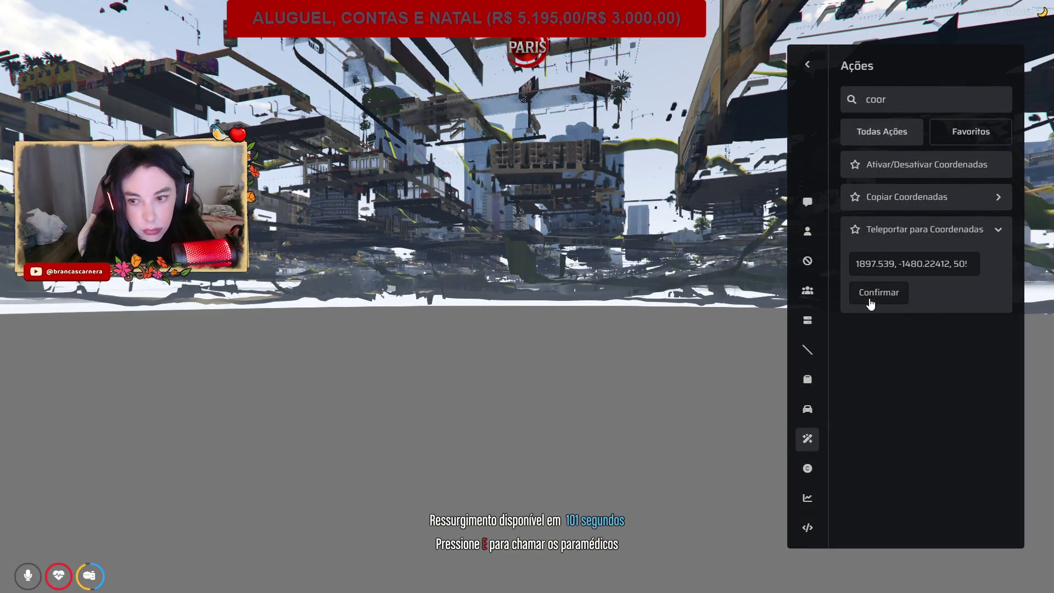
left_click(873, 292)
key("F10")
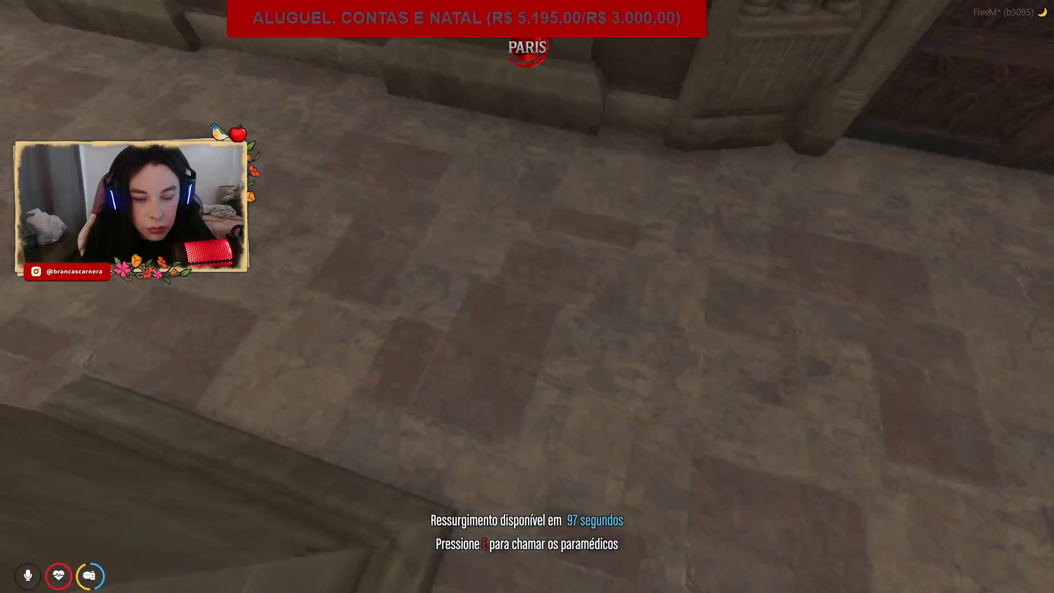
key("F10")
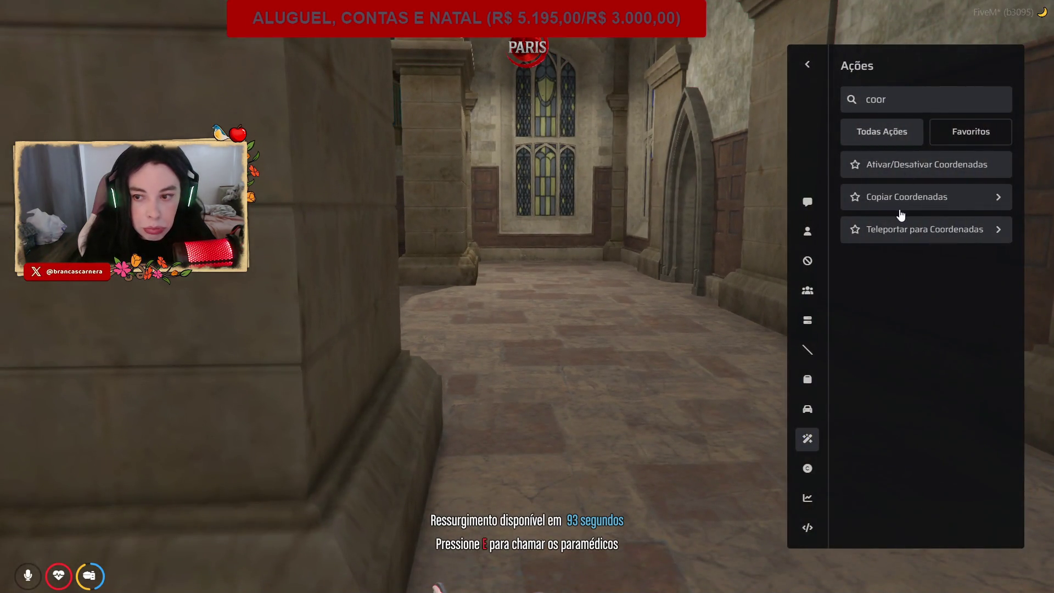
left_click(807, 231)
key("Escape")
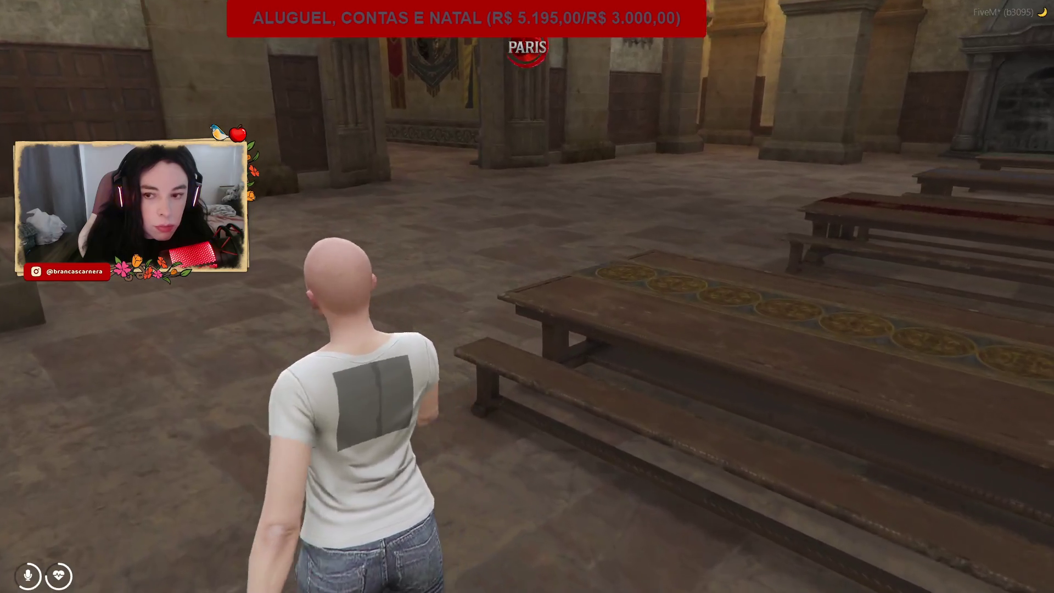
Walk the character deeper into the Great Hall toward the altar and tall stained-glass windows.
key("w")
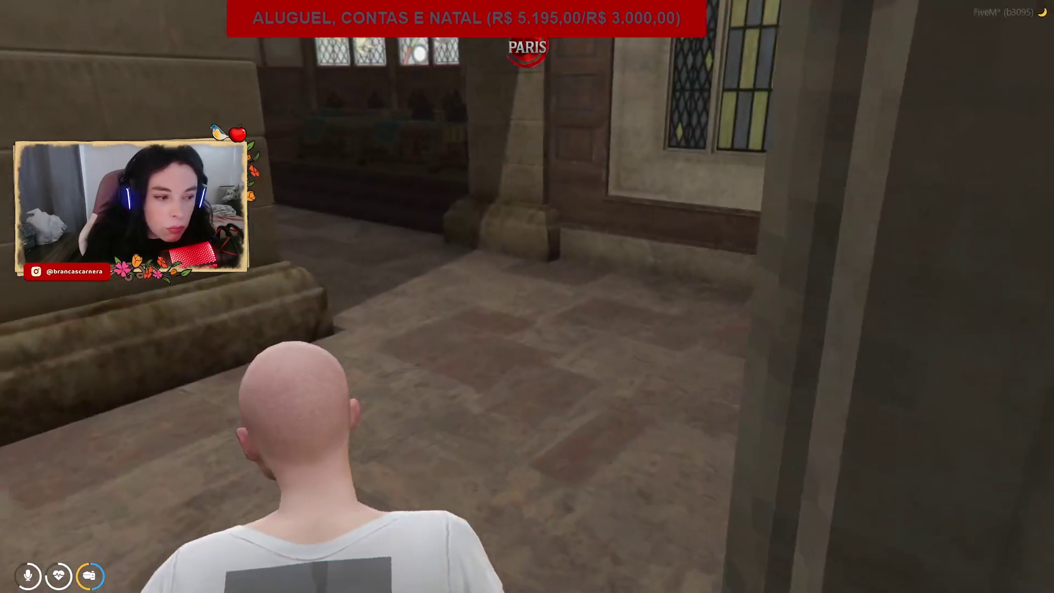
key("w")
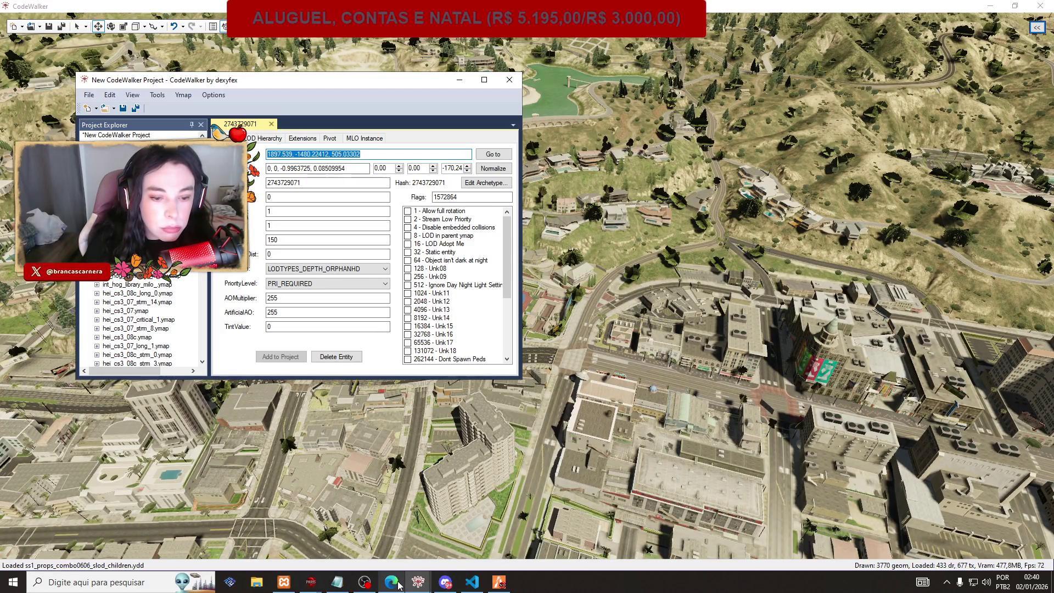
Back in CodeWalker, scroll the project's ymap list down to int_hog_greathall.ybn and the table ydr.
mouse_move(399, 585)
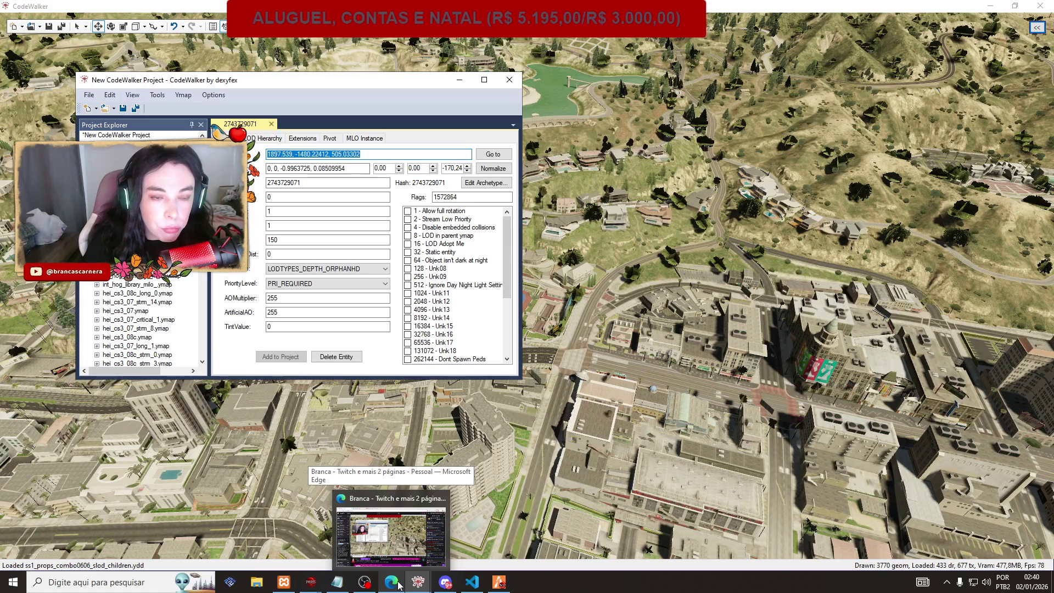
mouse_move(491, 588)
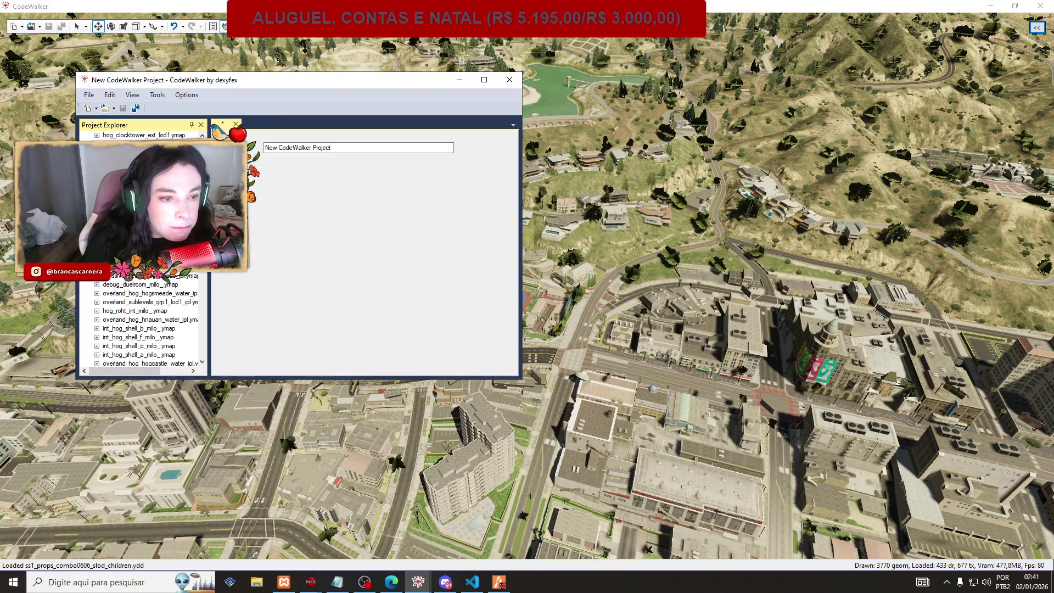
scroll(143, 318, "down", 8)
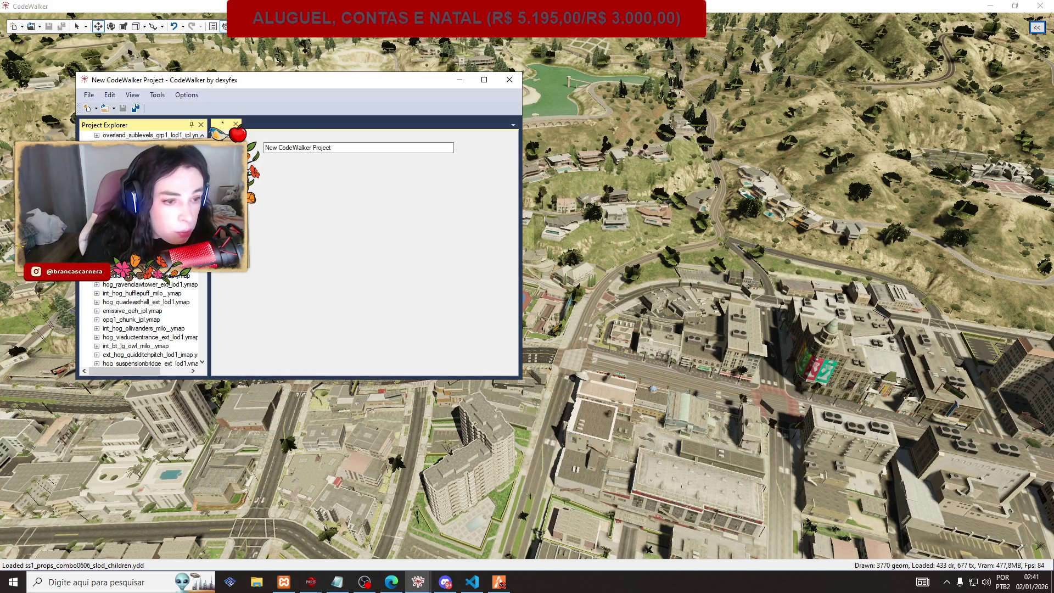
scroll(143, 318, "down", 5)
left_click_drag(209, 263, 214, 358)
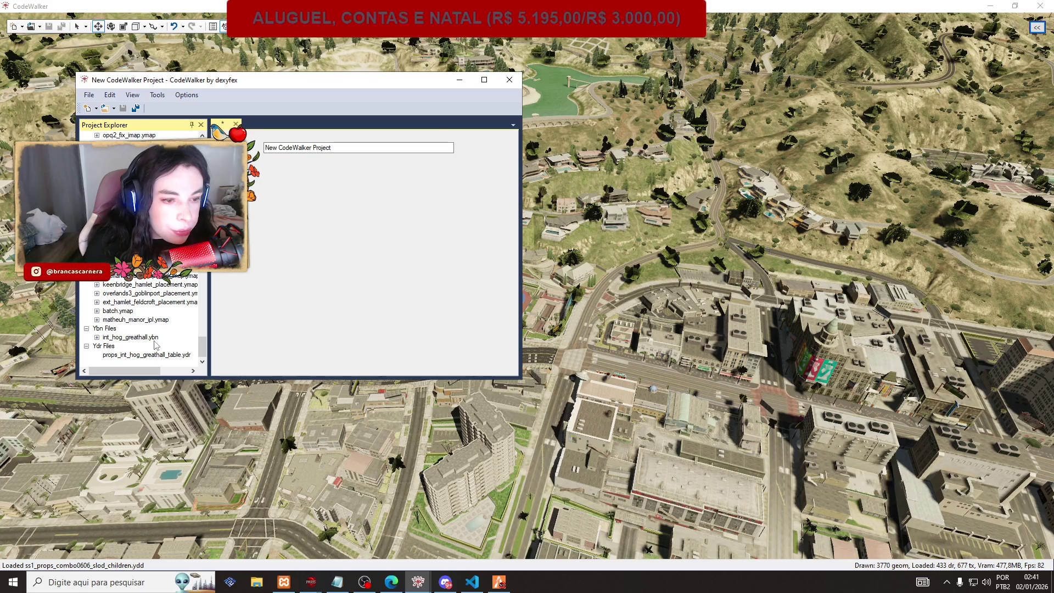
left_click_drag(204, 348, 204, 198)
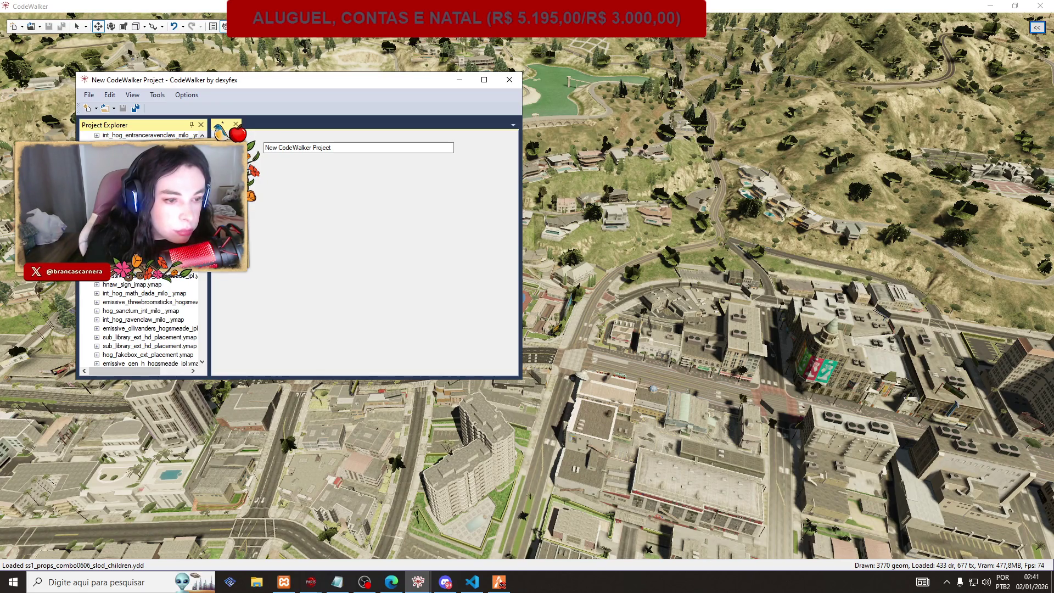
left_click(97, 310)
left_click(108, 320)
left_click(134, 329)
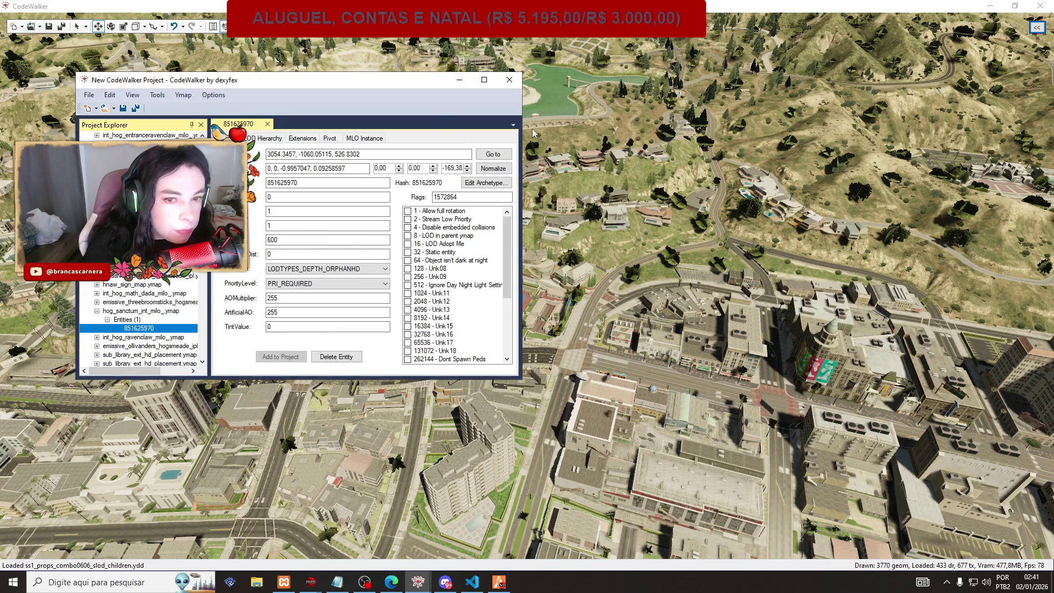
left_click(493, 154)
mouse_move(418, 82)
left_mouse_down()
mouse_move(329, 82)
mouse_move(418, 95)
left_mouse_up()
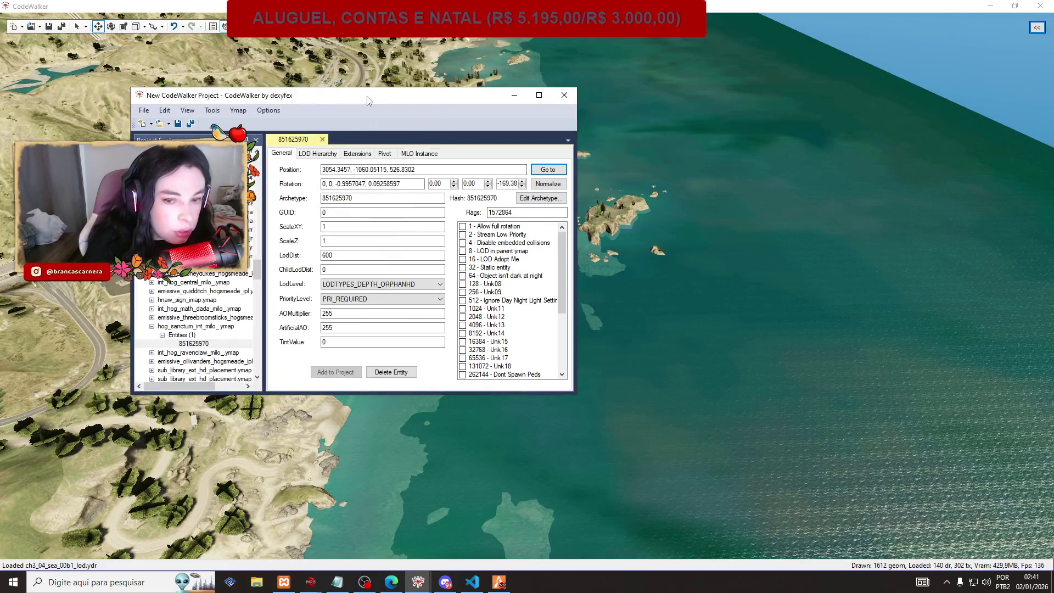
scroll(195, 308, "up", 1)
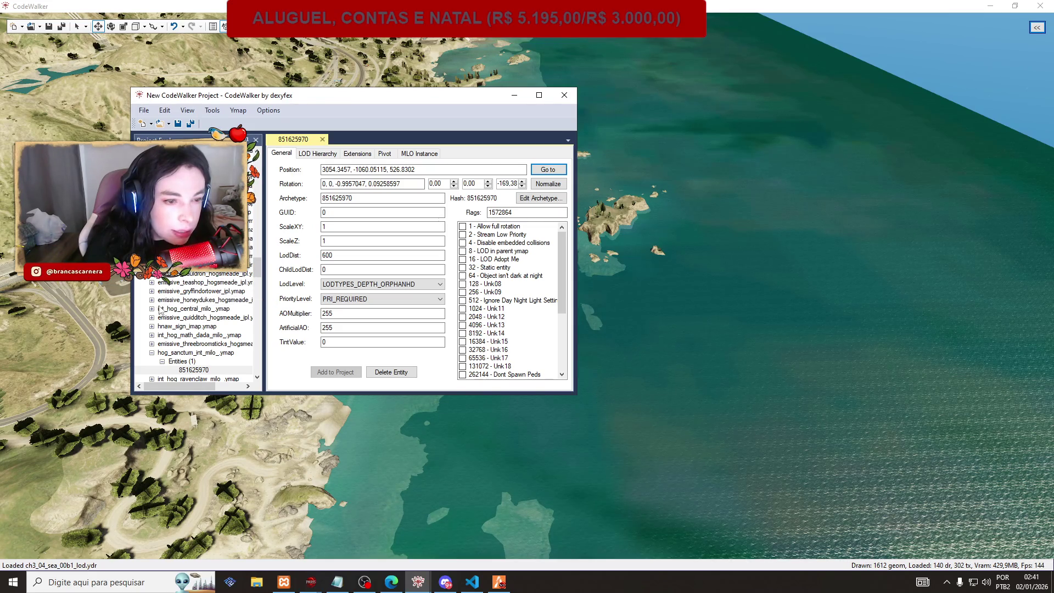
scroll(160, 311, "up", 3)
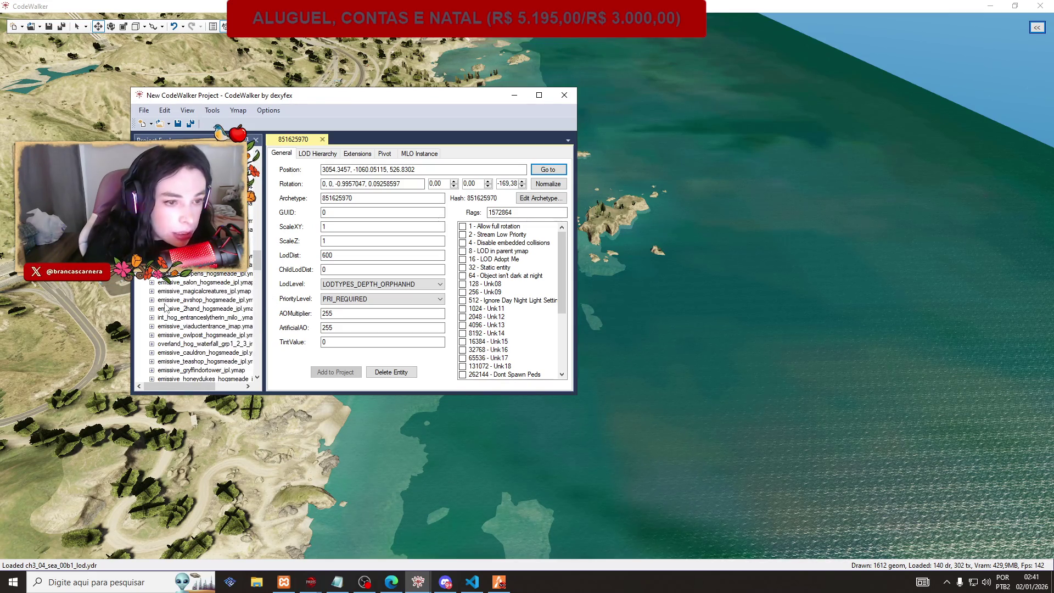
scroll(166, 291, "up", 3)
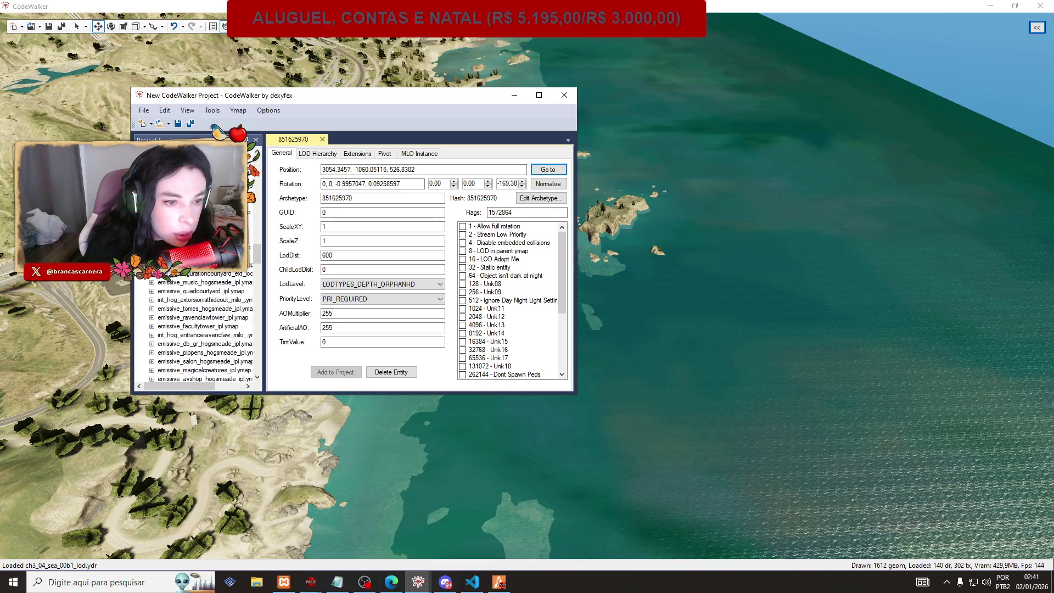
scroll(166, 281, "up", 5)
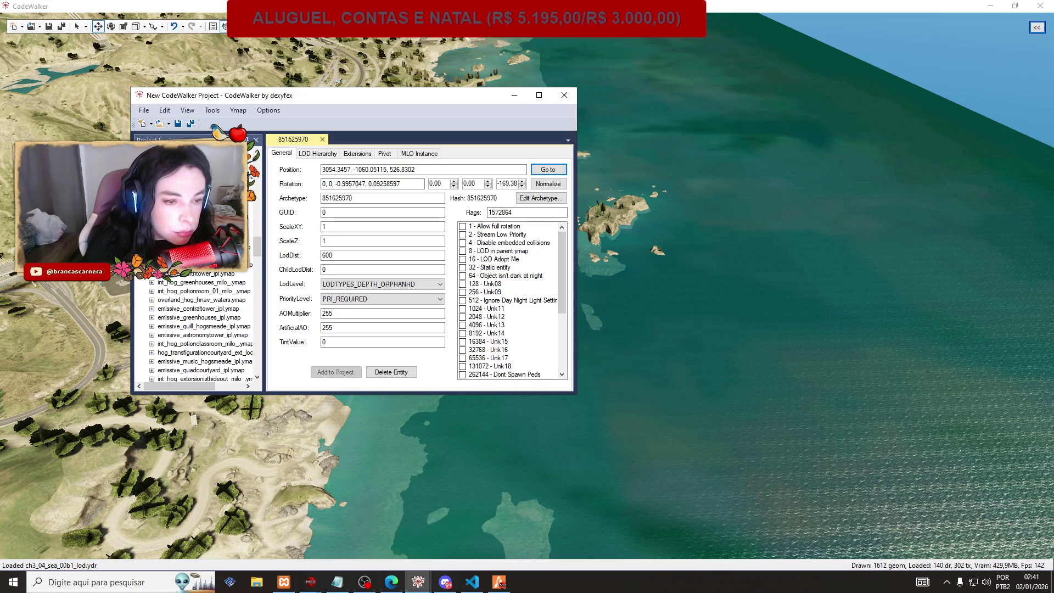
scroll(164, 282, "up", 2)
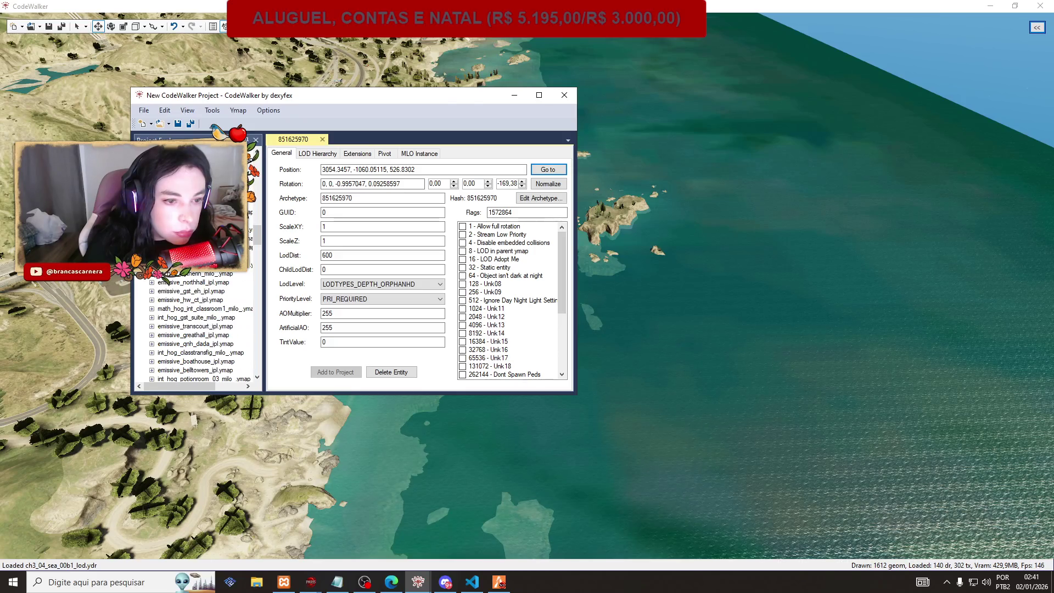
scroll(167, 282, "up", 1)
scroll(166, 281, "up", 5)
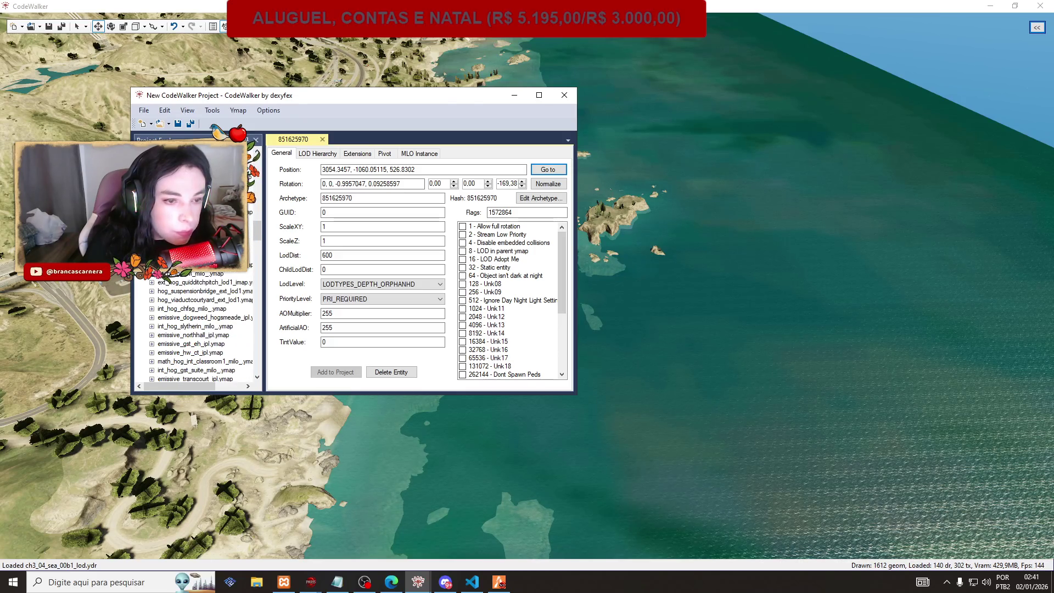
scroll(166, 282, "up", 3)
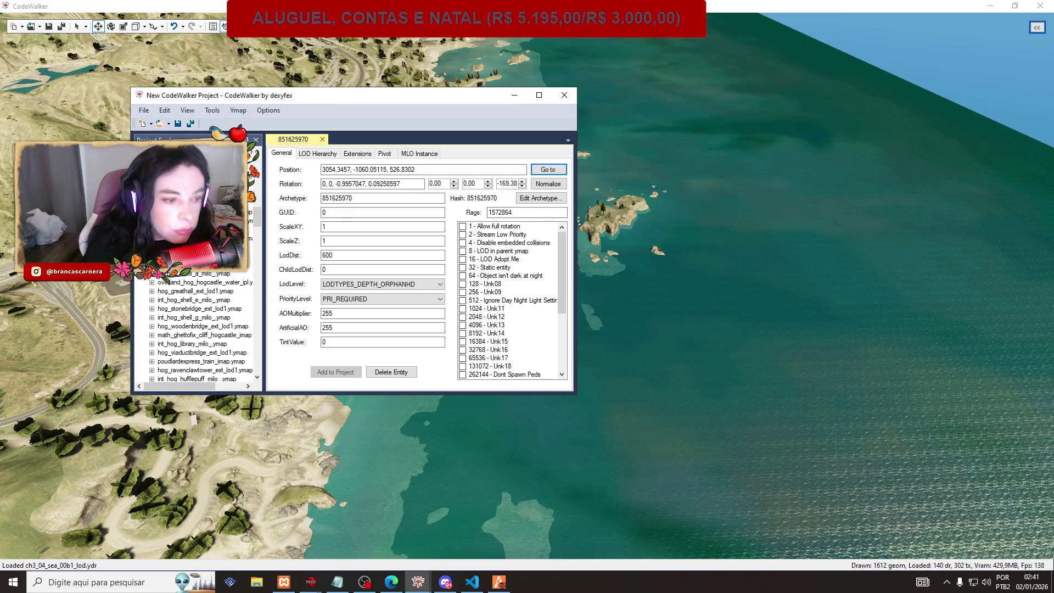
scroll(214, 290, "up", 3)
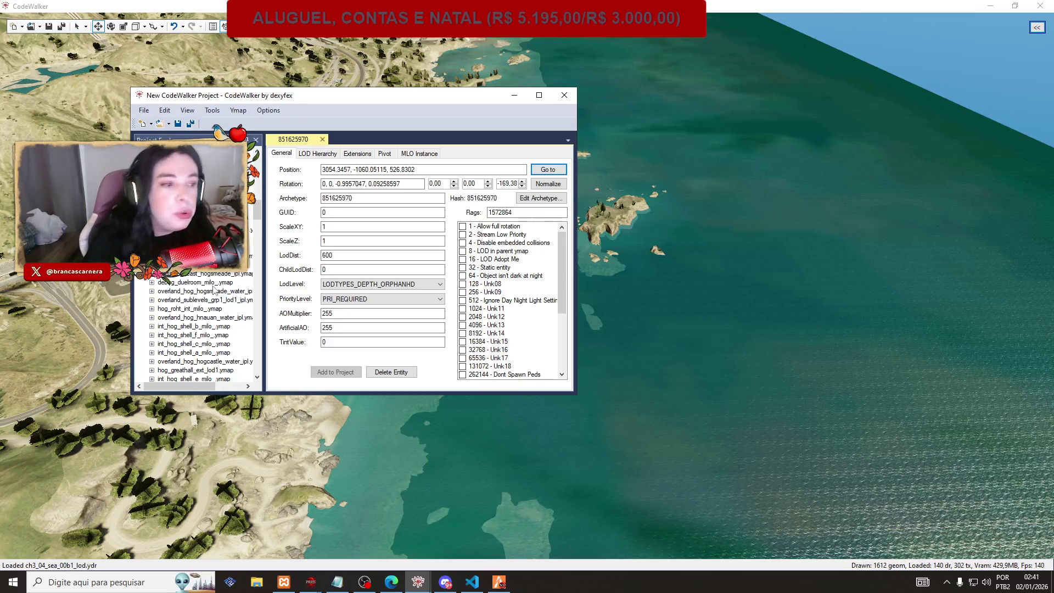
scroll(214, 289, "up", 2)
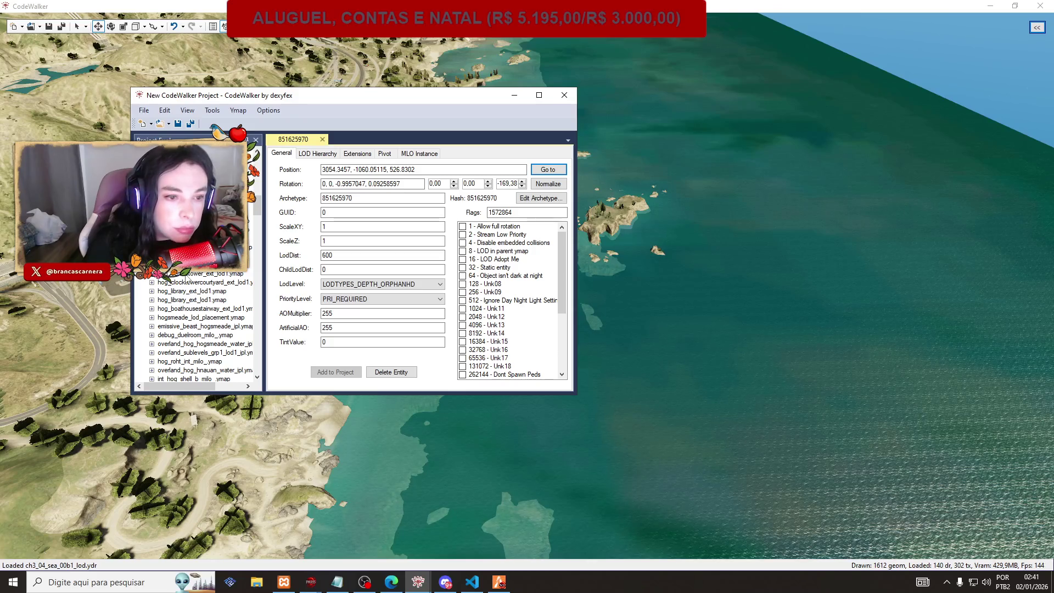
scroll(187, 278, "down", 1)
scroll(185, 279, "down", 1)
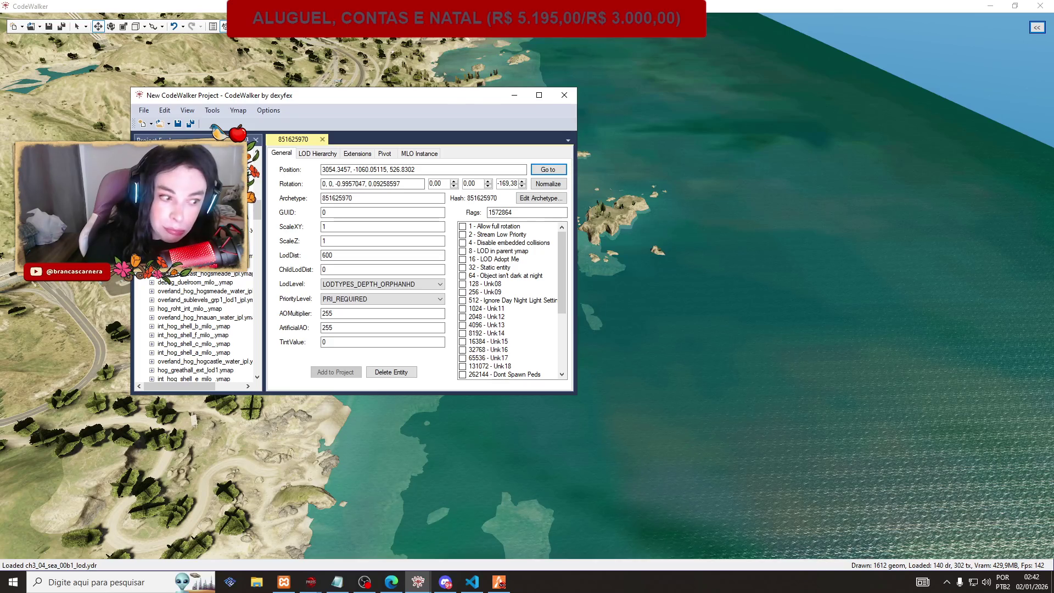
scroll(168, 280, "down", 3)
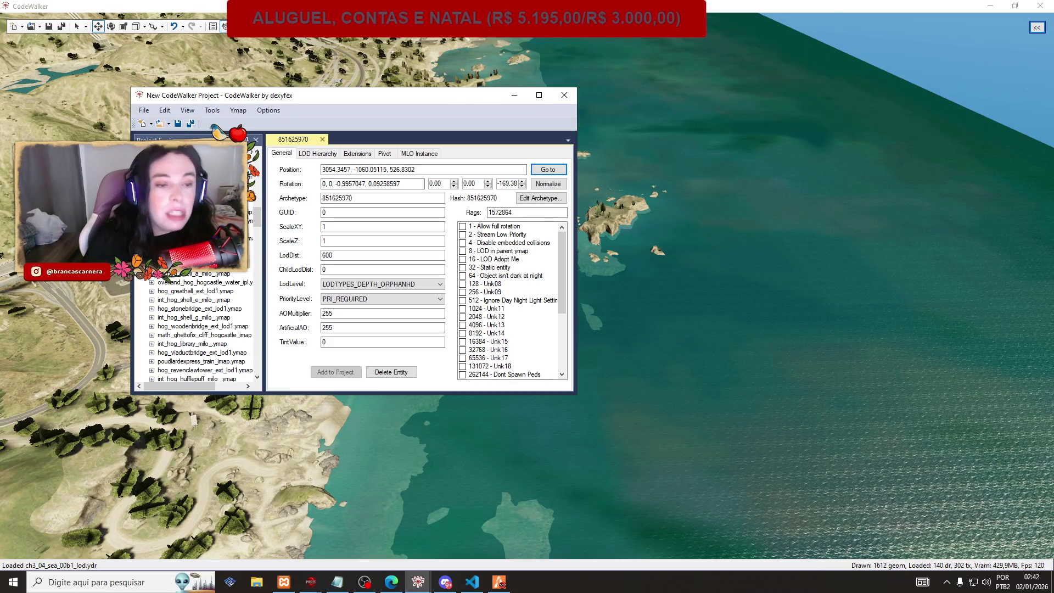
scroll(167, 282, "down", 2)
scroll(166, 282, "down", 2)
scroll(165, 282, "down", 3)
left_click_drag(258, 247, 258, 298)
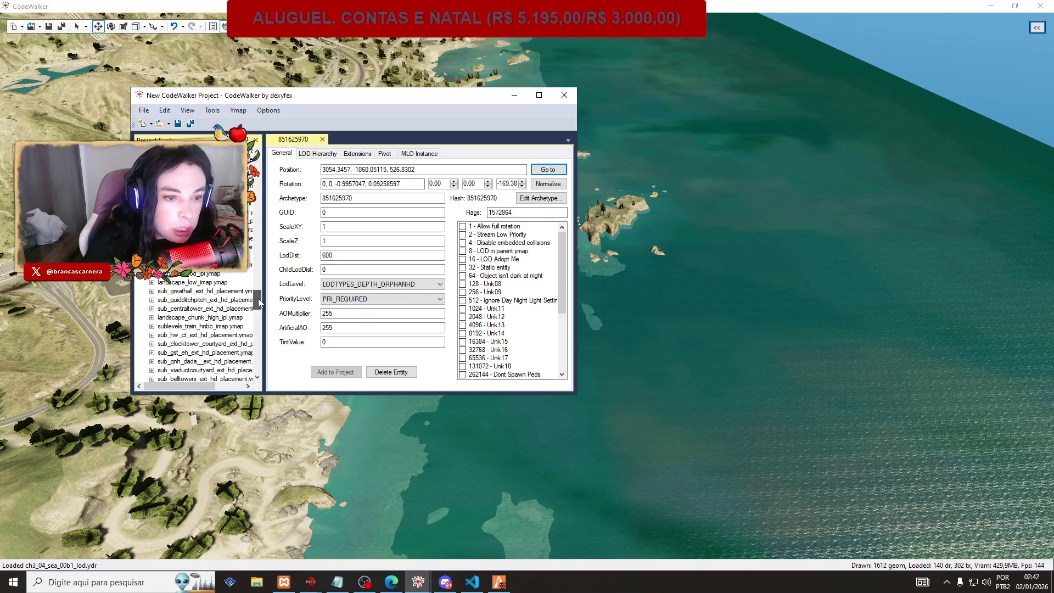
mouse_move(258, 299)
left_mouse_down()
mouse_move(262, 341)
mouse_move(268, 254)
left_mouse_up()
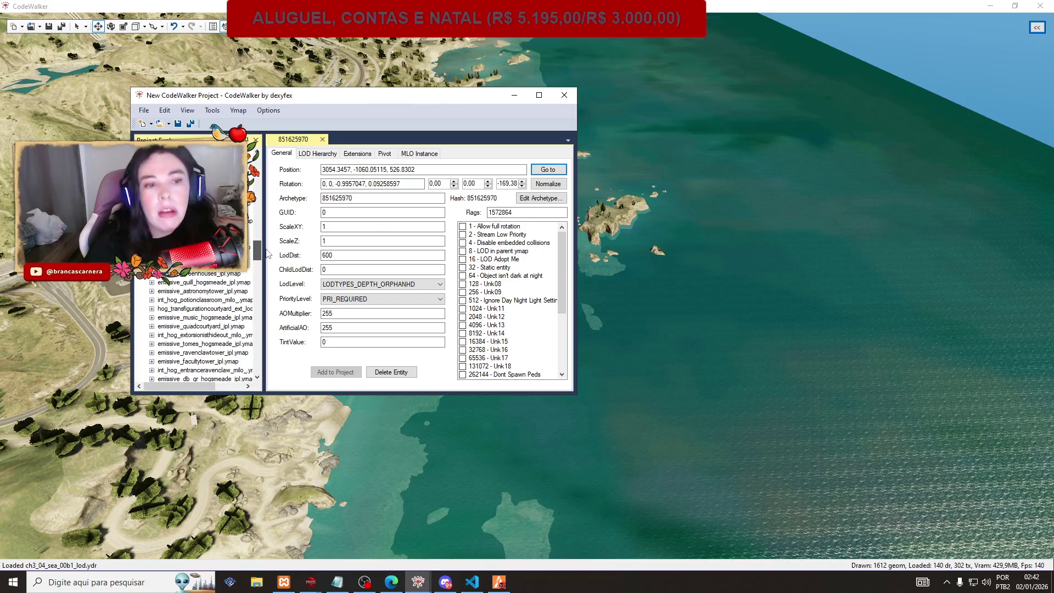
left_click_drag(267, 254, 276, 189)
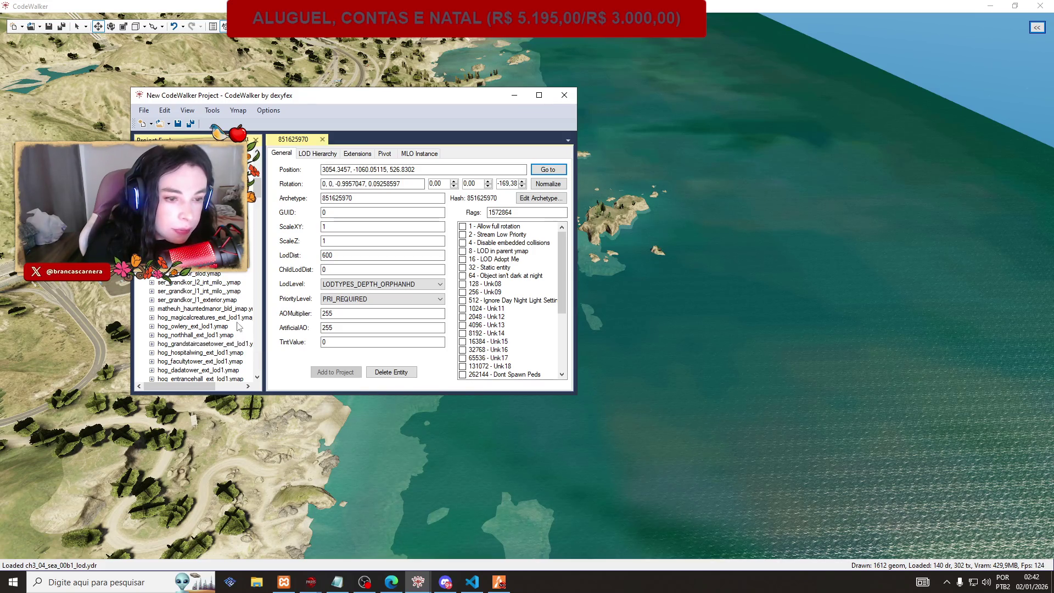
scroll(237, 325, "up", 3)
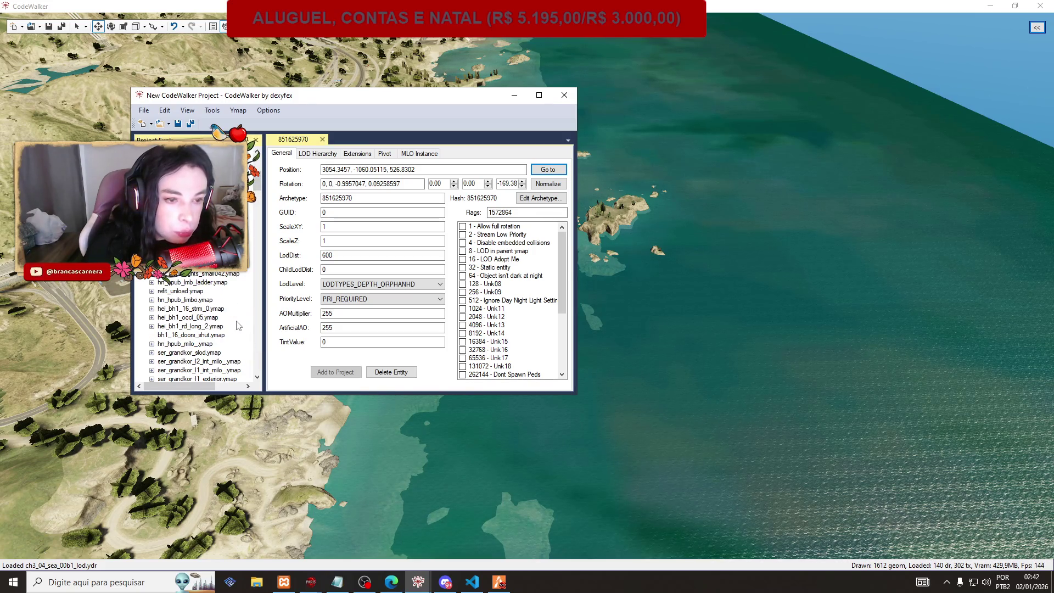
scroll(237, 325, "up", 3)
scroll(239, 324, "down", 2)
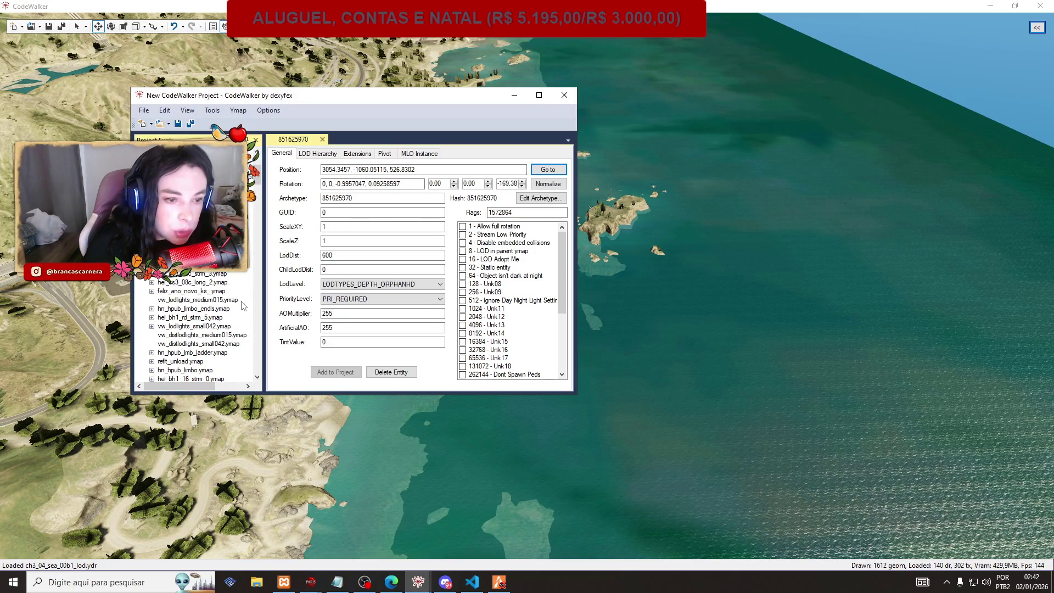
scroll(243, 306, "up", 4)
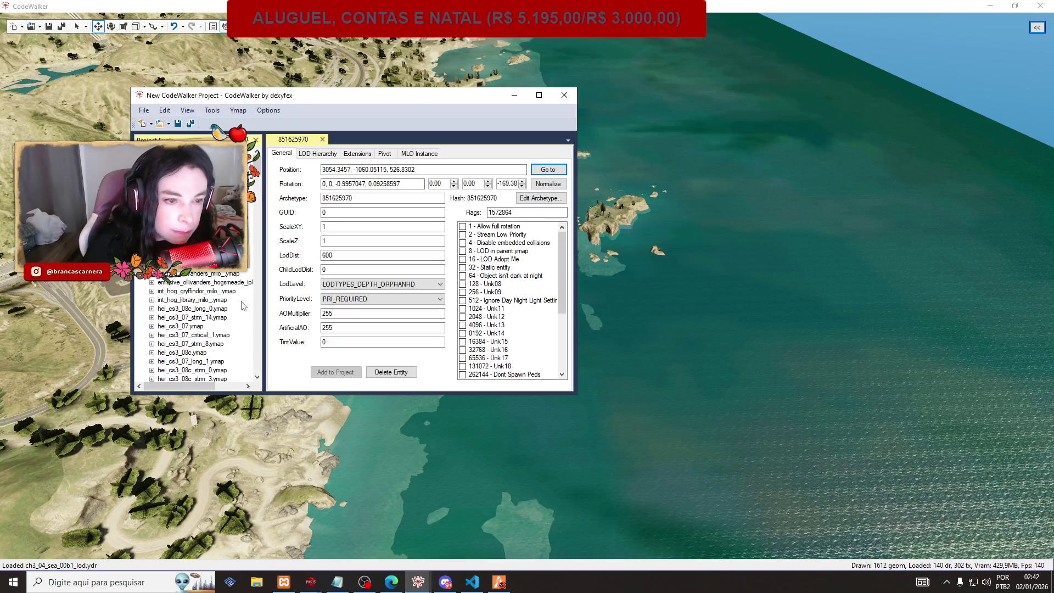
scroll(232, 302, "up", 5)
scroll(167, 281, "up", 3)
left_click_drag(258, 218, 257, 314)
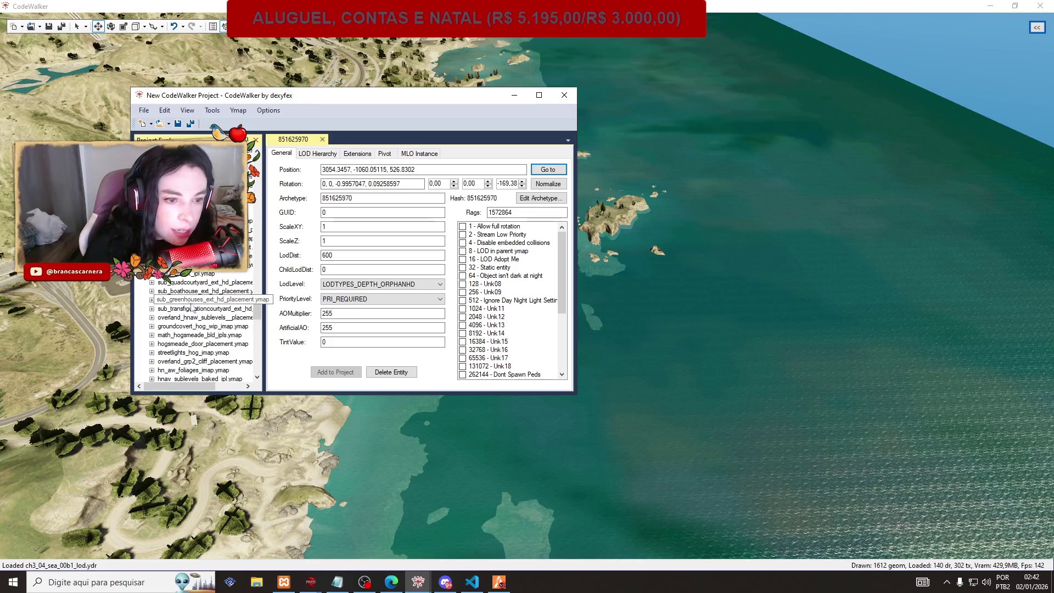
left_click(152, 287)
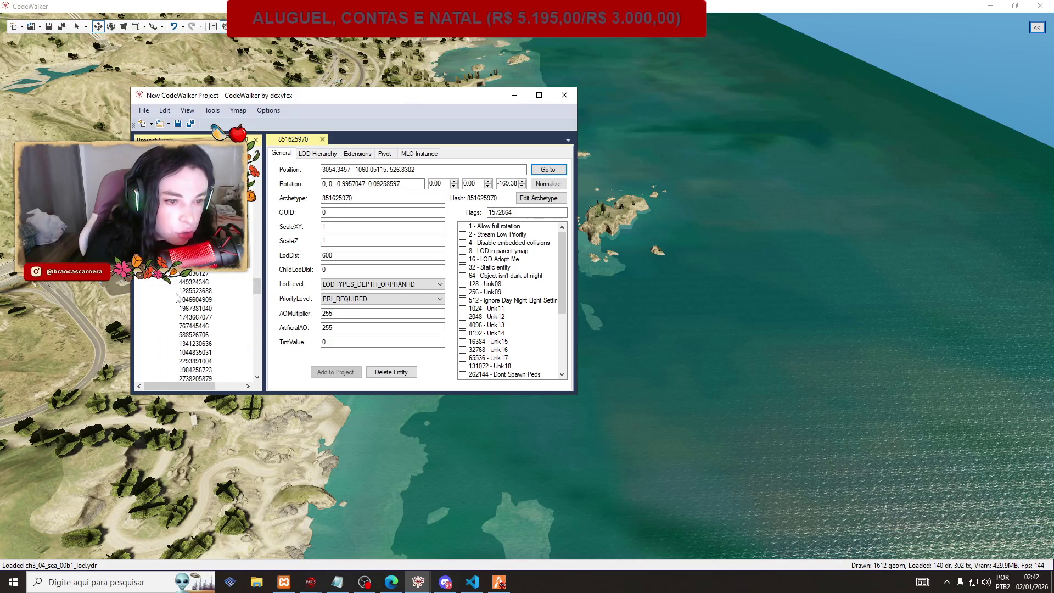
left_click(196, 291)
left_click(548, 169)
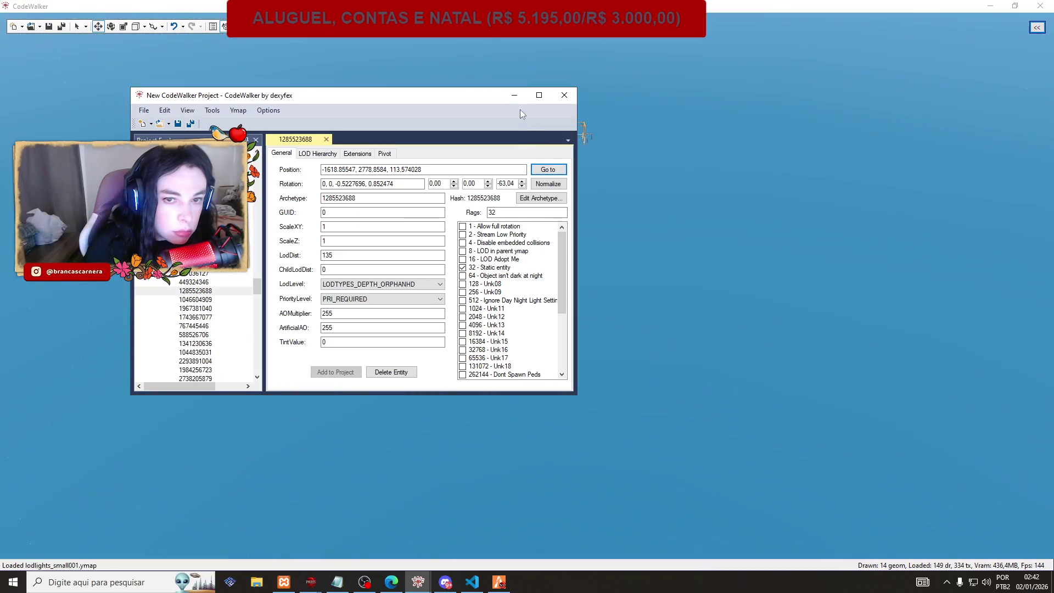
left_click(515, 95)
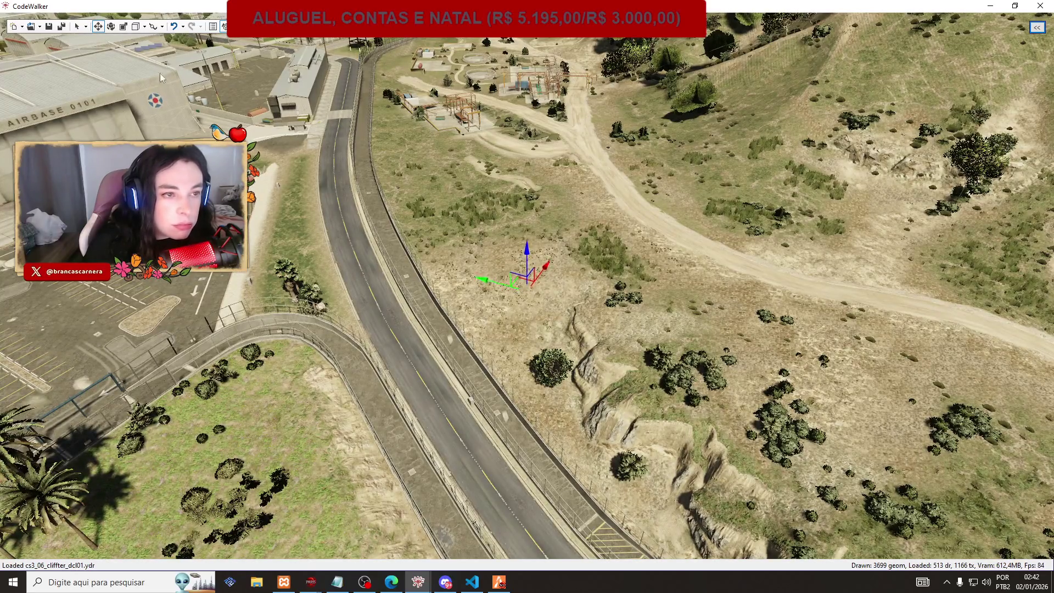
Load the sub_quadcourtyard_ext_hd_placement ymap into the project through Open Files.
left_click(41, 27)
left_click(41, 27)
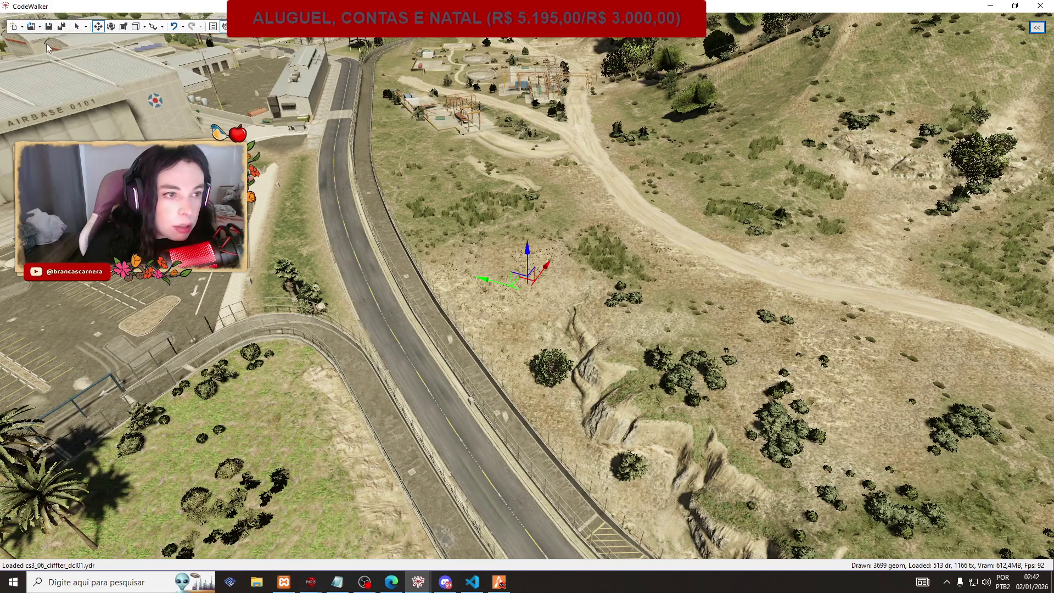
left_click(41, 27)
left_click(47, 51)
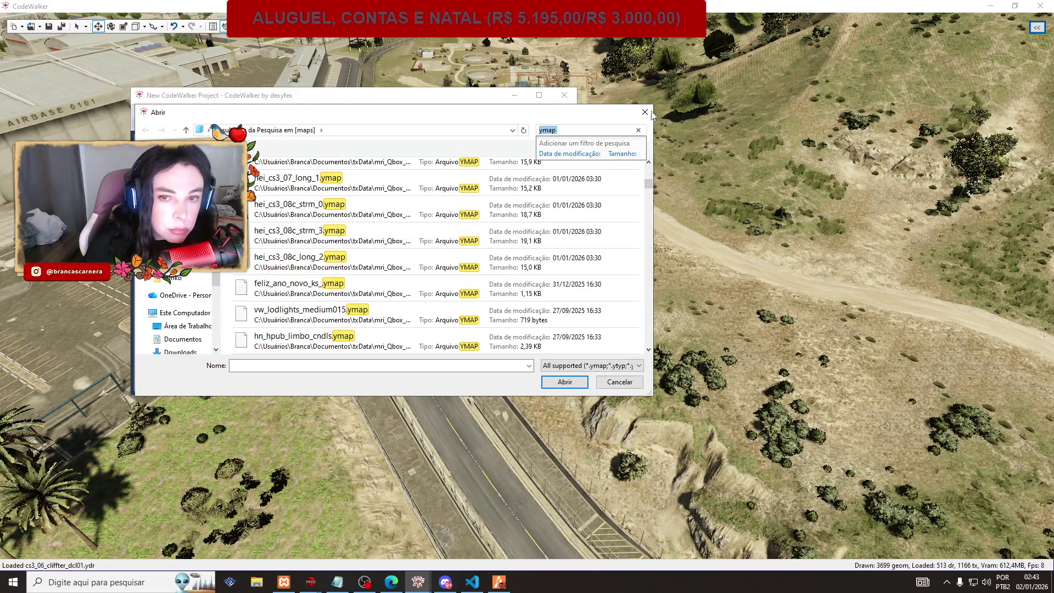
double_click(439, 235)
left_click_drag(257, 295, 262, 340)
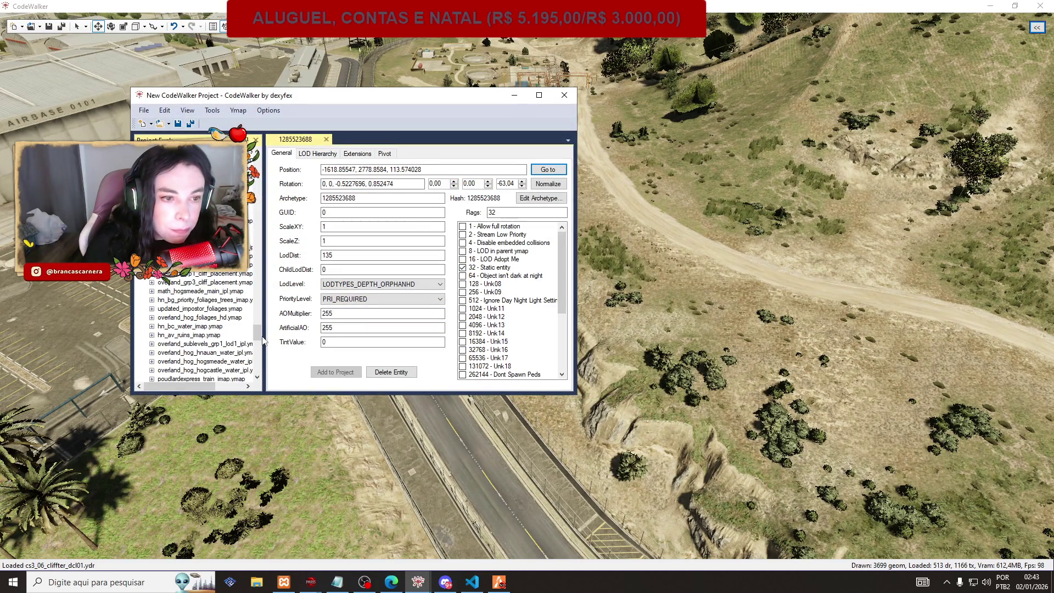
scroll(249, 337, "up", 1)
scroll(250, 337, "up", 1)
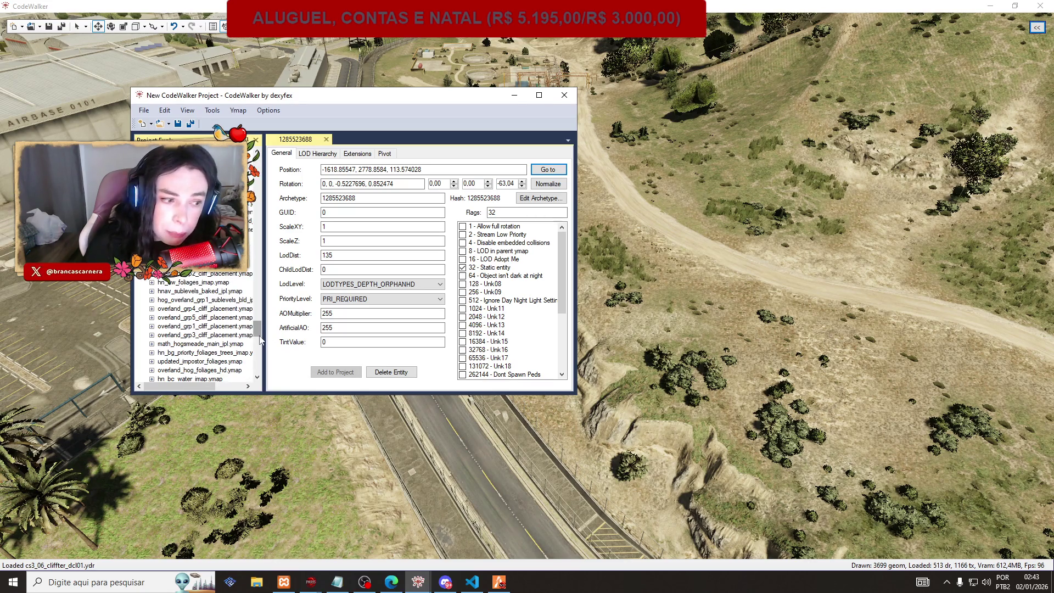
mouse_move(260, 337)
left_mouse_down()
mouse_move(263, 291)
mouse_move(259, 307)
left_mouse_up()
View sub_quadcourtyard_ext_hd_placement's properties, then expand int_hog_central_milo_.ymap in the tree.
left_click(164, 318)
scroll(152, 321, "up", 3)
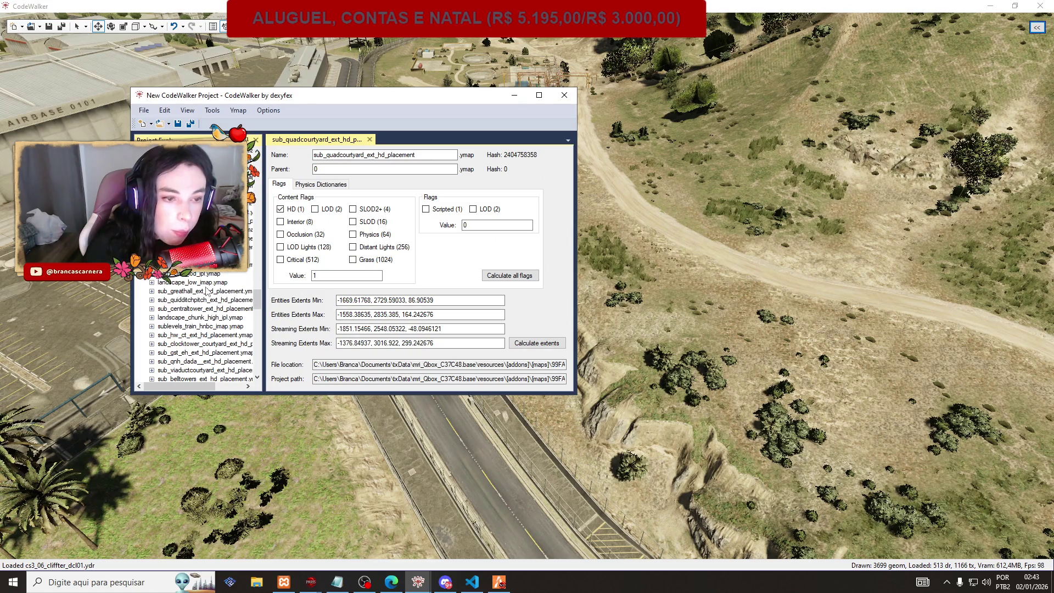
scroll(207, 291, "up", 3)
scroll(204, 313, "up", 3)
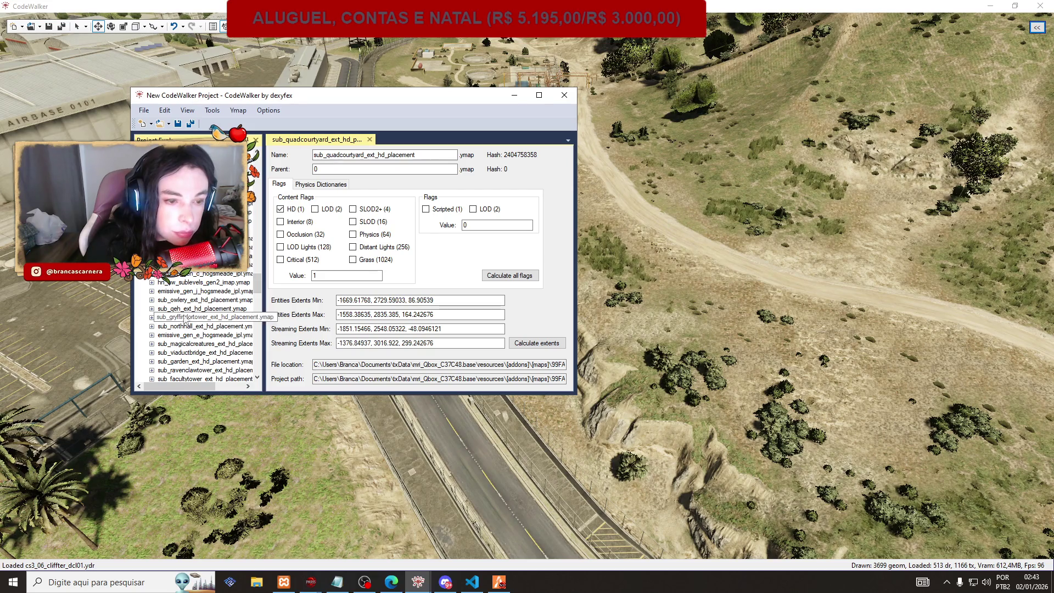
scroll(176, 315, "up", 3)
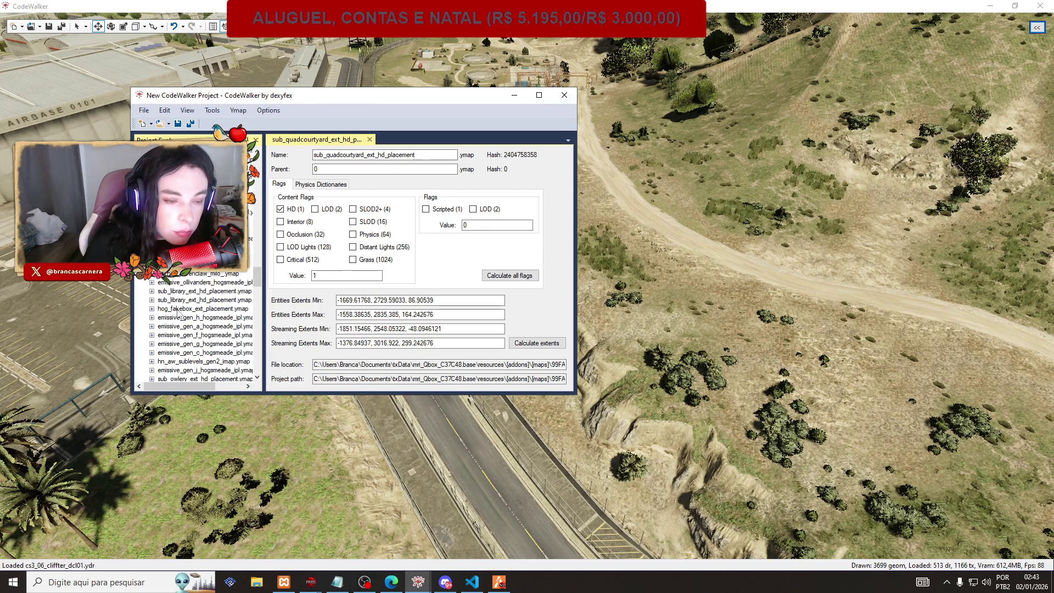
scroll(179, 313, "up", 3)
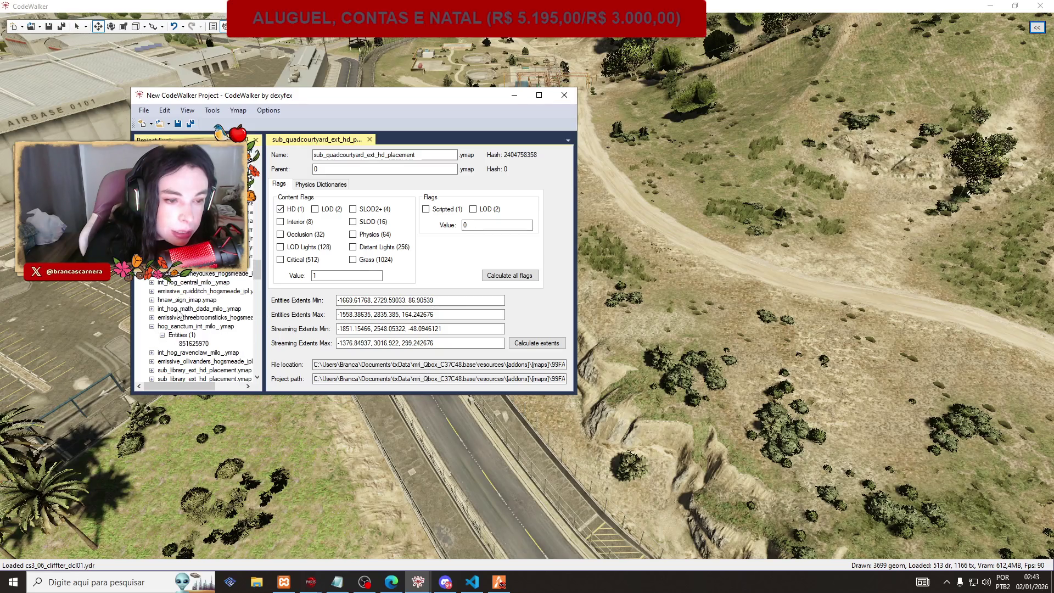
scroll(179, 313, "up", 1)
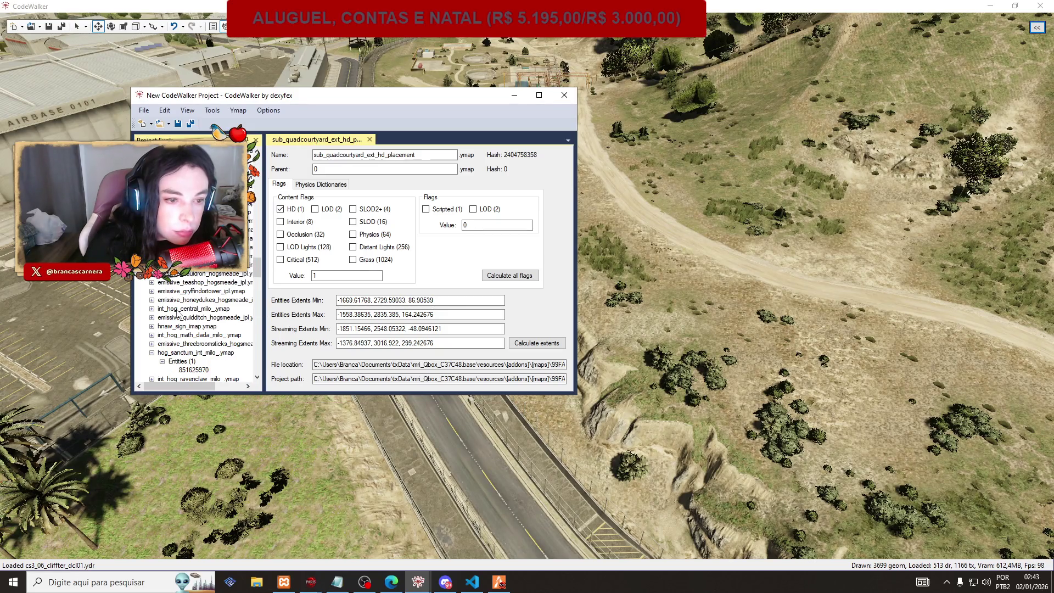
double_click(180, 310)
left_click(162, 317)
left_click(187, 326)
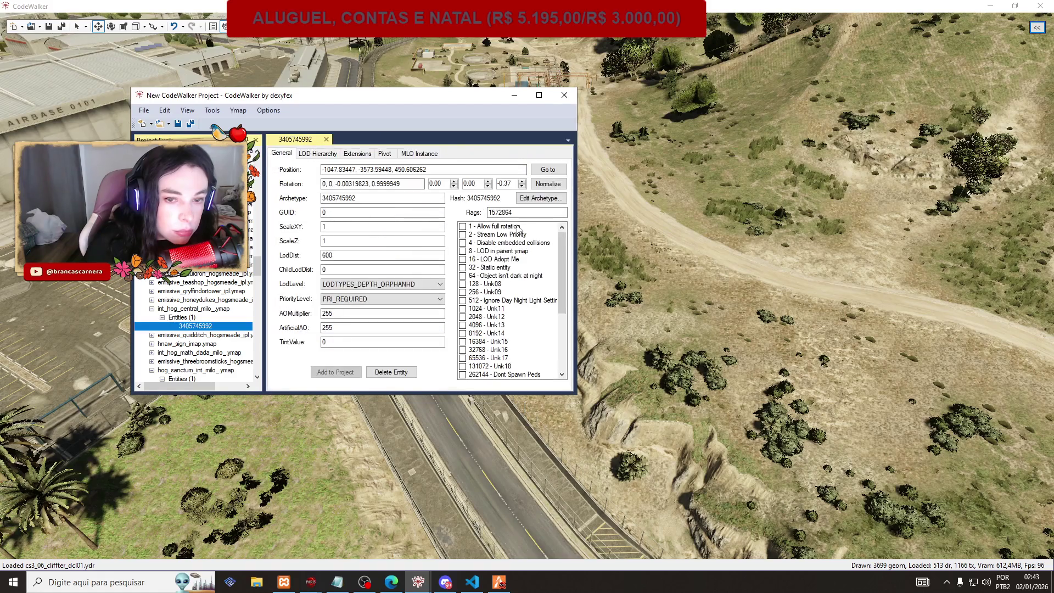
left_click(548, 170)
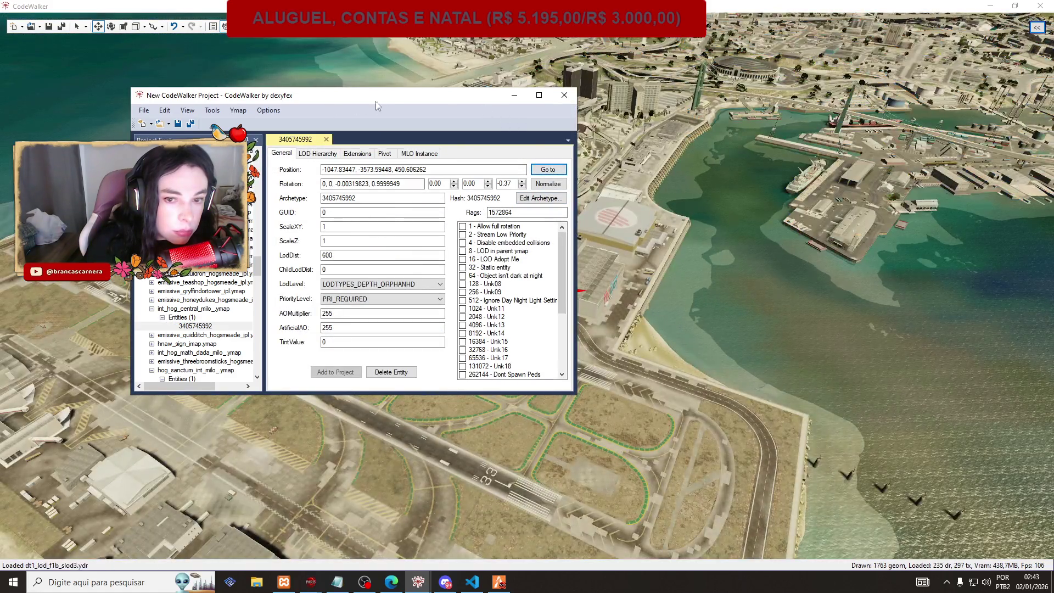
left_click_drag(363, 107, 264, 114)
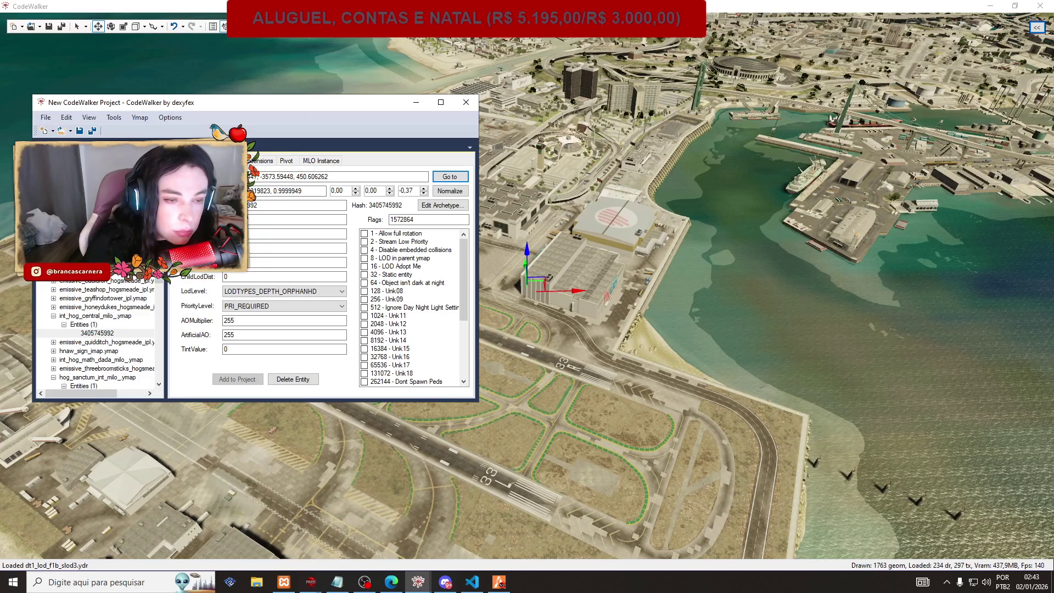
Show the properties of int_hog_northhall_milo_.ymap (hash 736054199).
scroll(96, 335, "up", 1)
scroll(96, 335, "up", 1)
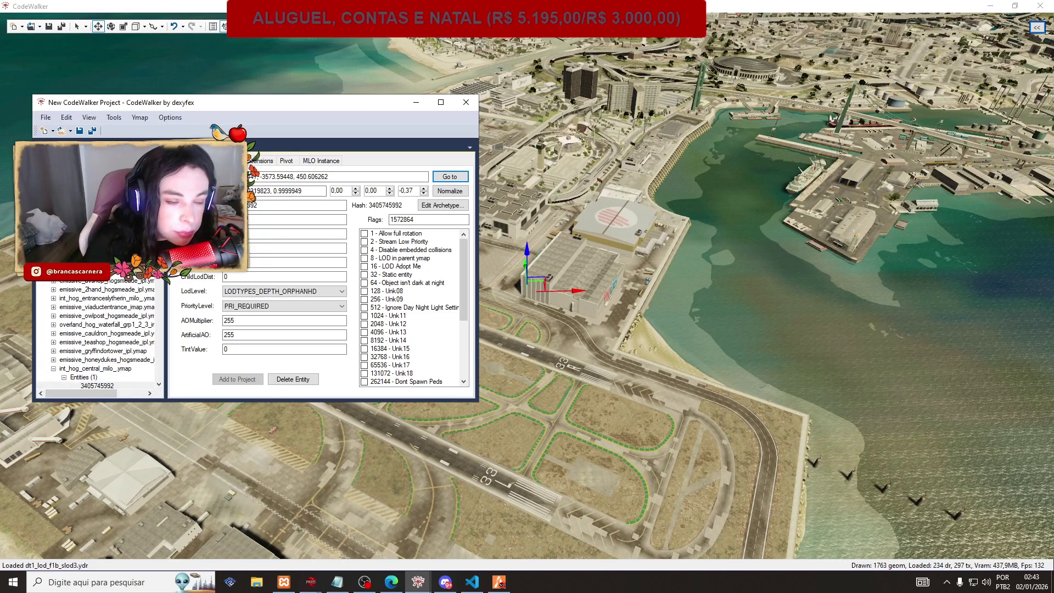
scroll(66, 269, "up", 3)
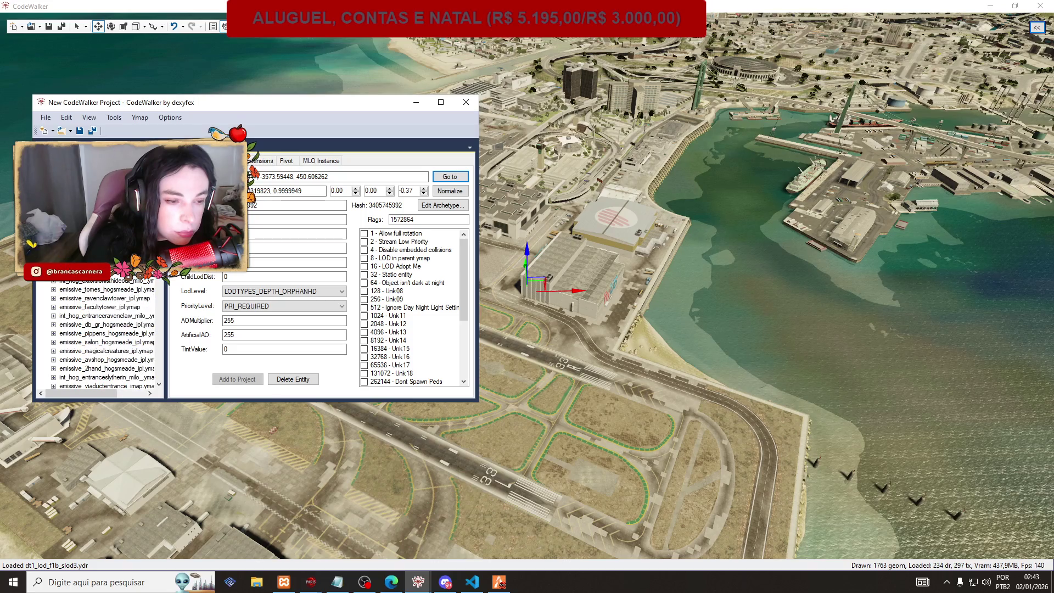
scroll(98, 335, "up", 3)
scroll(97, 335, "up", 1)
scroll(98, 335, "down", 3)
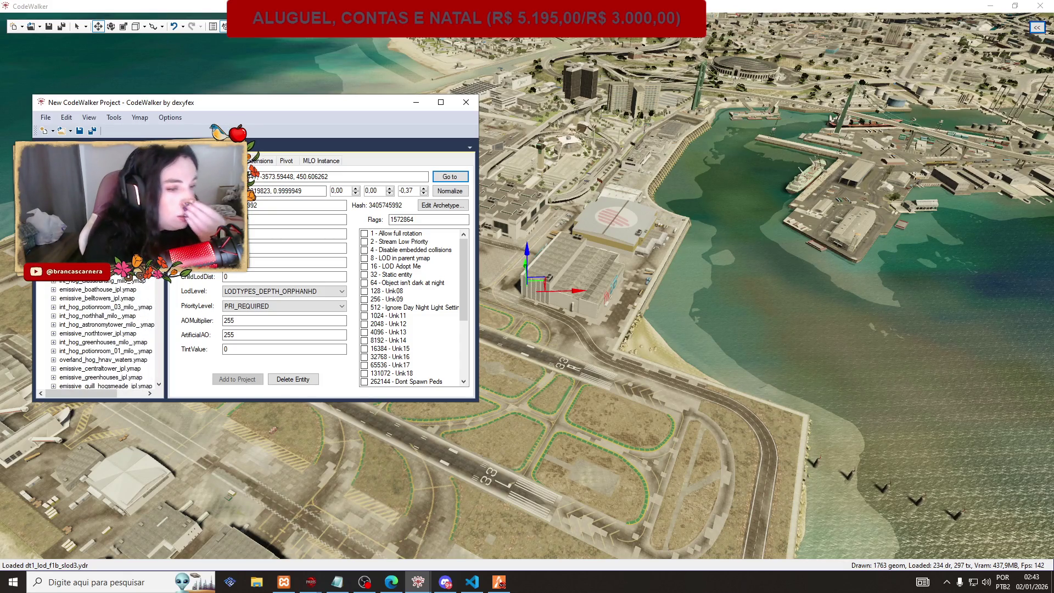
left_click(91, 317)
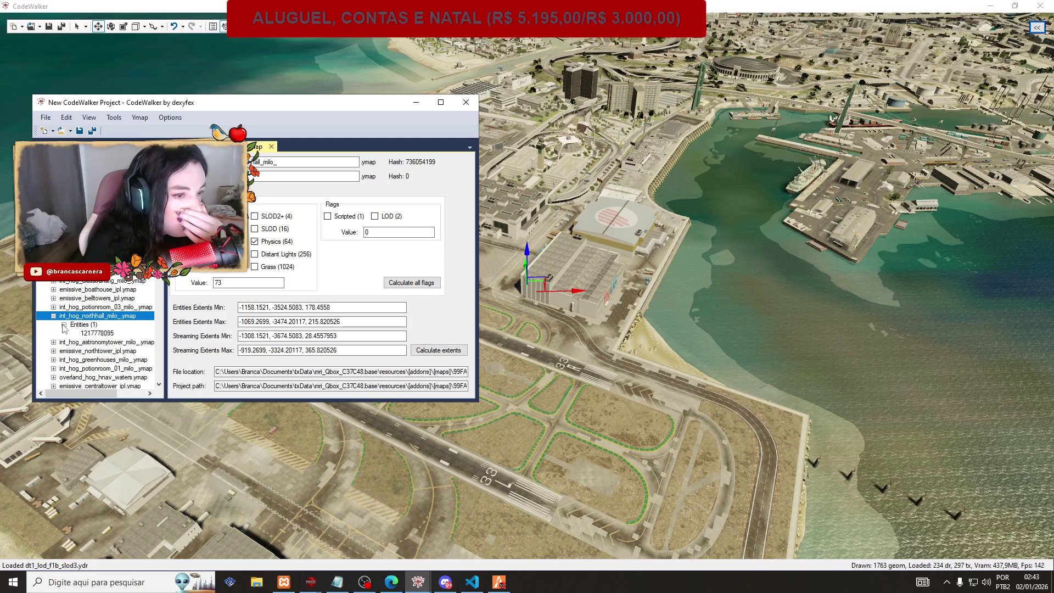
left_click(64, 332)
left_click(450, 177)
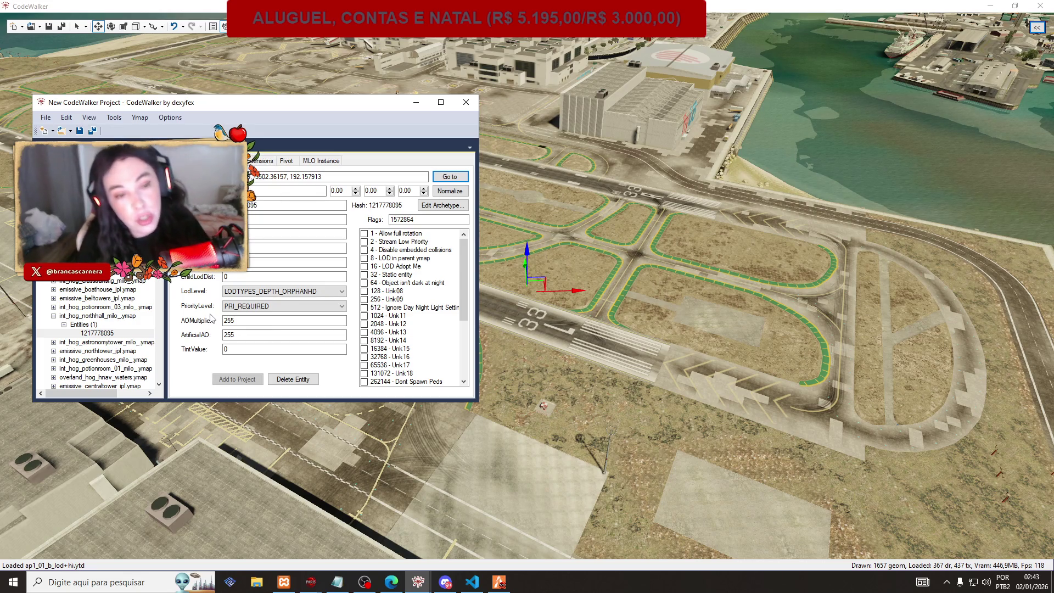
Close the project, confirming with Sim, and minimize the emptied project window.
left_click(466, 102)
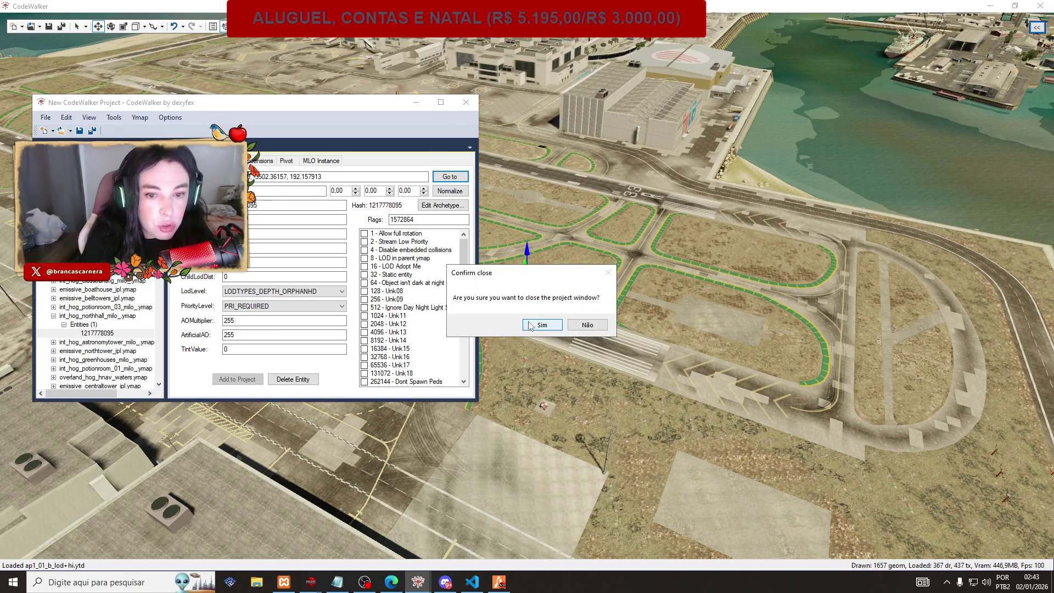
left_click(597, 326)
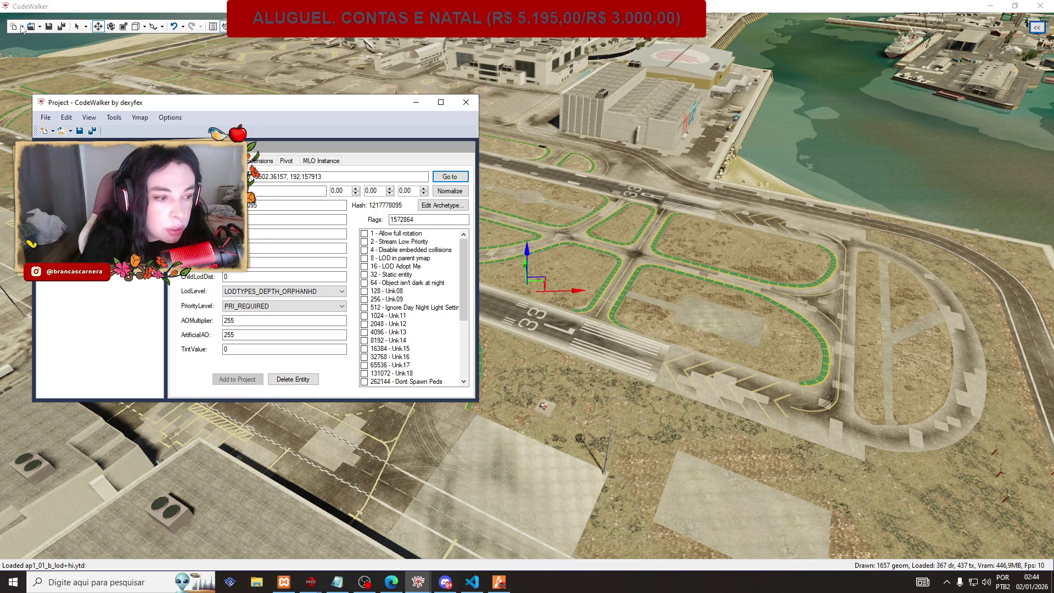
left_click(417, 103)
left_click(33, 27)
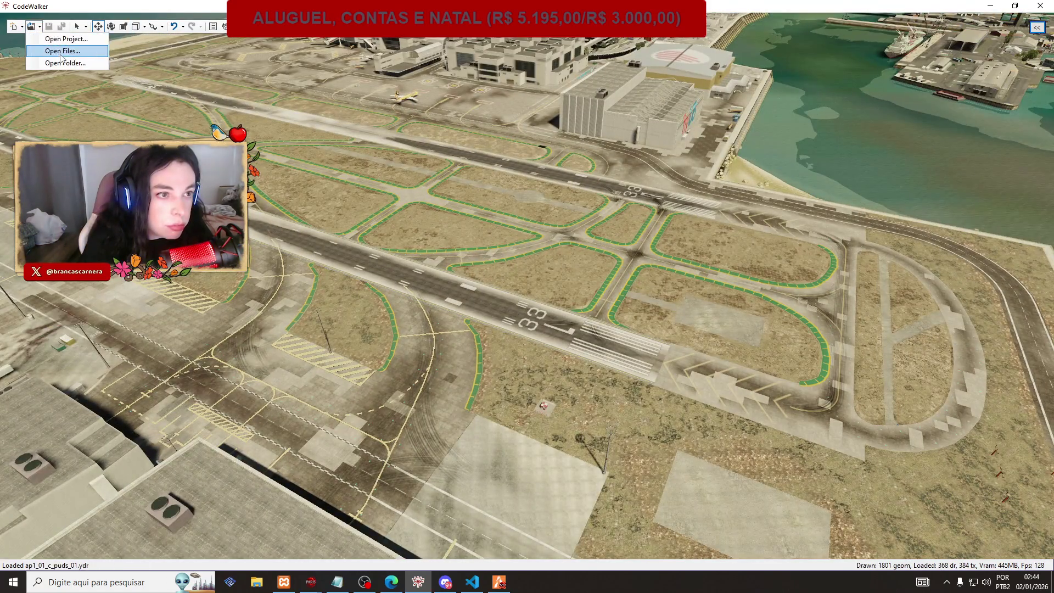
Search the maps folder for 'nll' and open all matching northhall files at once.
left_click(62, 51)
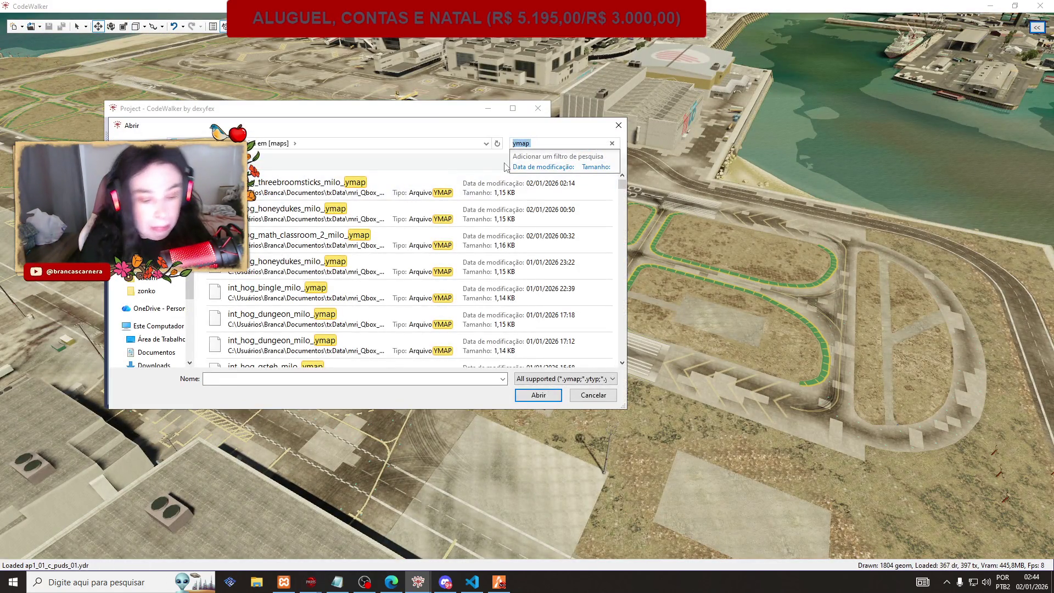
type("northha")
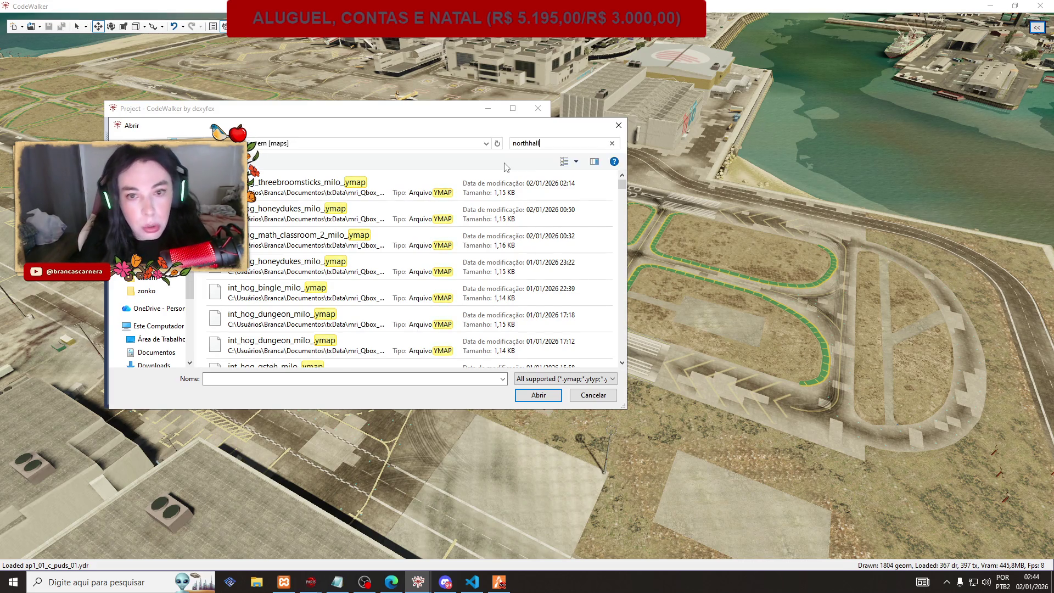
type("ll")
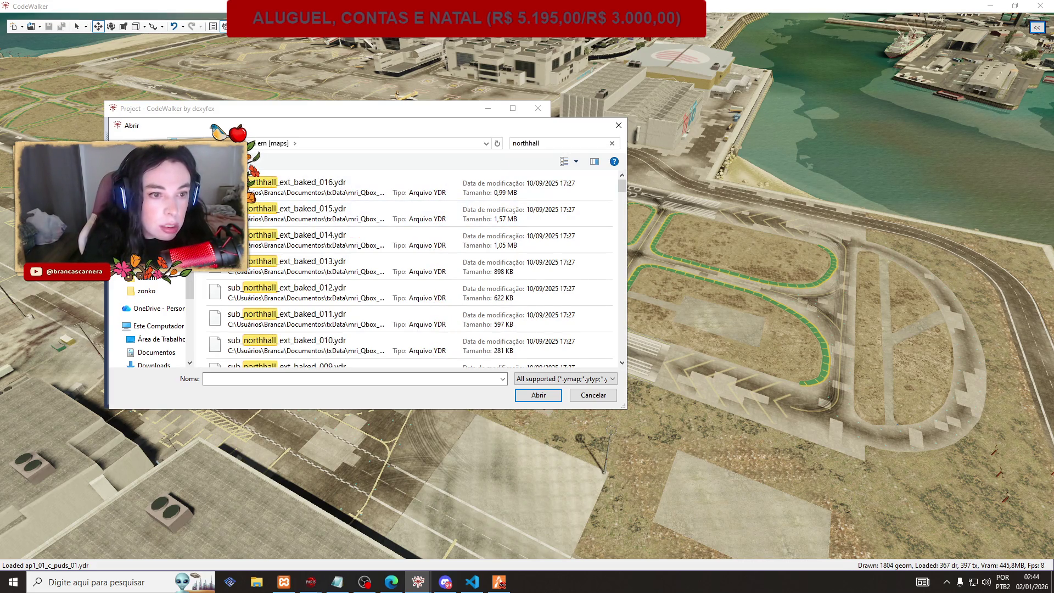
key("ctrl+a")
scroll(339, 233, "down", 5)
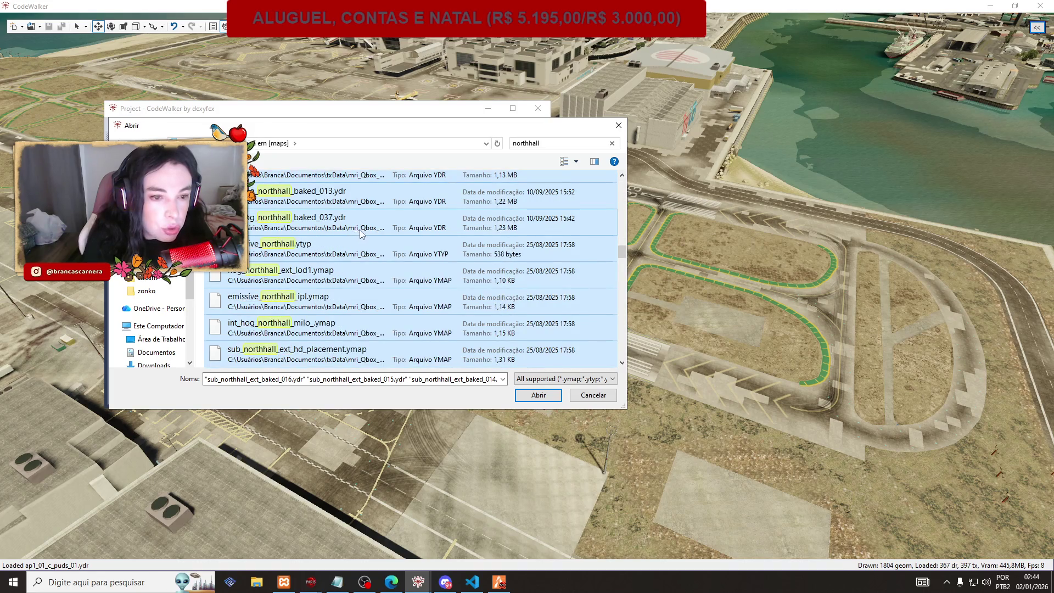
scroll(361, 233, "down", 3)
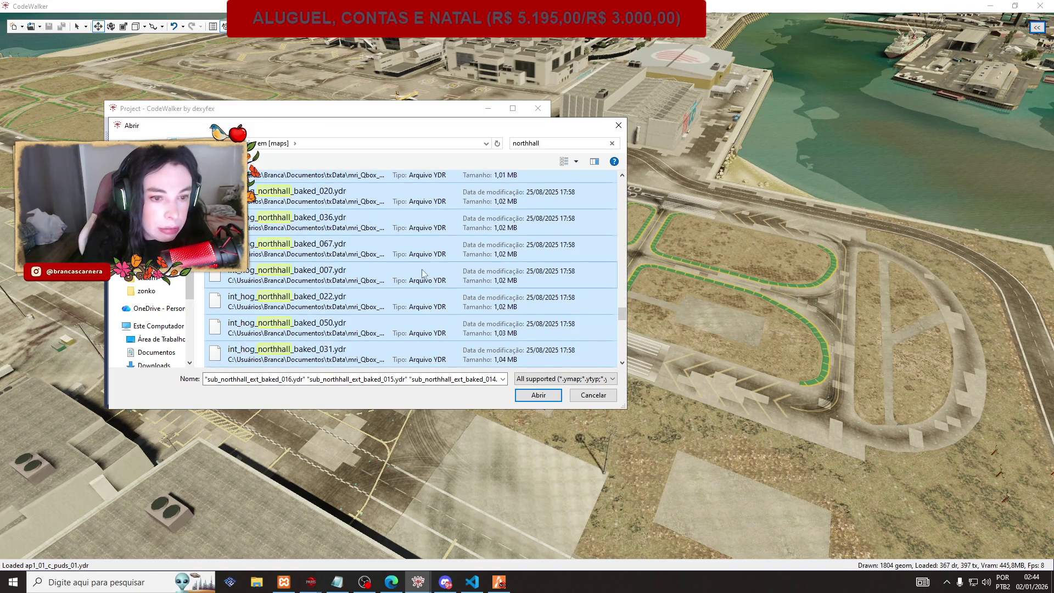
left_click(538, 395)
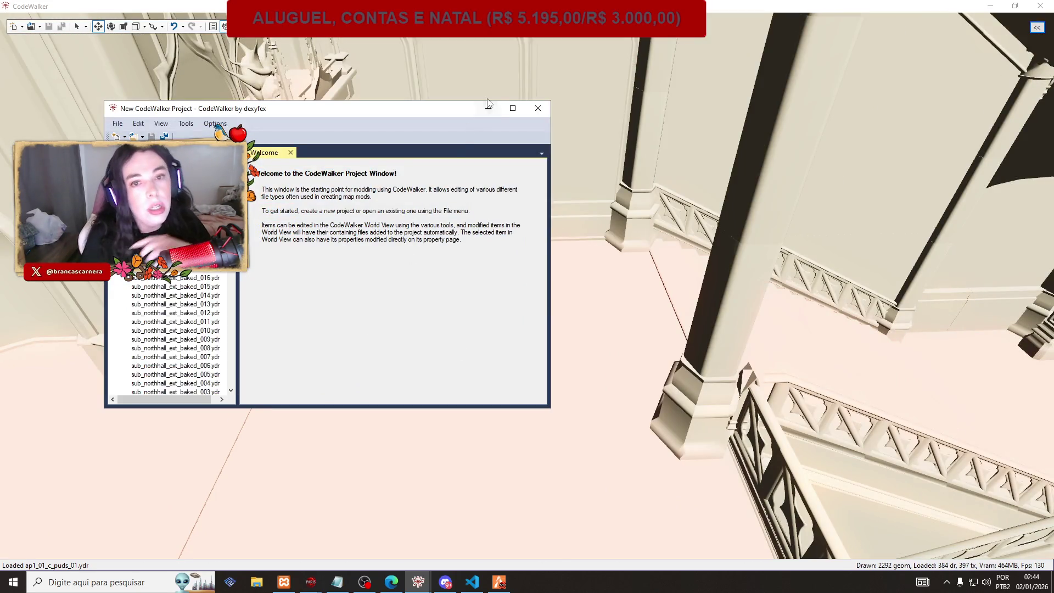
Fly the camera back out of the north hall, tilt up and zoom toward the interior.
left_click(488, 109)
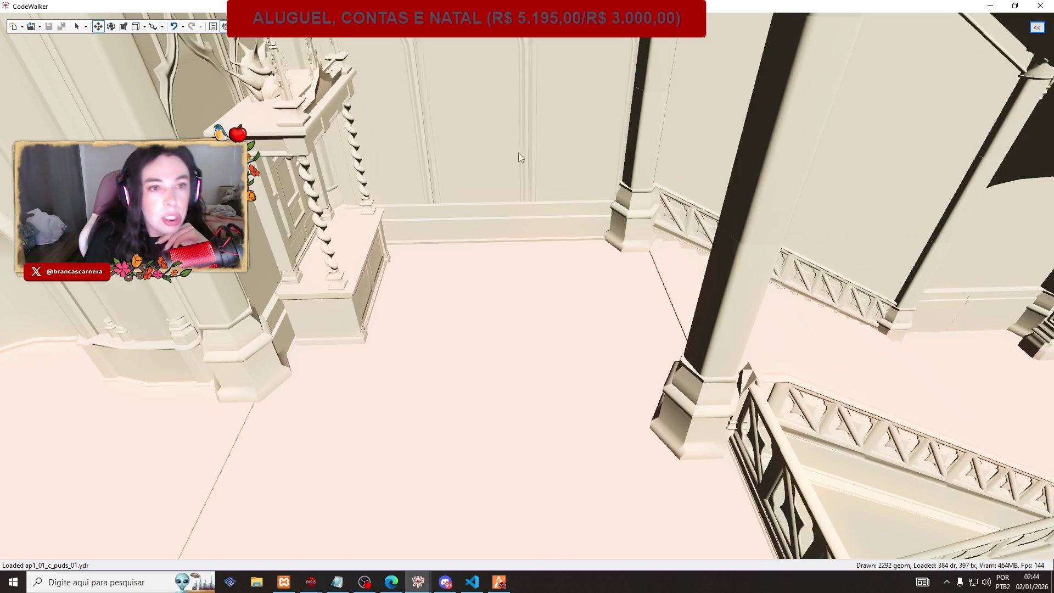
key("s")
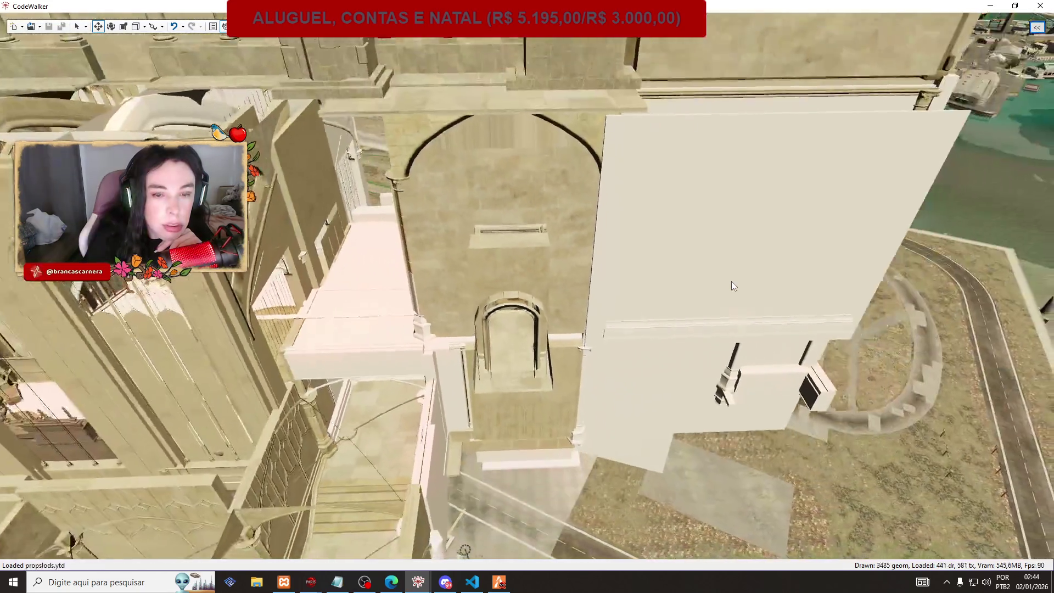
mouse_move(732, 281)
left_mouse_down()
mouse_move(423, 404)
mouse_move(436, 444)
mouse_move(755, 467)
mouse_move(524, 386)
mouse_move(683, 394)
mouse_move(719, 377)
mouse_move(800, 401)
mouse_move(839, 371)
mouse_move(514, 394)
mouse_move(299, 371)
mouse_move(362, 322)
mouse_move(356, 370)
mouse_move(345, 357)
mouse_move(459, 318)
mouse_move(459, 284)
mouse_move(436, 278)
left_mouse_up()
scroll(344, 352, "up", 5)
scroll(408, 336, "up", 5)
scroll(455, 272, "down", 5)
scroll(452, 261, "up", 5)
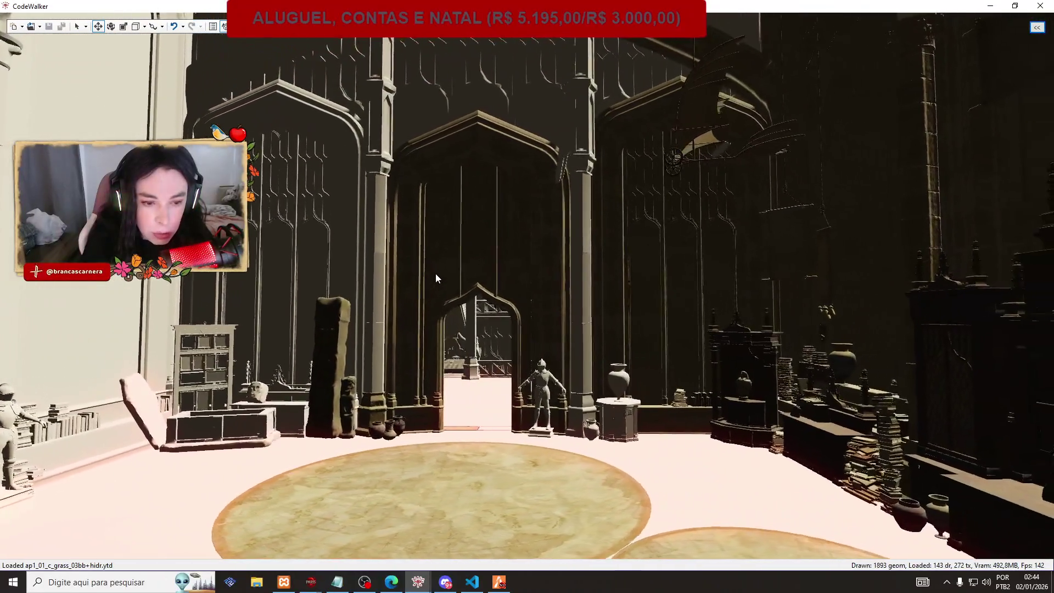
scroll(438, 280, "up", 5)
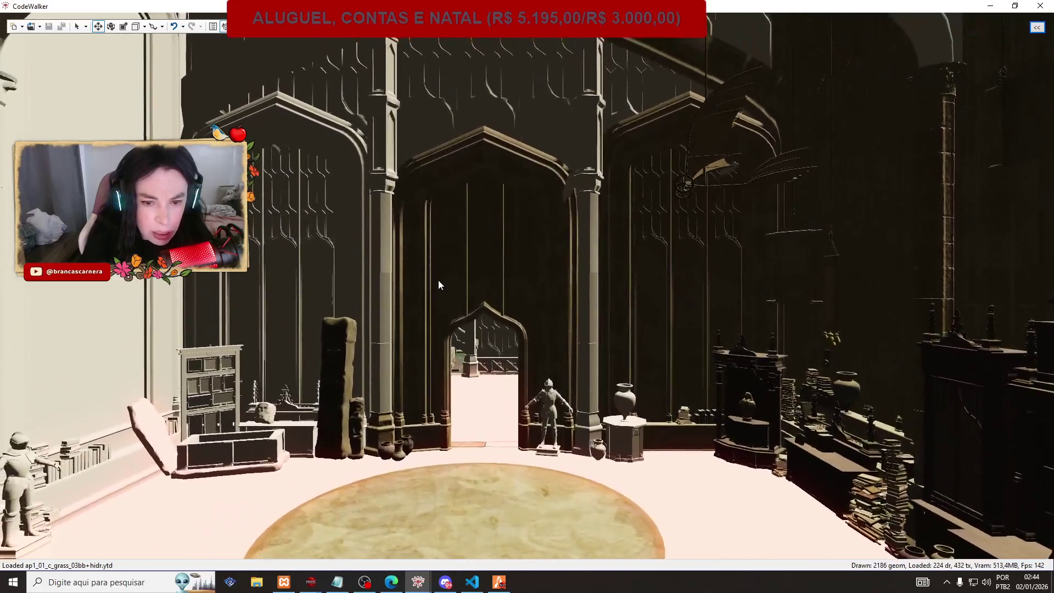
scroll(439, 280, "up", 5)
scroll(453, 316, "up", 3)
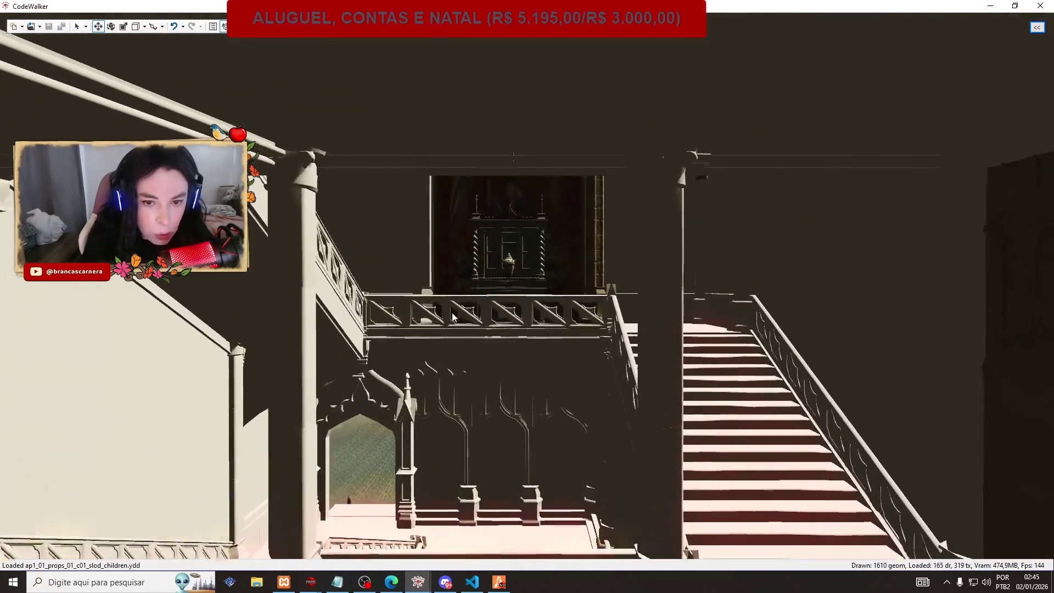
Turn the camera down the corridor toward the arched doorway, then back up to view the balcony.
mouse_move(454, 316)
left_mouse_down()
mouse_move(482, 337)
mouse_move(589, 342)
mouse_move(129, 364)
mouse_move(123, 337)
mouse_move(86, 313)
mouse_move(16, 316)
left_mouse_up()
mouse_move(328, 357)
left_mouse_down()
mouse_move(865, 331)
mouse_move(789, 321)
left_mouse_up()
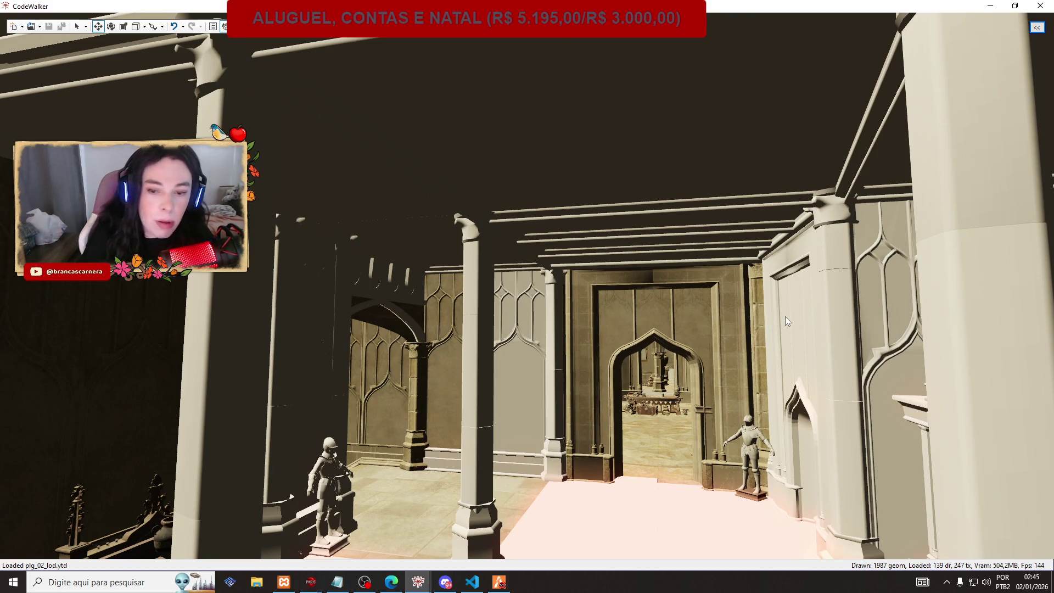
key("s")
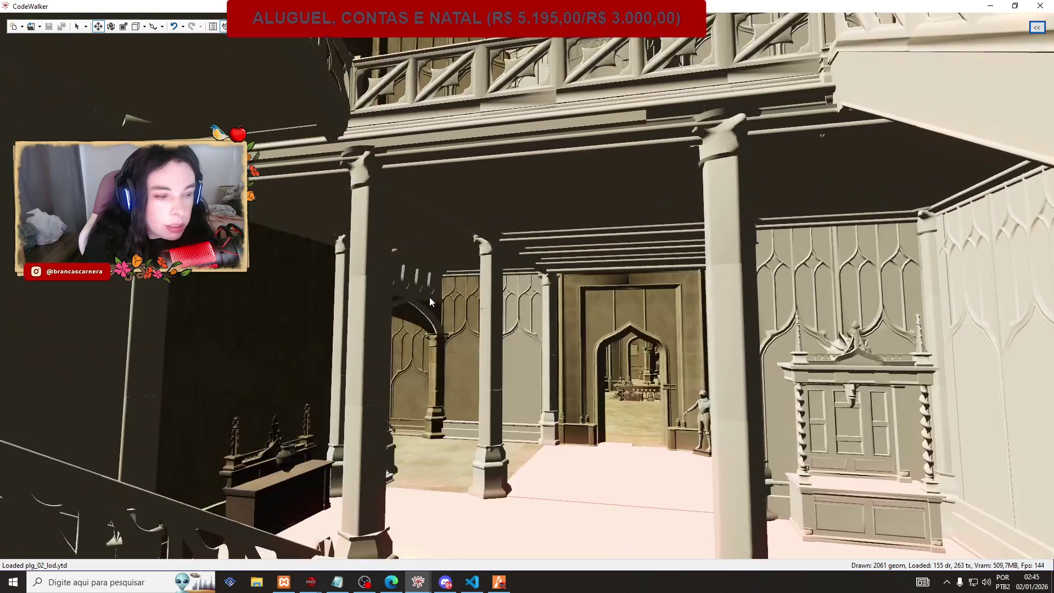
key("w")
left_click(39, 26)
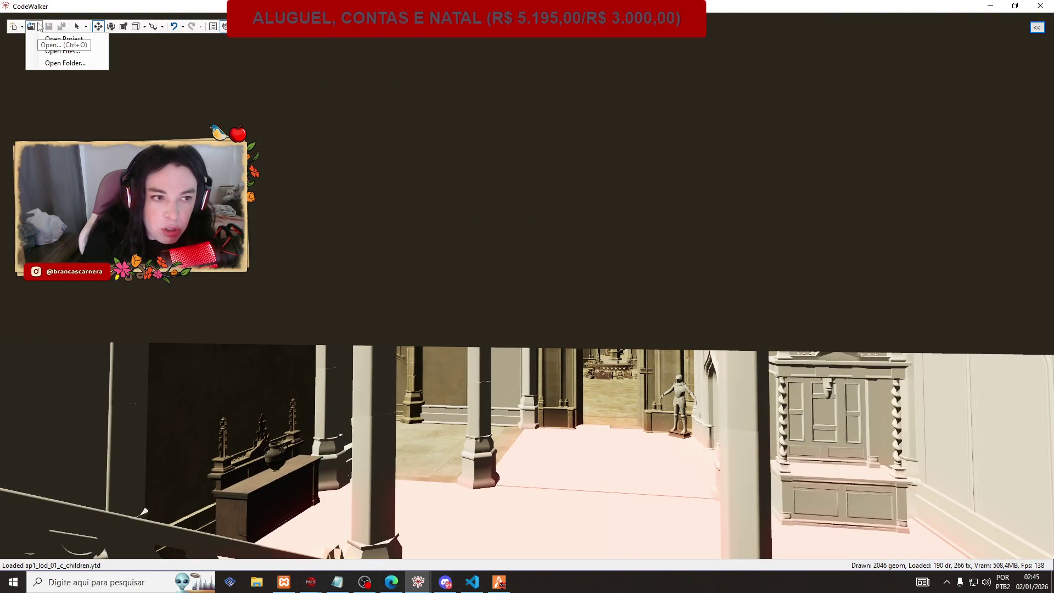
Bring back the int_hog_northhall project view, then switch to FiveM and open its admin actions menu.
left_click_drag(330, 274, 355, 278)
key("w")
mouse_move(418, 582)
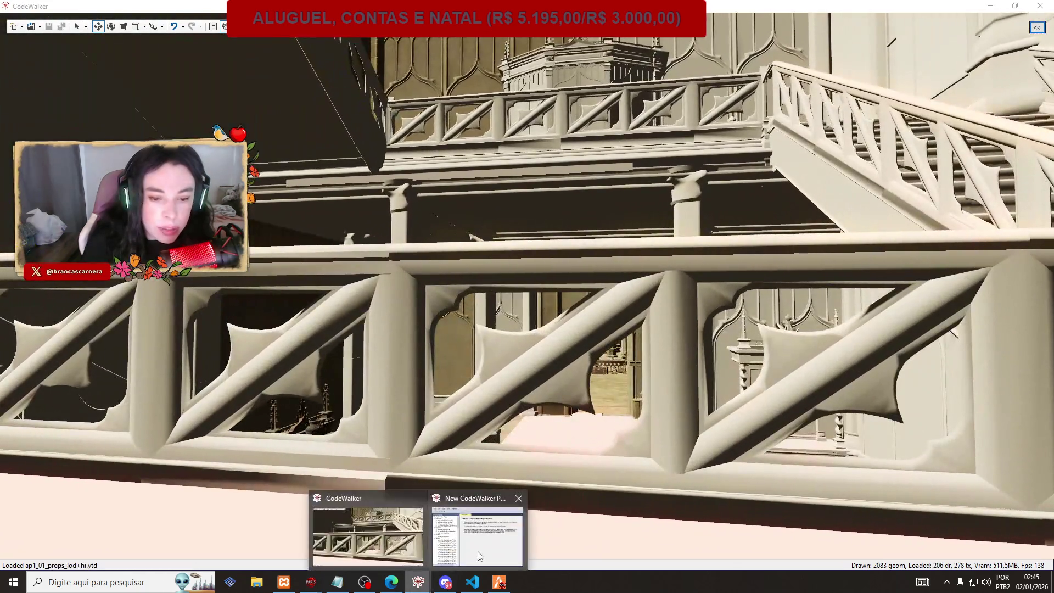
left_click(454, 494)
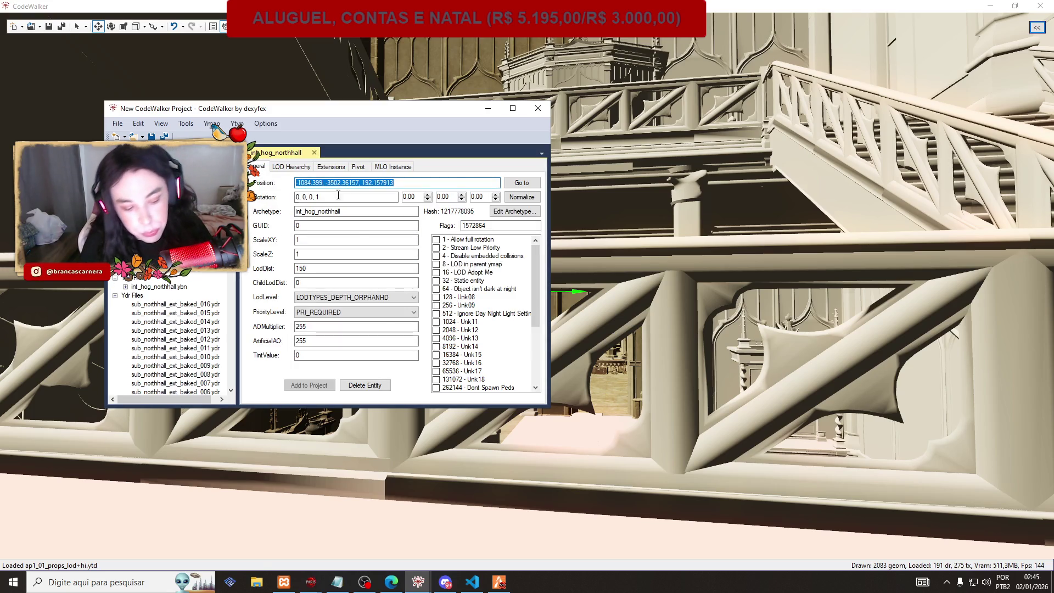
left_click(499, 582)
key("F1")
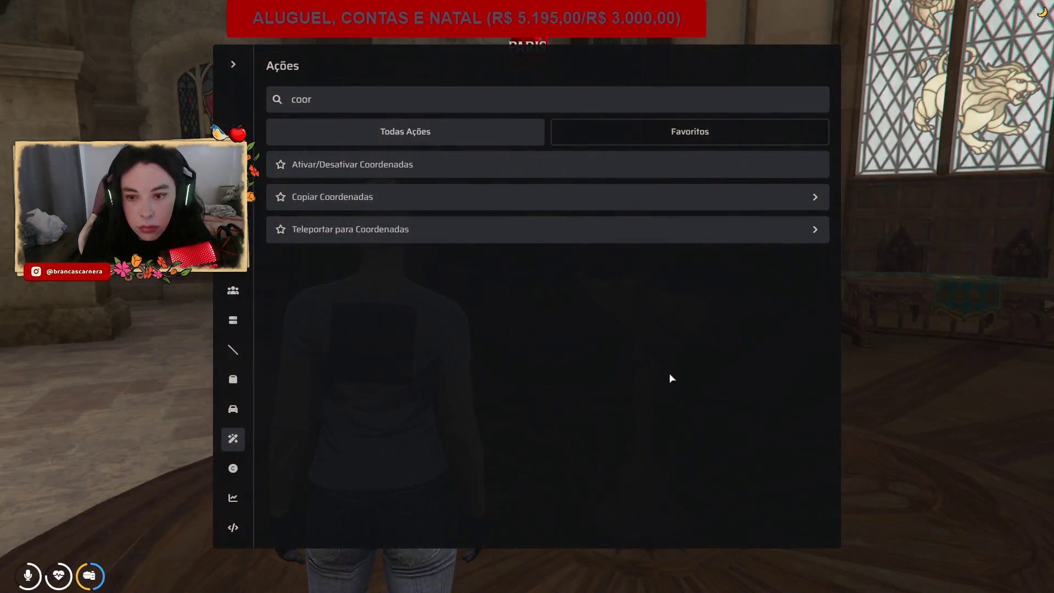
Confirm the teleport to the north hall coordinates and look around the gothic hall as it loads.
left_click(305, 293)
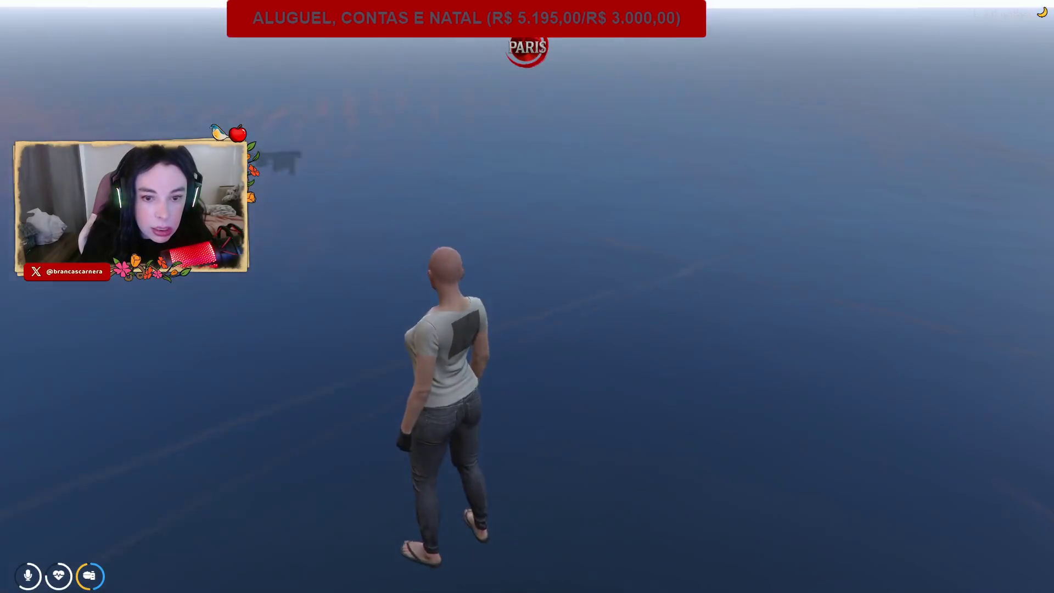
key("a")
key("s")
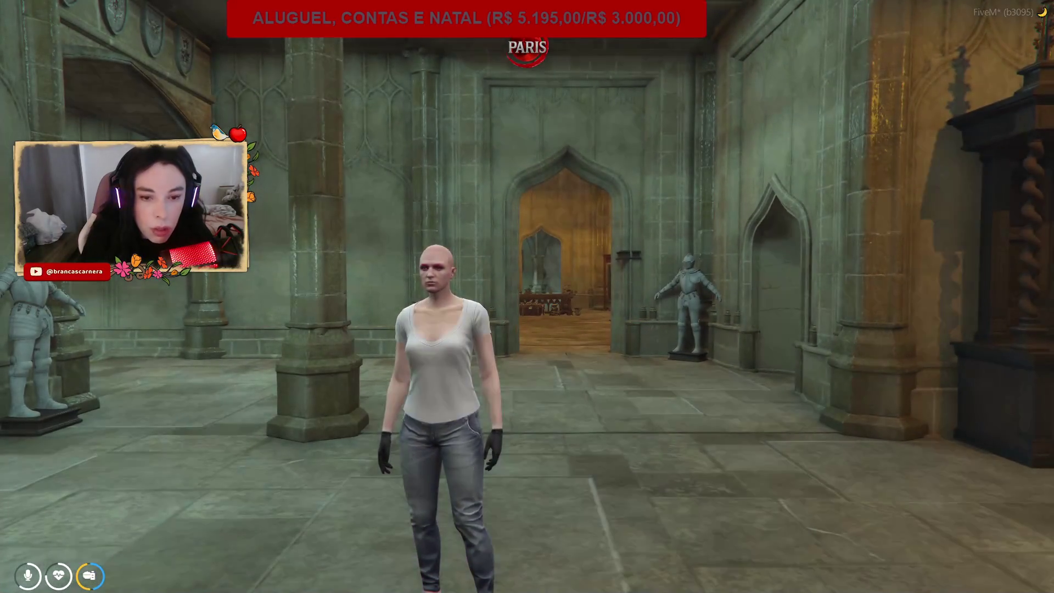
Walk through the golden stair hall, green hall and pillared hall into the library and out again.
key("w")
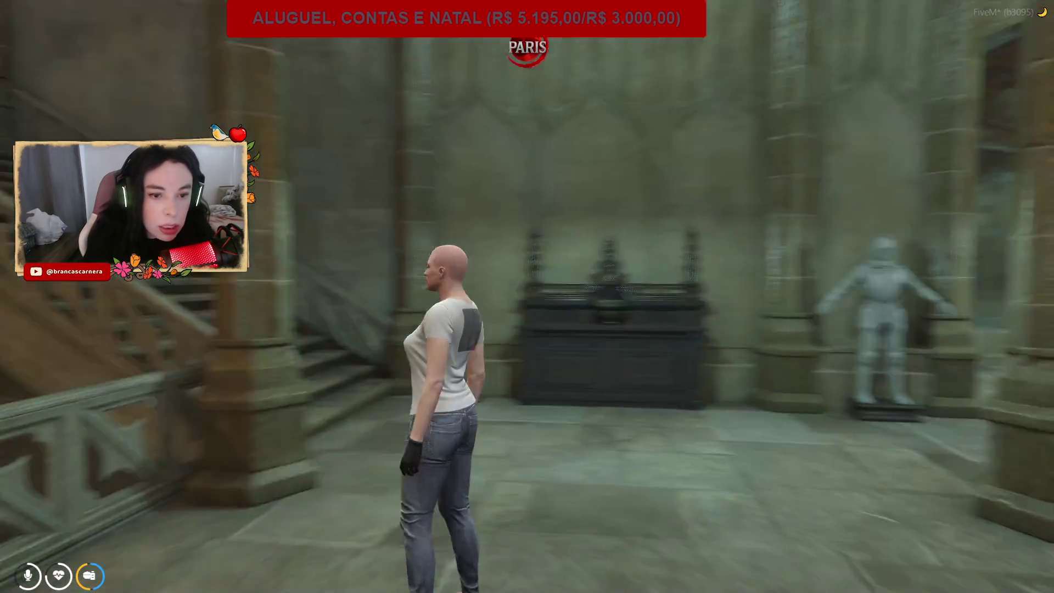
key("w")
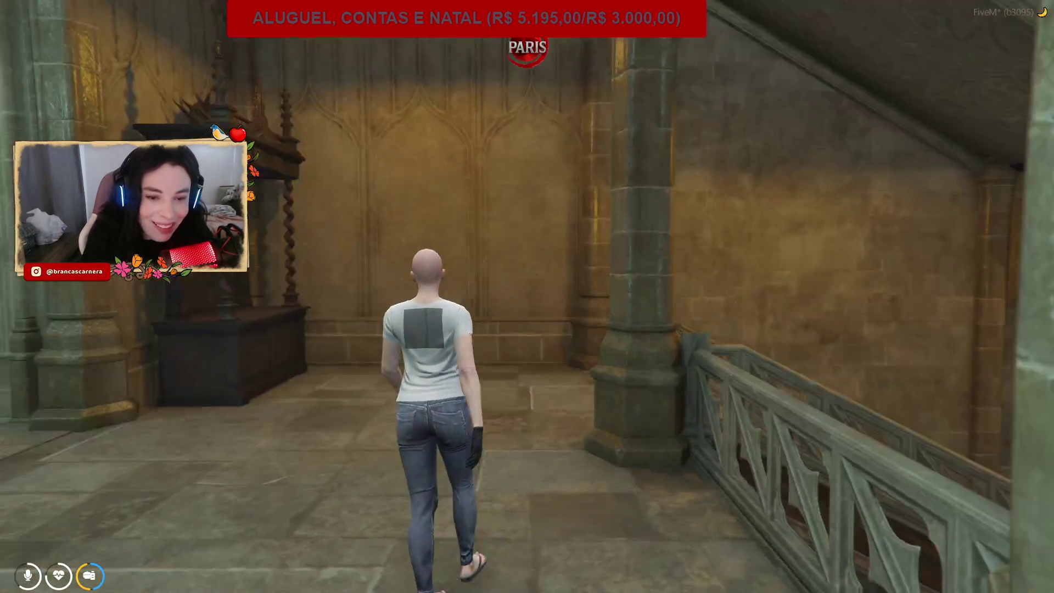
key("w")
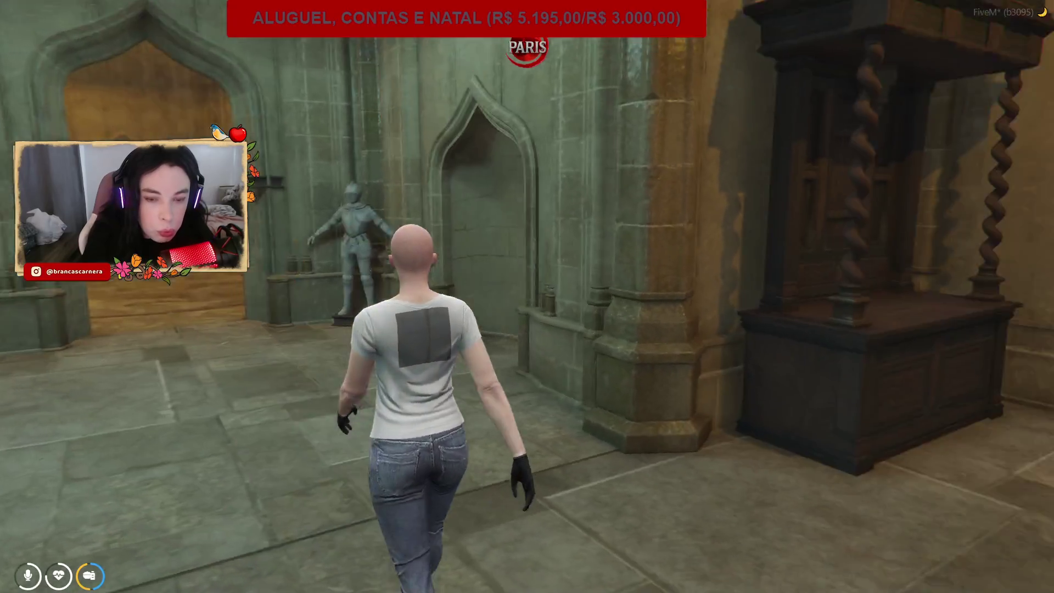
key("w")
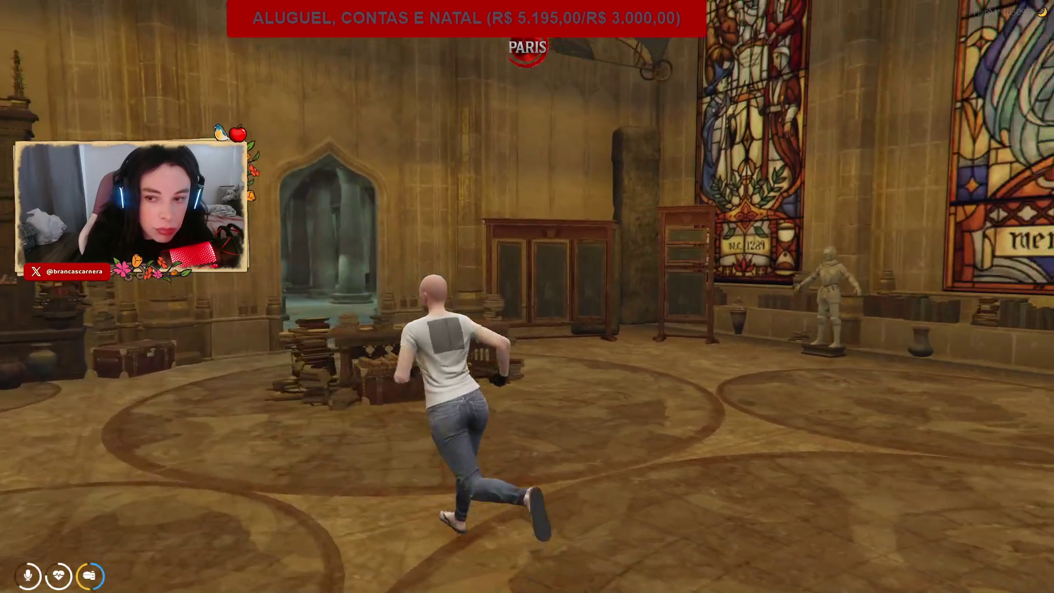
key("w")
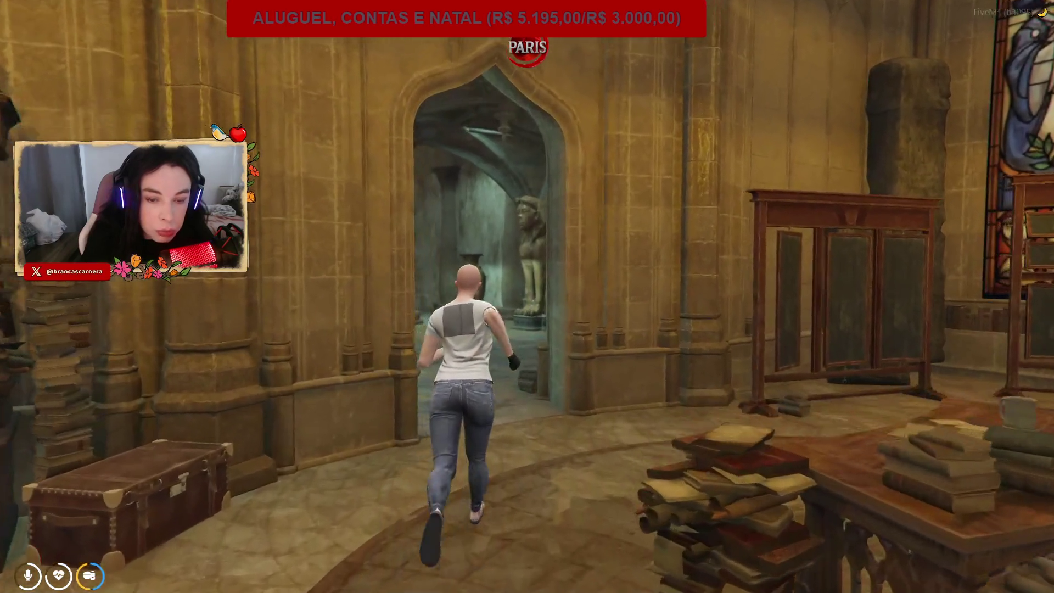
key("w")
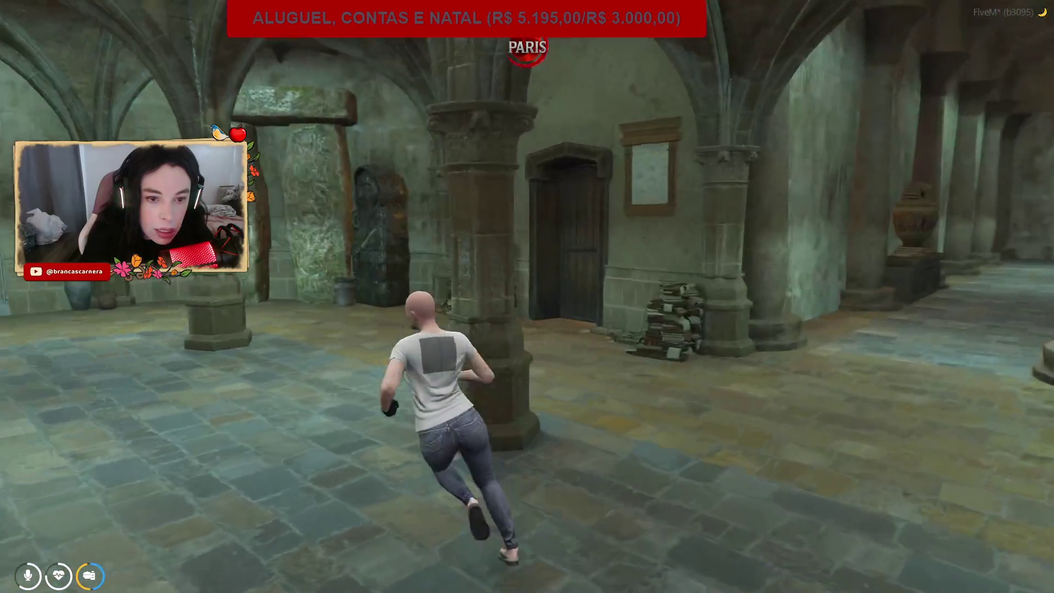
key("w")
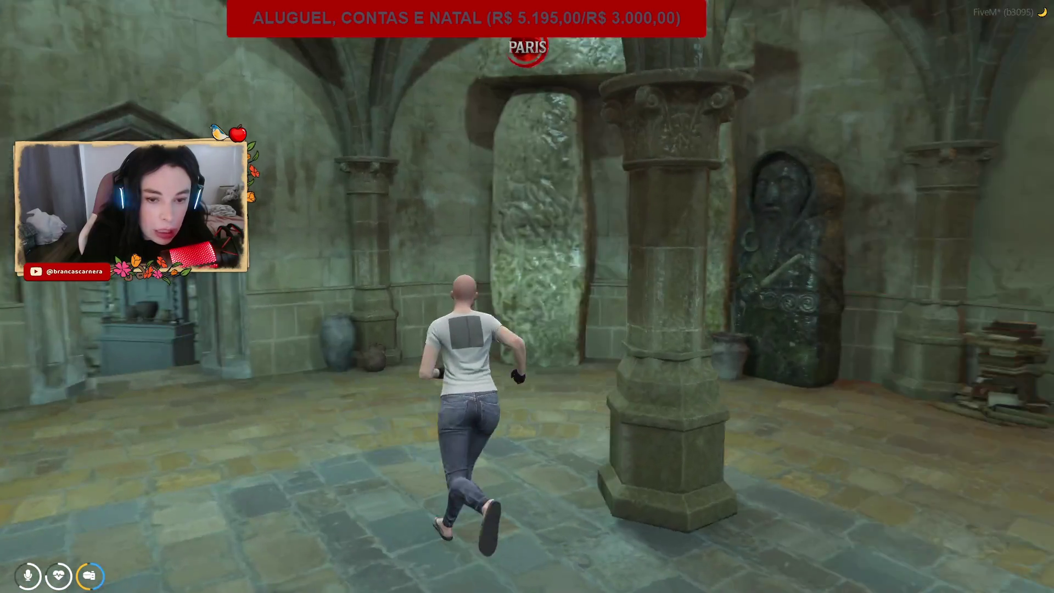
key("w")
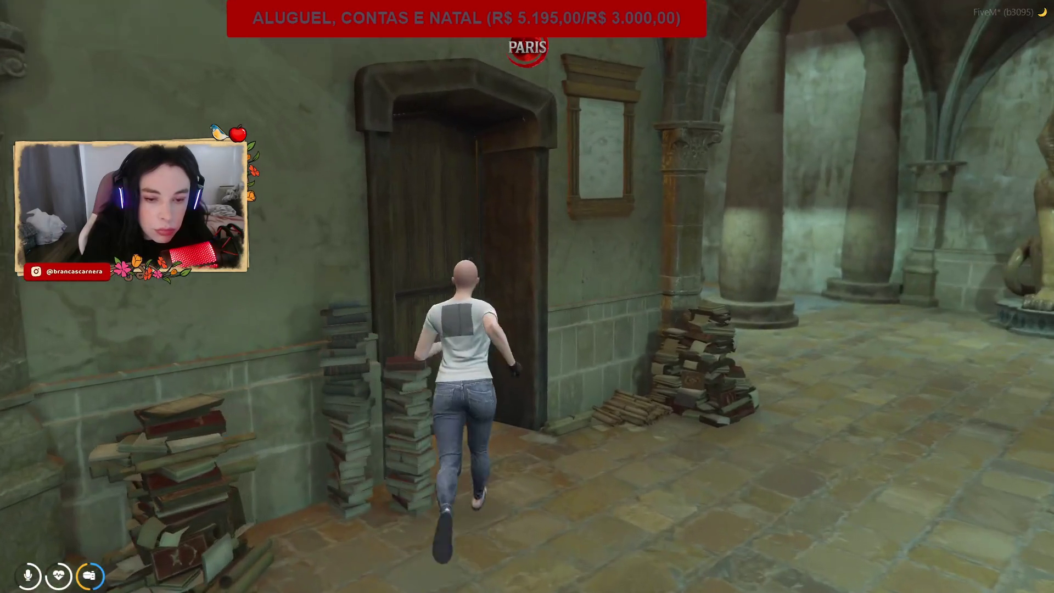
key("w")
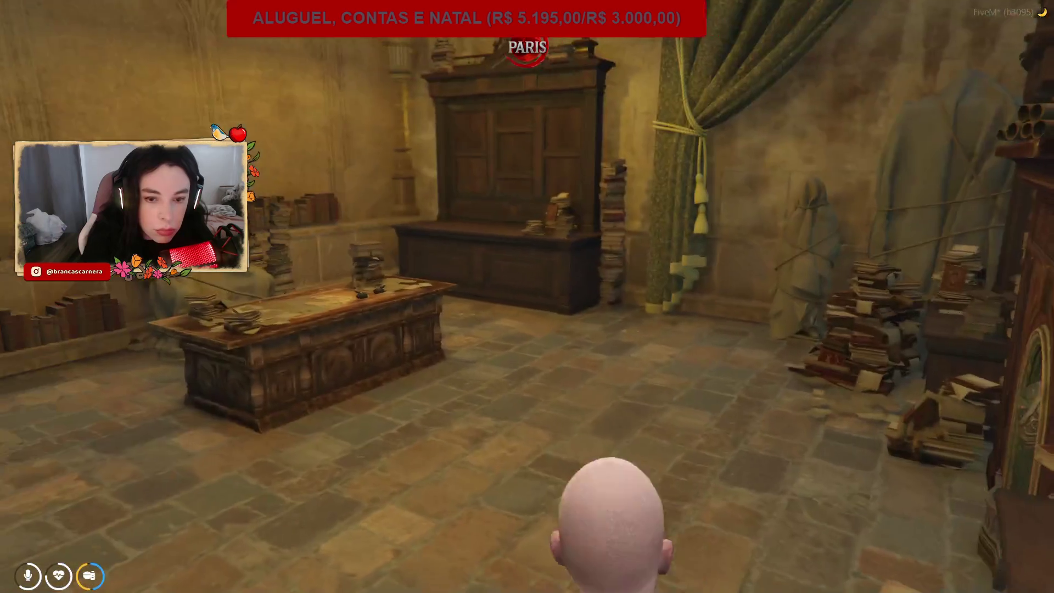
key("w")
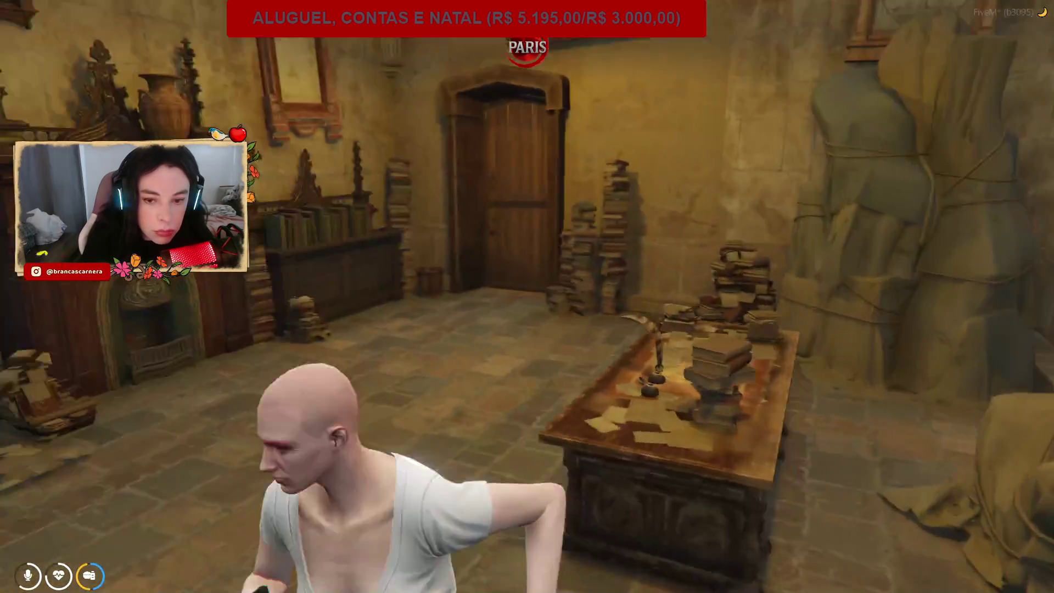
key("w")
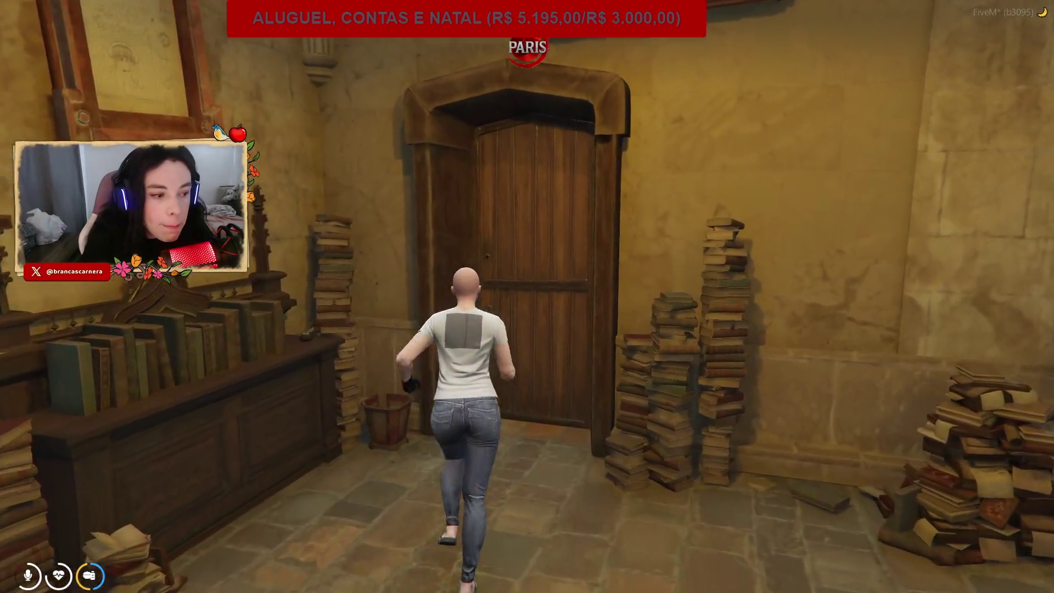
Run through the carved stone hall and columned corridor into the vaulted hall.
key("w")
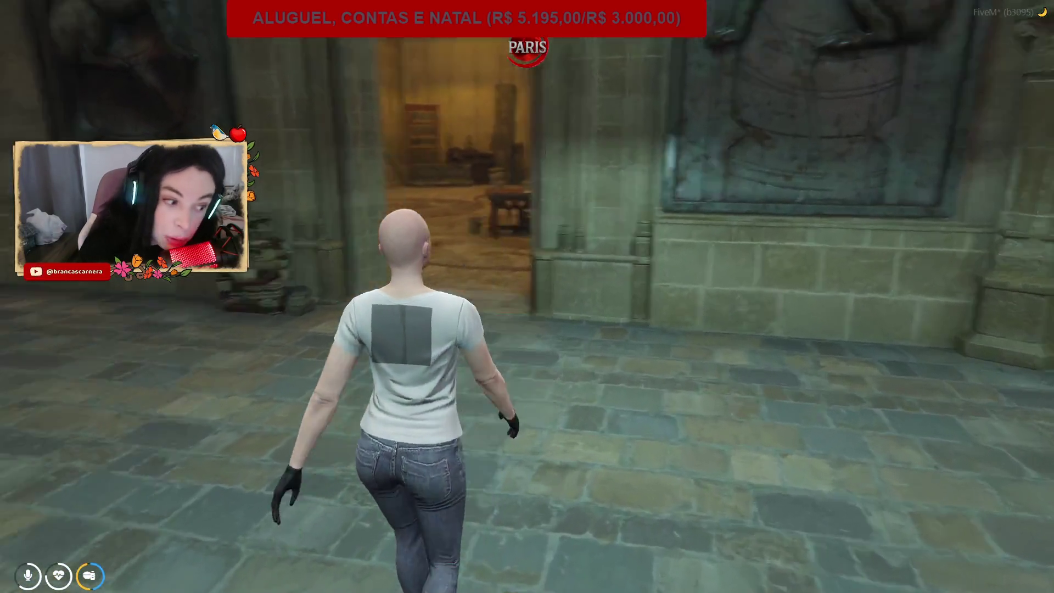
key("w")
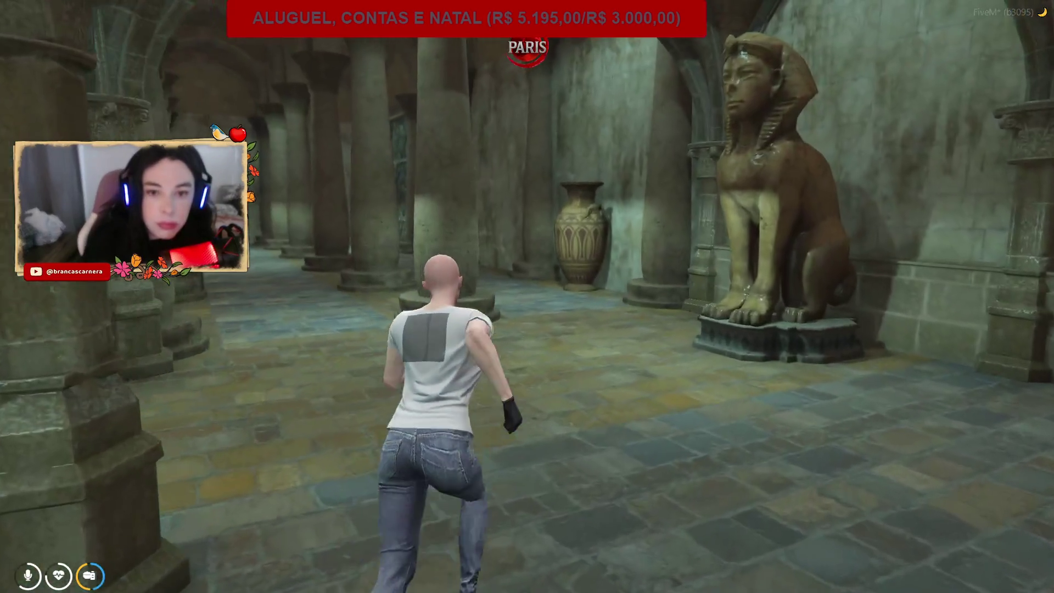
key("w")
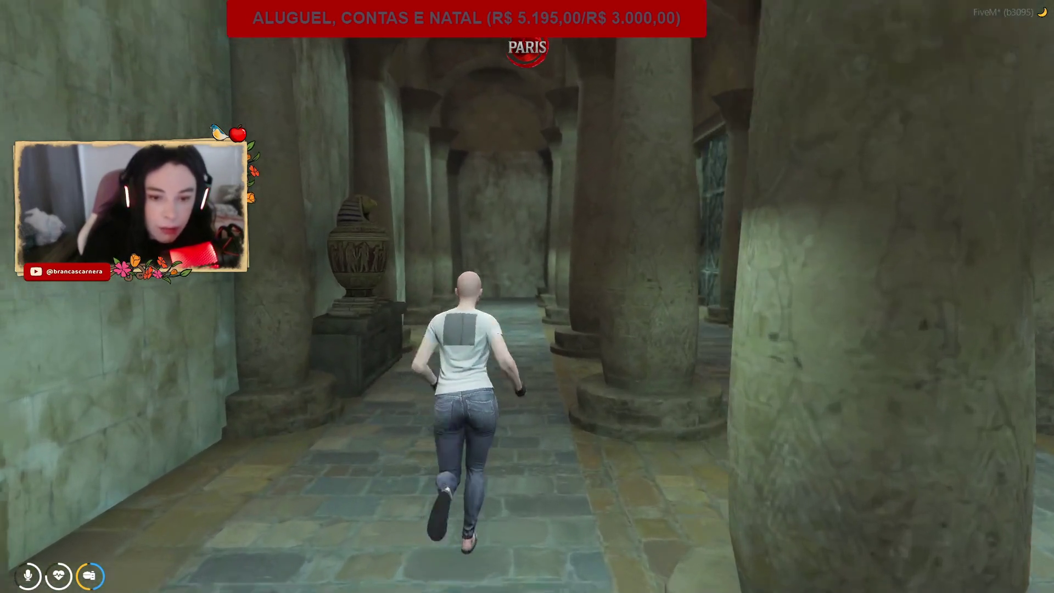
key("w")
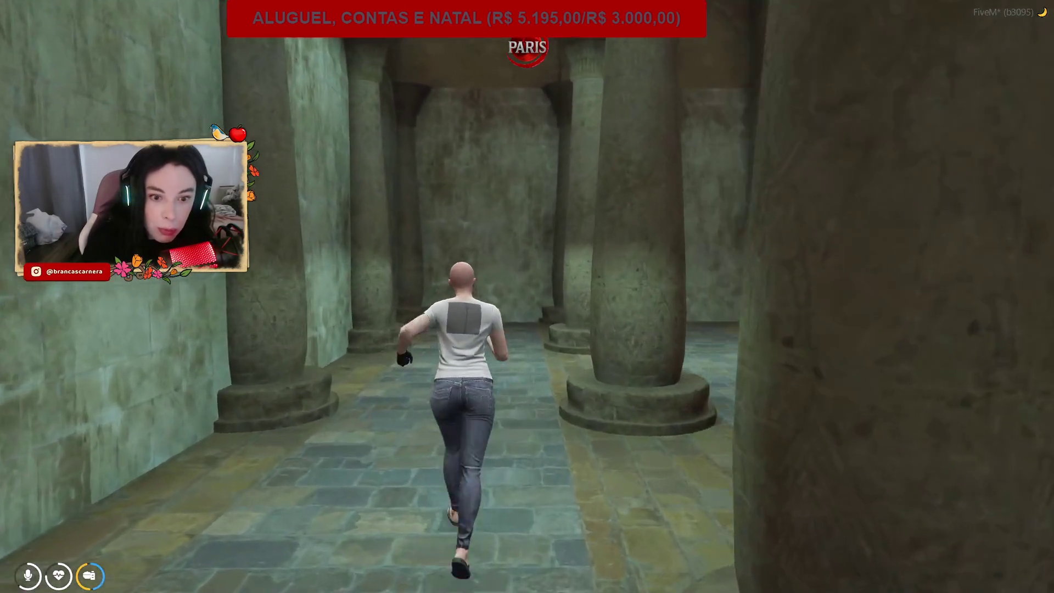
key("w")
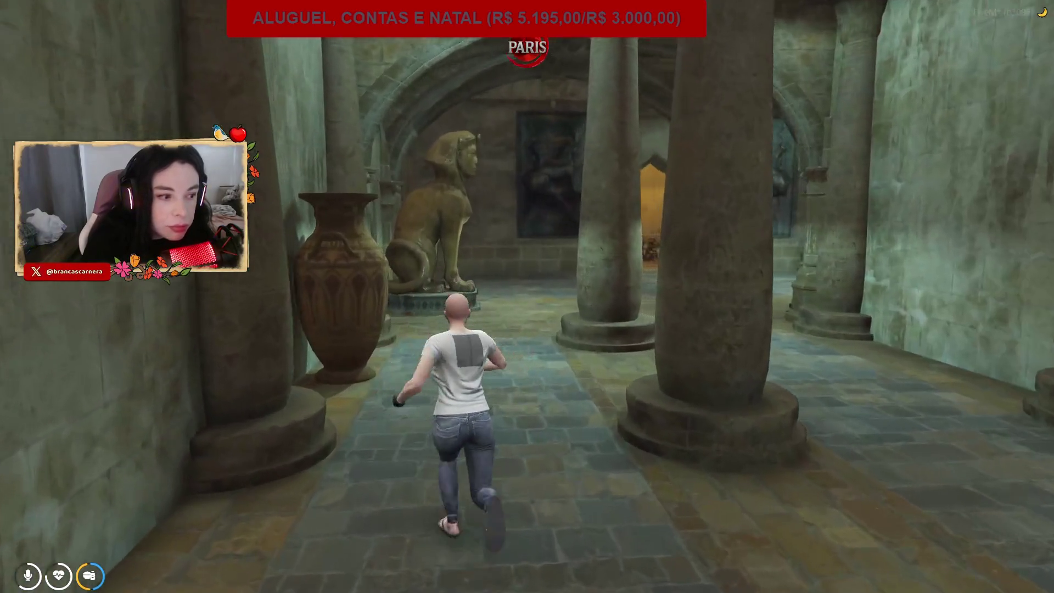
key("w")
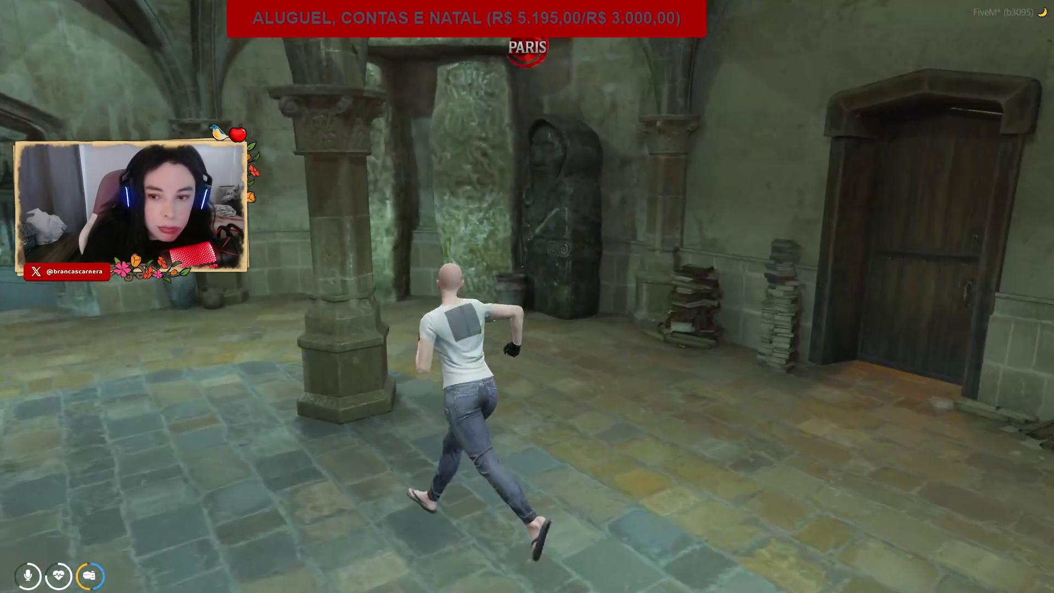
key("w")
key("w")
key("w")
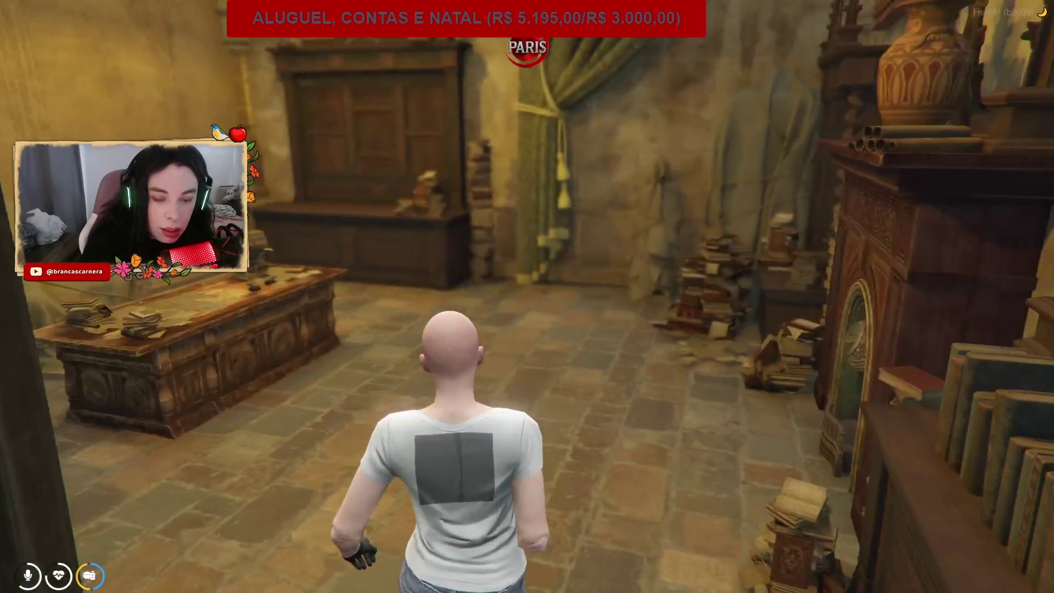
Cross the study and golden hall, then climb the main staircase to the upper landing.
key("d")
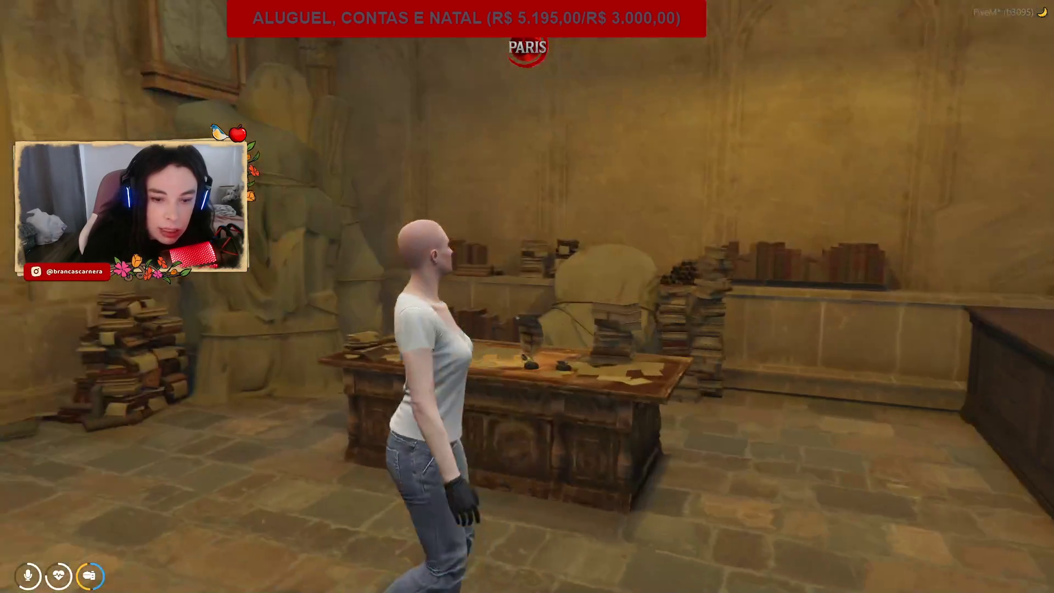
key("w")
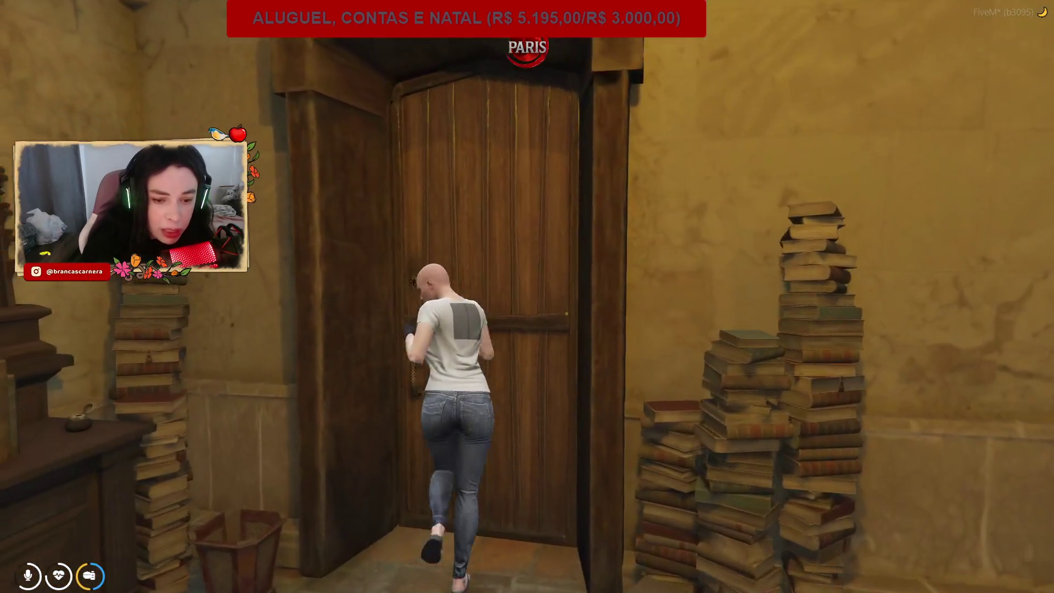
key("w")
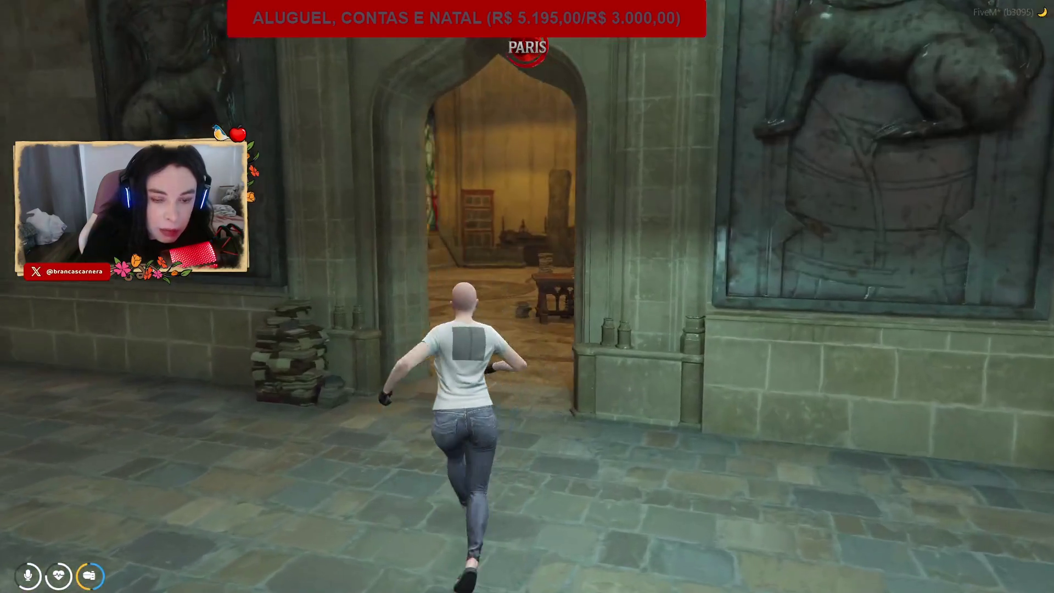
key("w")
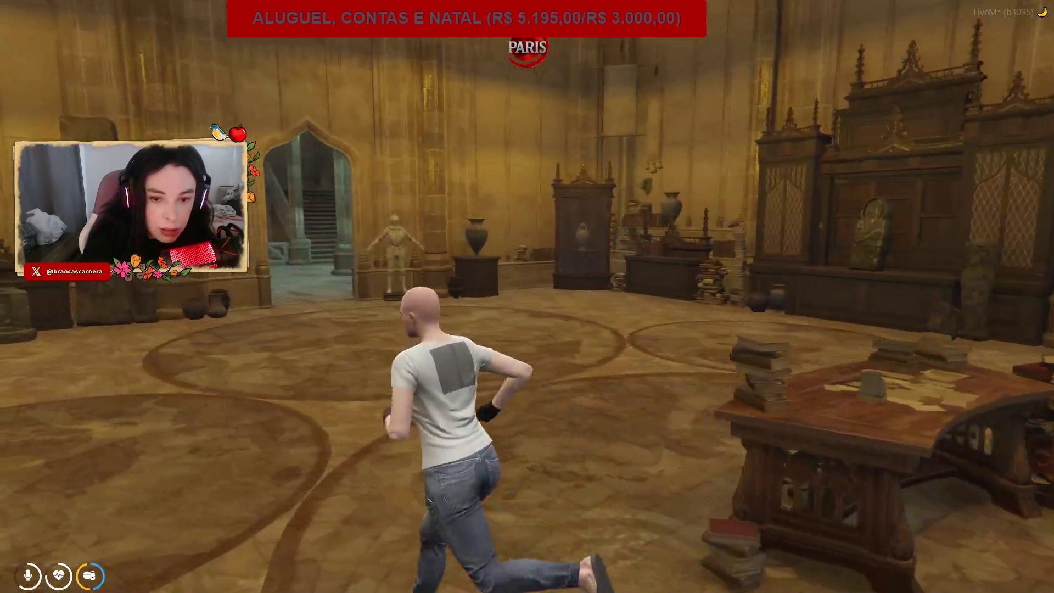
key("w")
key("w")
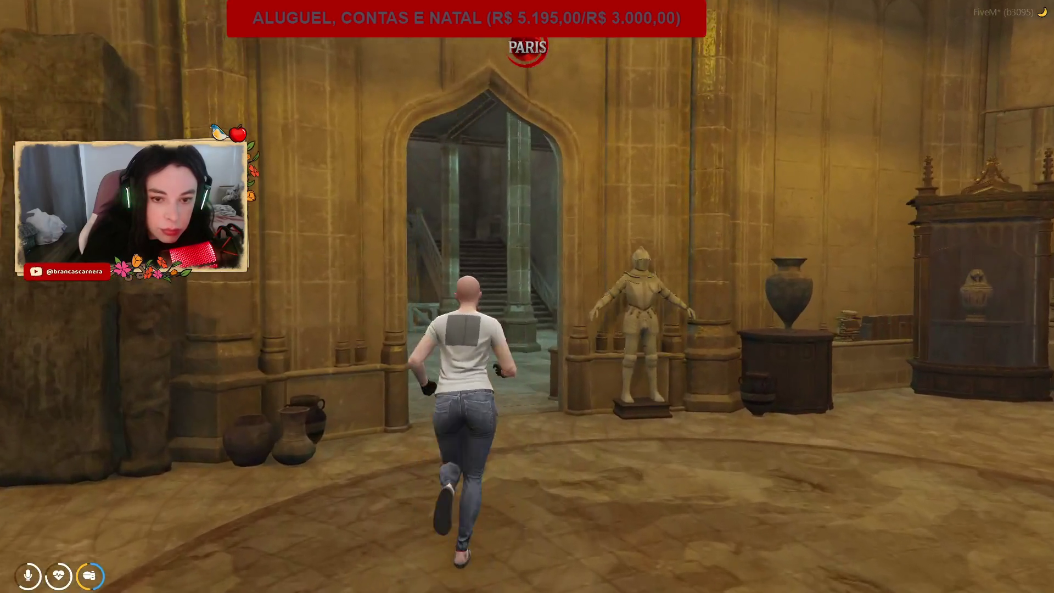
key("w")
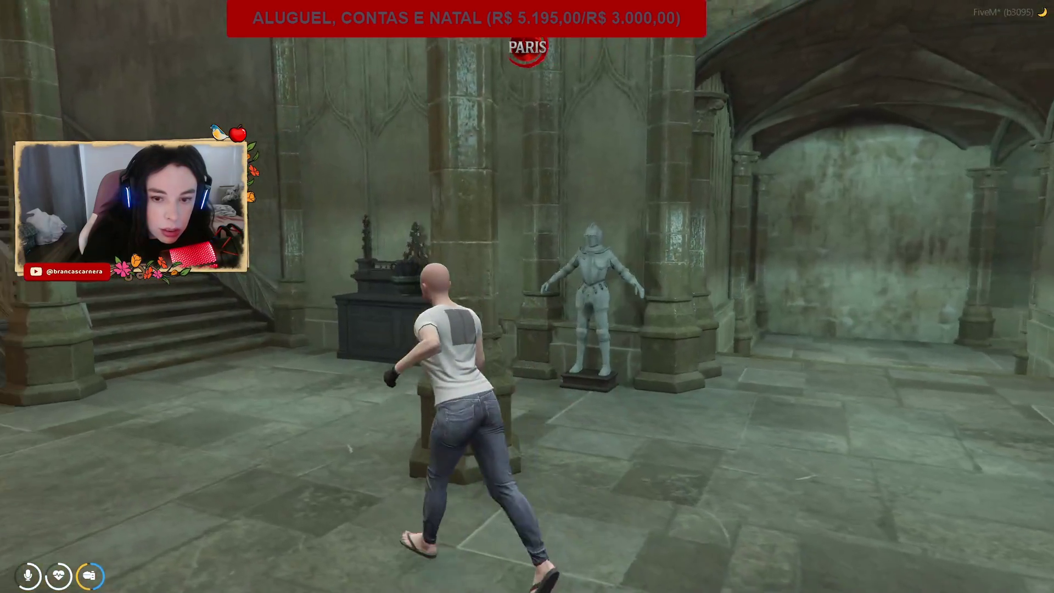
key("w")
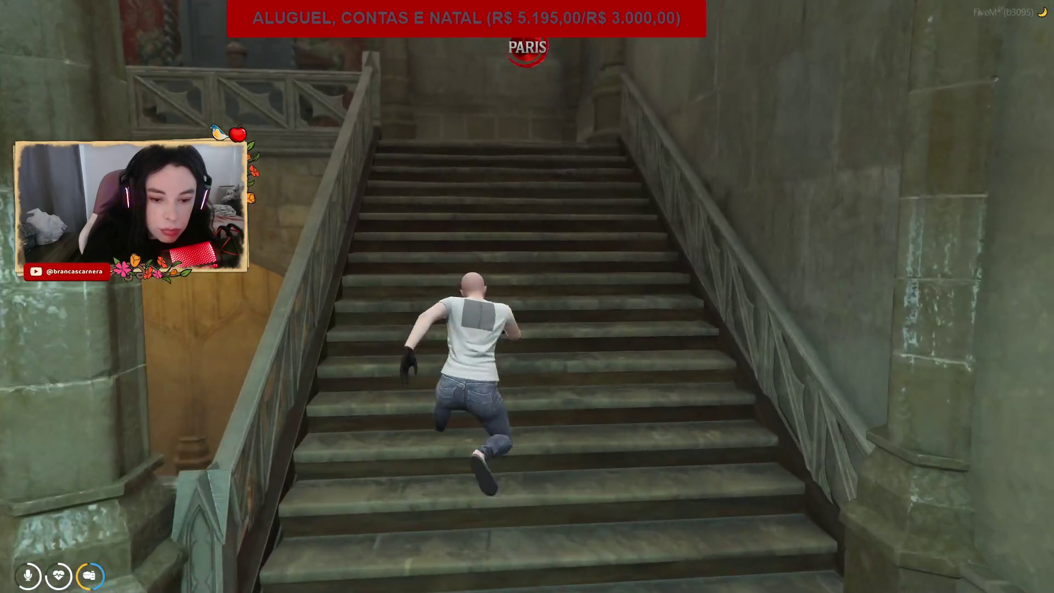
key("w")
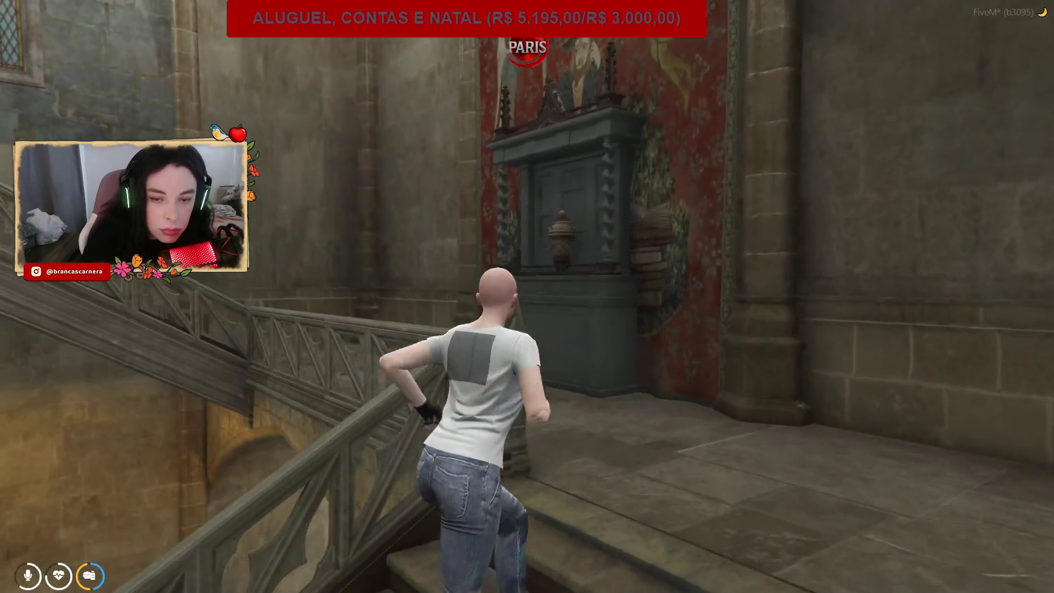
key("w")
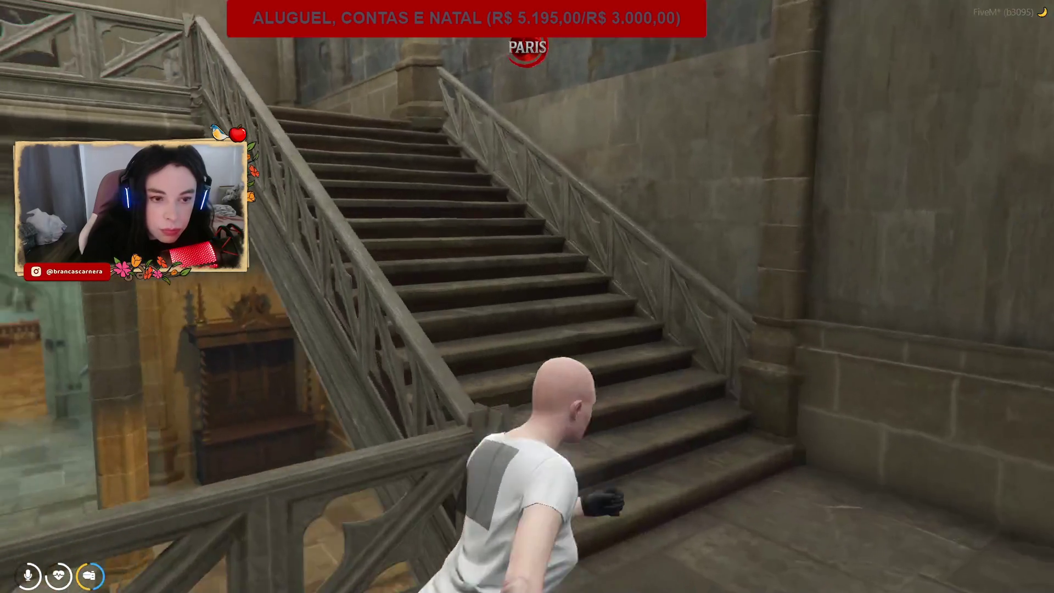
key("w")
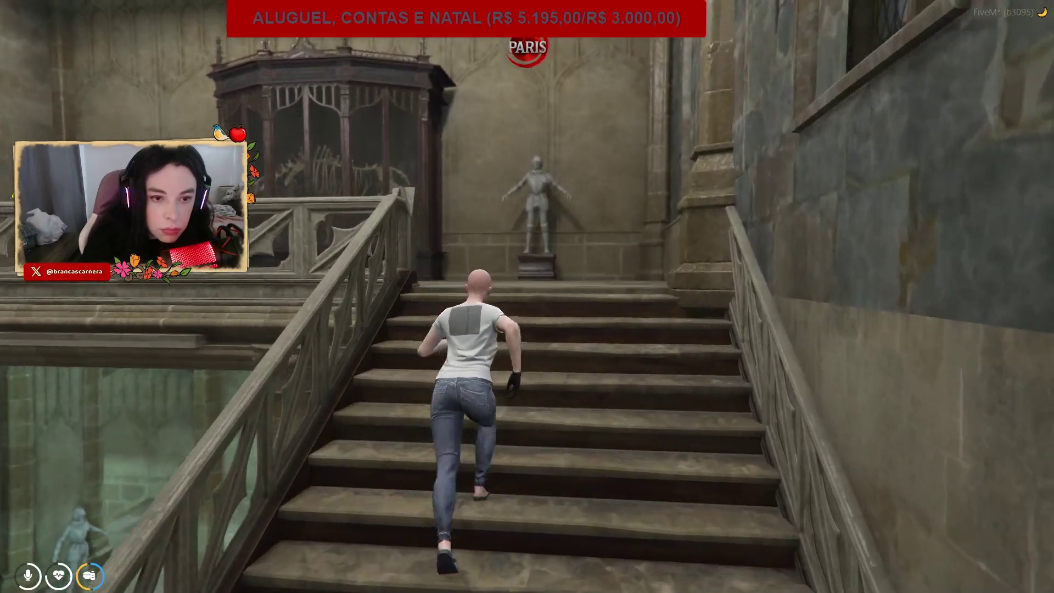
key("w")
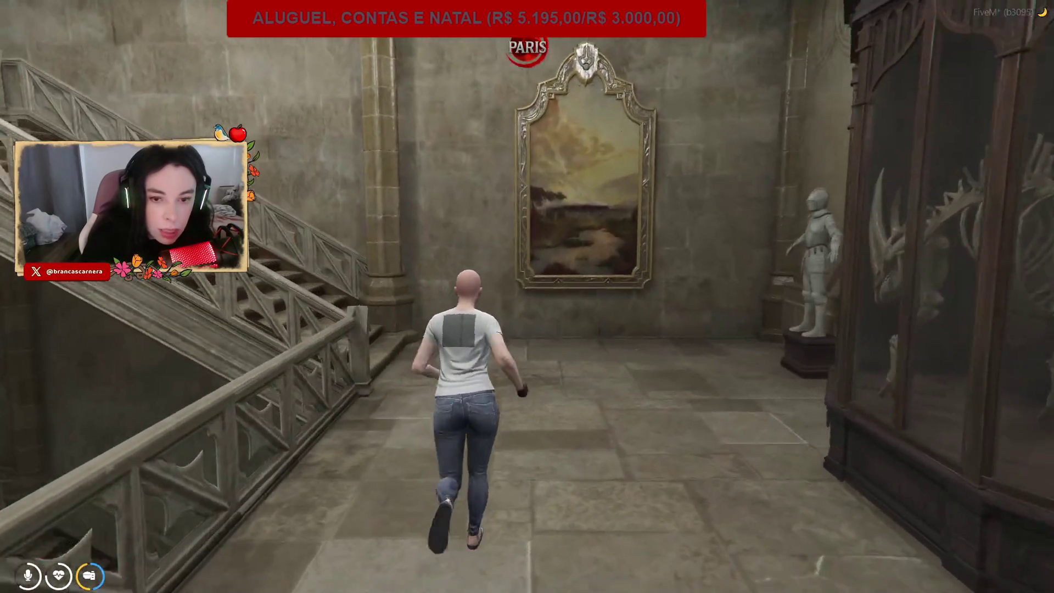
Copy the character's current position as a Vector3 from the admin actions and return to CodeWalker.
key("F1")
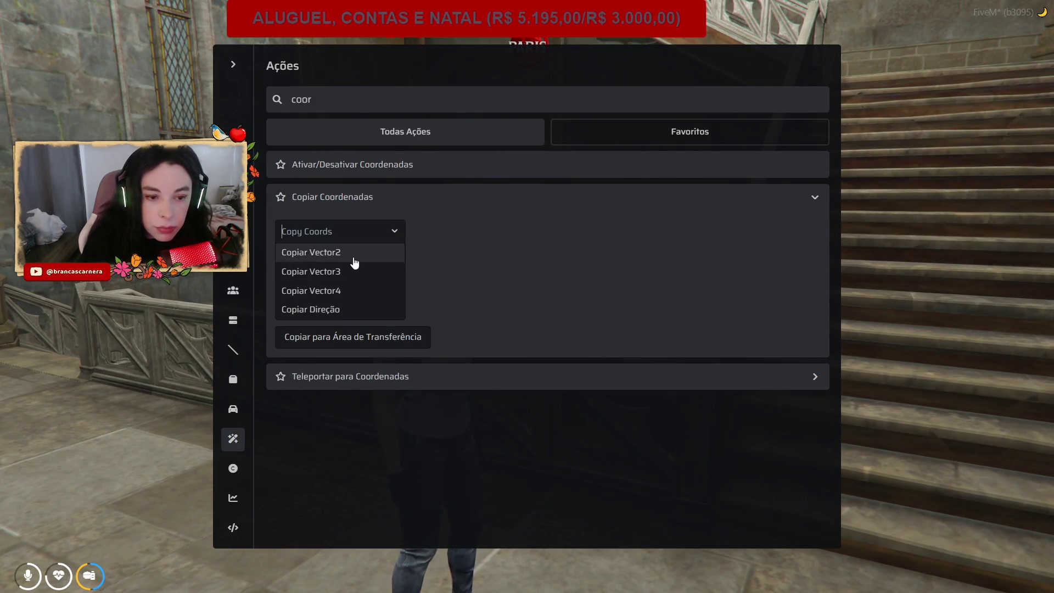
left_click(375, 272)
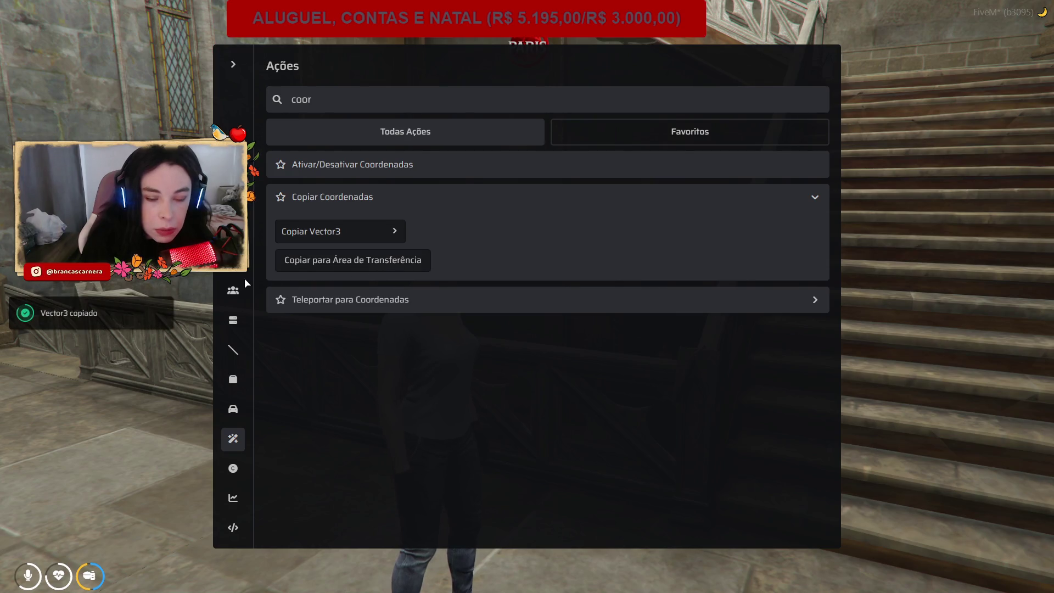
key("alt+Tab")
Bring the kaizinho.txt notes forward, moving the fxmanifest.lua editor out of the way.
mouse_move(479, 587)
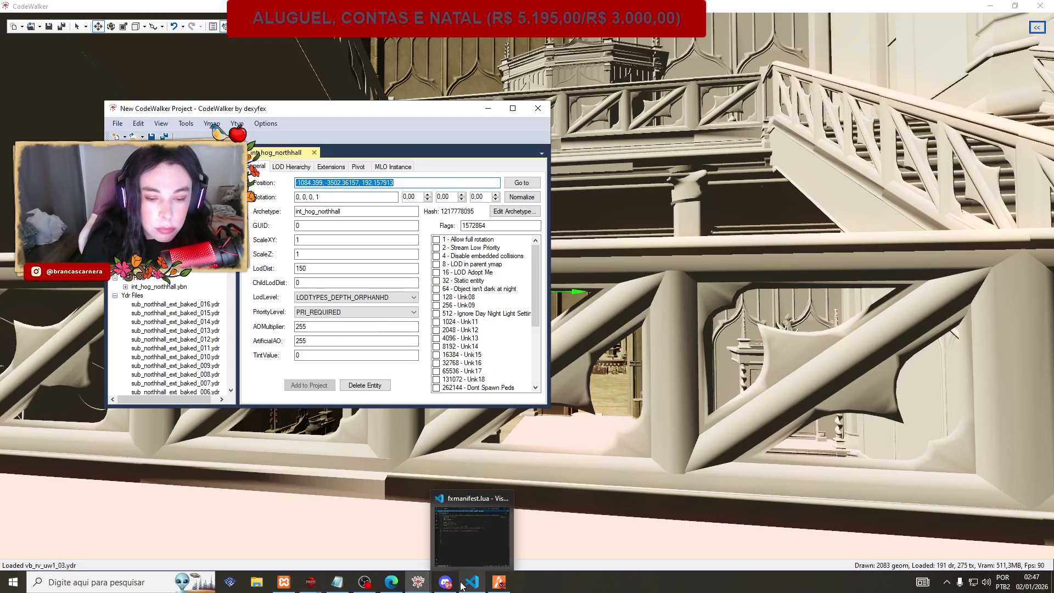
left_click(472, 548)
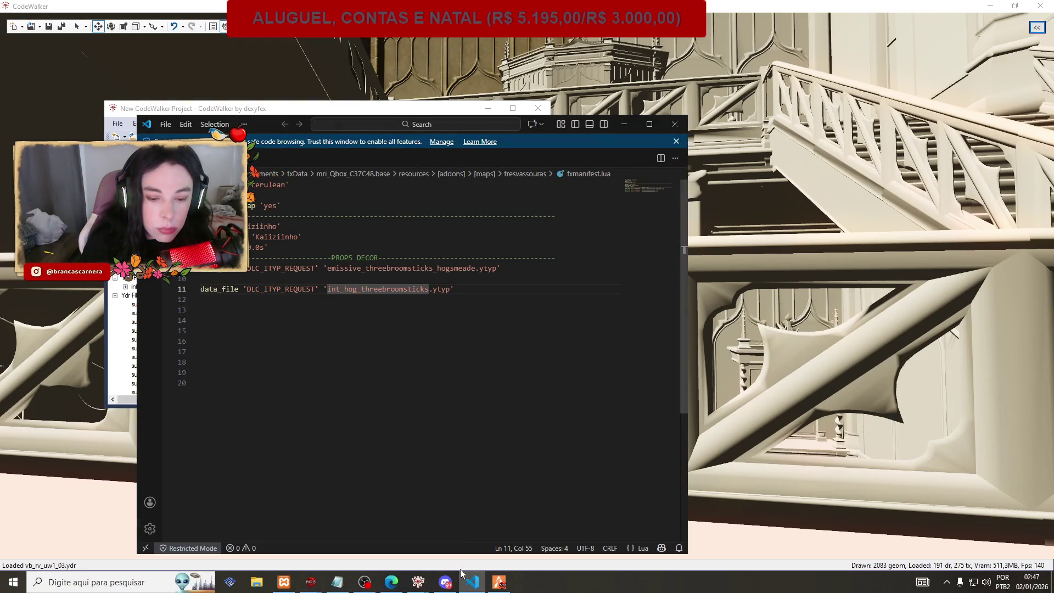
left_click(464, 580)
left_click(337, 582)
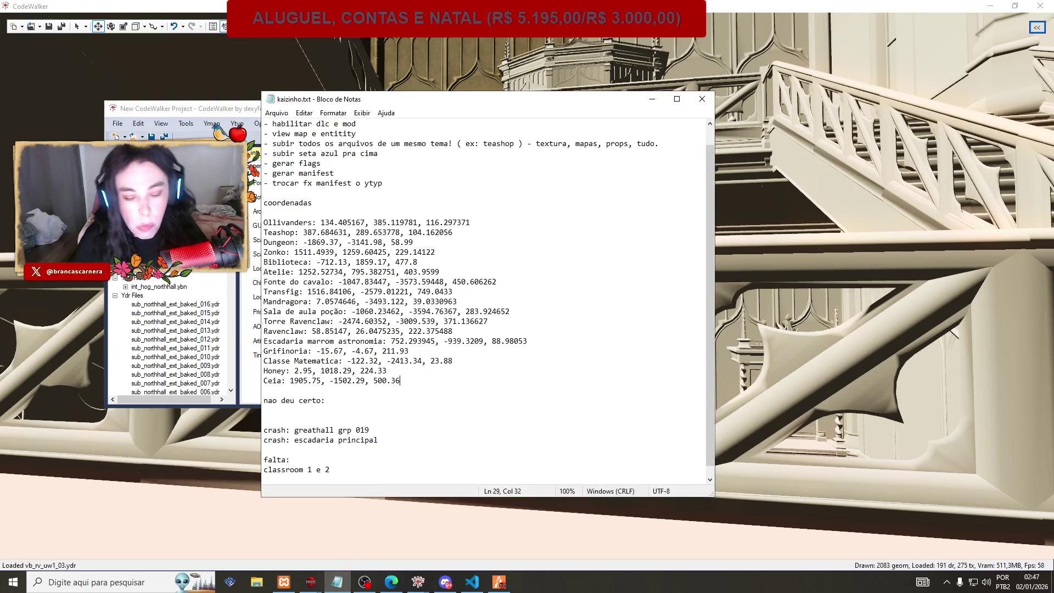
Add the line 'Sala de aula Paris-Bell: -1083.93, -3503.81, 195.59' from the pasted coordinates and save.
key("Return")
type("S")
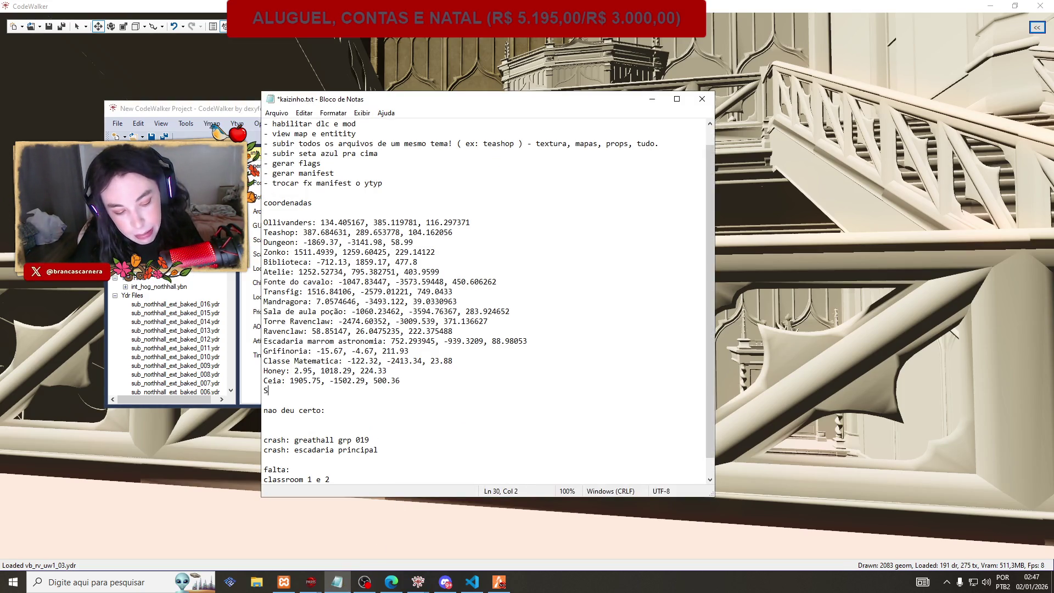
type("ala de aula Paris-")
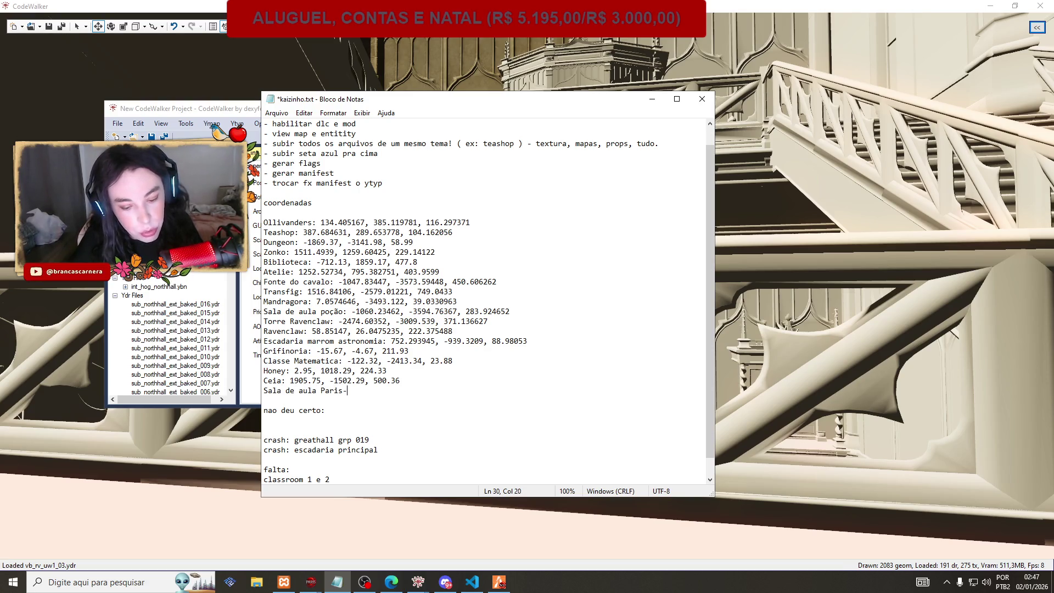
type("Bell:")
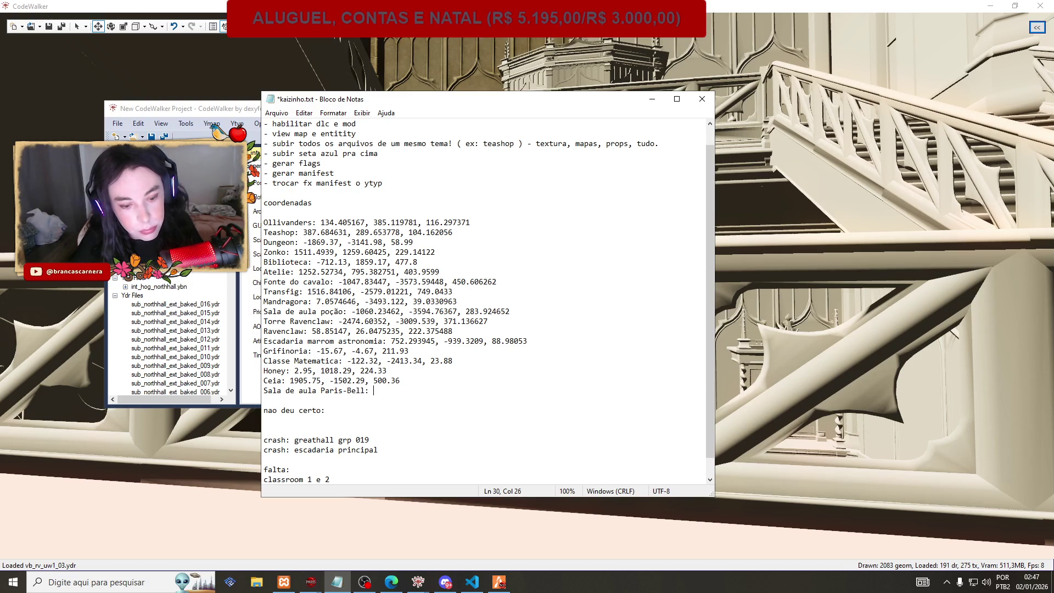
type("vector3(-1083.93, -3503.81, 195.59)")
left_click_drag(409, 391, 397, 392)
key("BackSpace")
left_click(503, 387)
key("ctrl+s")
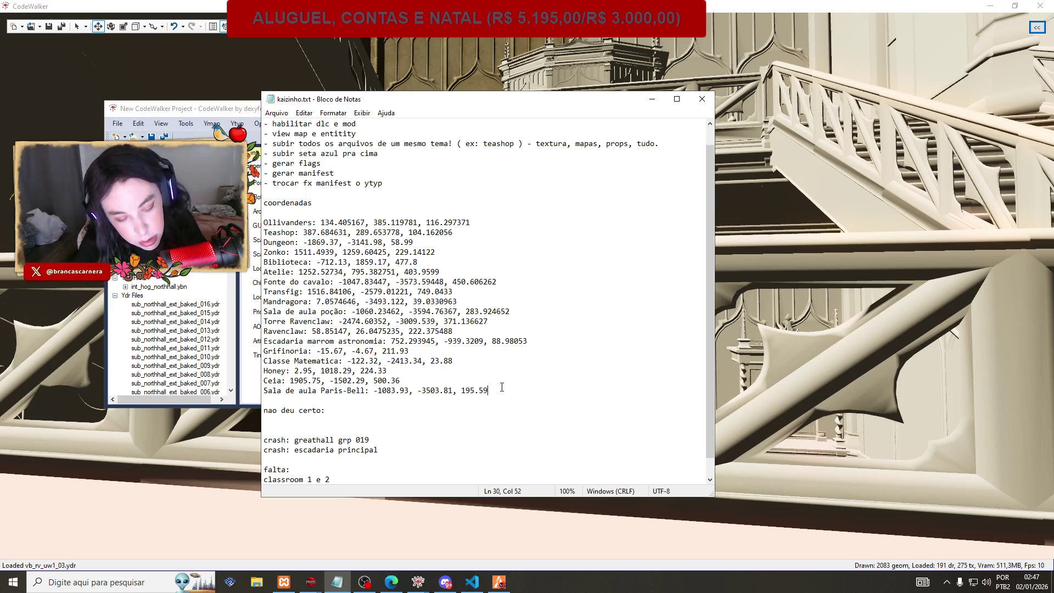
Minimise Notepad and close the current CodeWalker project.
left_click(528, 358)
left_click(652, 99)
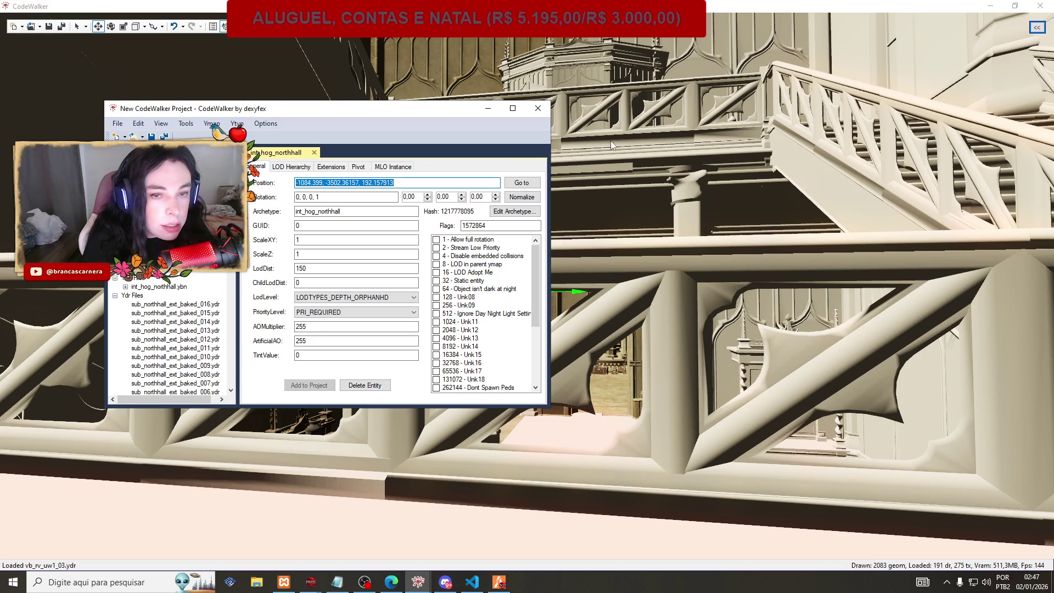
left_click(538, 109)
Confirm closing the old project and open the file browser for individual map files.
left_click(541, 325)
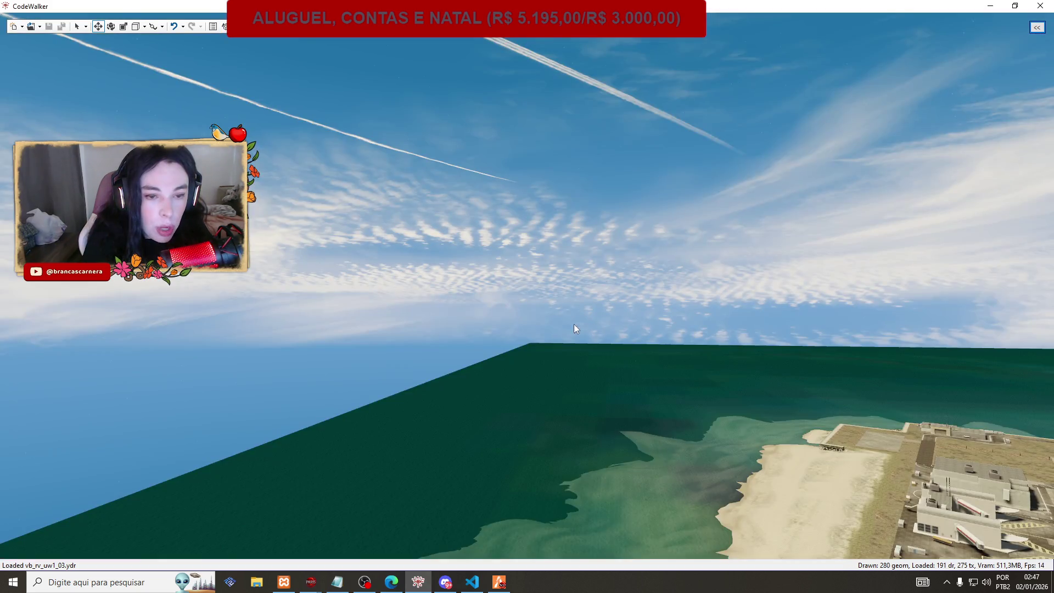
left_click(41, 27)
left_click(62, 50)
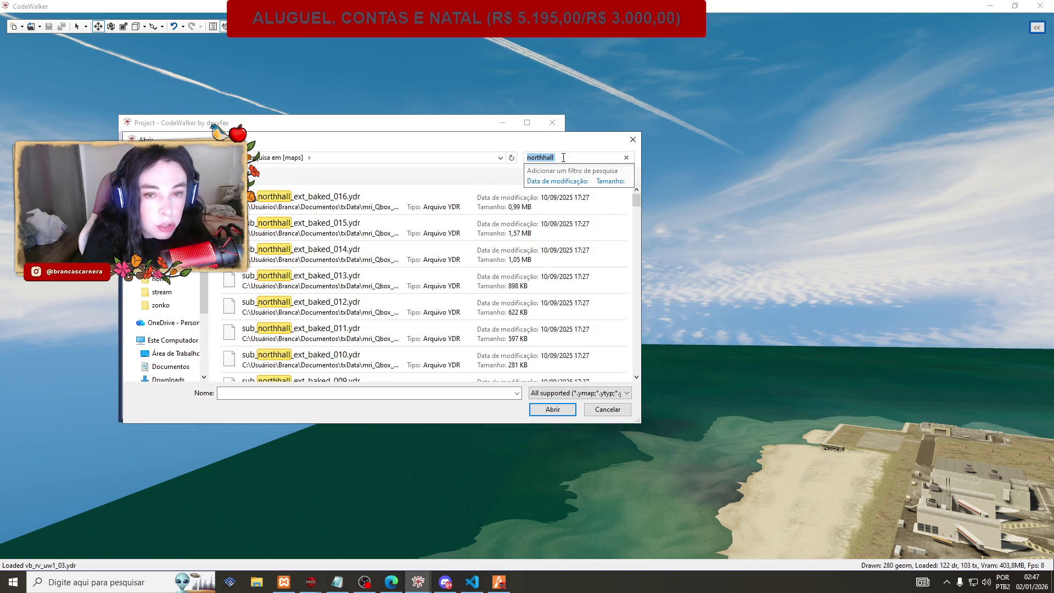
Search the maps folder for entrance hall files, then cancel the file browser.
type("entranceh")
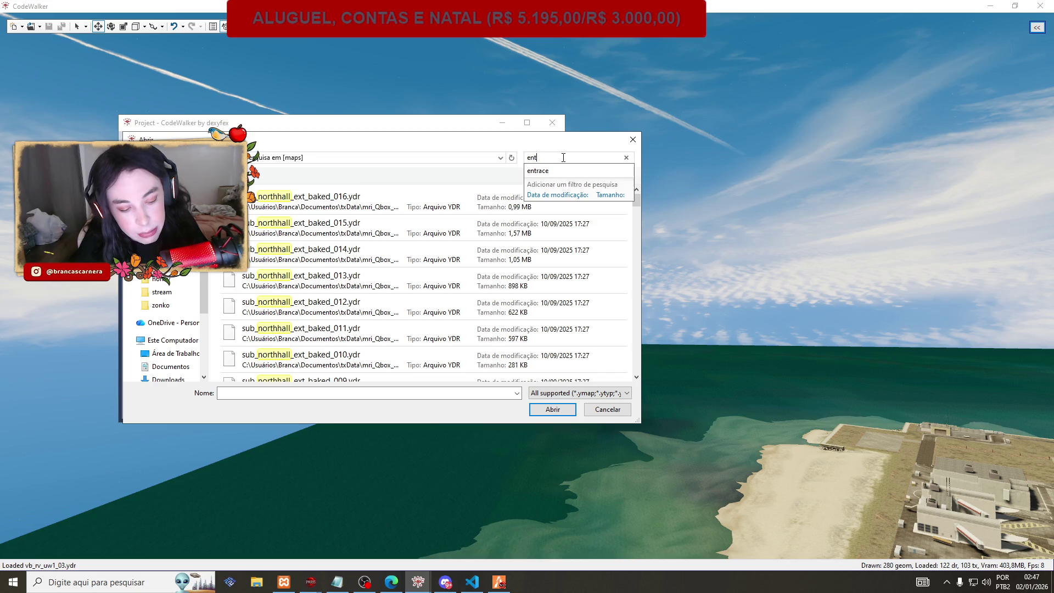
key("Down")
key("Return")
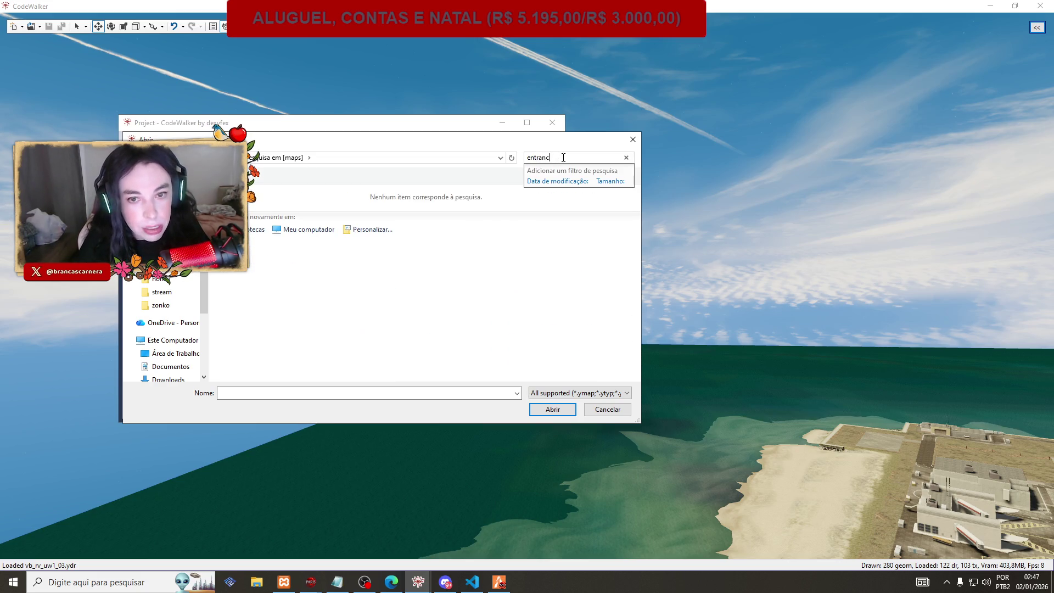
type("hall")
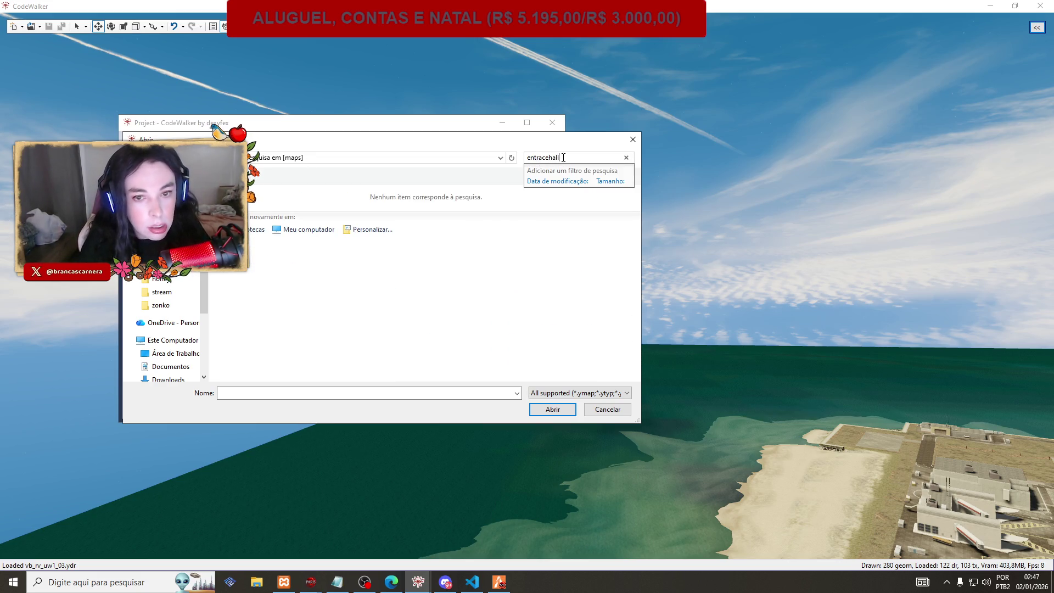
left_click(543, 157)
type("n")
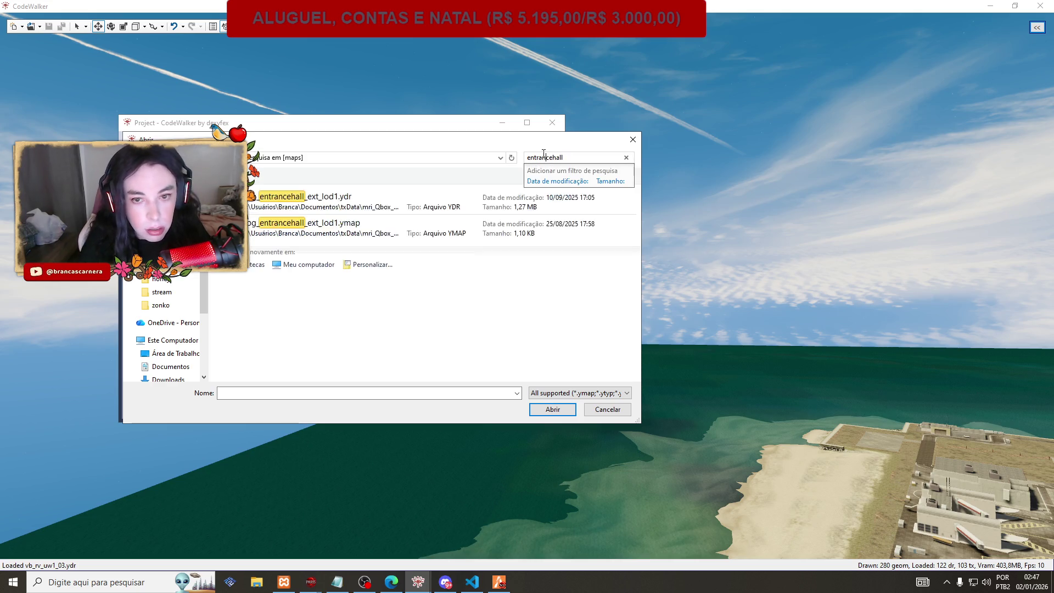
key("End")
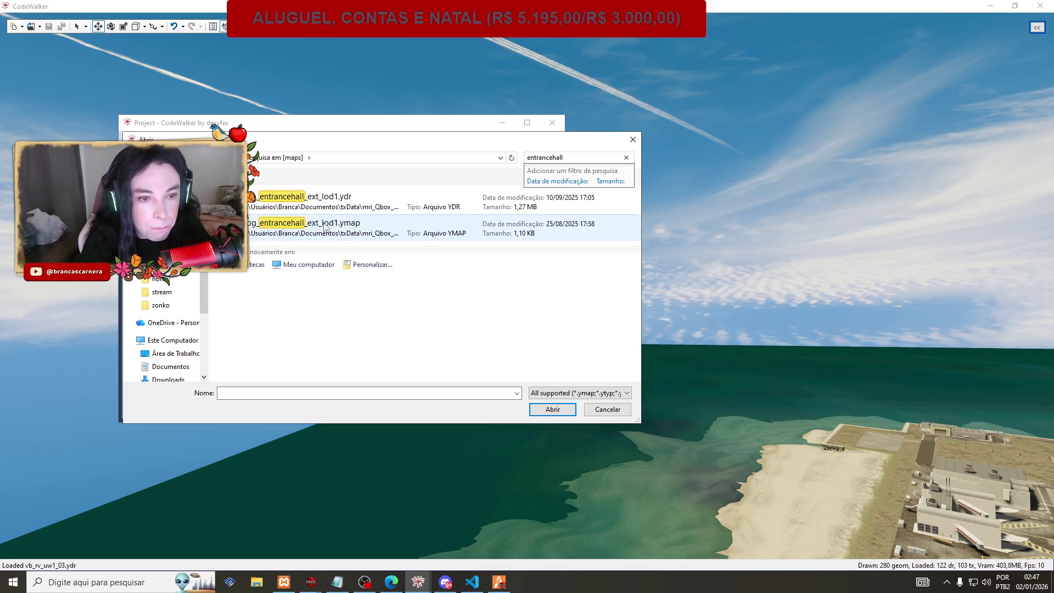
key("ctrl+a")
type("hall")
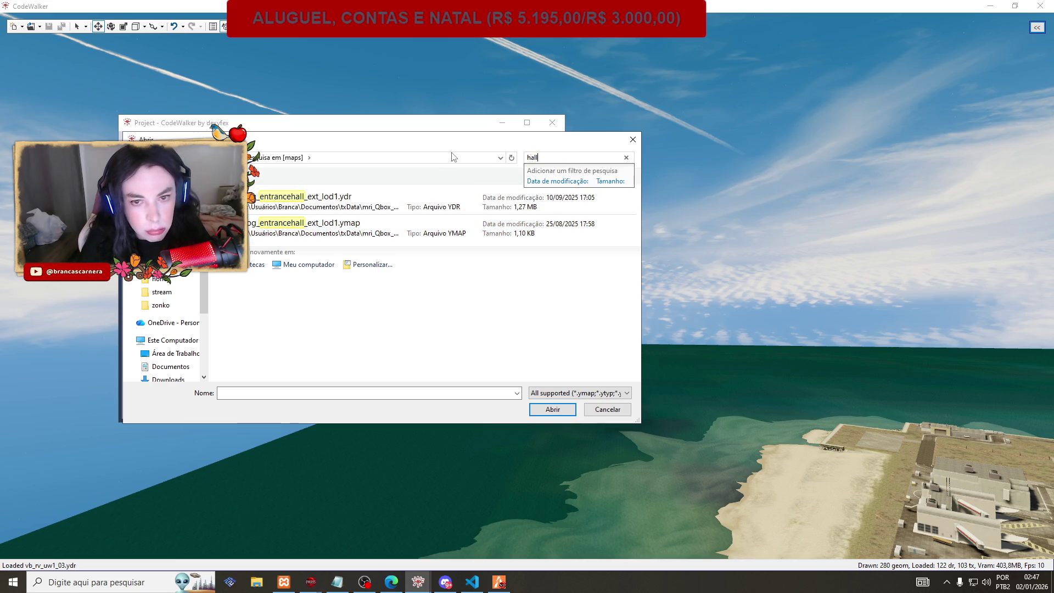
scroll(422, 219, "down", 3)
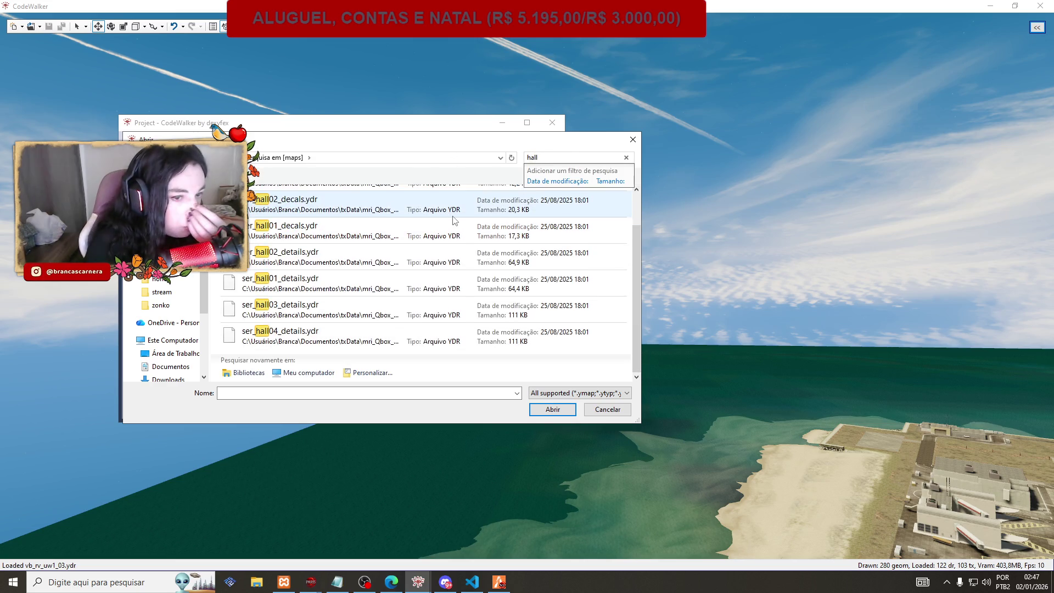
scroll(417, 238, "up", 2)
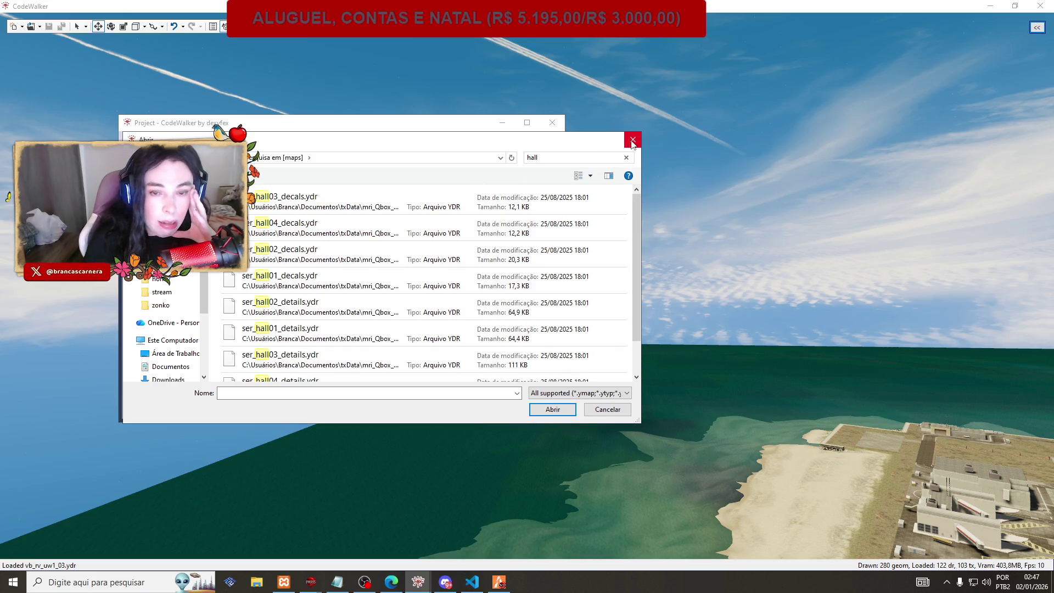
left_click(524, 159)
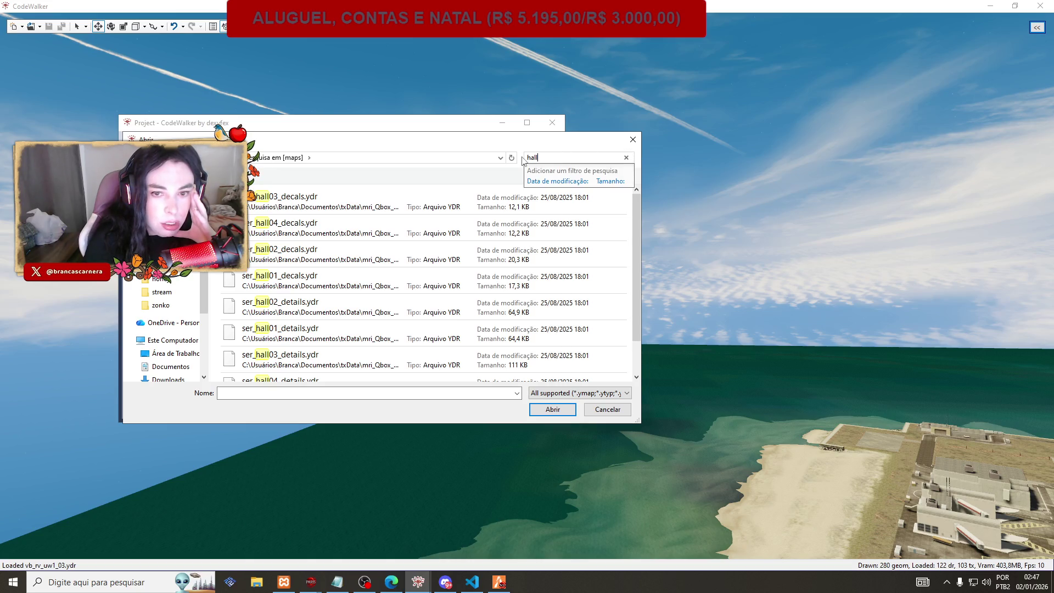
left_click(633, 140)
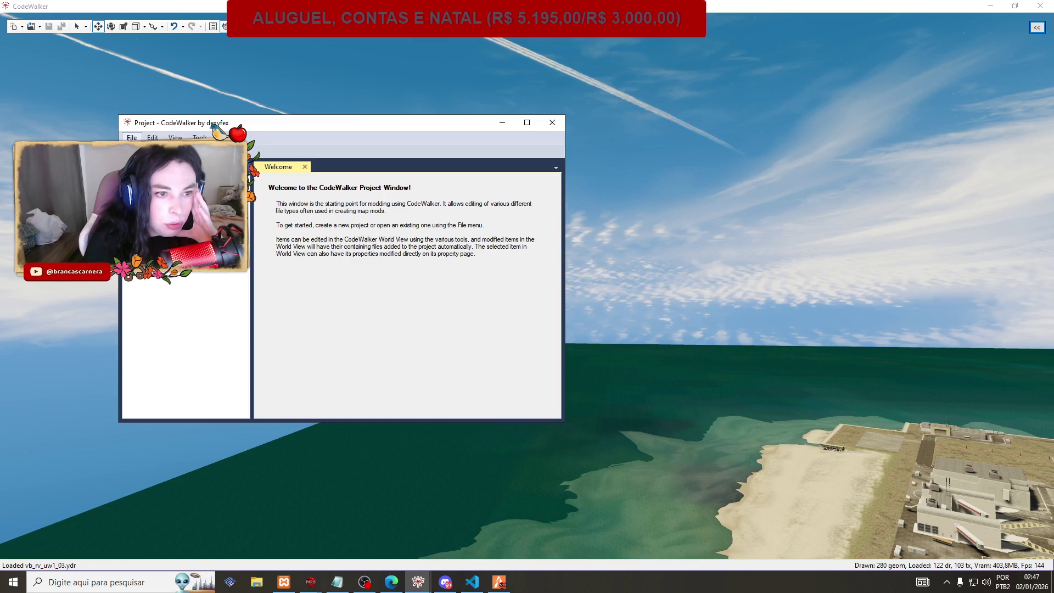
Search the maps folder for 'ymap' and open every matching file into a new project.
key("ctrl+o")
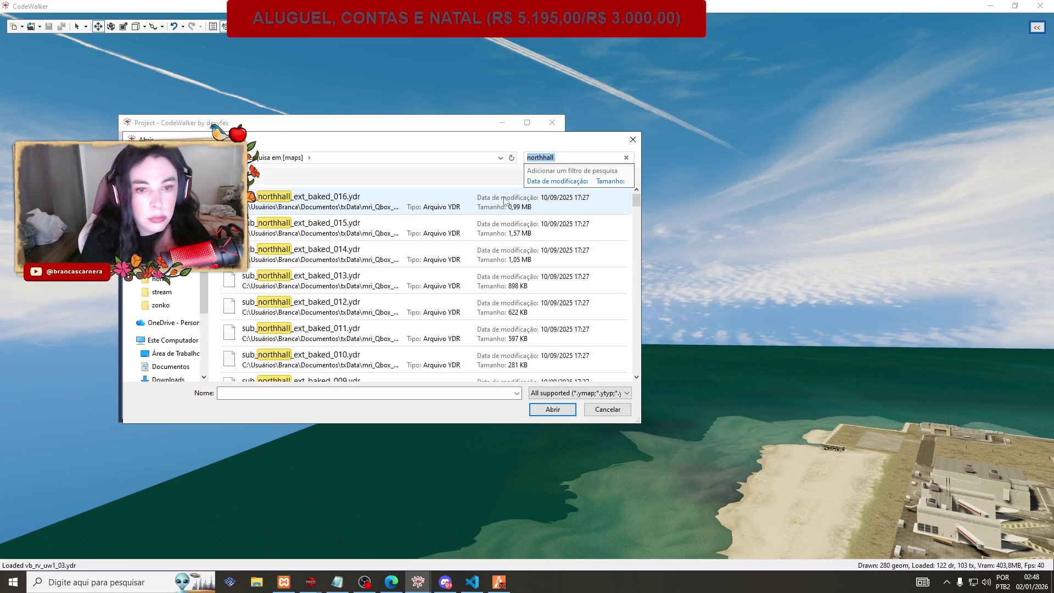
type("ymap")
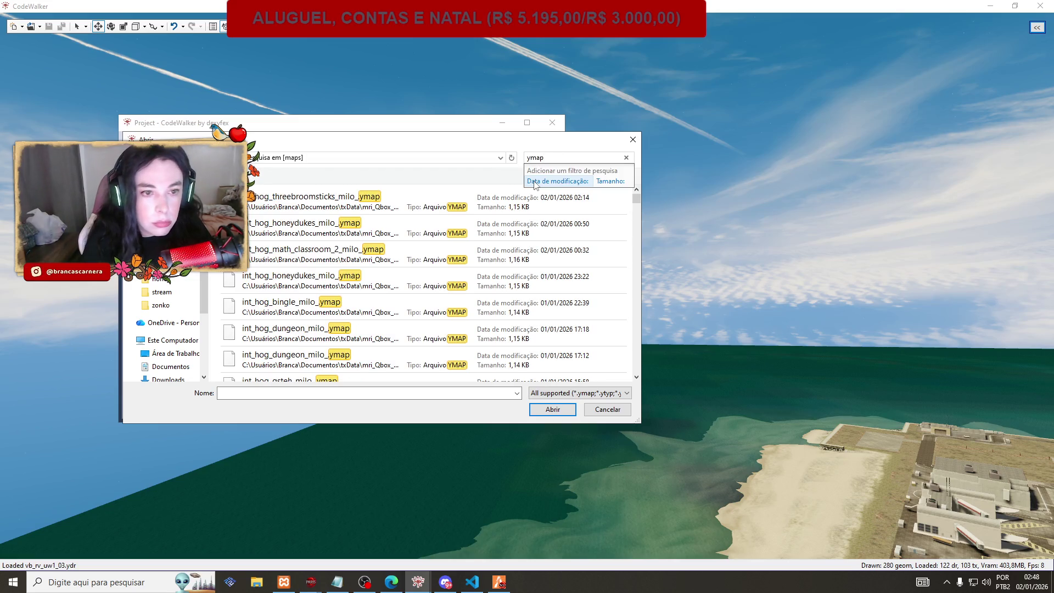
left_click(252, 228)
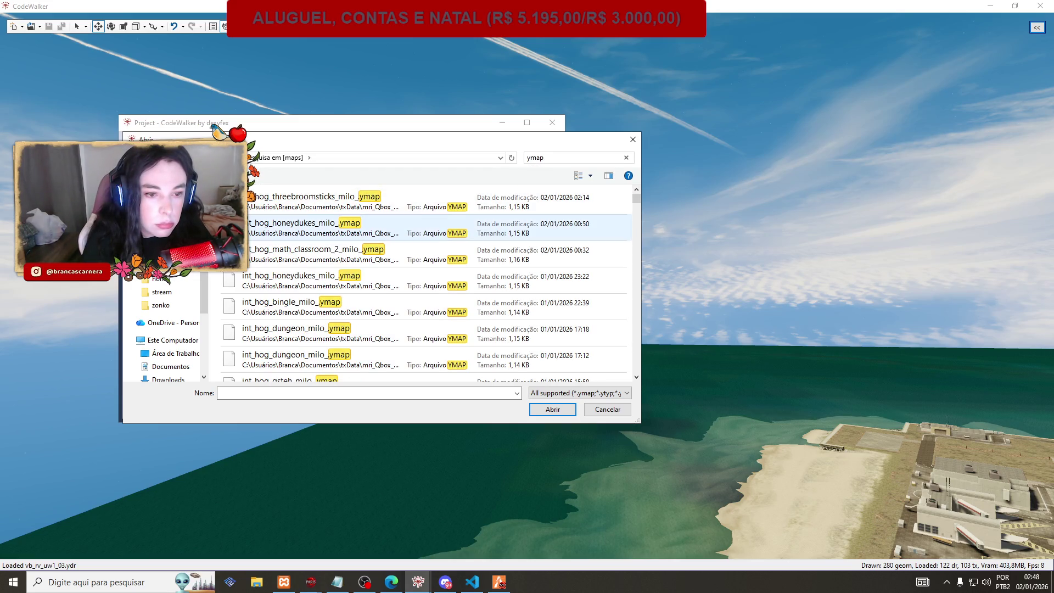
key("ctrl+a")
left_click(535, 413)
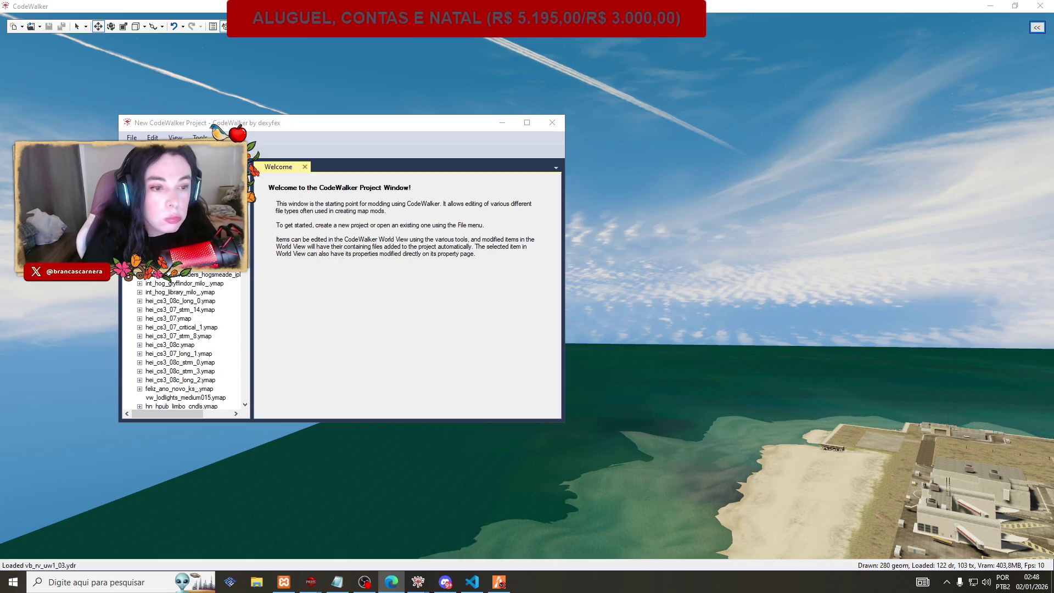
scroll(247, 271, "up", 10)
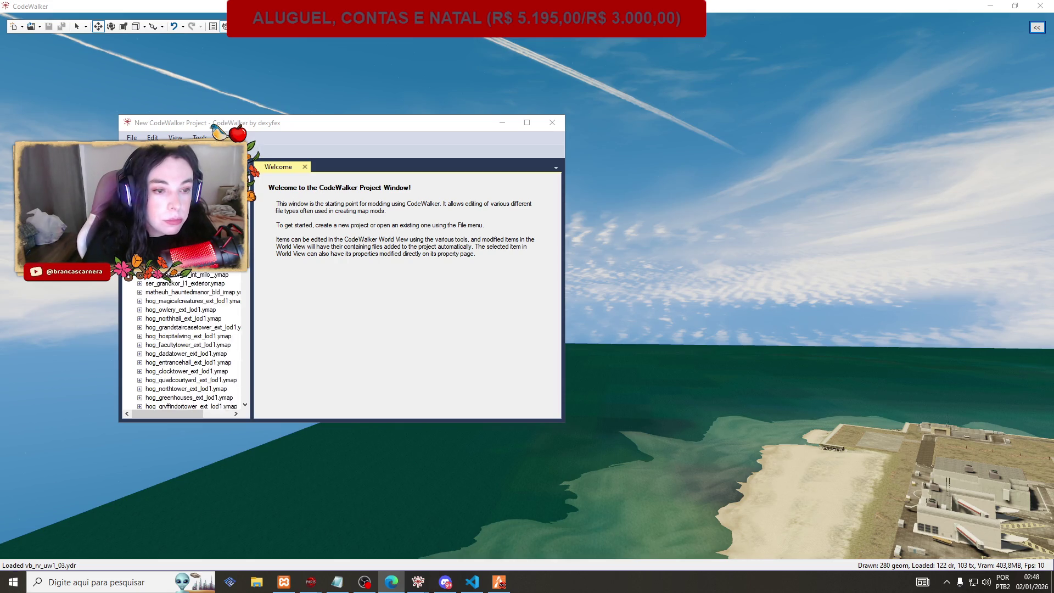
left_click(247, 271)
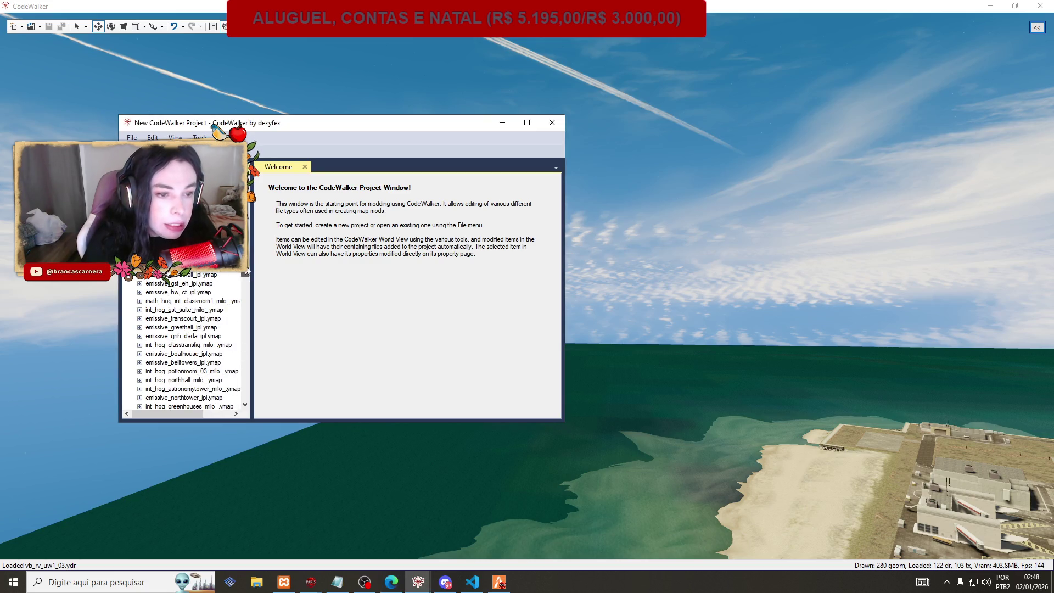
mouse_move(247, 272)
left_mouse_down()
mouse_move(262, 358)
mouse_move(248, 411)
left_mouse_up()
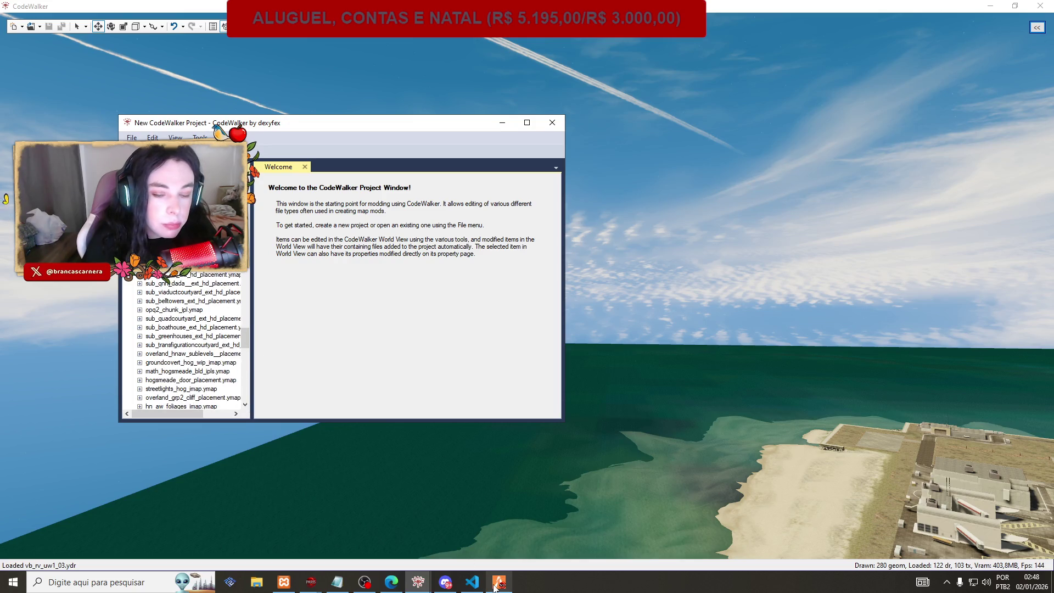
mouse_move(500, 582)
left_click(502, 538)
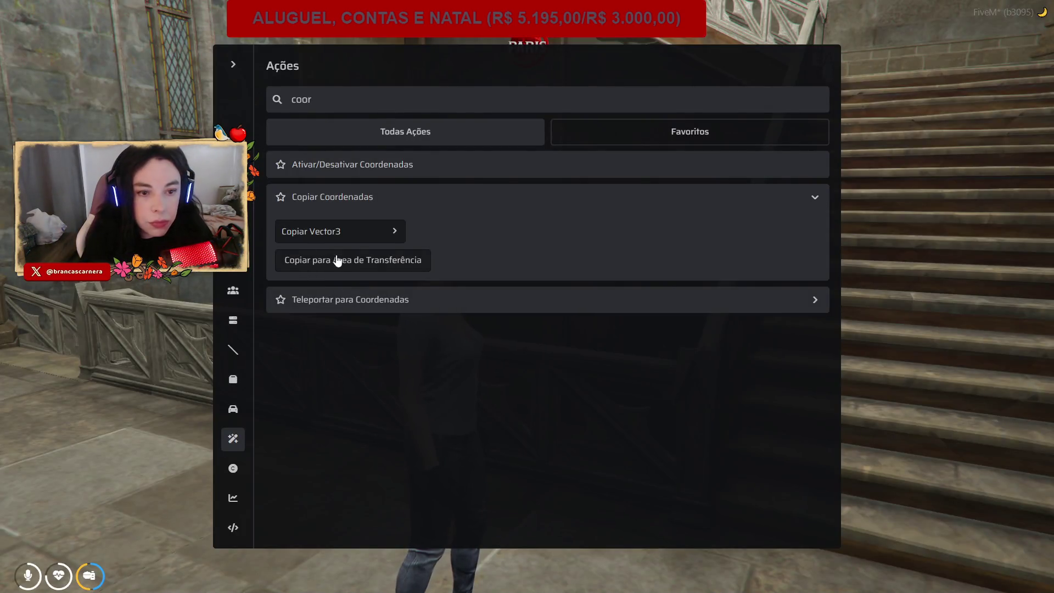
key("alt+Tab")
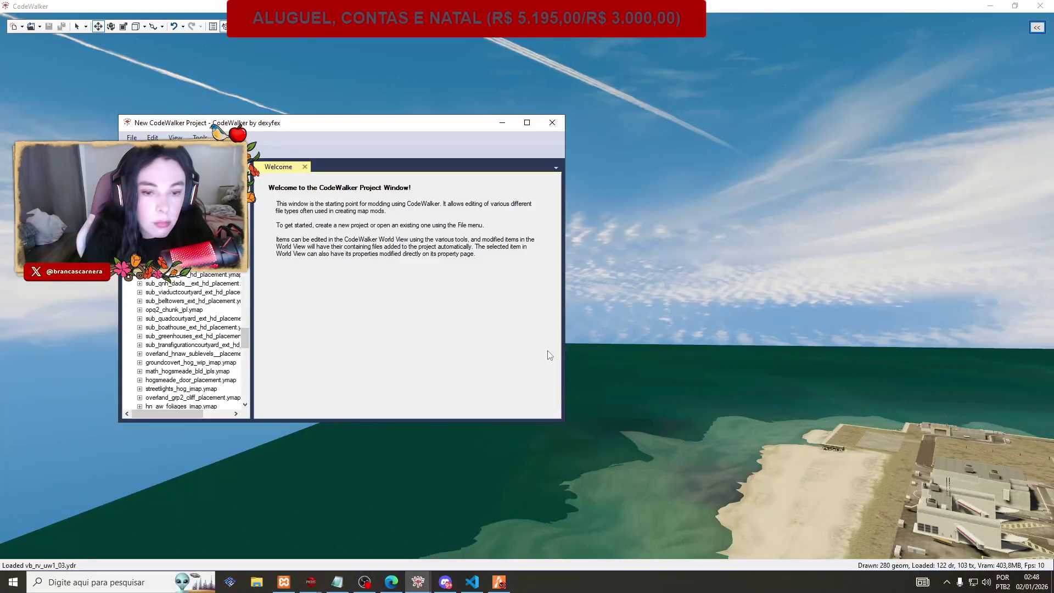
left_click(337, 582)
left_click(393, 381)
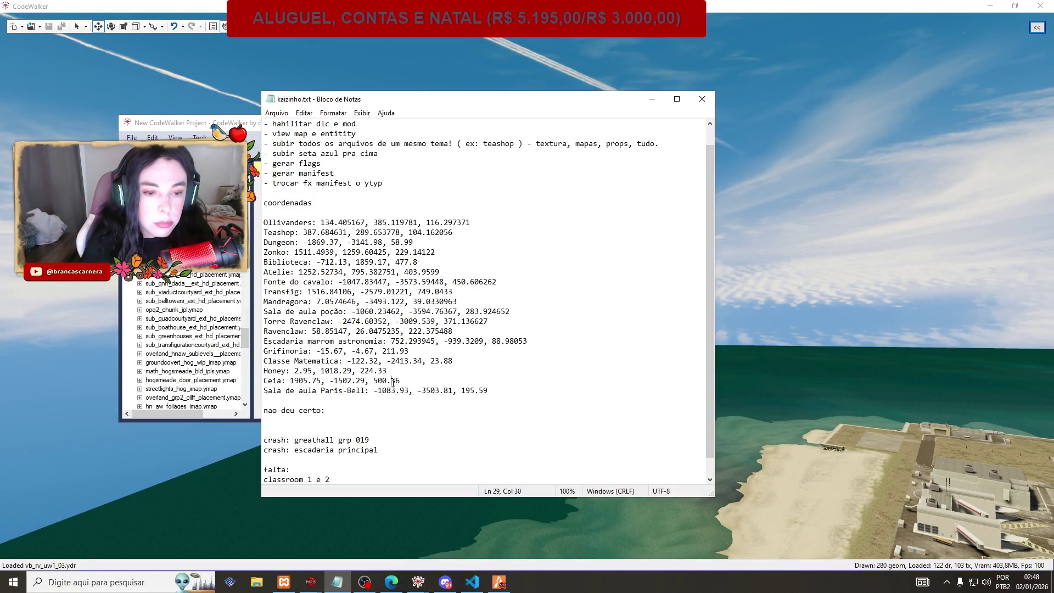
left_click(653, 99)
scroll(241, 321, "up", 3)
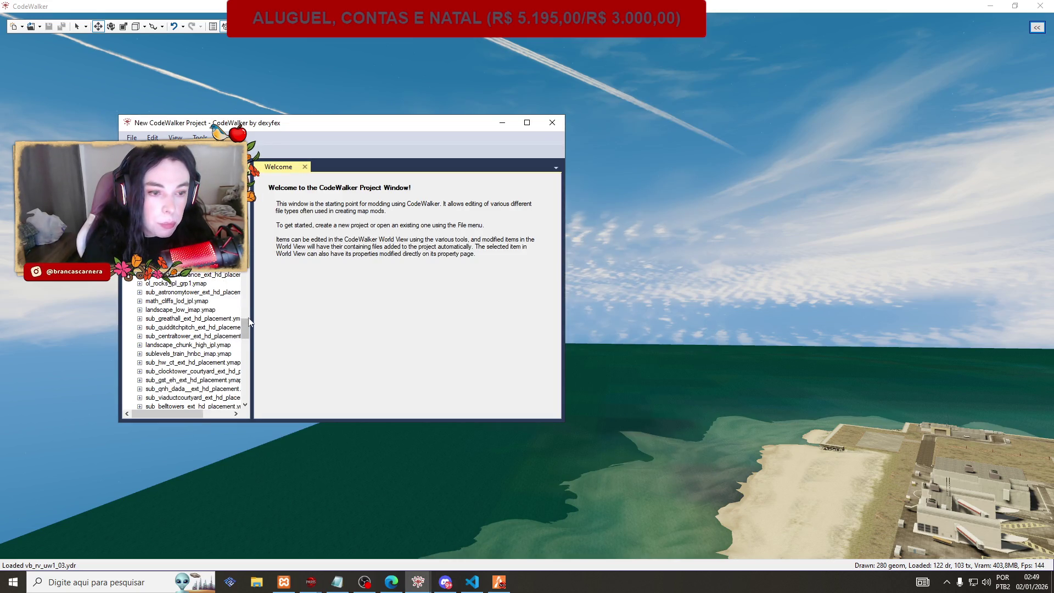
Browse the project tree, then open entity 848061998 and select its 0, 300, 0 position.
left_click_drag(244, 331, 244, 253)
scroll(168, 369, "down", 10)
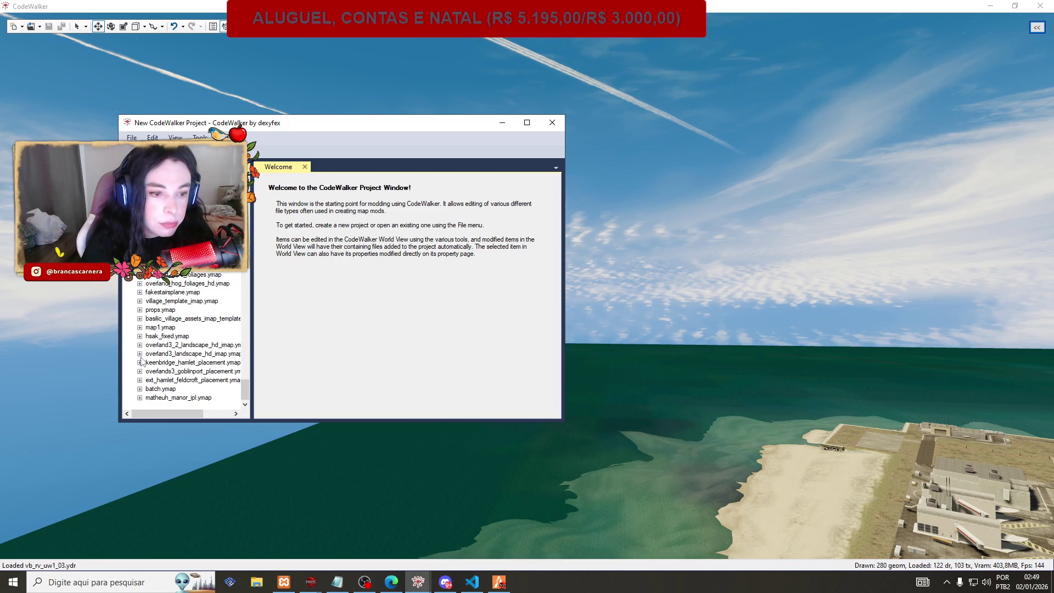
left_click(140, 389)
left_click(140, 388)
scroll(152, 380, "up", 2)
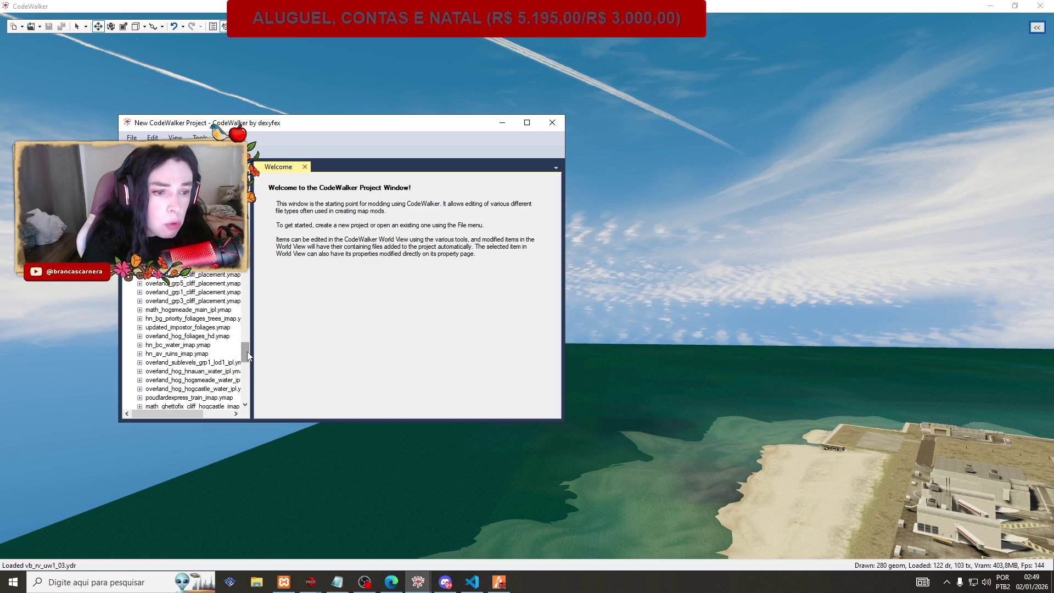
left_click_drag(247, 356, 242, 250)
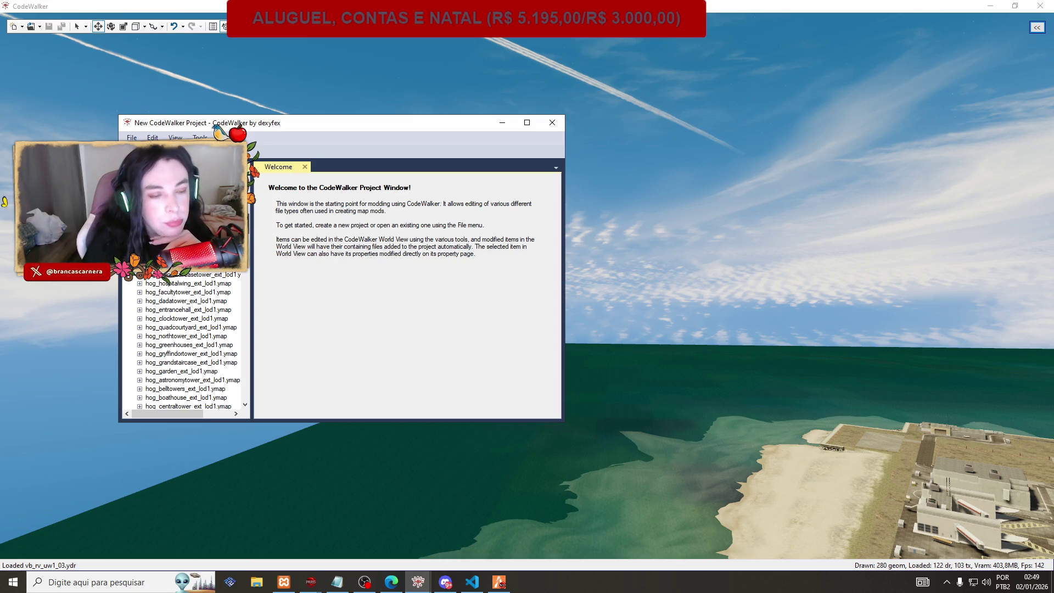
mouse_move(244, 237)
left_mouse_down()
mouse_move(250, 202)
mouse_move(265, 276)
left_mouse_up()
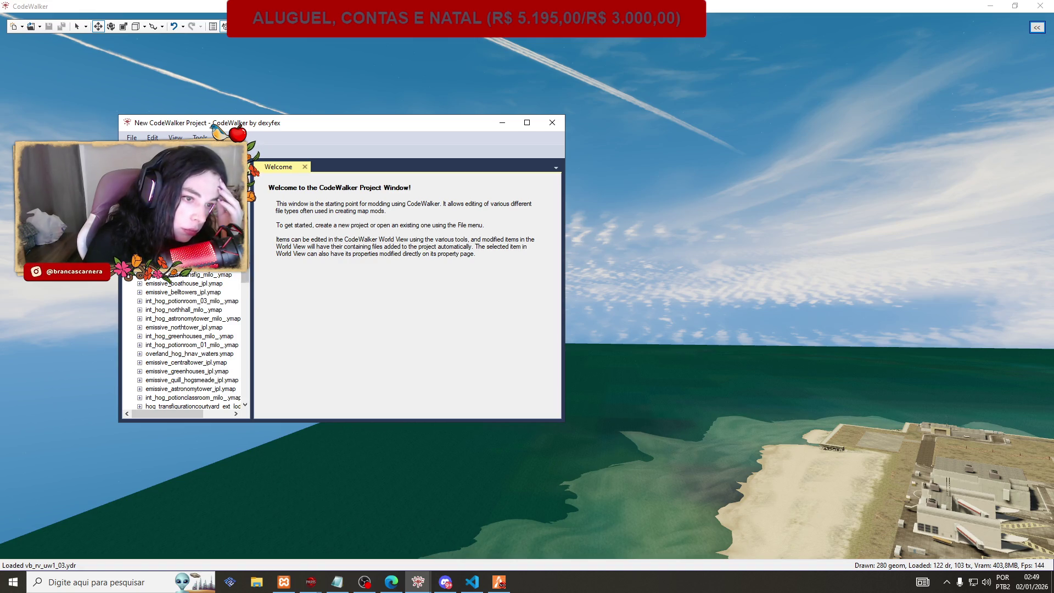
scroll(187, 340, "up", 1)
scroll(187, 329, "up", 1)
left_click(182, 242)
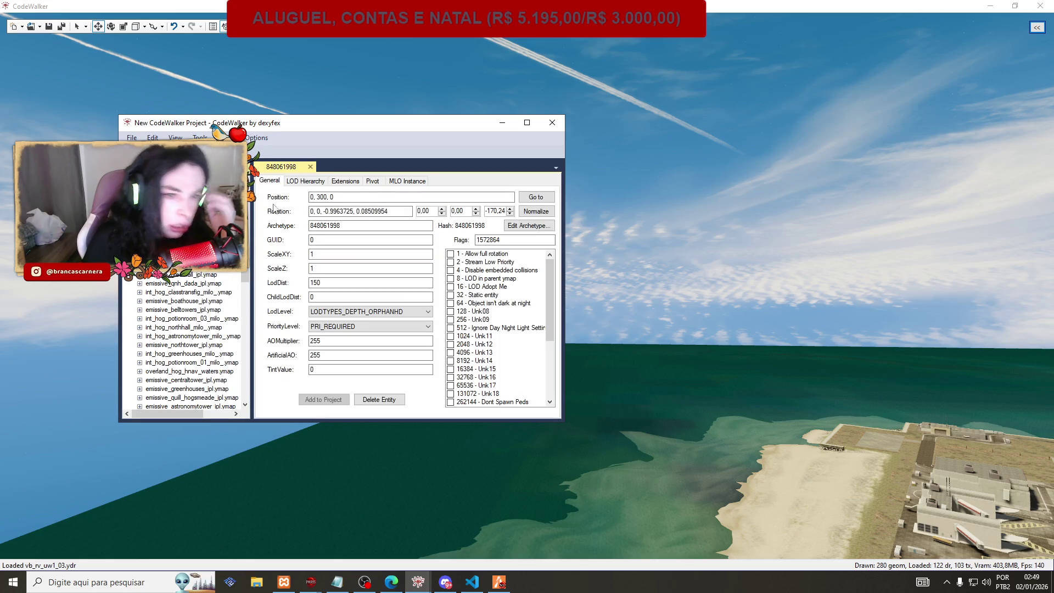
triple_click(321, 197)
key("ctrl+c")
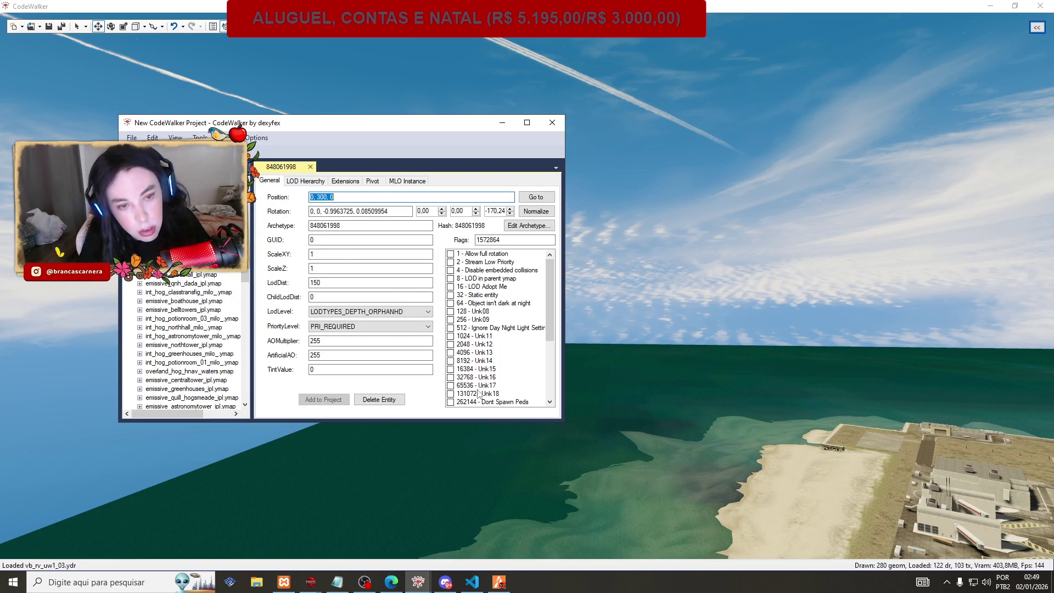
Teleport the FiveM character to the pasted coordinates 0, 300, 0, then return to CodeWalker.
left_click(499, 582)
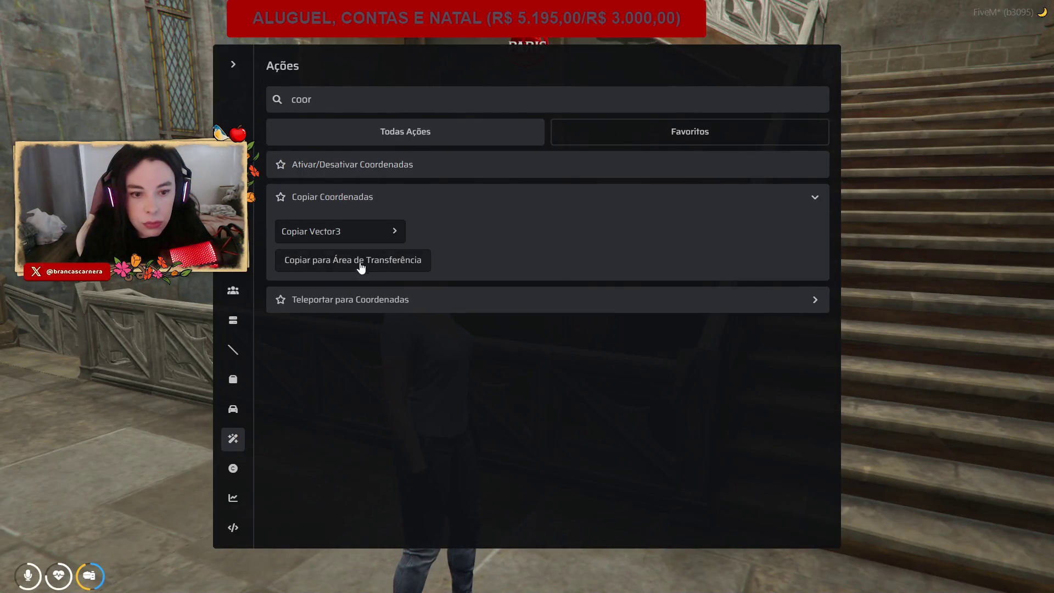
left_click(358, 307)
left_click(373, 333)
key("ctrl+v")
left_click(311, 362)
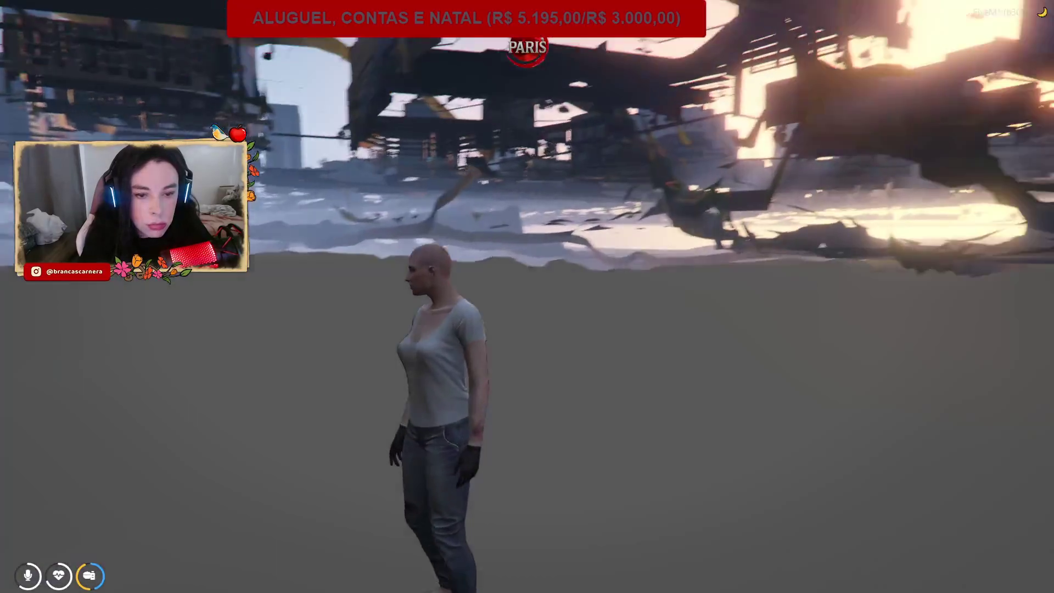
key("alt+Tab")
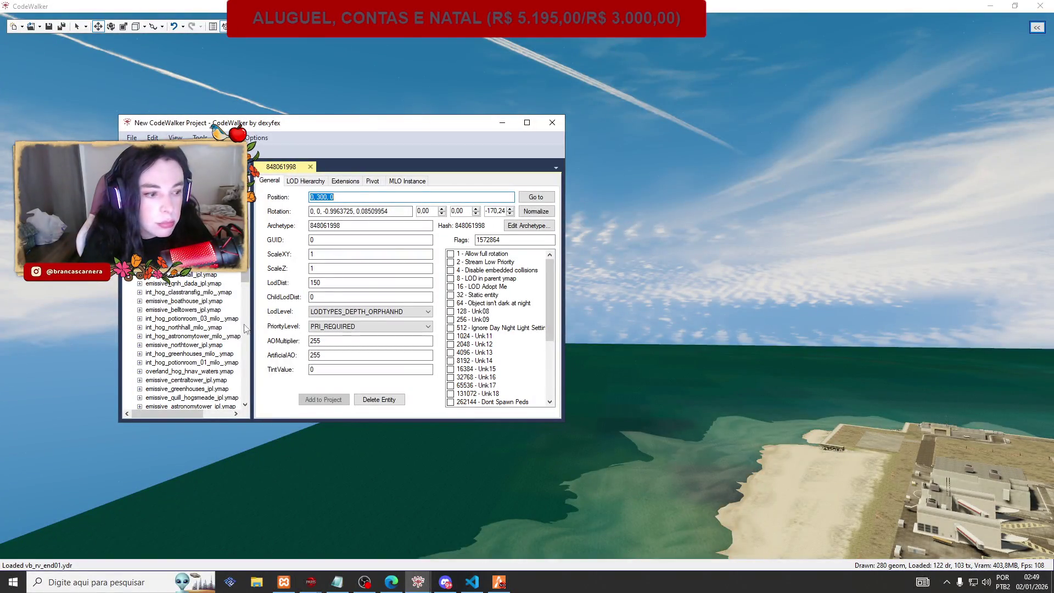
scroll(241, 327, "up", 5)
scroll(234, 324, "up", 1)
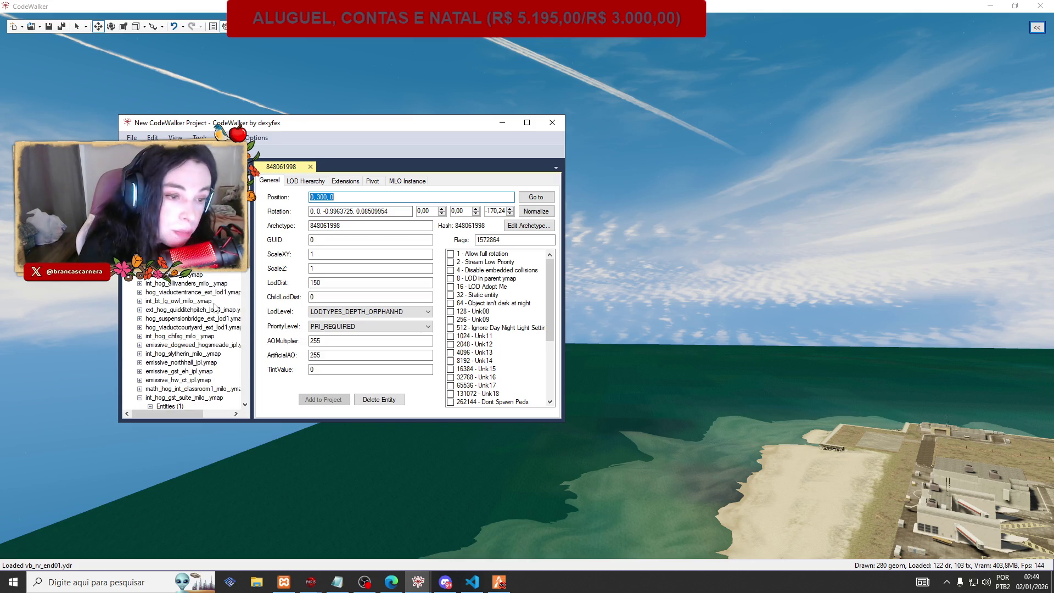
scroll(194, 330, "up", 1)
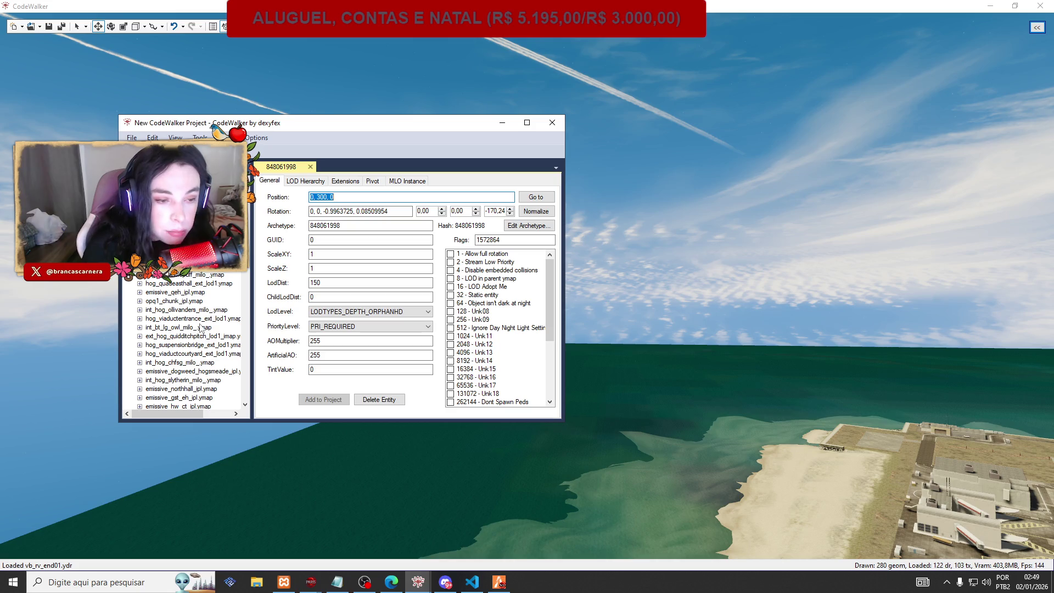
left_click(139, 328)
left_click(184, 344)
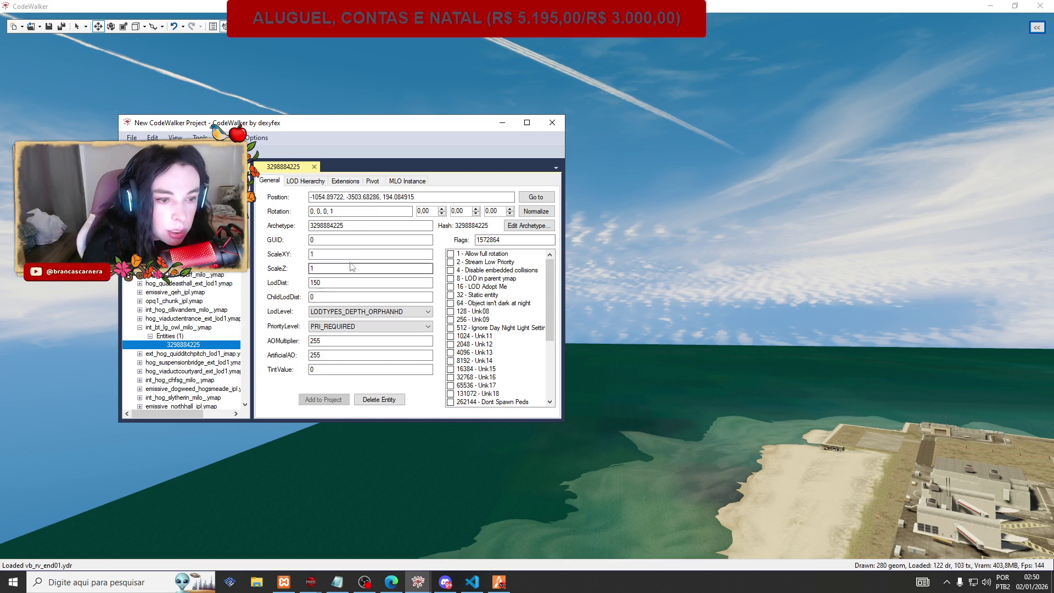
double_click(361, 200)
left_click(498, 582)
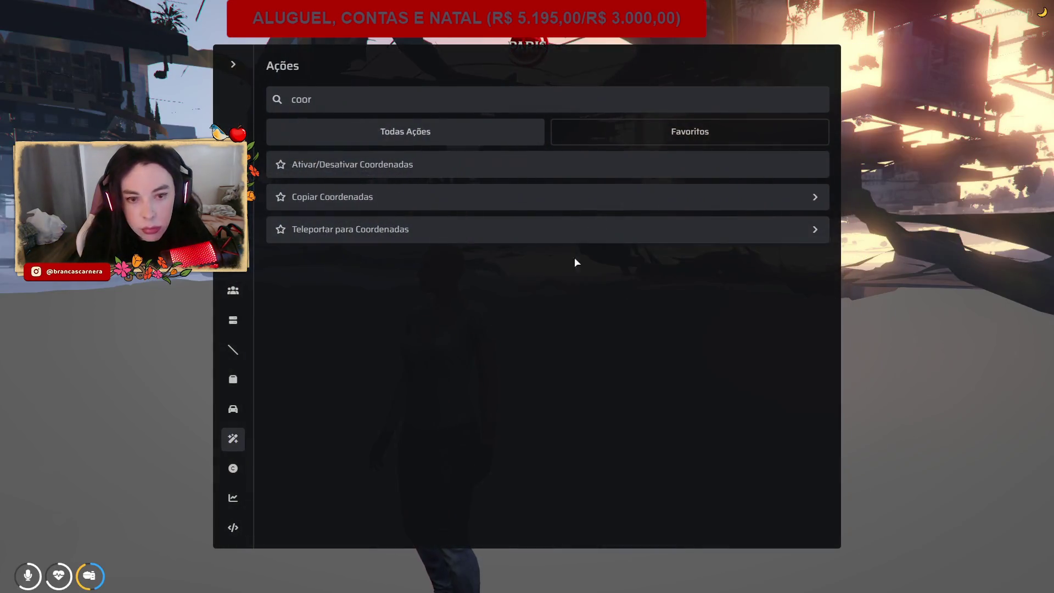
Teleport to the owl entity's coordinates and walk through the staircase hall to the large wooden door.
left_click(426, 237)
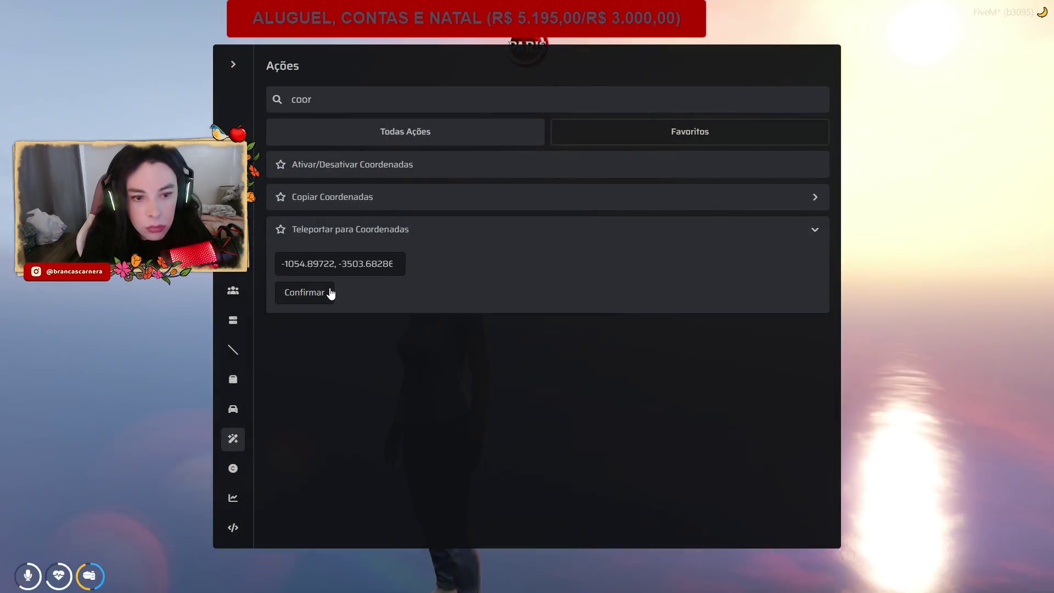
left_click(330, 293)
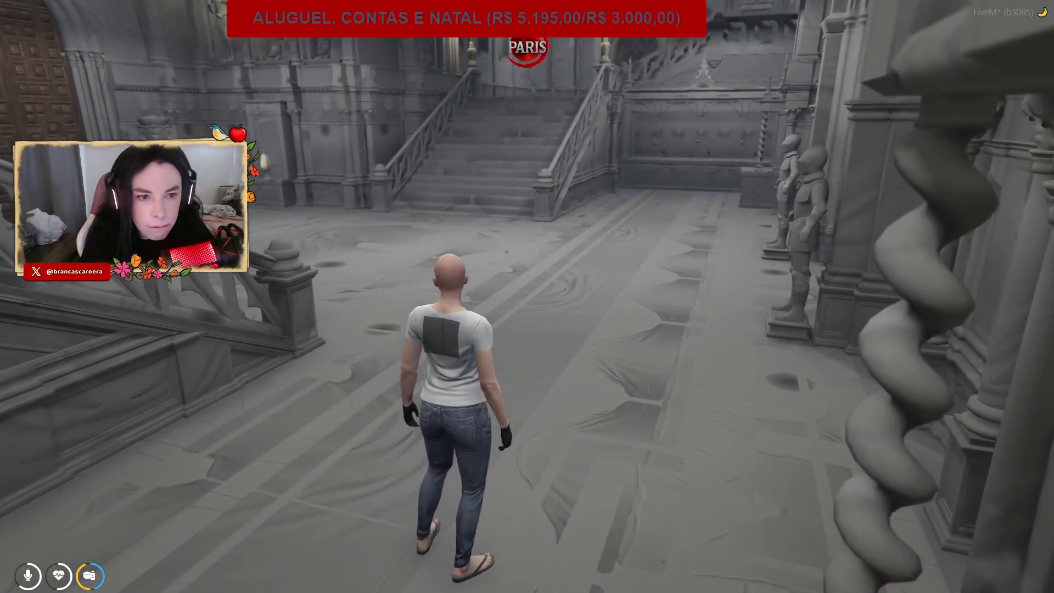
key("w")
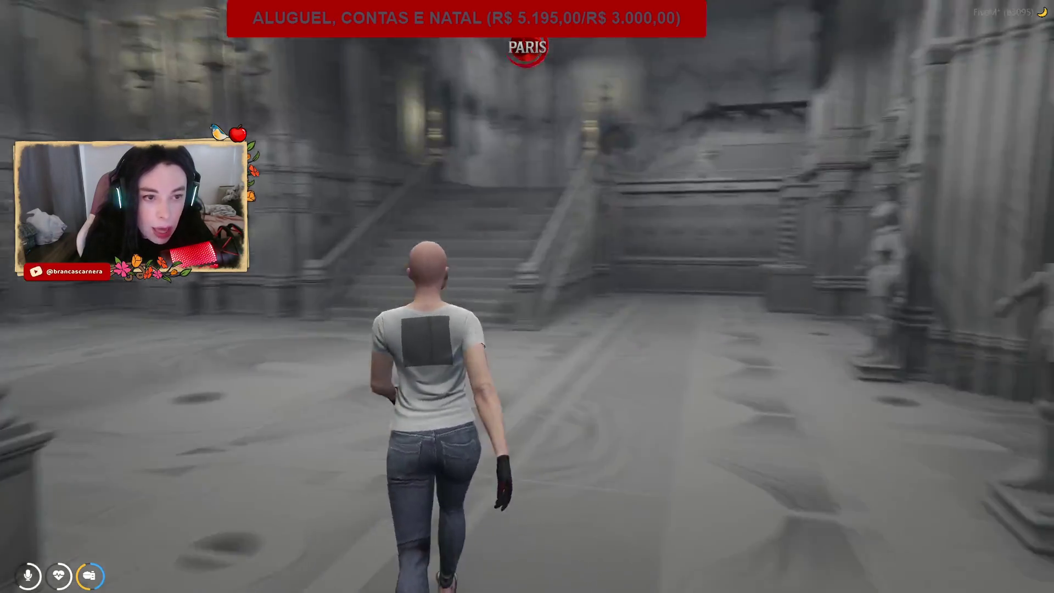
key("shift")
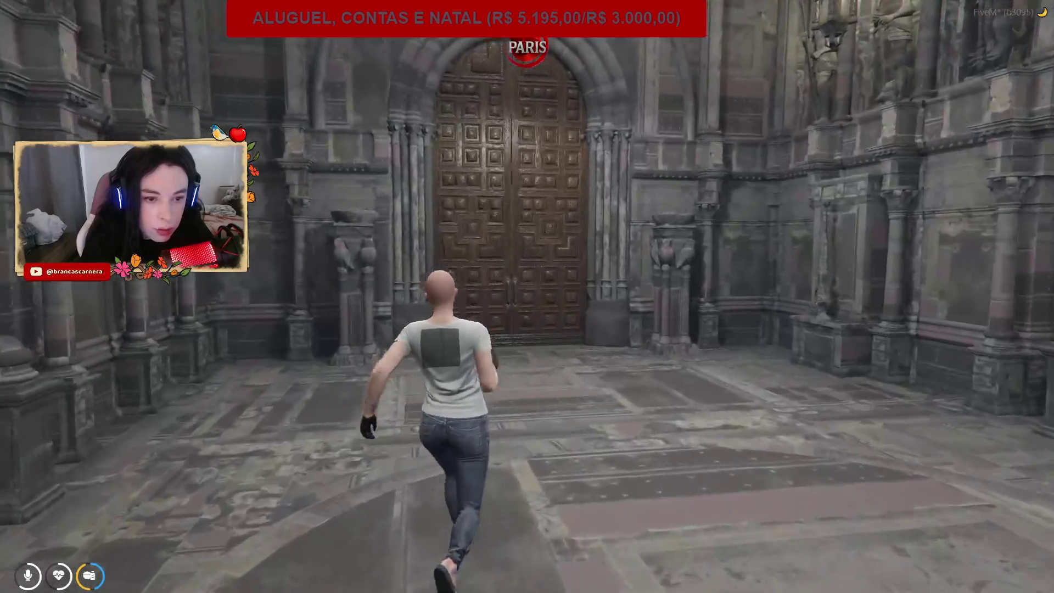
key("w")
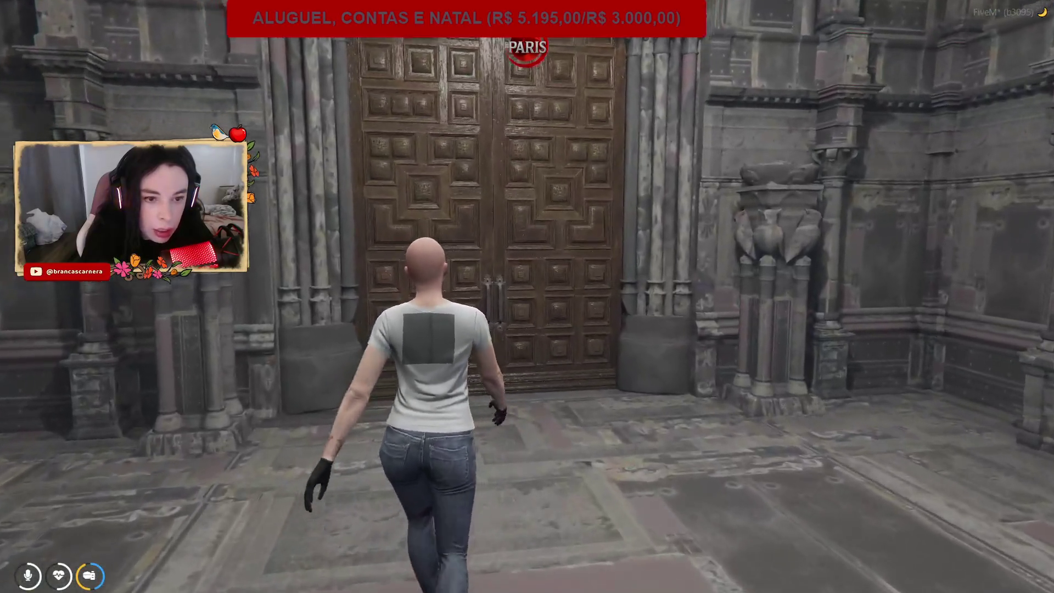
key("s")
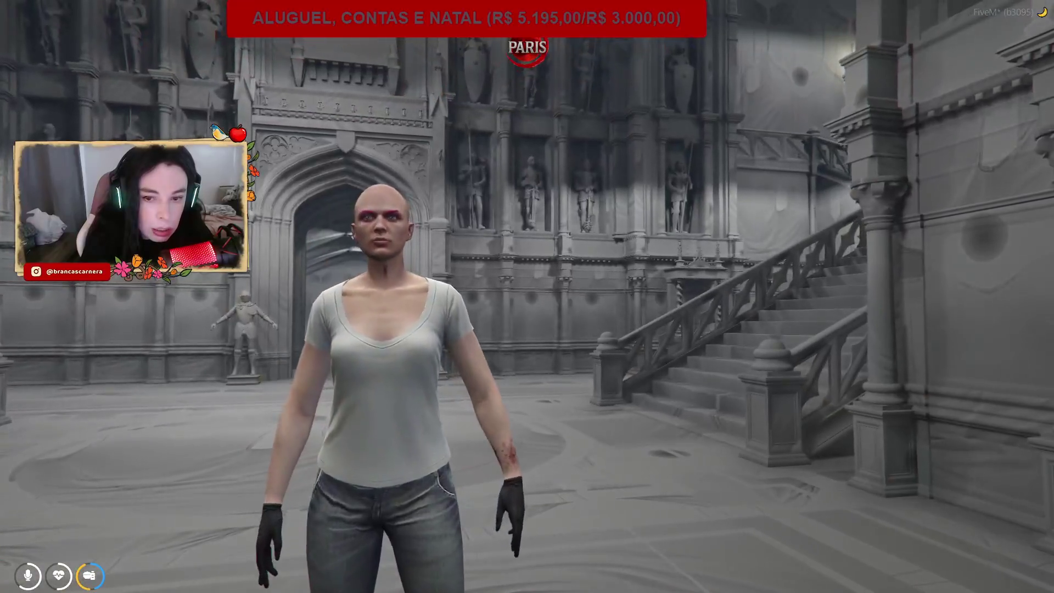
key("d")
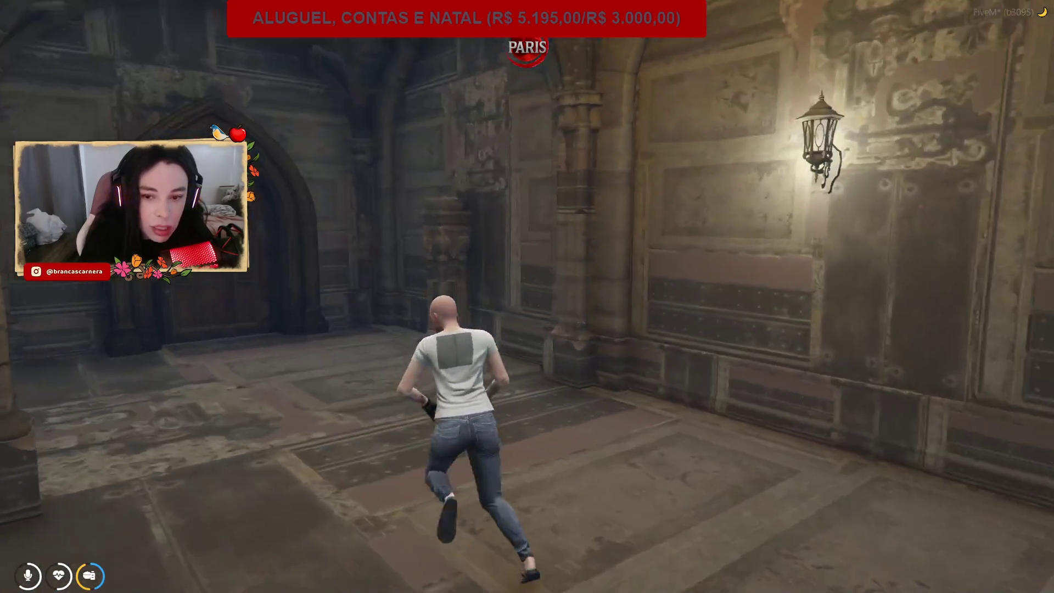
Go through the arched wooden door, down the stone corridor and stairs into the next hall.
key("w")
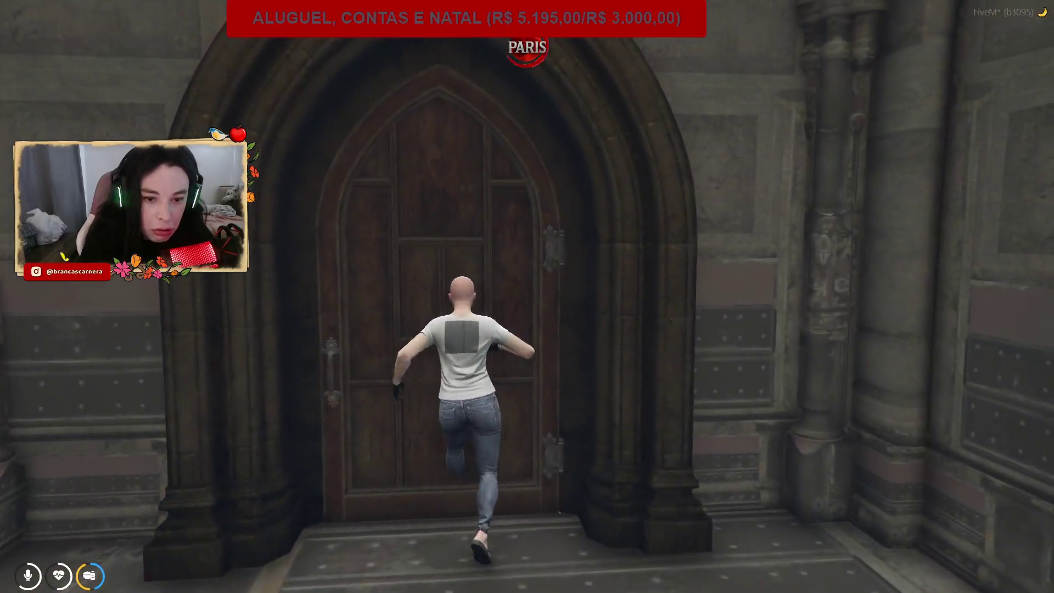
key("e")
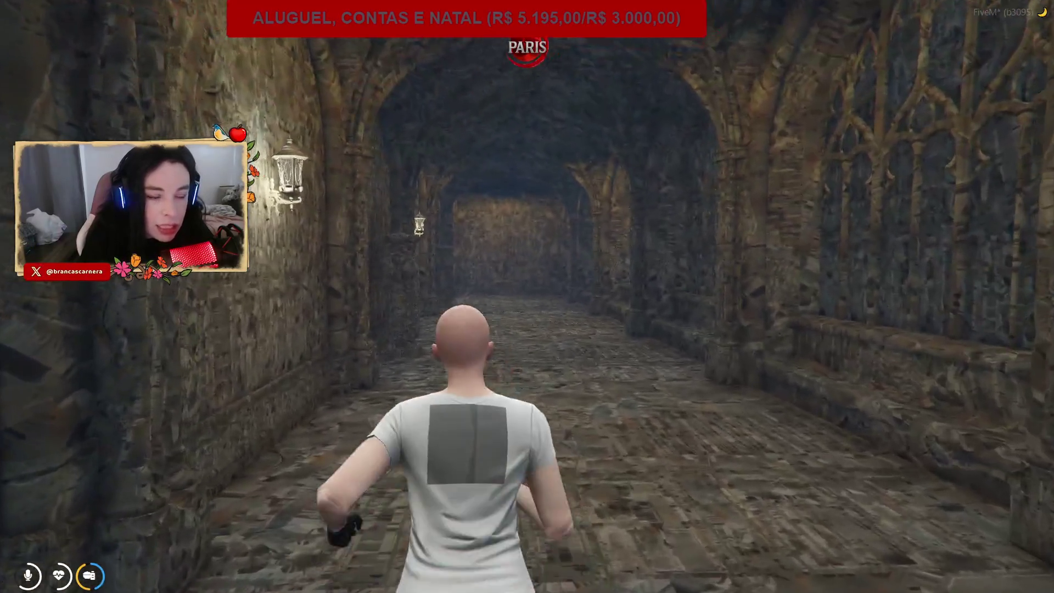
key("w")
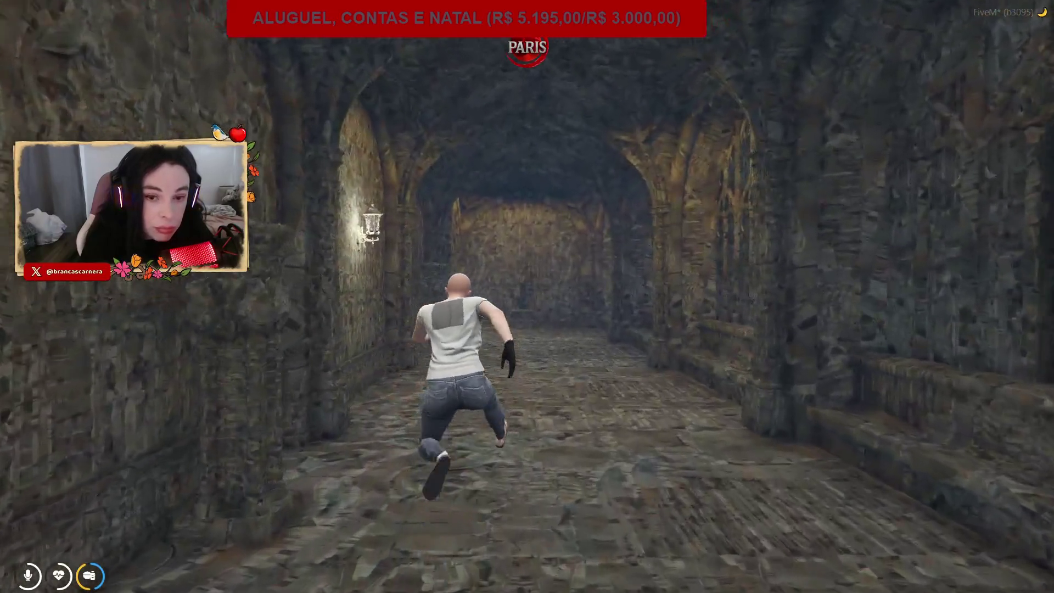
key("w")
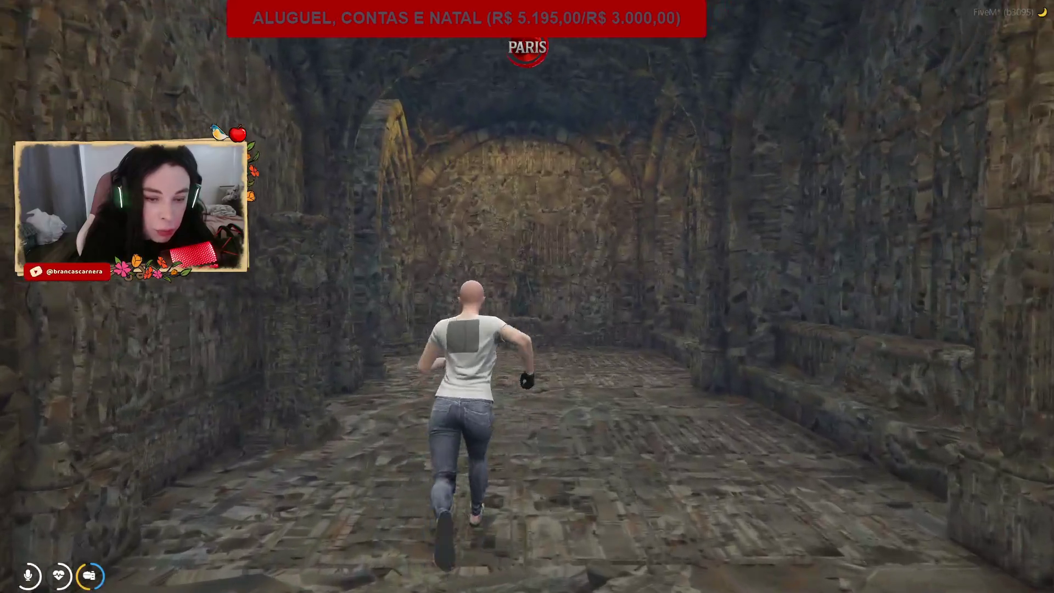
key("w")
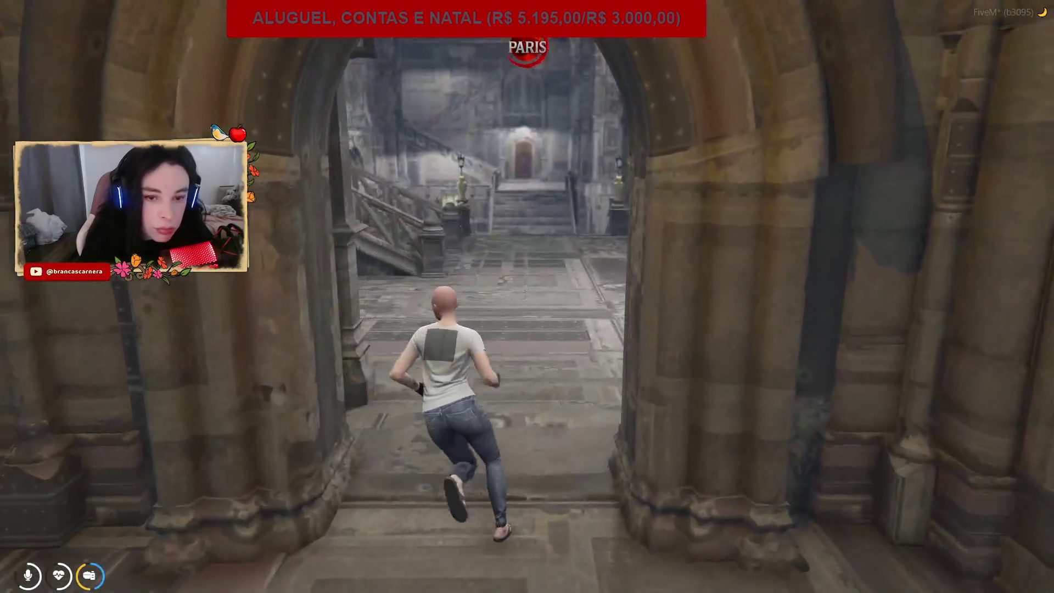
key("w")
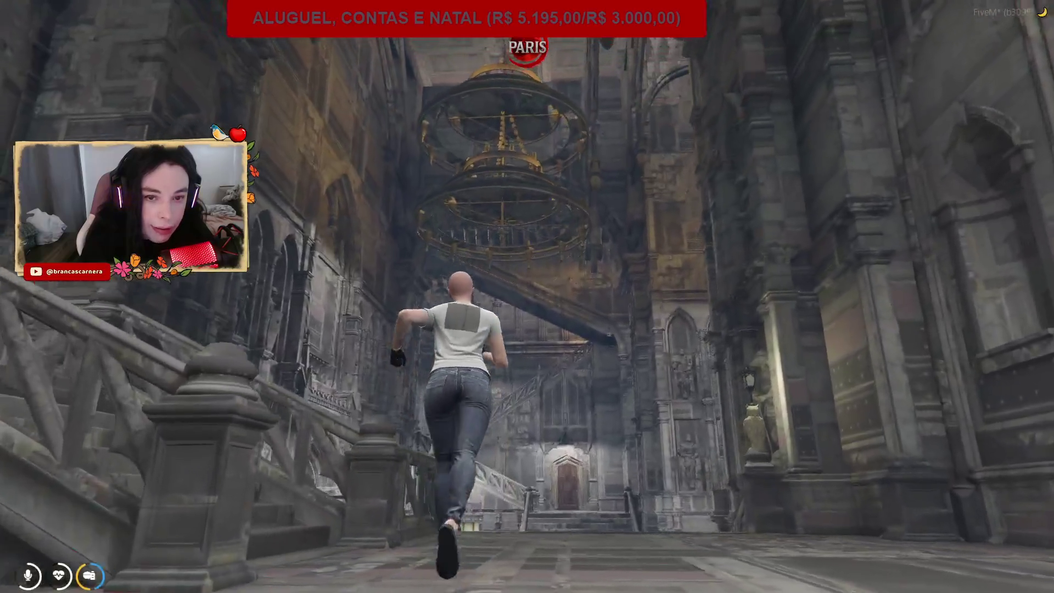
key("w")
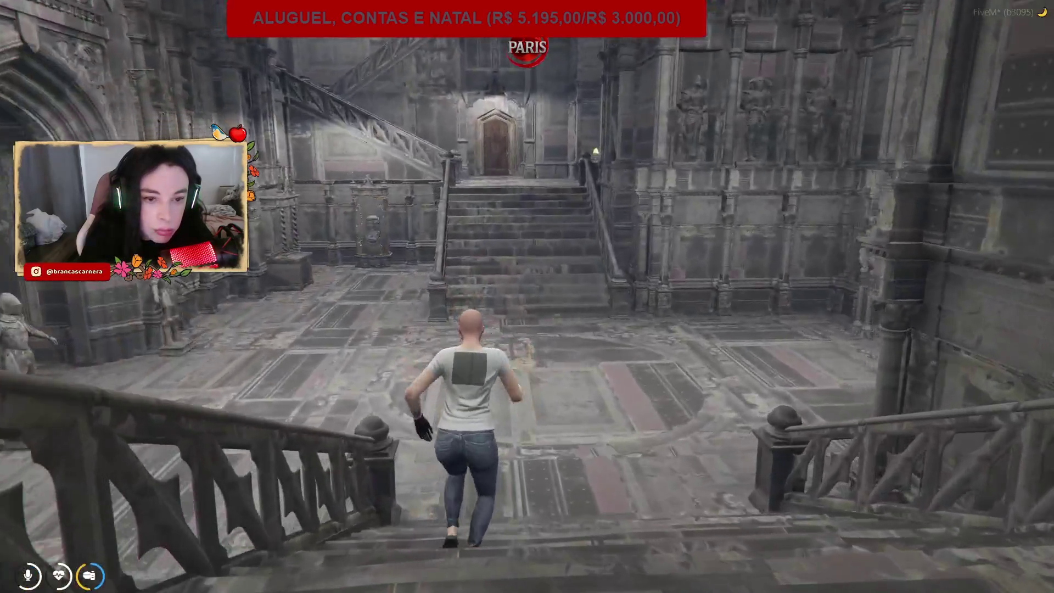
key("w")
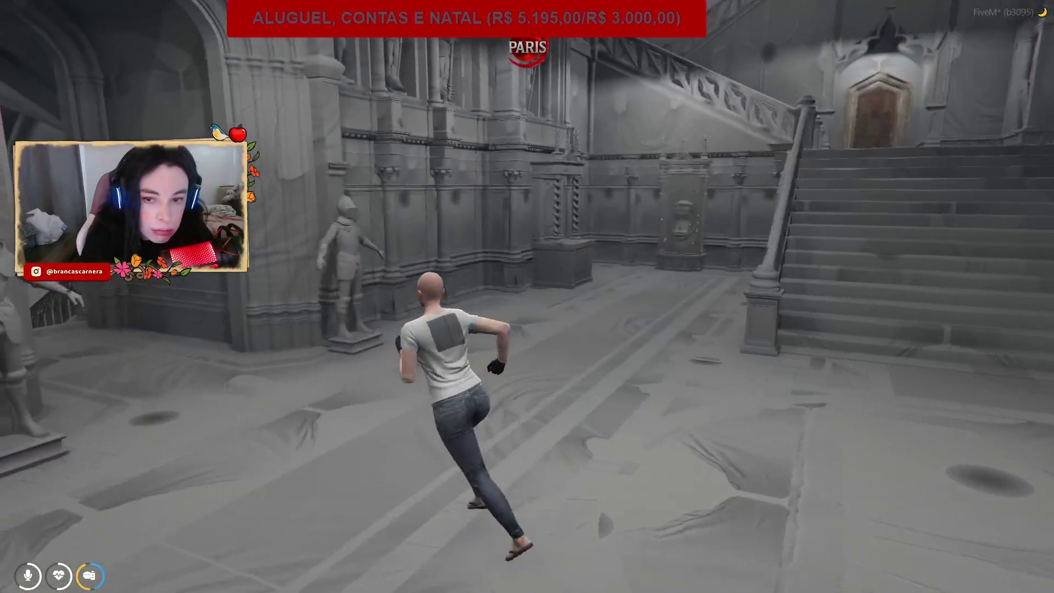
key("w")
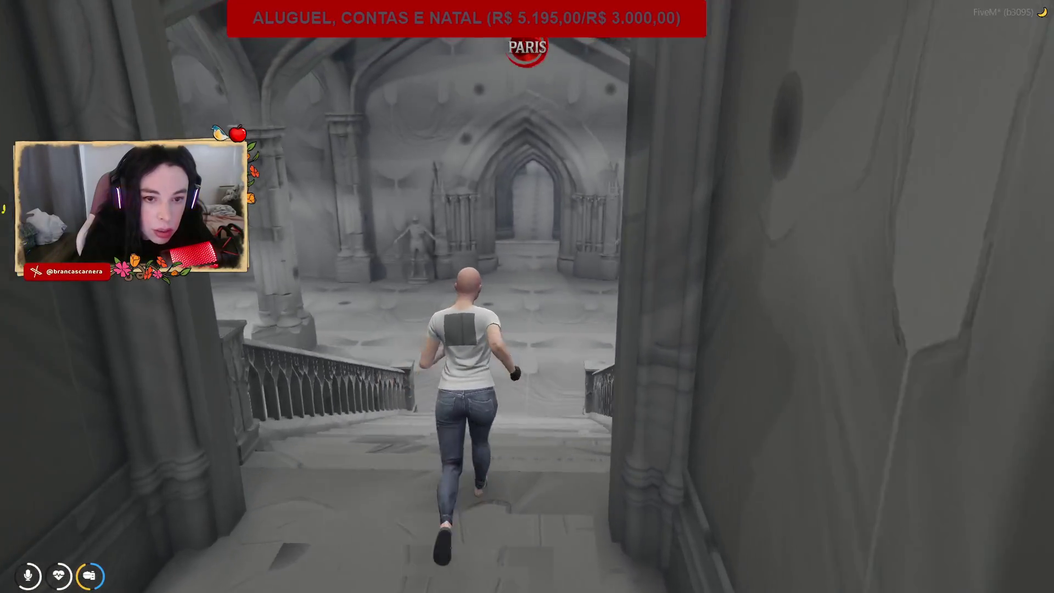
key("w")
key("w")
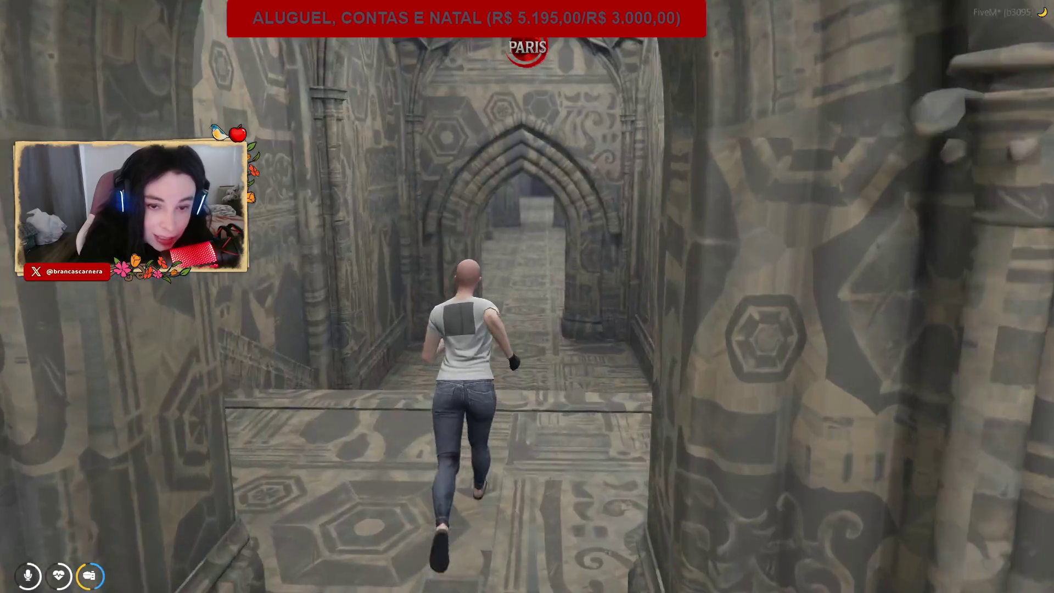
Run along the vaulted hallway and side corridor to the carved door between the statues.
key("w")
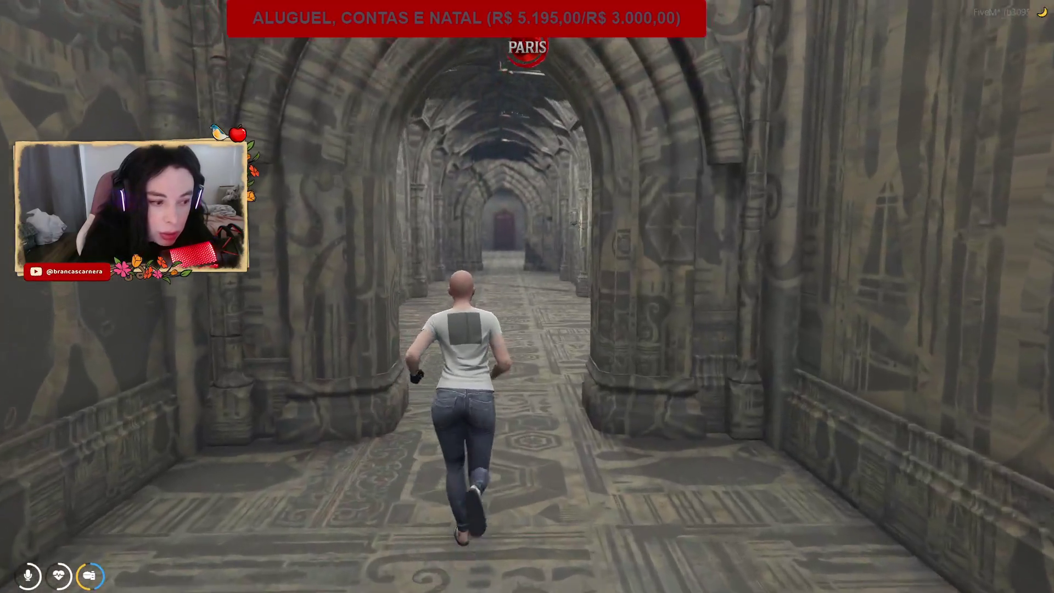
key("w")
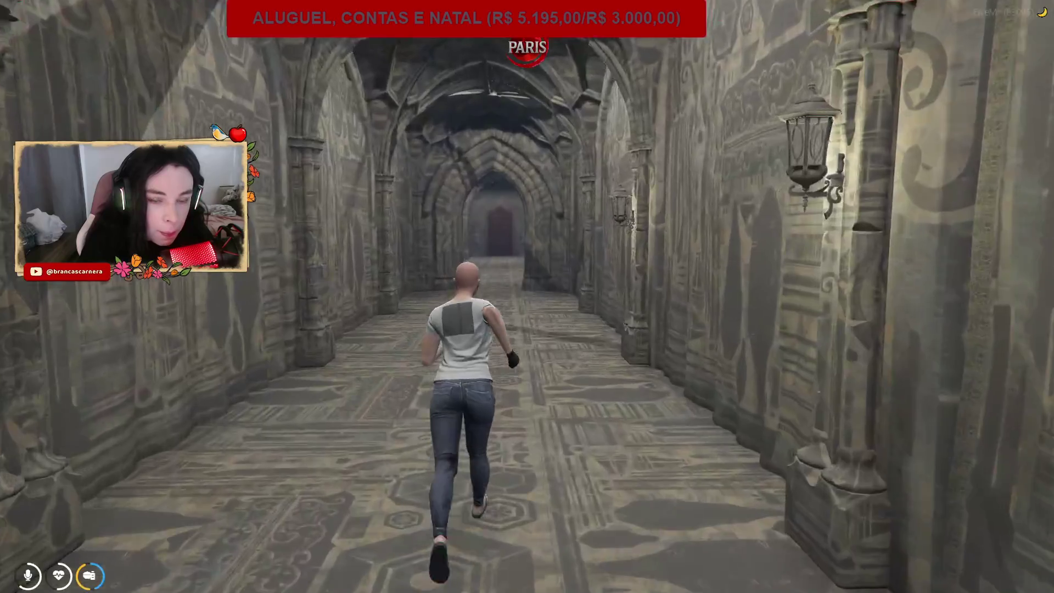
key("w")
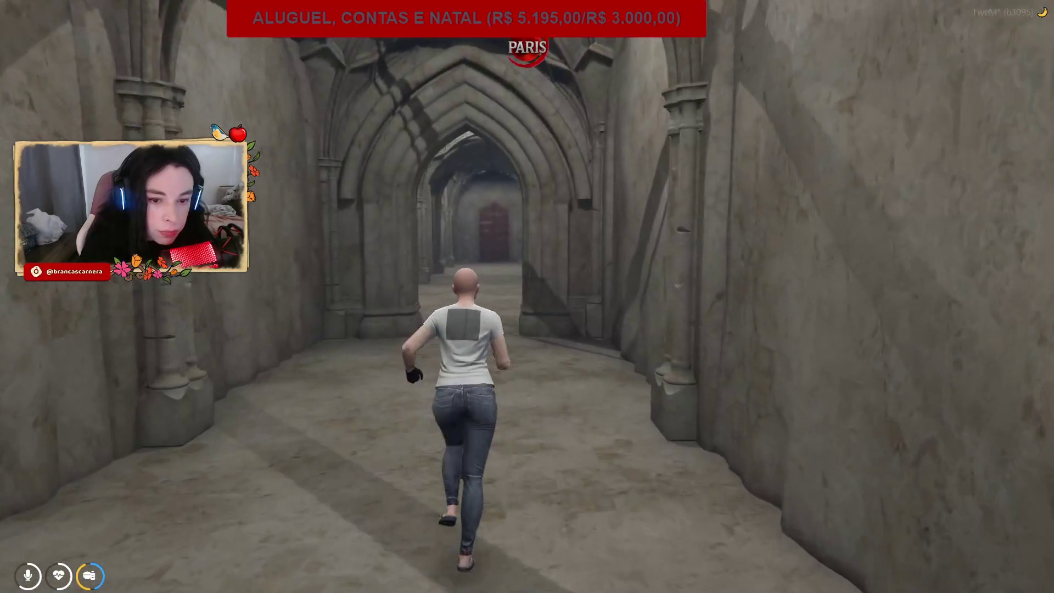
key("w")
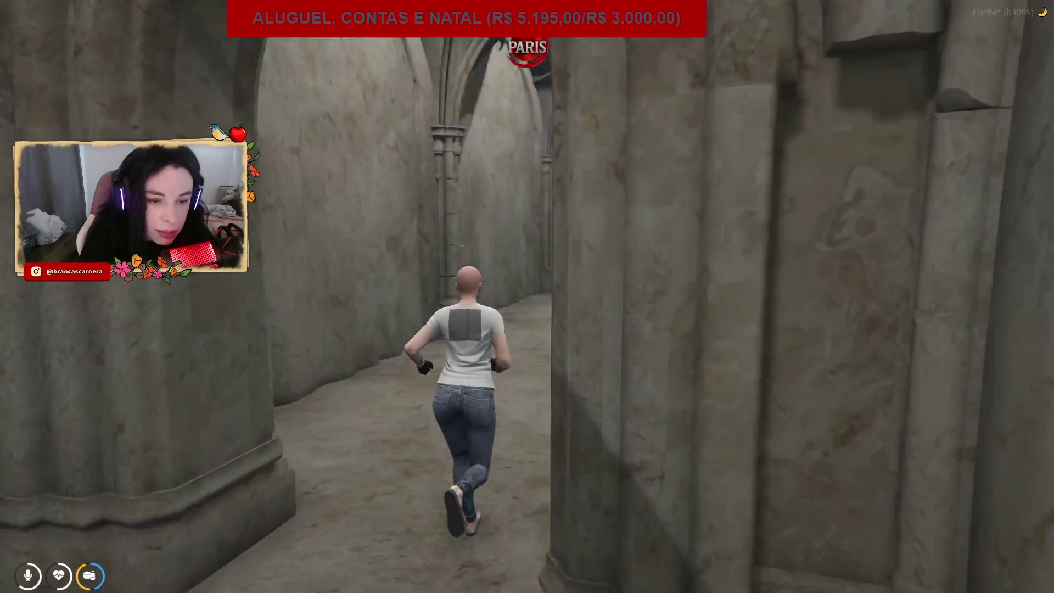
key("w")
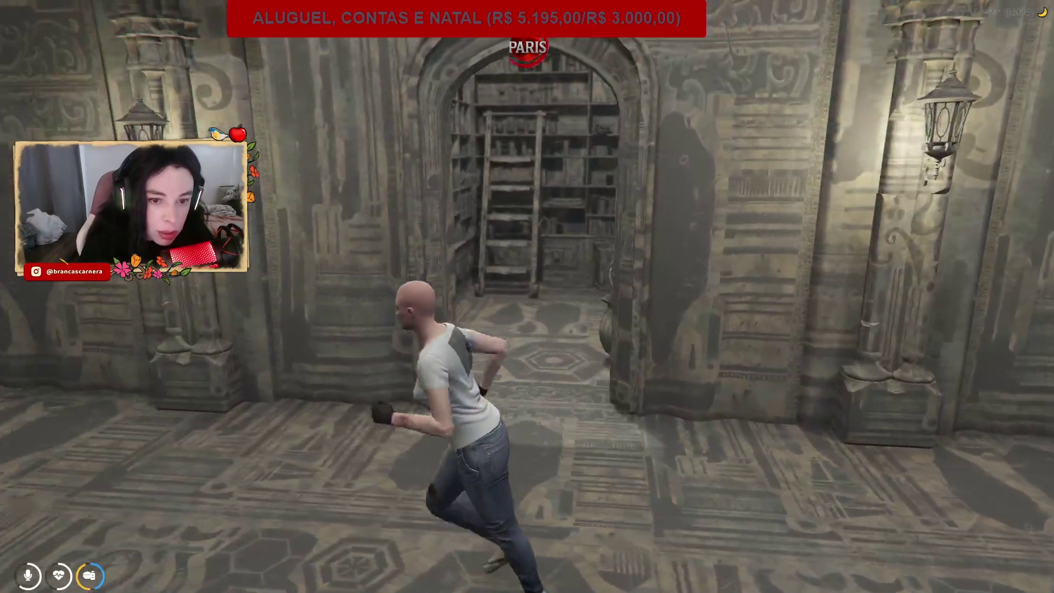
key("w")
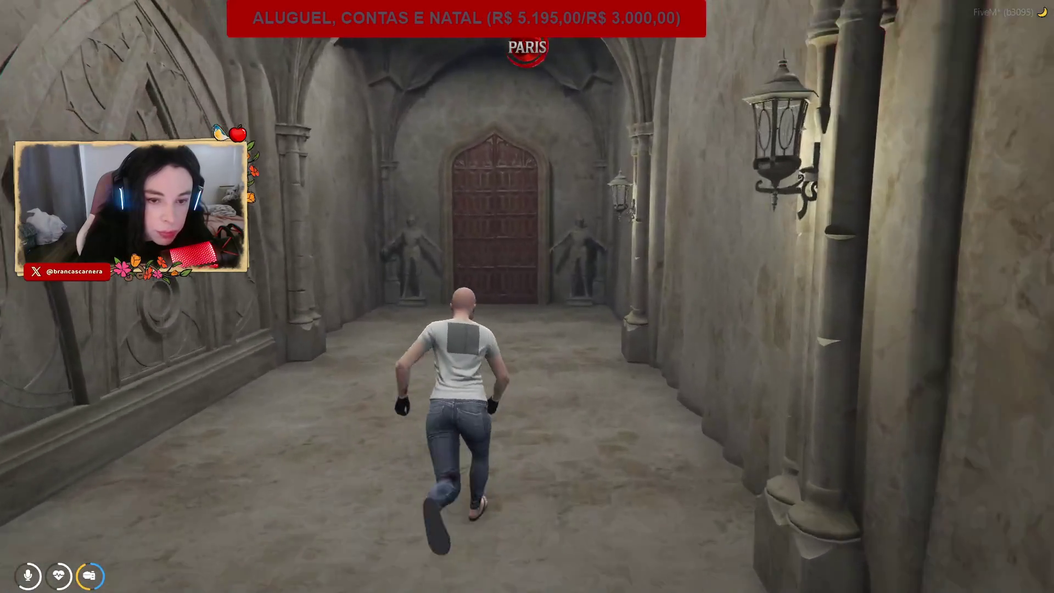
key("w")
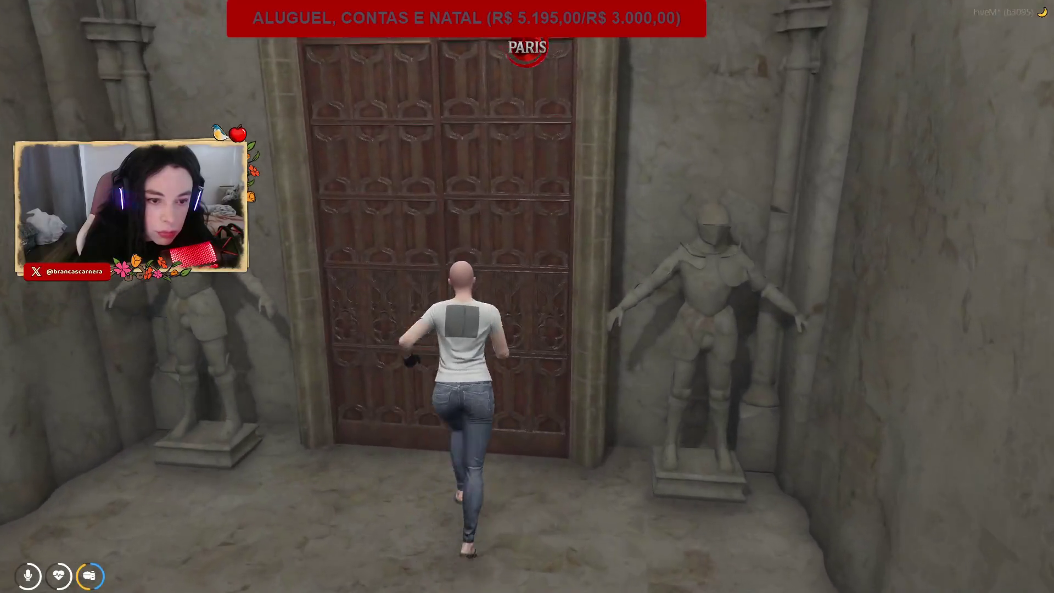
Run down the long arched corridor and up the big staircase toward the great hall's door.
key("w")
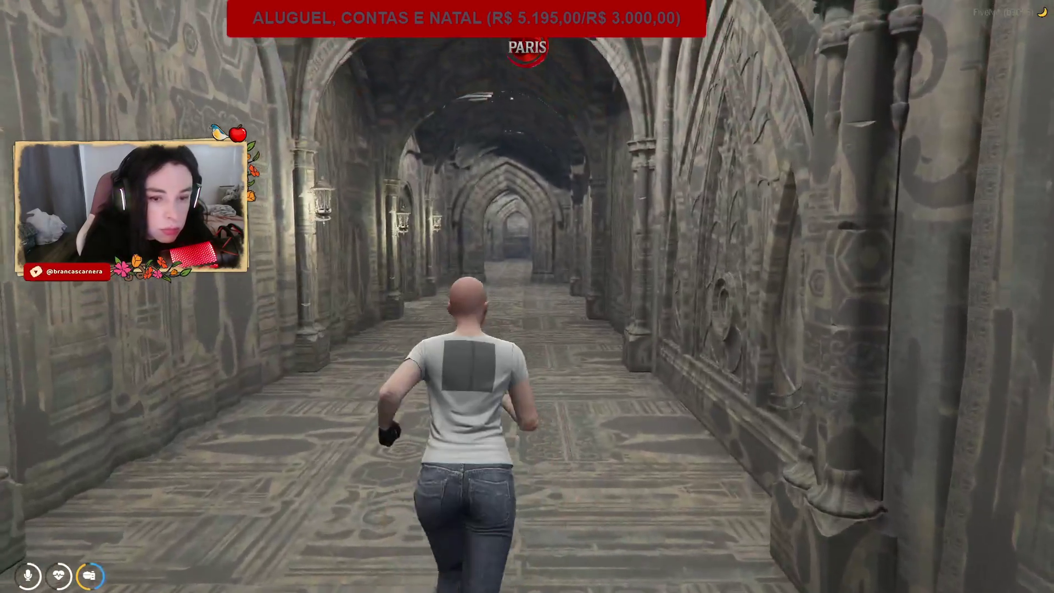
key("w")
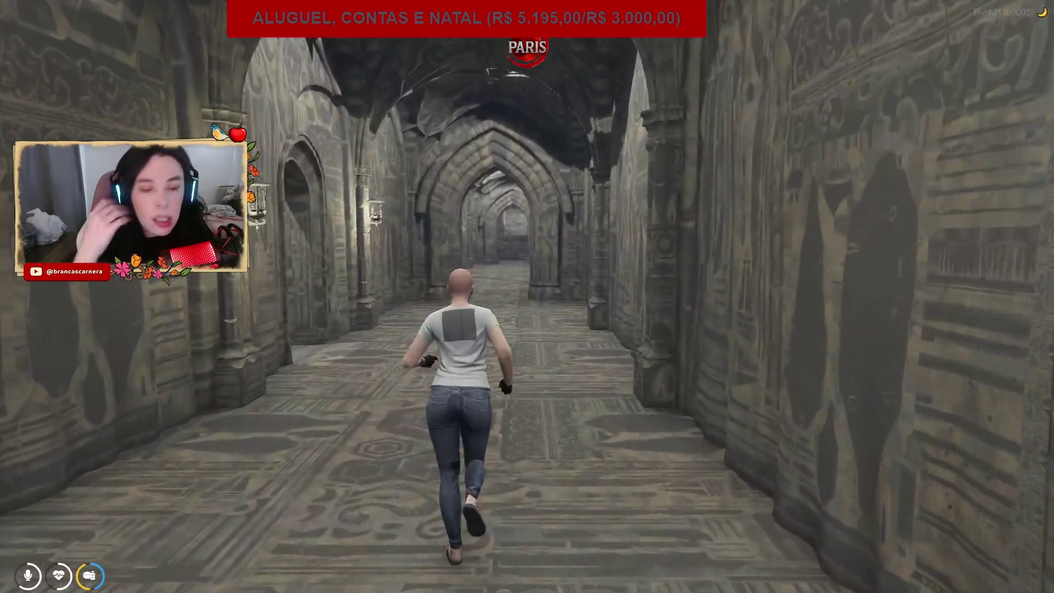
key("w")
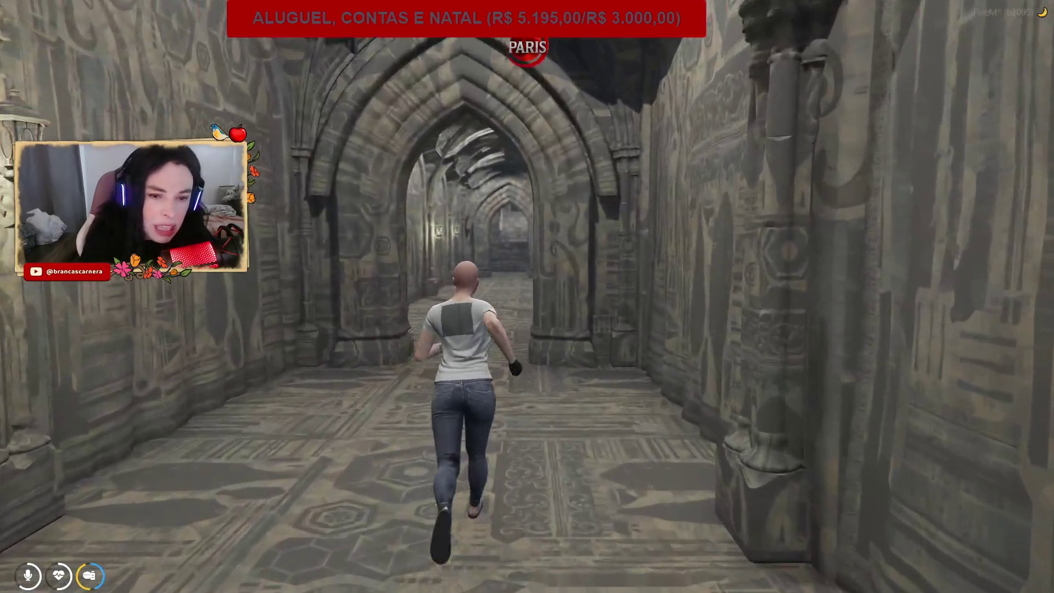
key("w")
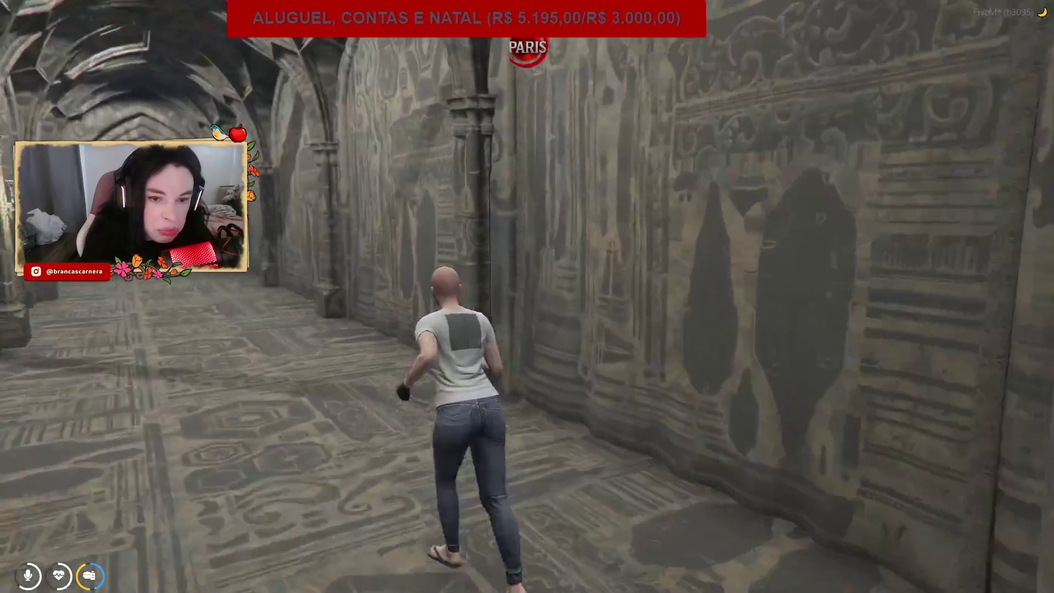
key("w")
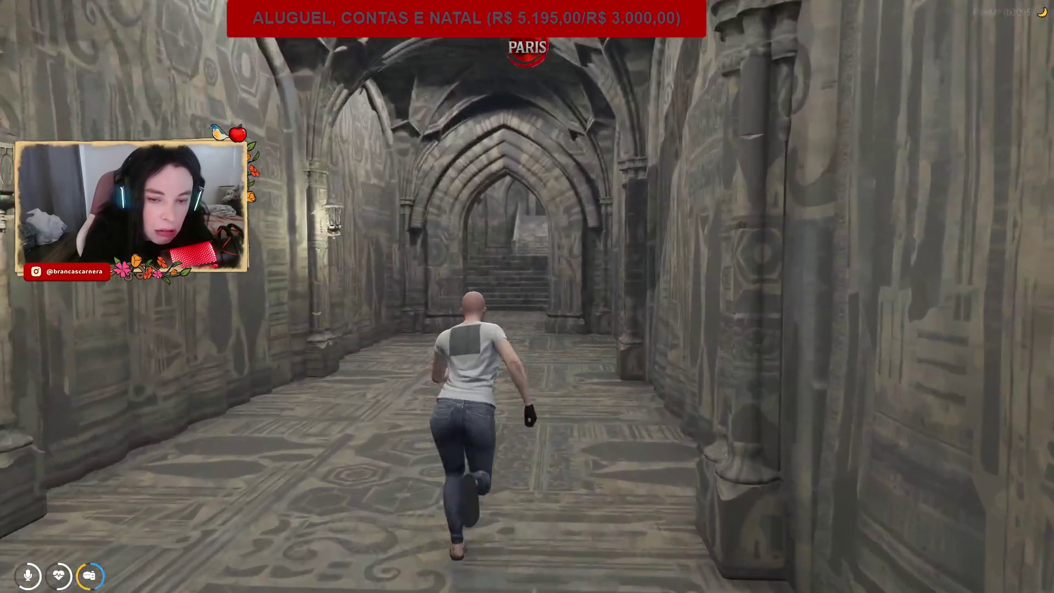
key("w")
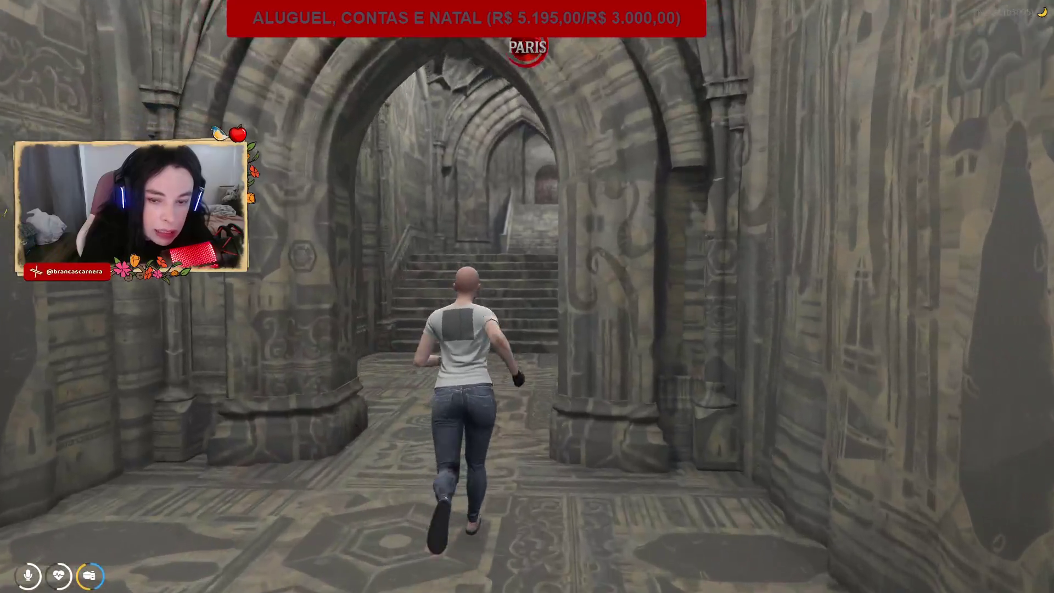
key("w")
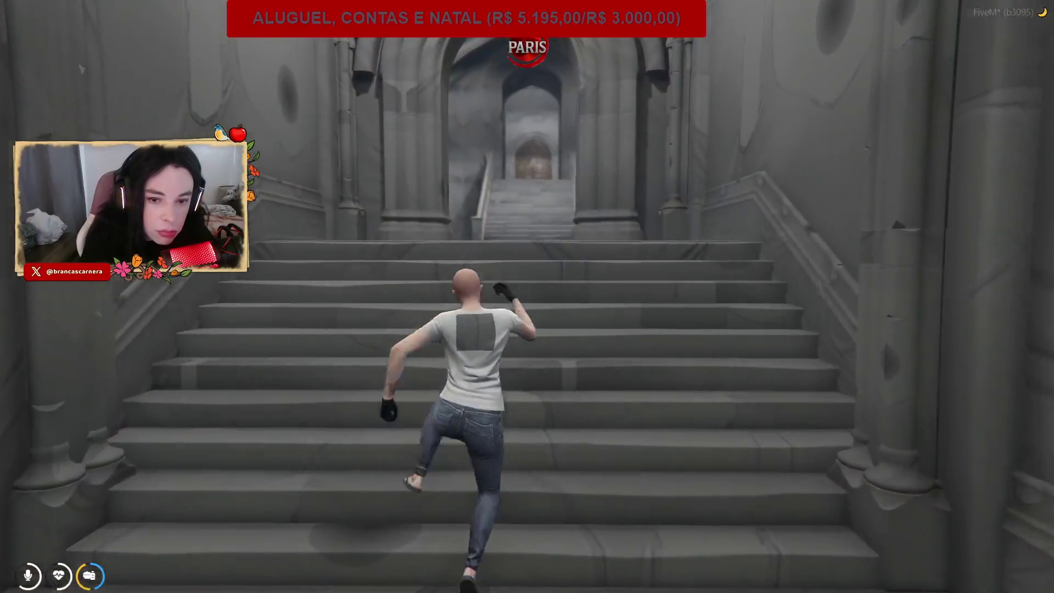
key("w")
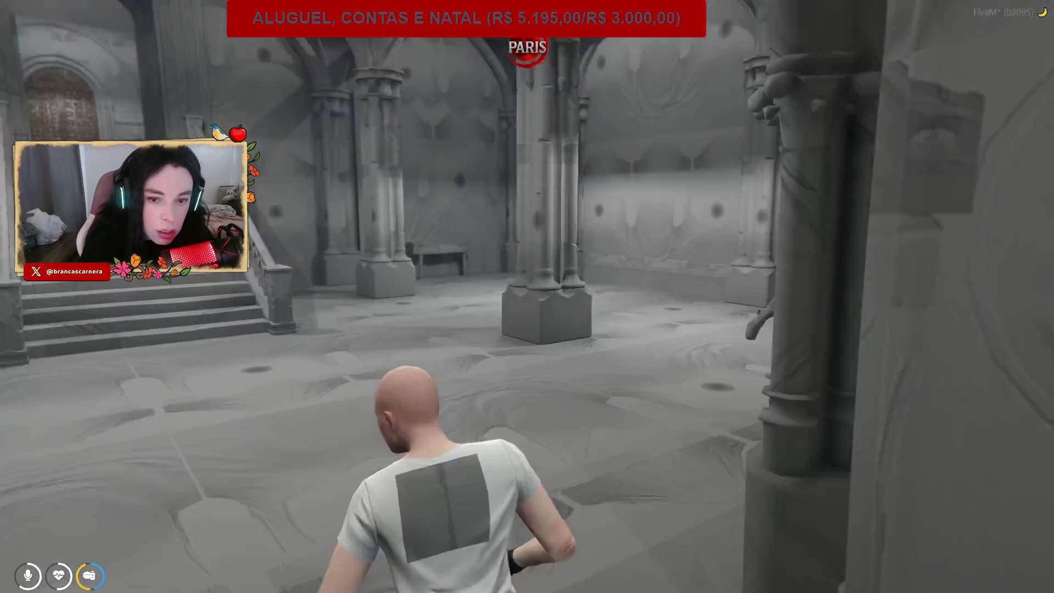
key("w")
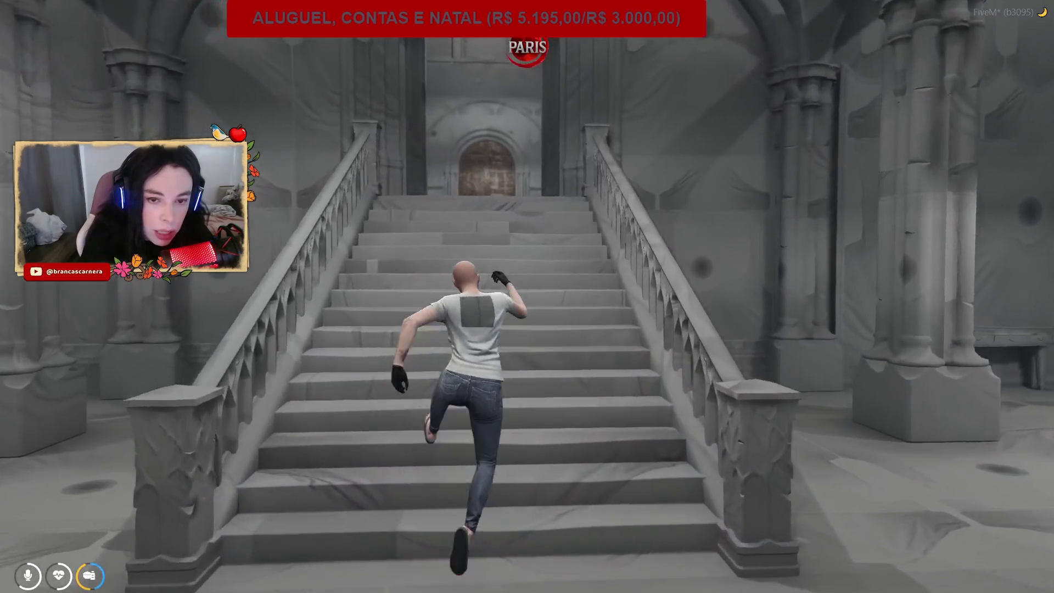
key("w")
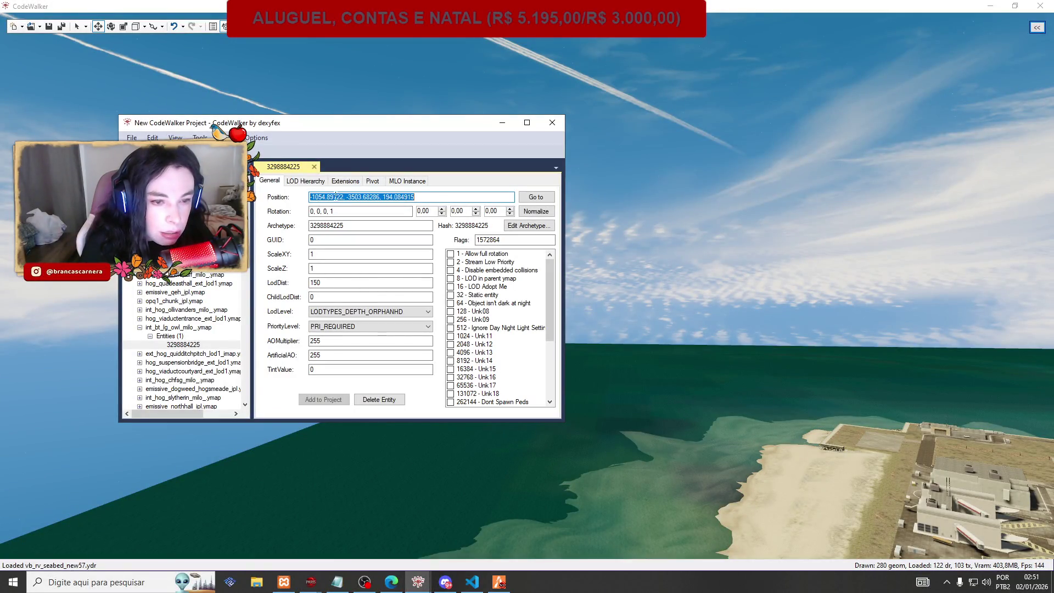
Copy the entity's Position coordinates and bring up the kaizinho.txt notes in Notepad.
right_click(334, 197)
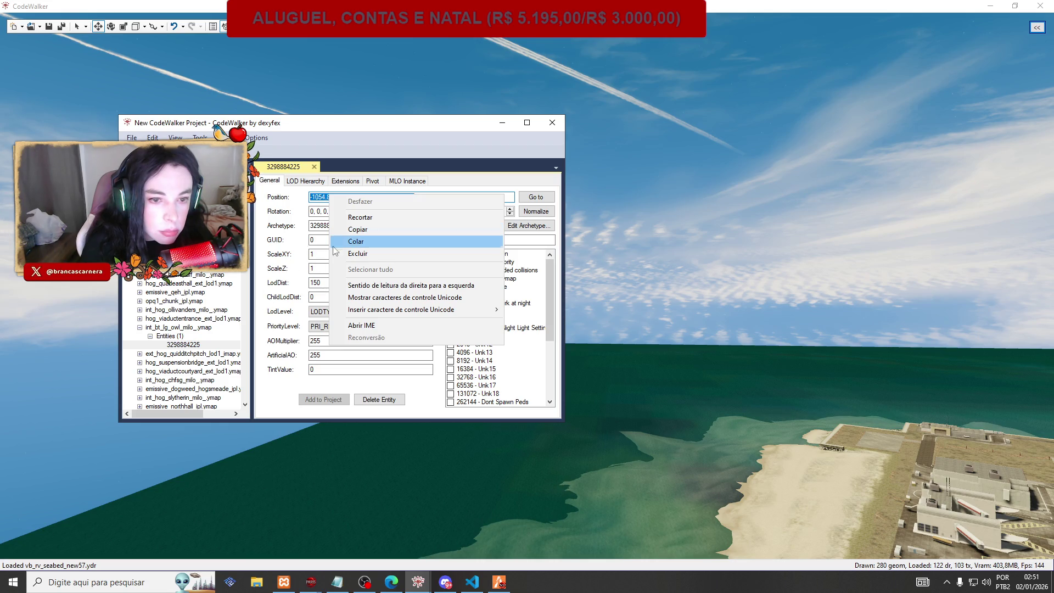
left_click(357, 229)
left_click(473, 582)
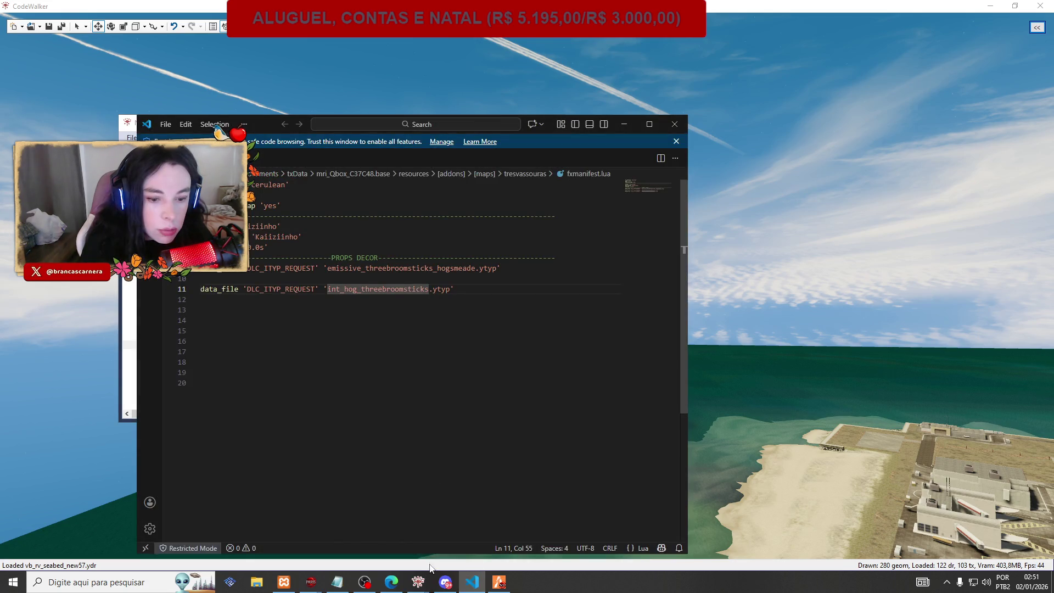
left_click(473, 582)
left_click(337, 582)
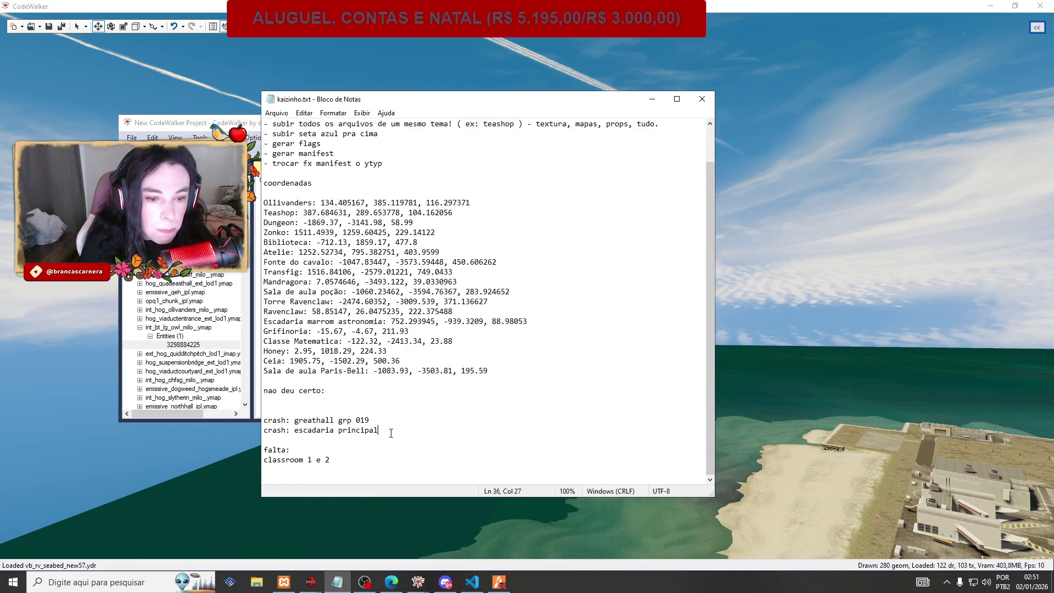
Log 'entrada:' with coordinates -1054.89722, -3503.68286, 194.084915 marked '- ta sem texturaa', and save.
key("Return")
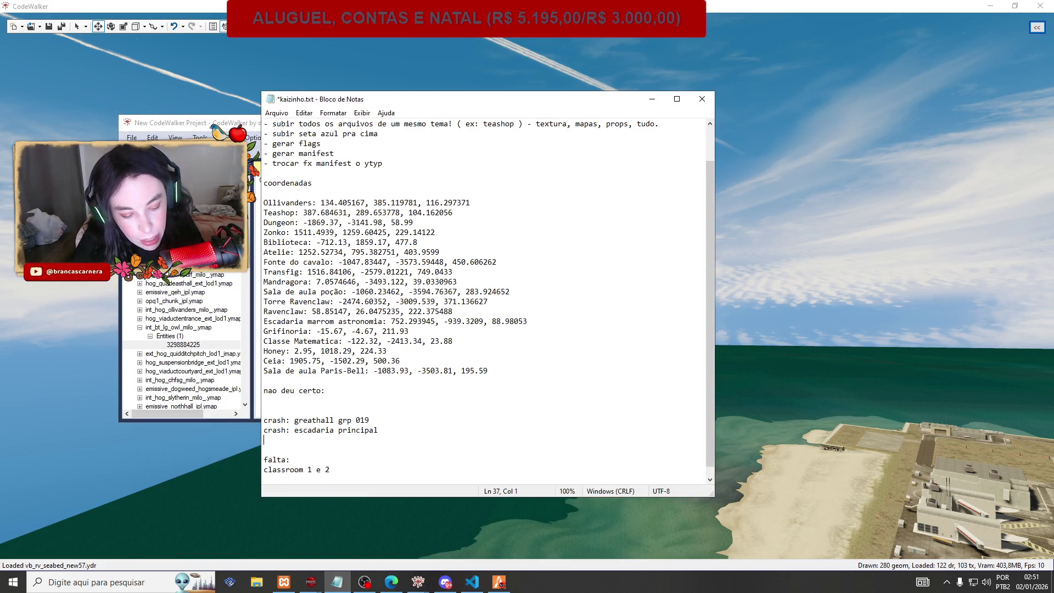
type("e")
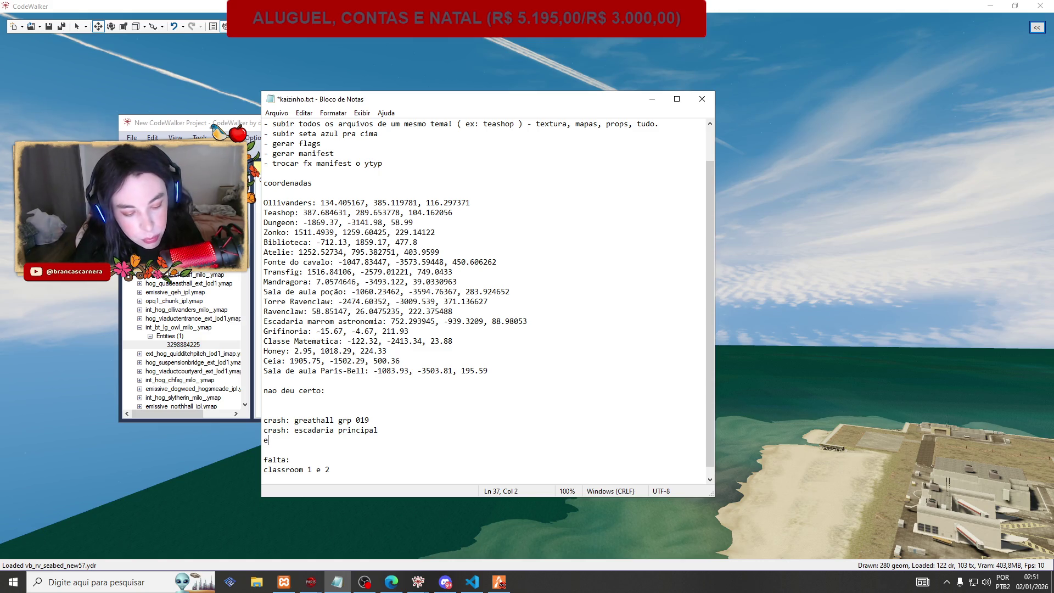
type("ntrada:")
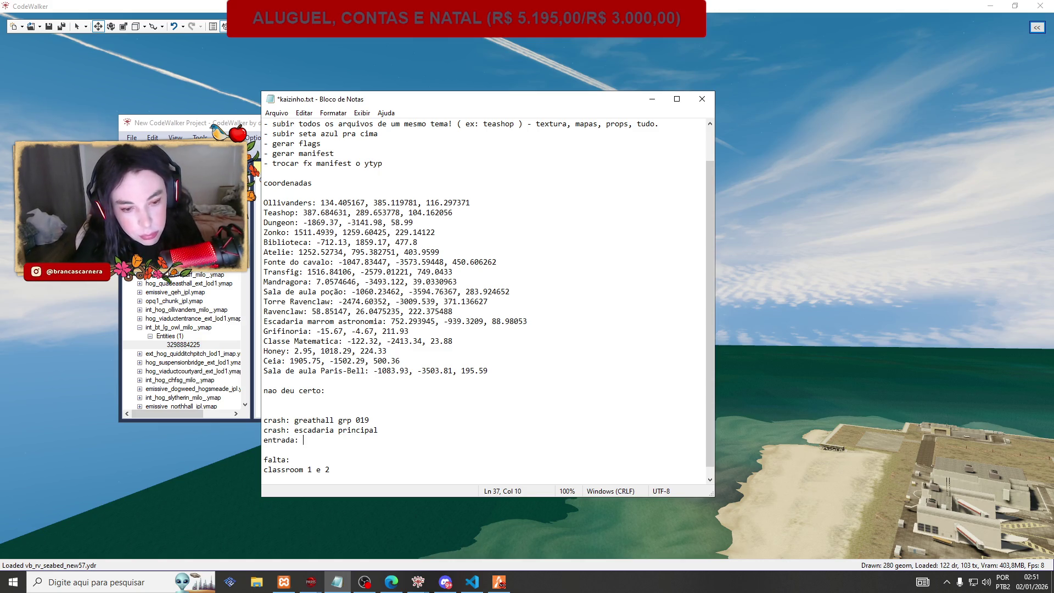
type("-1054.89722, -3503.68286, 194.084915")
key("ctrl+s")
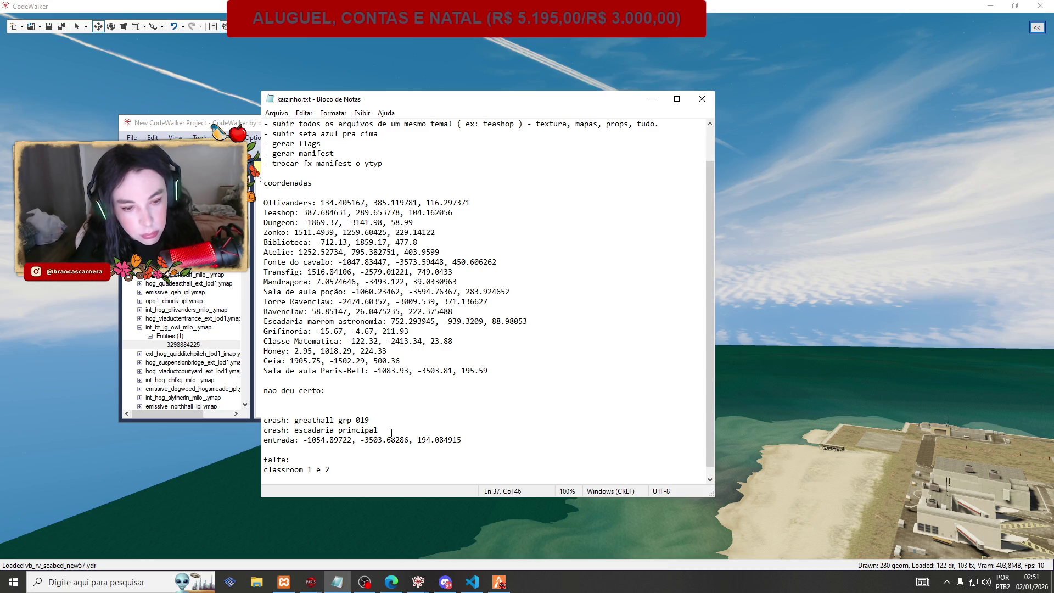
type(" - ")
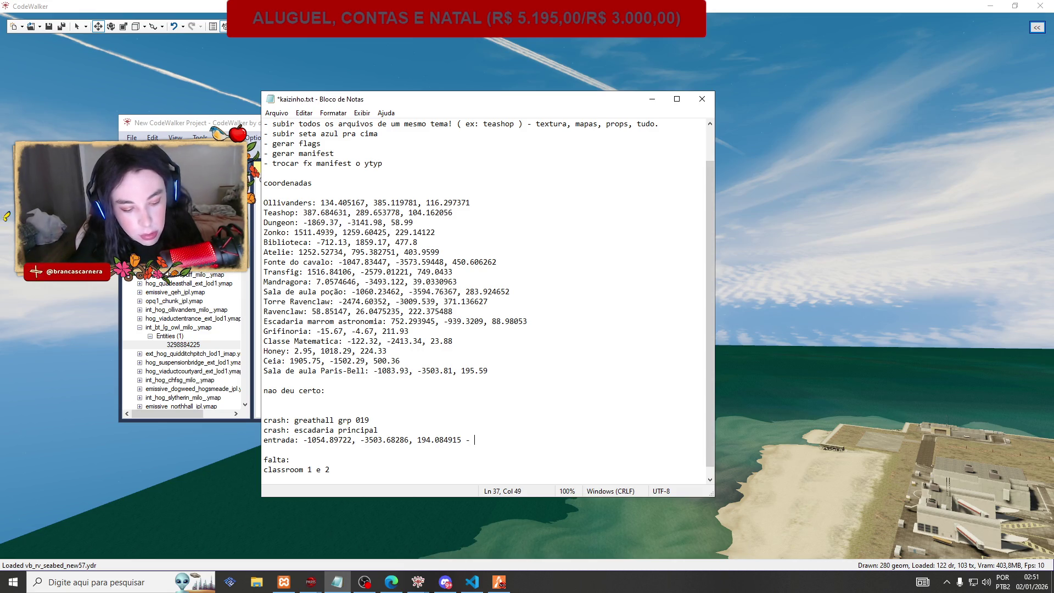
type("ta sem texturaa")
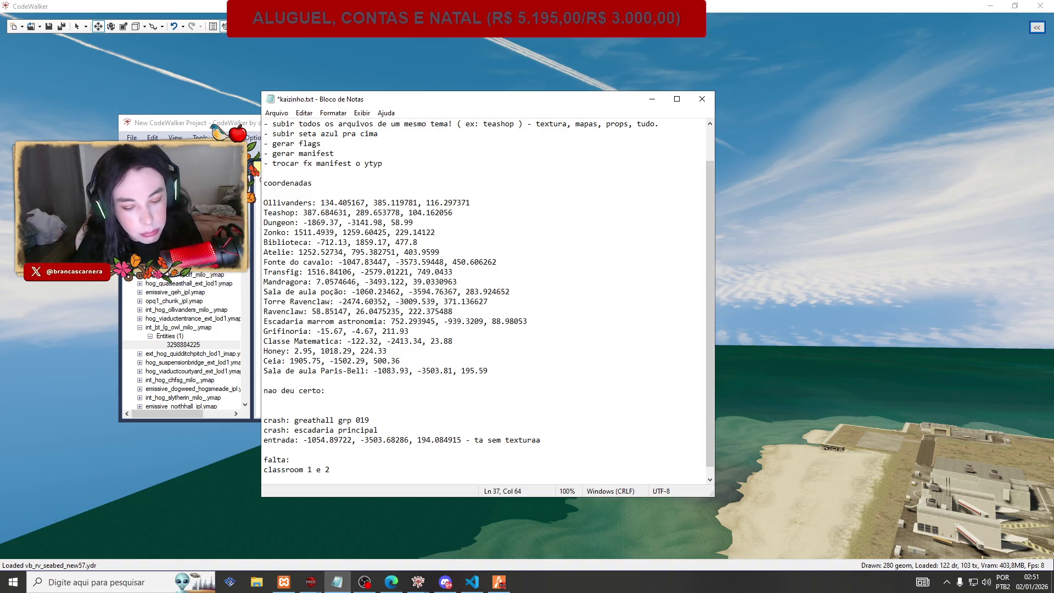
key("ctrl+s")
left_click(653, 99)
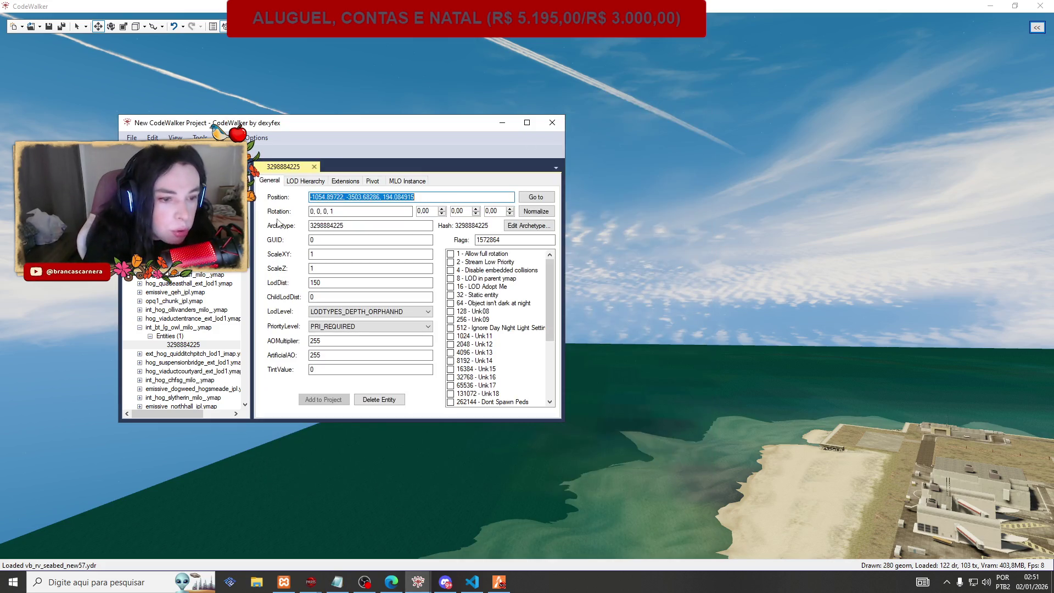
scroll(184, 340, "down", 1)
scroll(167, 283, "down", 1)
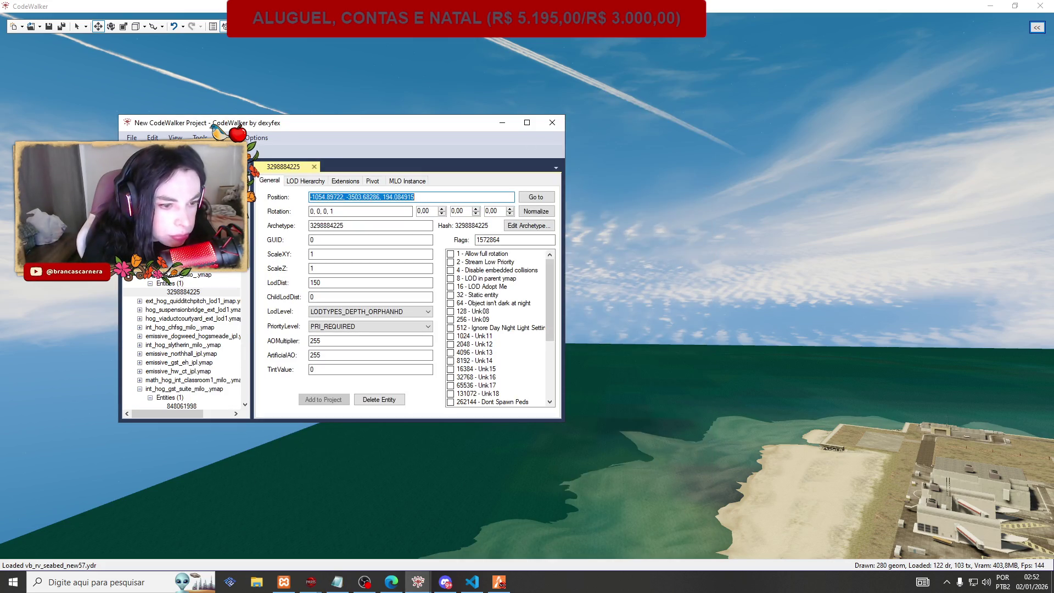
left_click(139, 327)
left_click(150, 336)
left_click(183, 345)
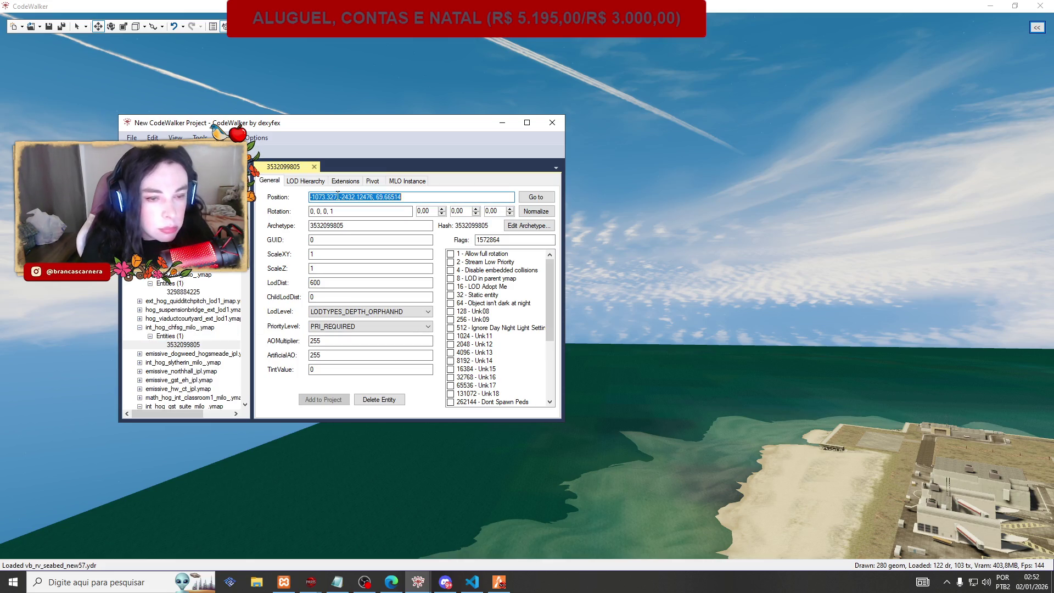
left_click(498, 582)
Teleport the FiveM character to the chfsg entity's coordinates above the airport, then return to CodeWalker.
key("F1")
left_click(481, 238)
left_click(385, 264)
key("ctrl+v")
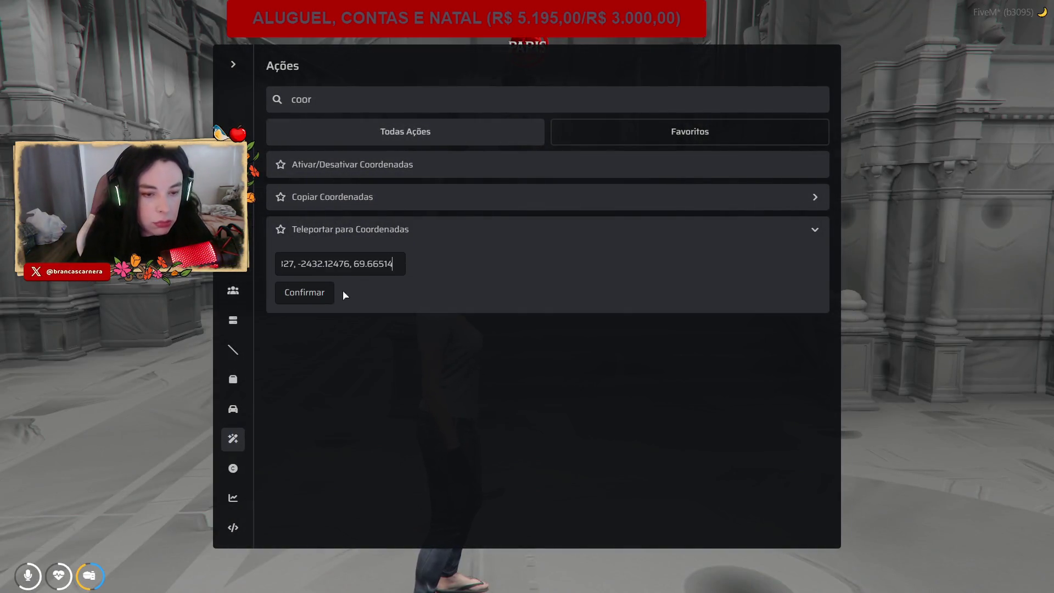
left_click(329, 298)
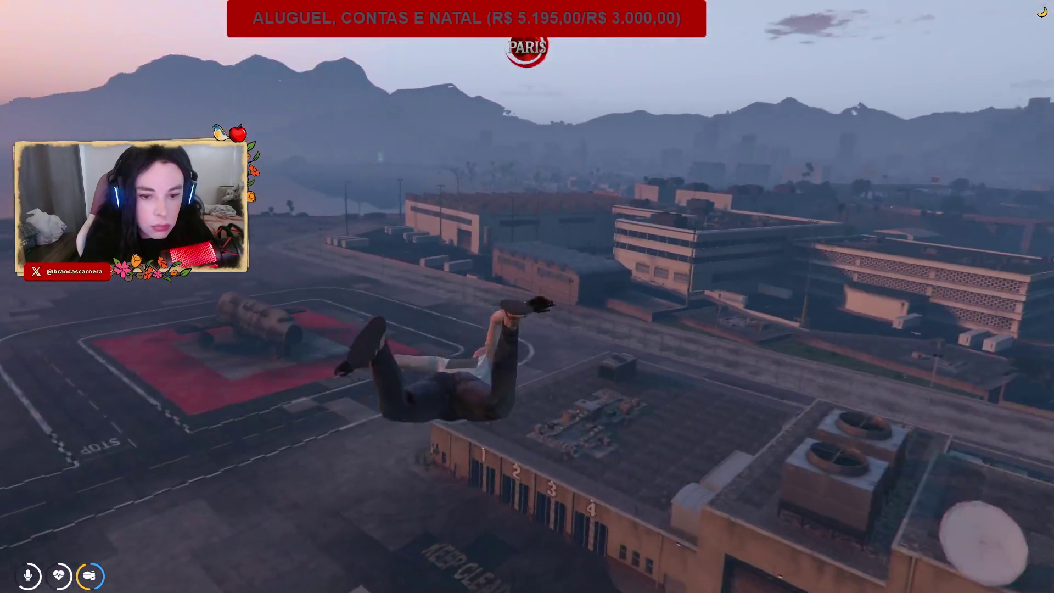
key("alt+Tab")
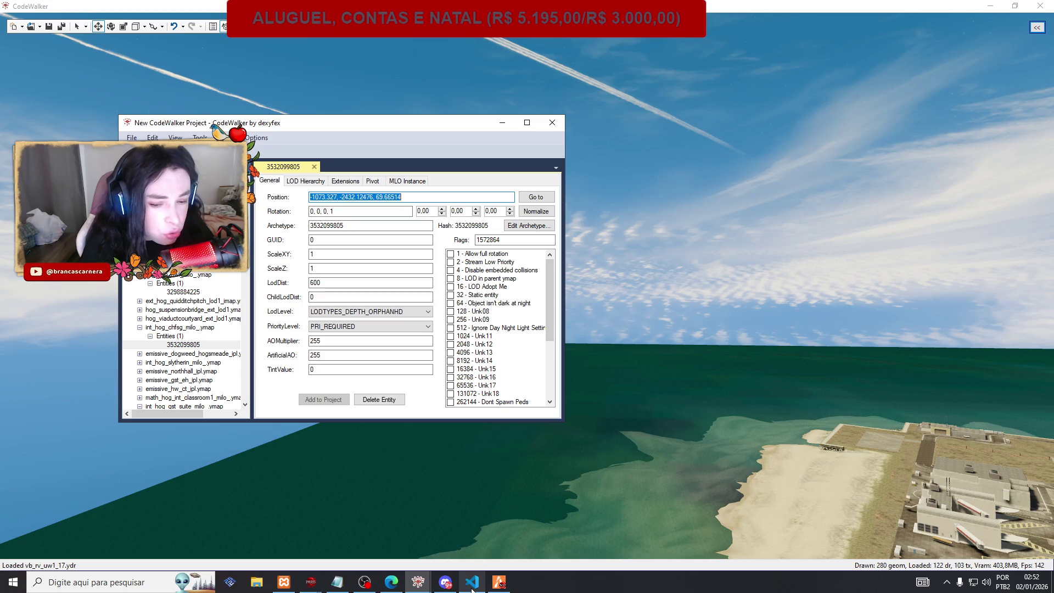
Bring the kaizinho.txt notes back to the front in Notepad.
mouse_move(472, 581)
left_click(489, 547)
key("alt+Tab")
left_click(337, 582)
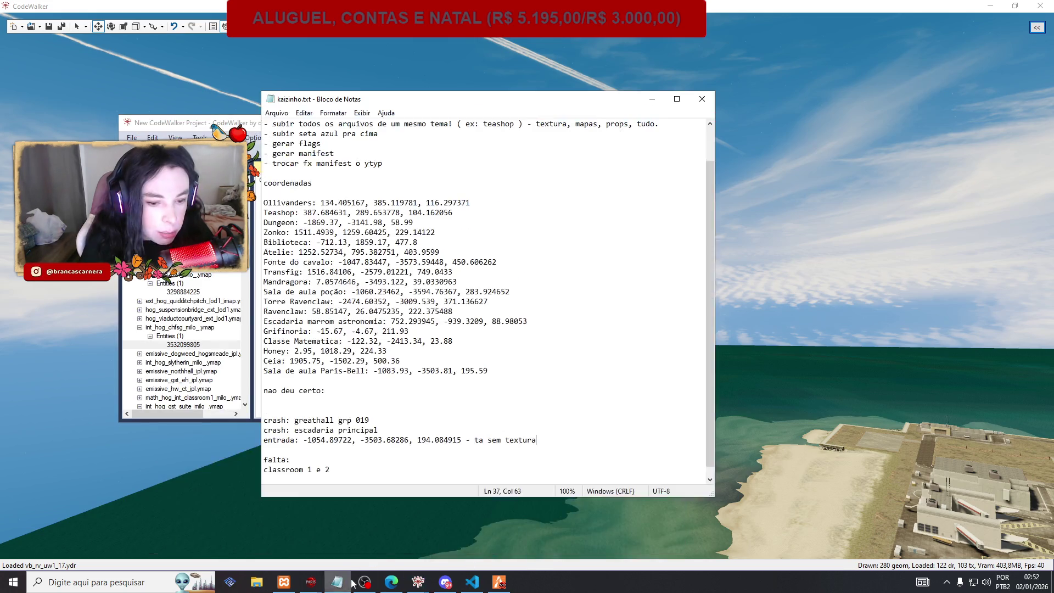
Add a 'chsfg' line below 'classroom 1 e 2' in the falta list and save the notes.
scroll(375, 455, "down", 1)
left_click(374, 455)
key("Return")
key("Return")
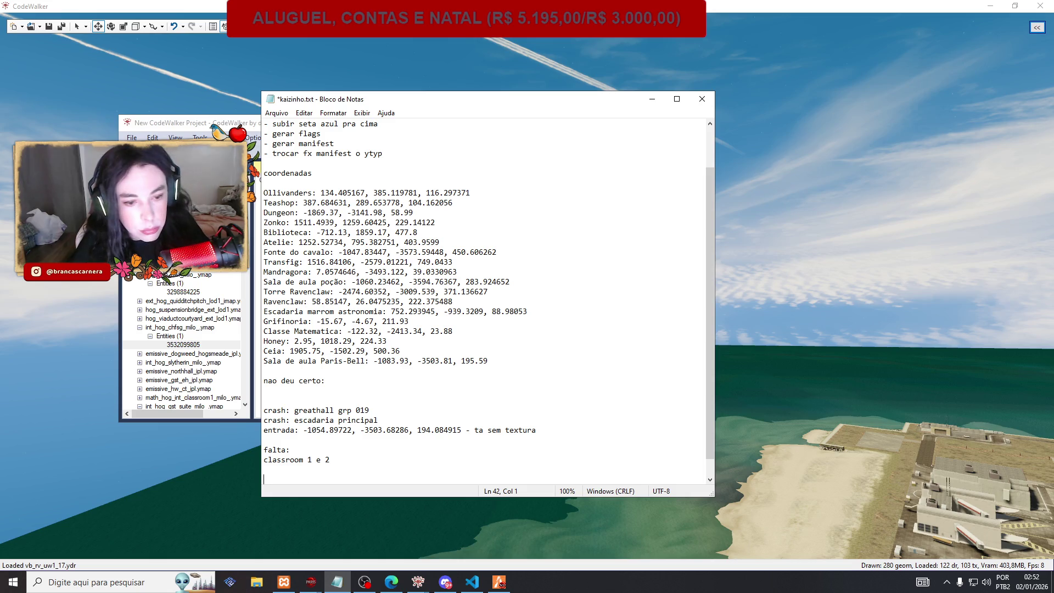
type("chsfg")
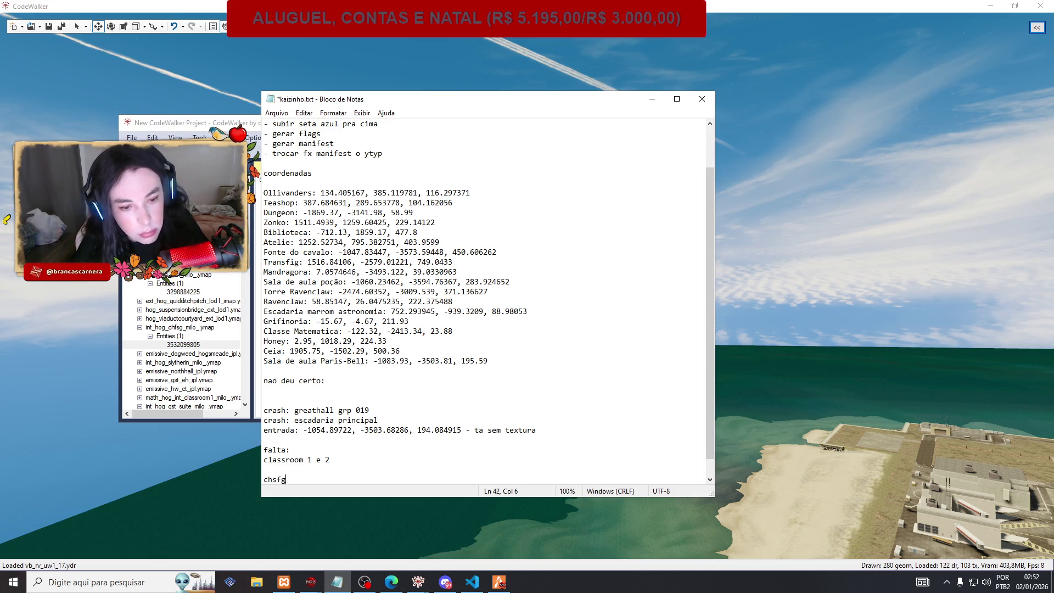
key("ctrl+s")
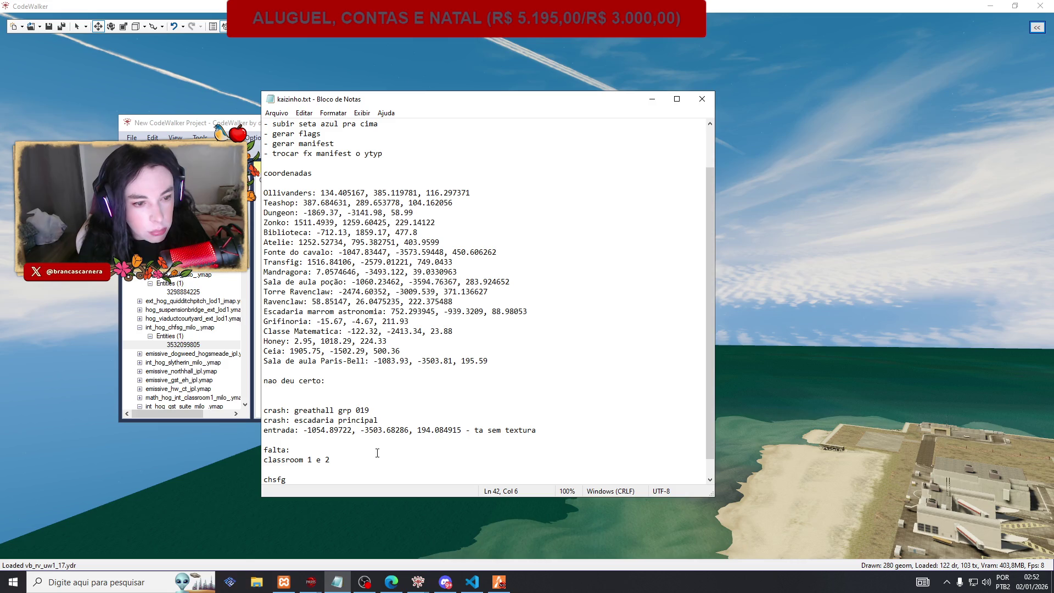
left_click(652, 99)
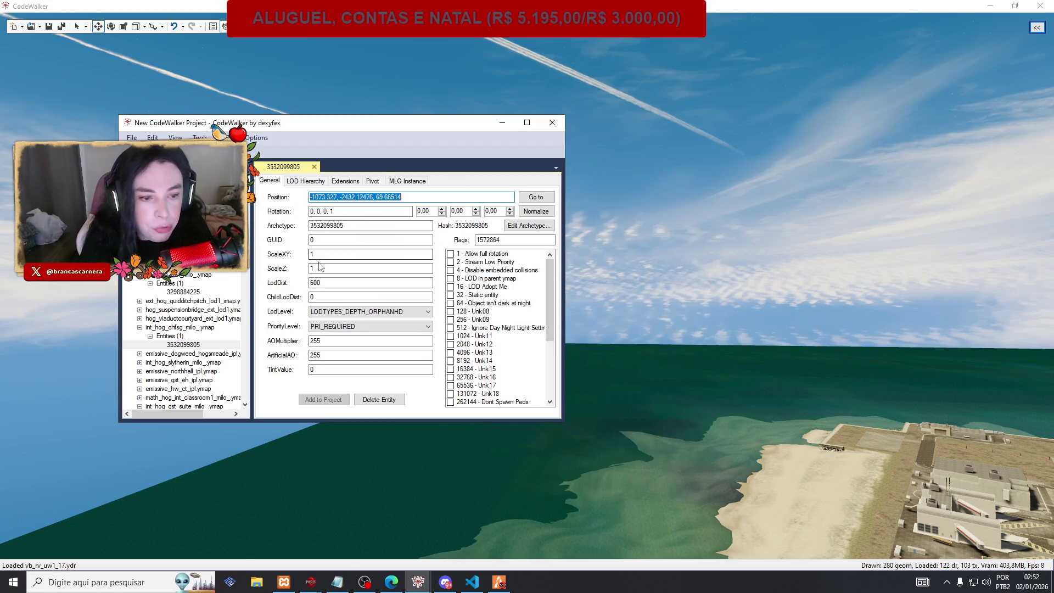
scroll(214, 324, "down", 1)
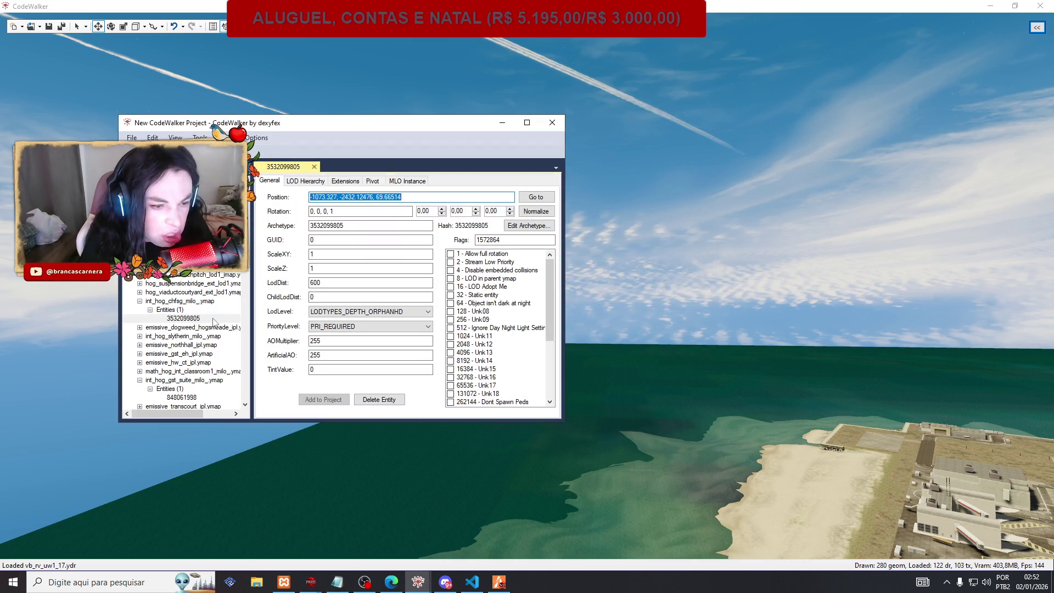
scroll(214, 323, "down", 6)
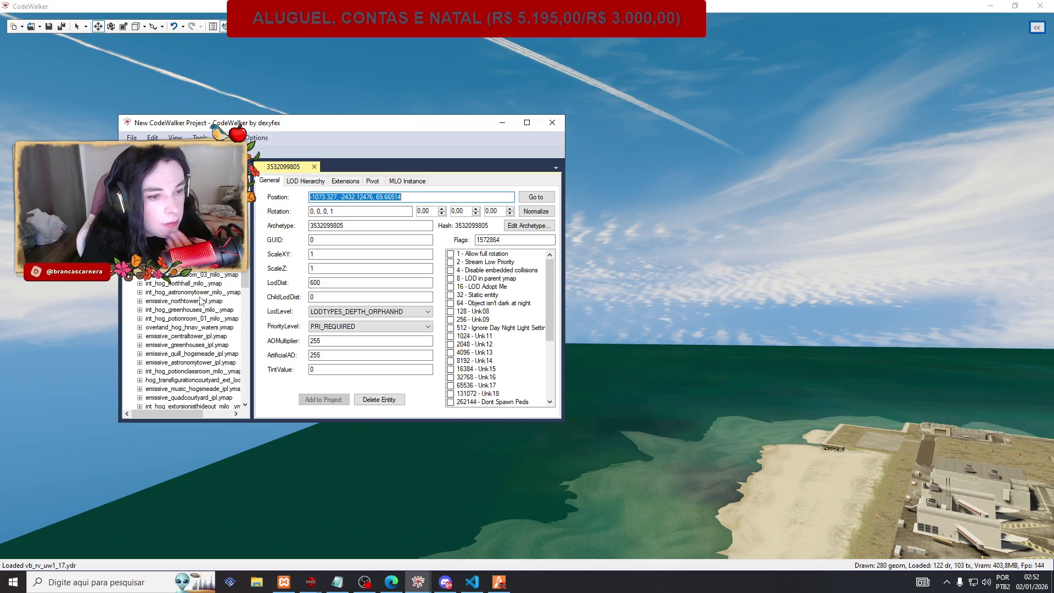
scroll(199, 299, "down", 2)
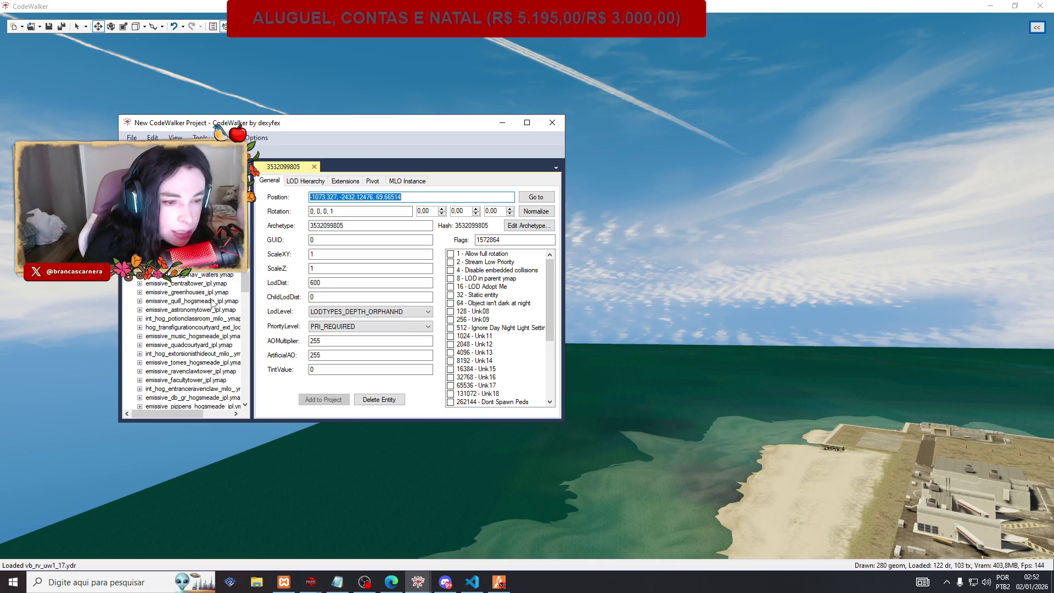
scroll(213, 303, "down", 2)
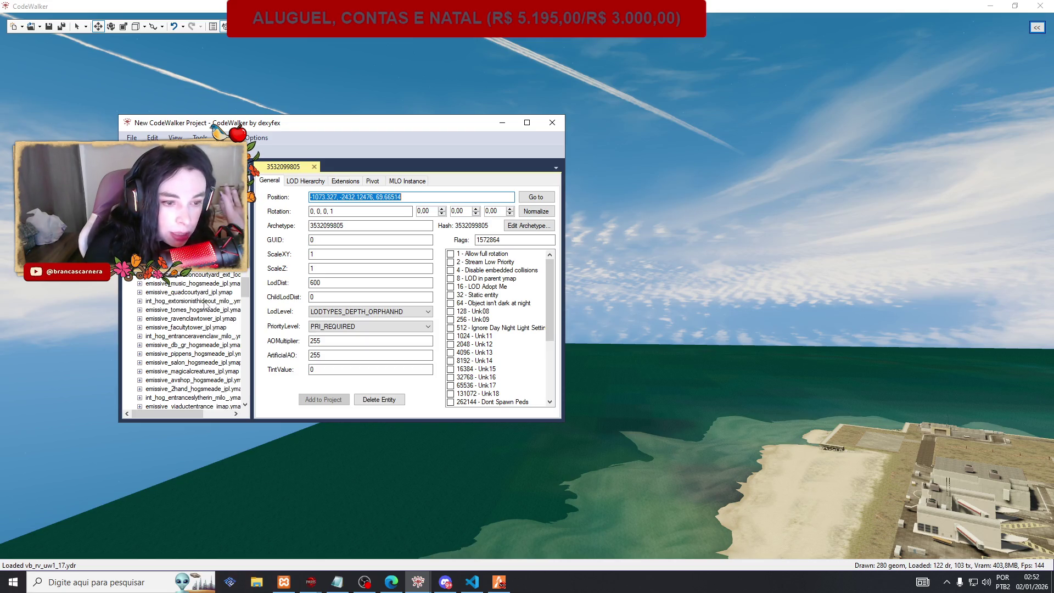
scroll(195, 327, "down", 2)
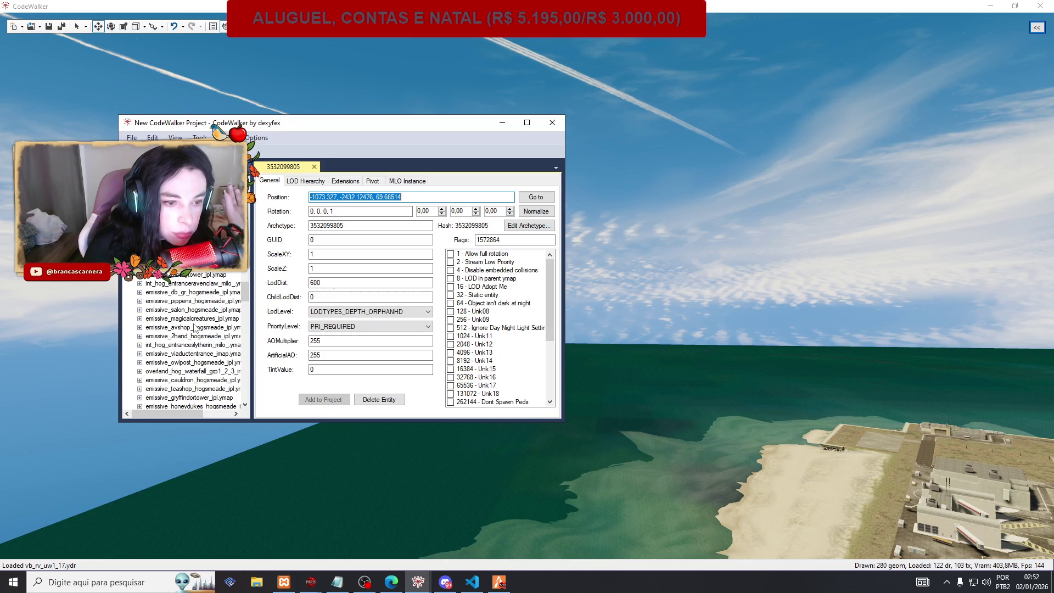
scroll(195, 328, "down", 1)
scroll(195, 328, "down", 2)
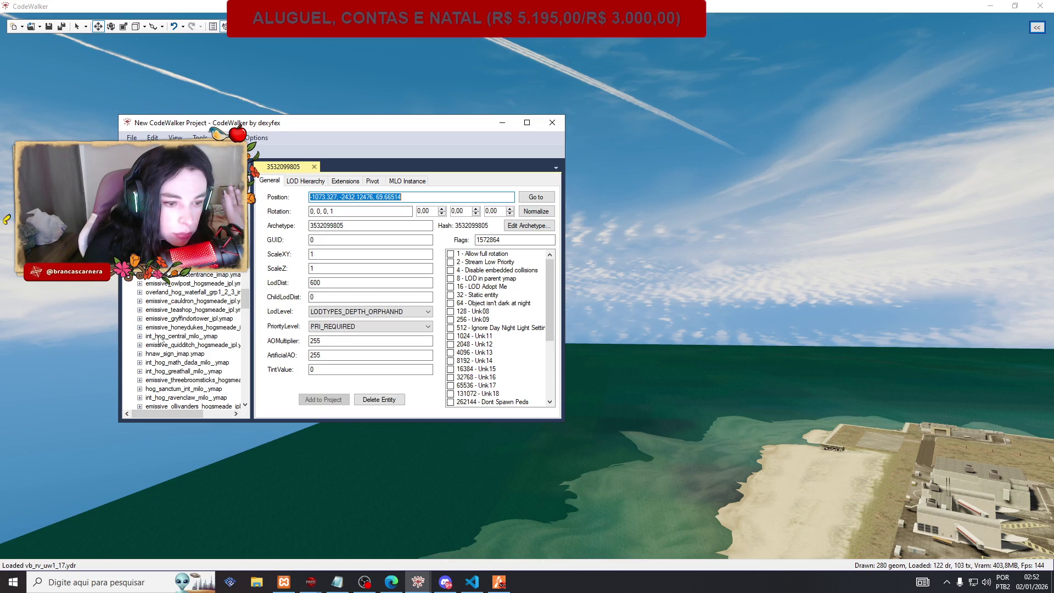
scroll(159, 341, "down", 2)
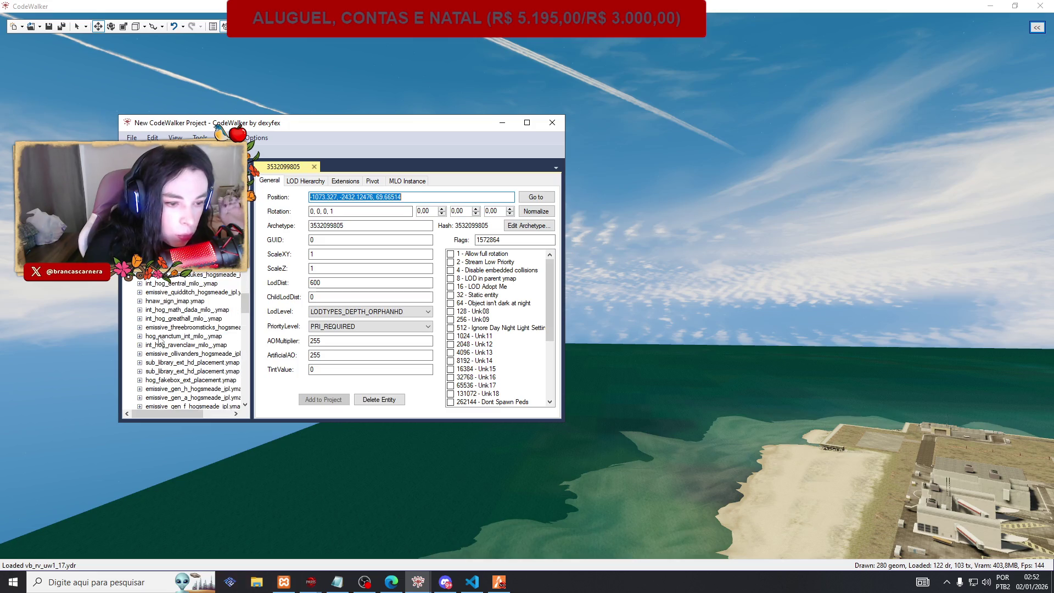
scroll(180, 323, "down", 3)
scroll(180, 324, "down", 5)
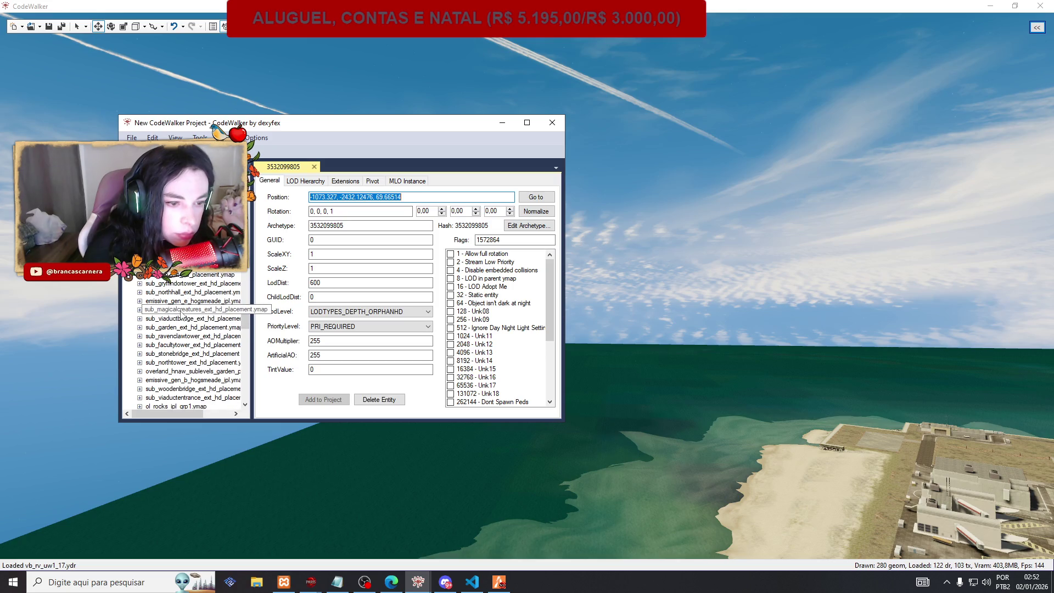
scroll(182, 315, "down", 6)
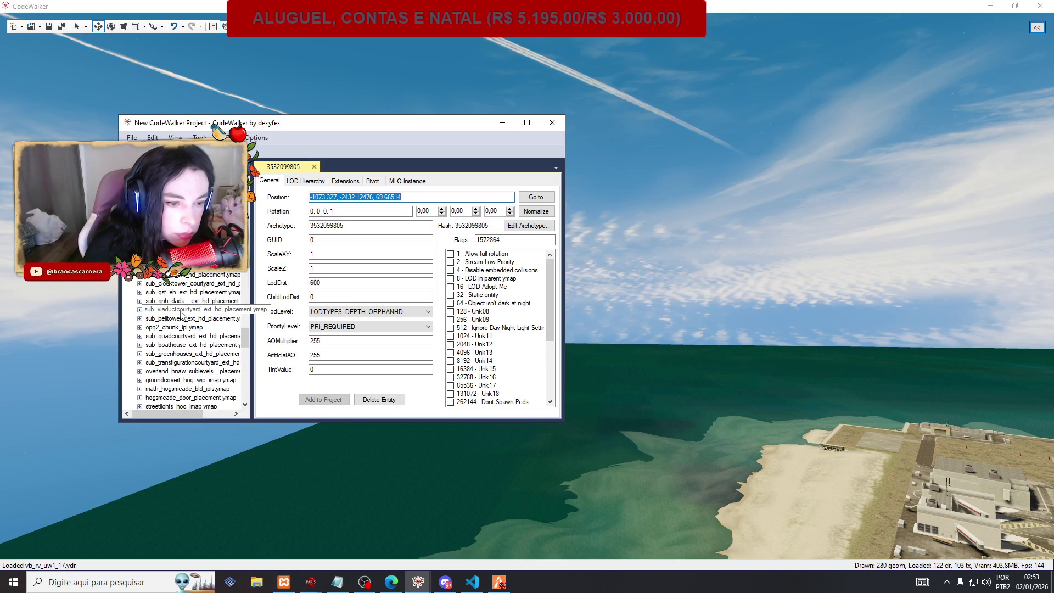
scroll(181, 315, "down", 6)
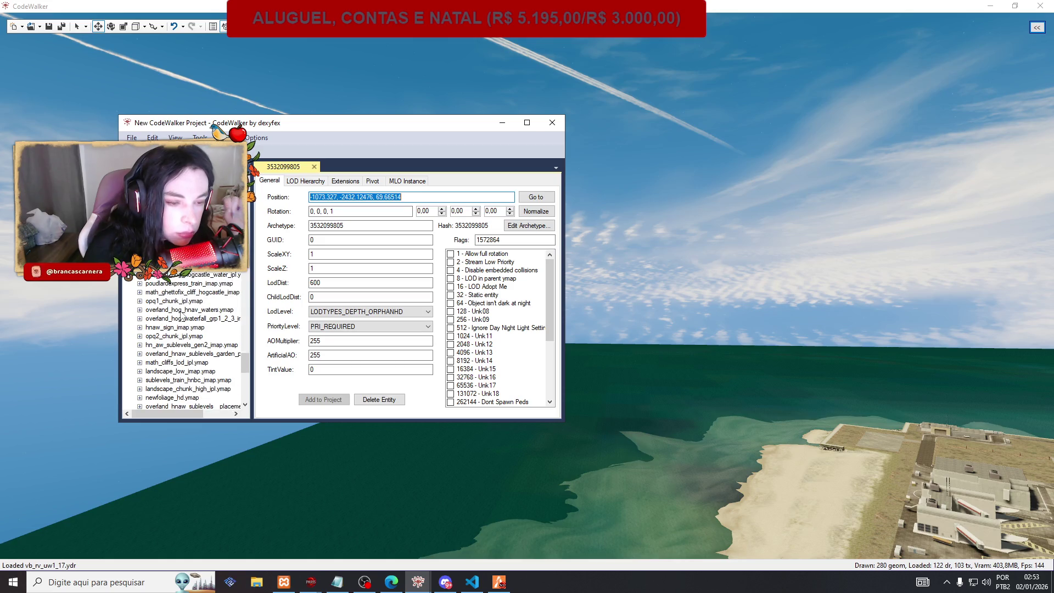
scroll(181, 315, "down", 4)
scroll(181, 315, "down", 6)
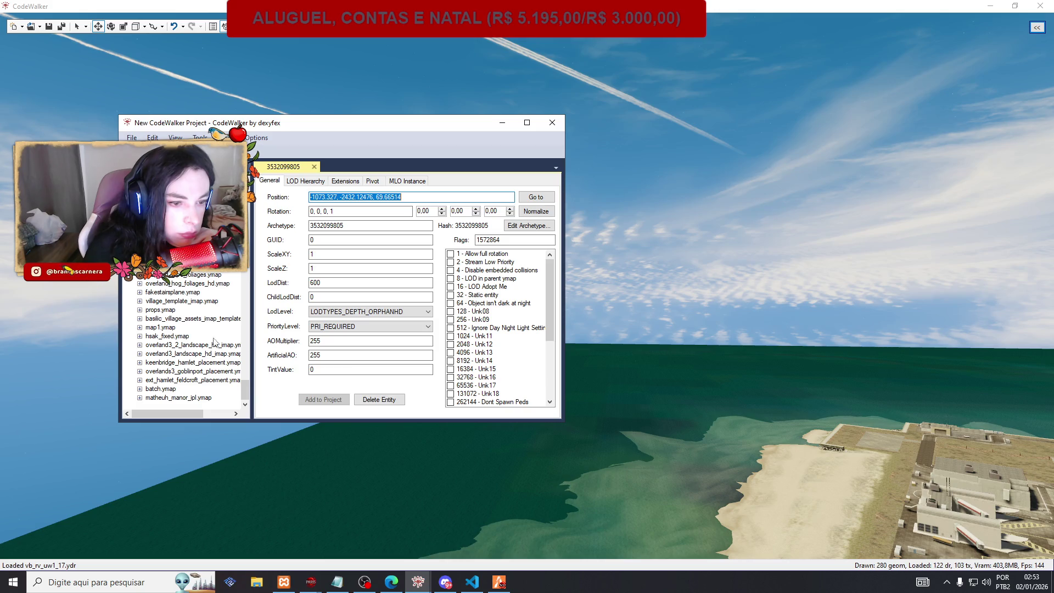
scroll(246, 379, "up", 6)
left_click_drag(247, 379, 246, 394)
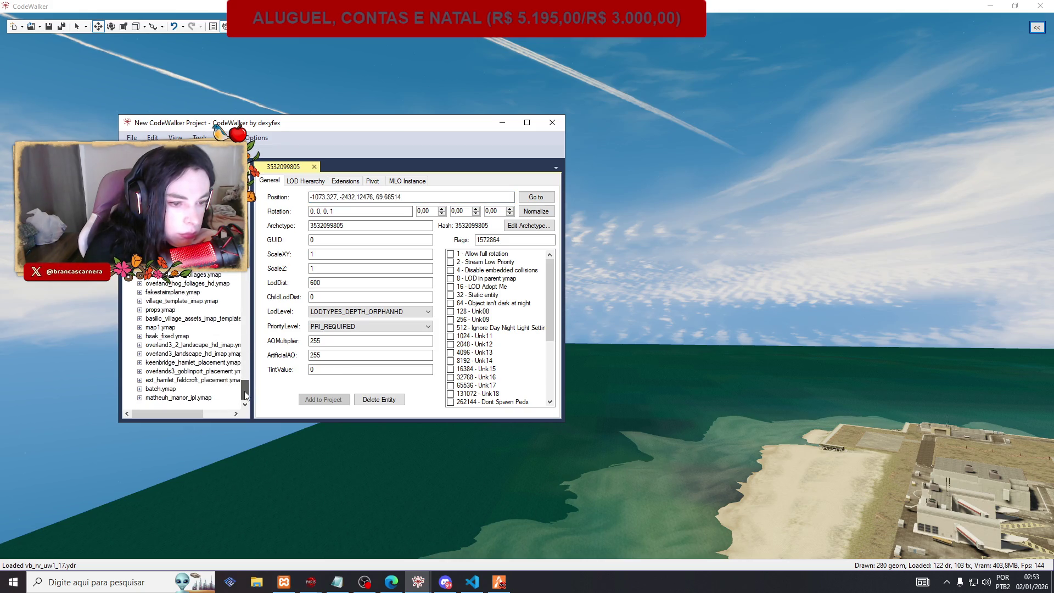
left_click(140, 328)
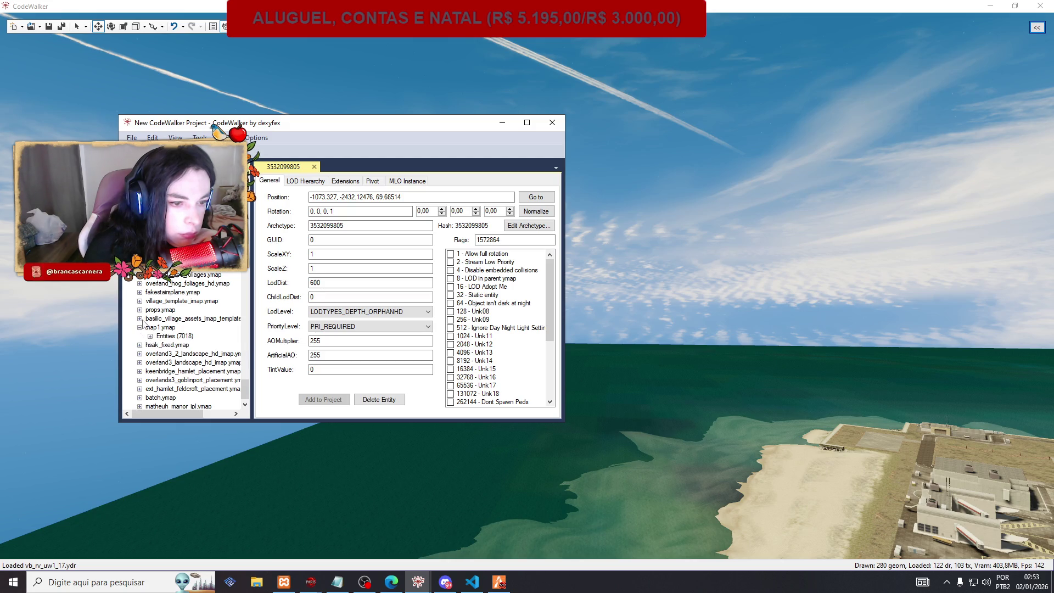
left_click(140, 319)
left_click(140, 319)
left_click(140, 328)
left_click_drag(242, 400, 230, 306)
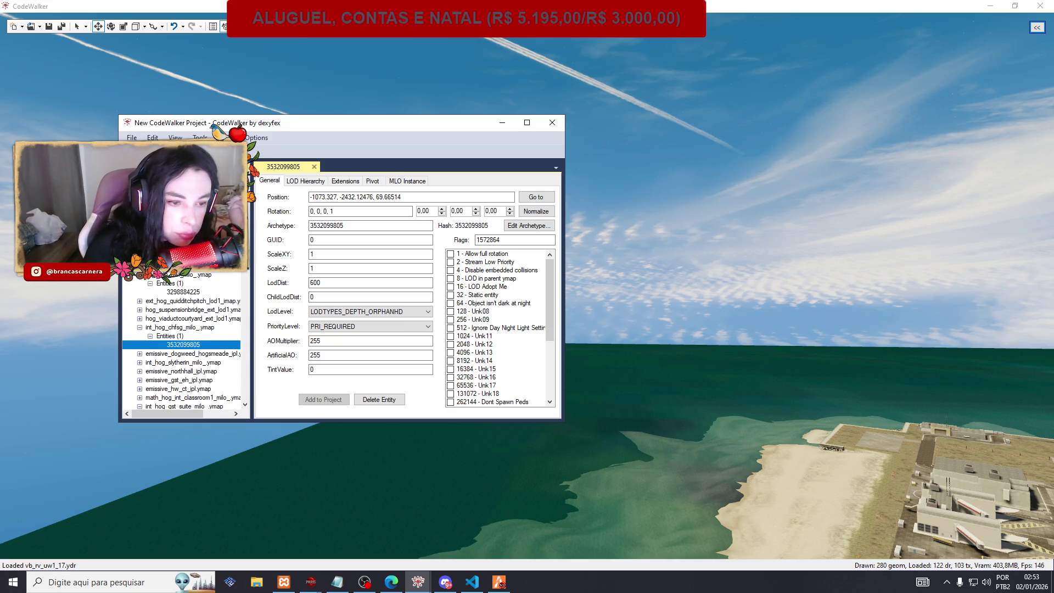
scroll(181, 340, "up", 3)
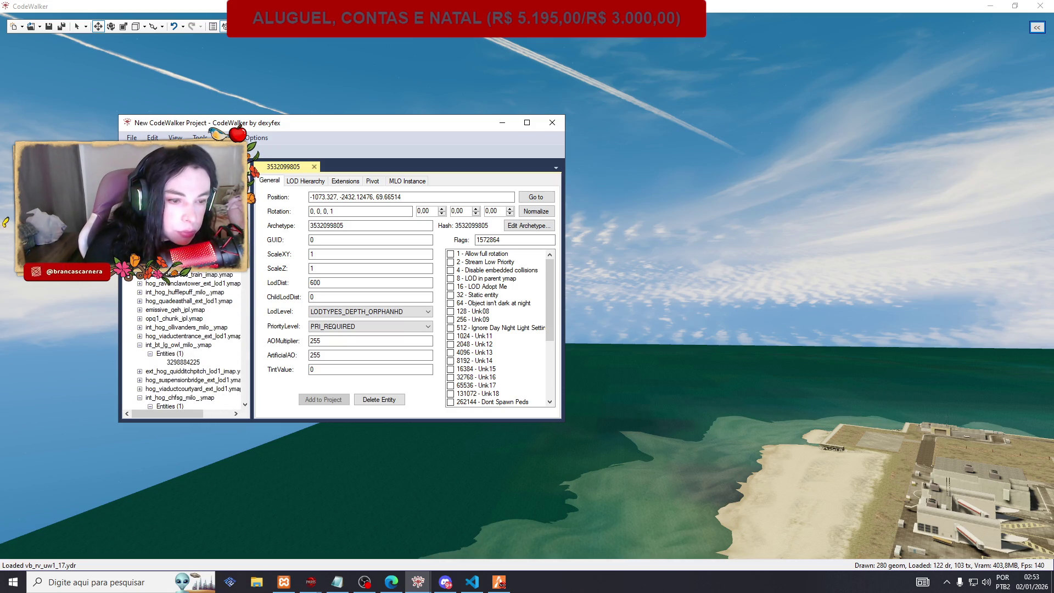
scroll(156, 301, "up", 4)
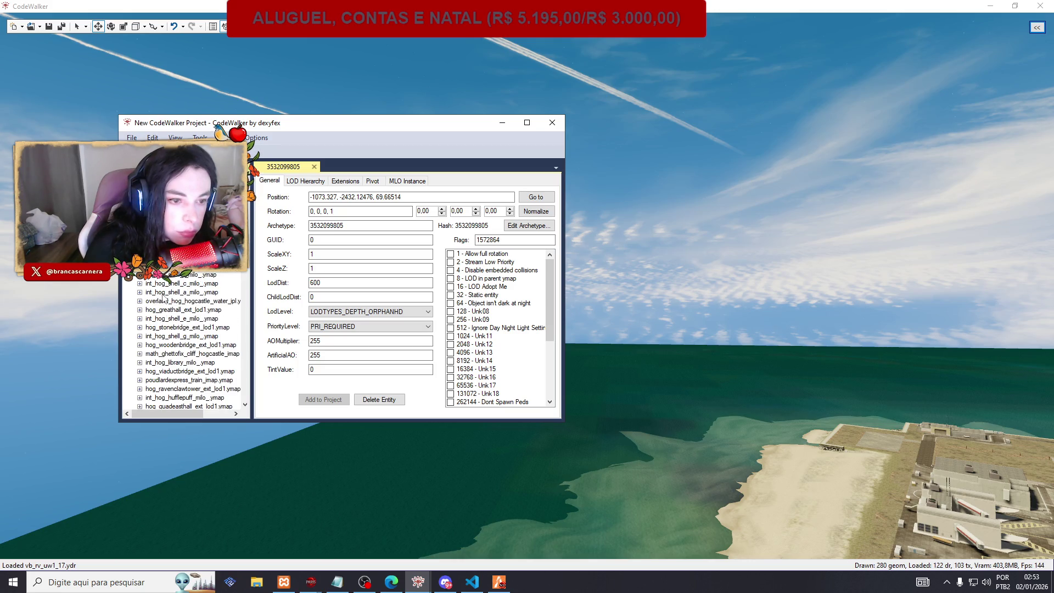
scroll(164, 298, "up", 3)
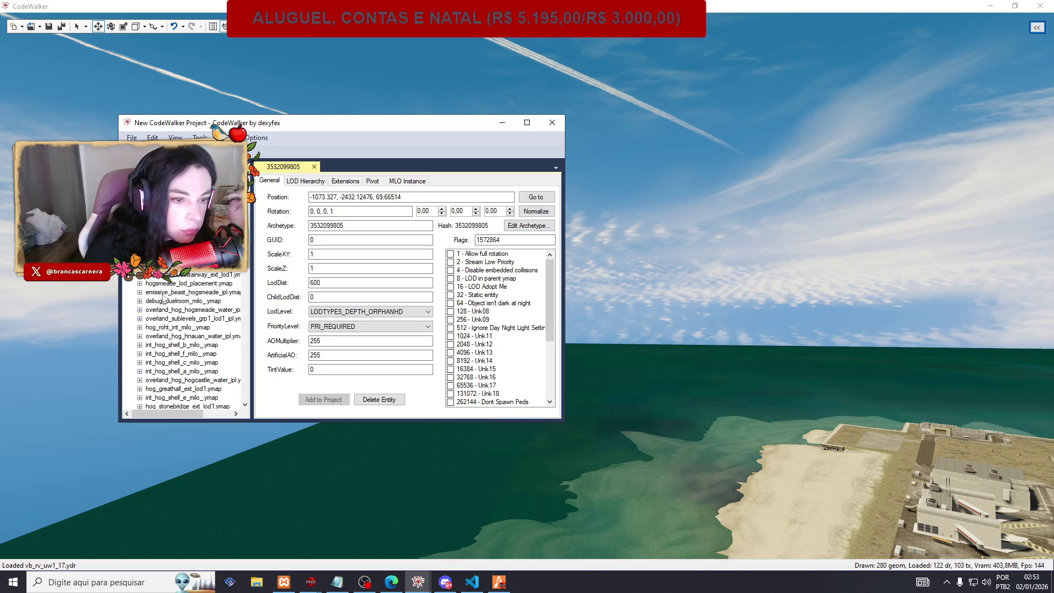
scroll(163, 298, "up", 5)
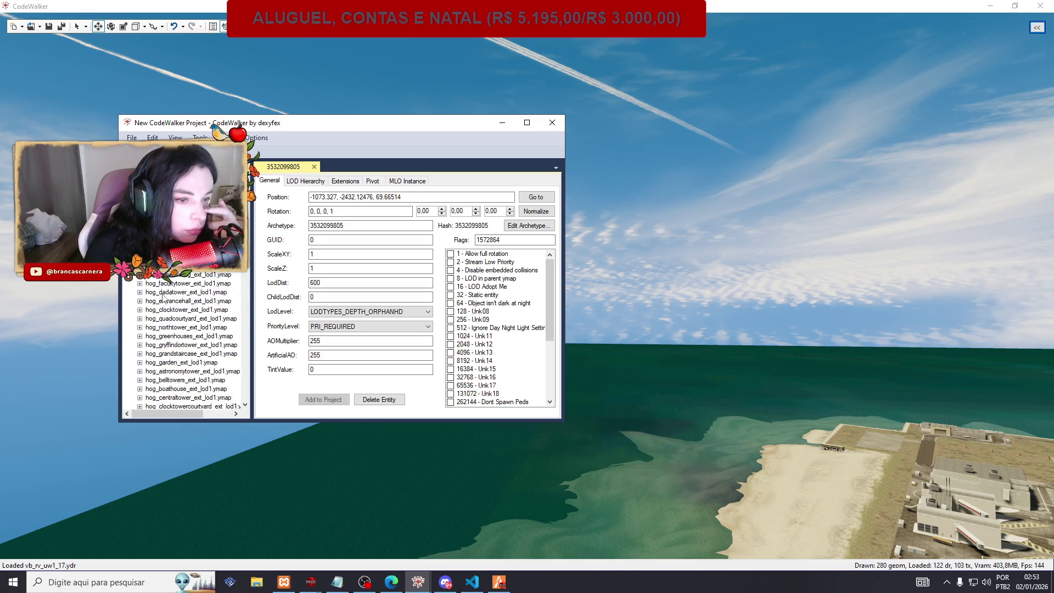
scroll(164, 298, "up", 5)
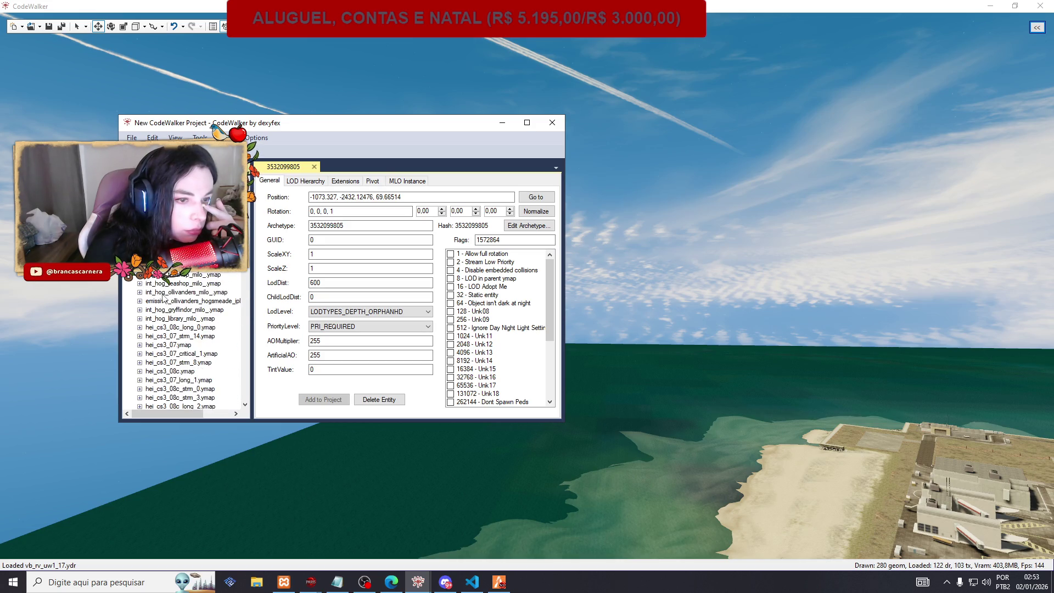
scroll(174, 291, "down", 5)
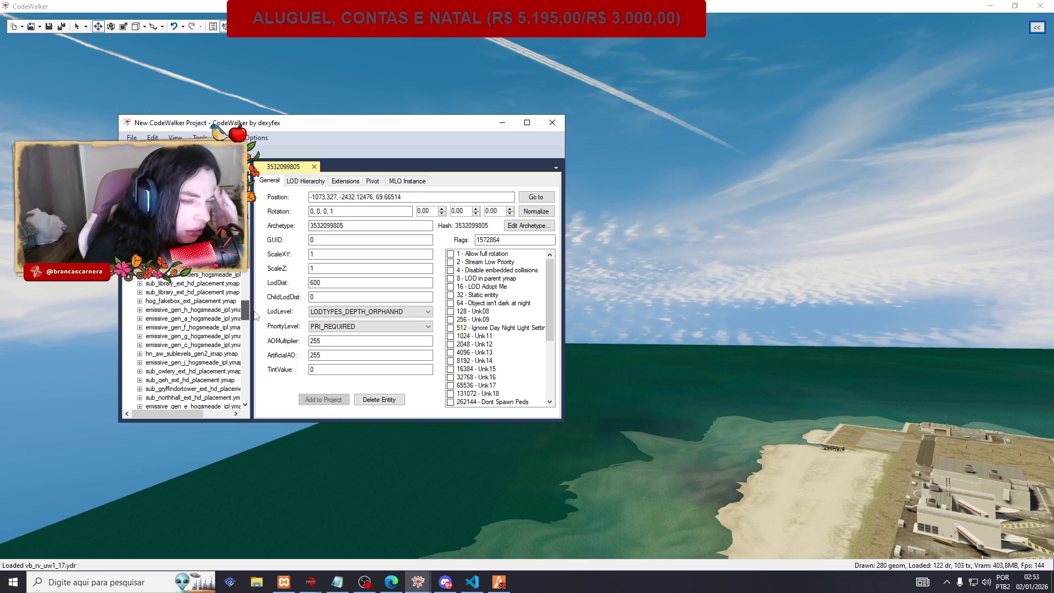
left_click_drag(255, 316, 229, 350)
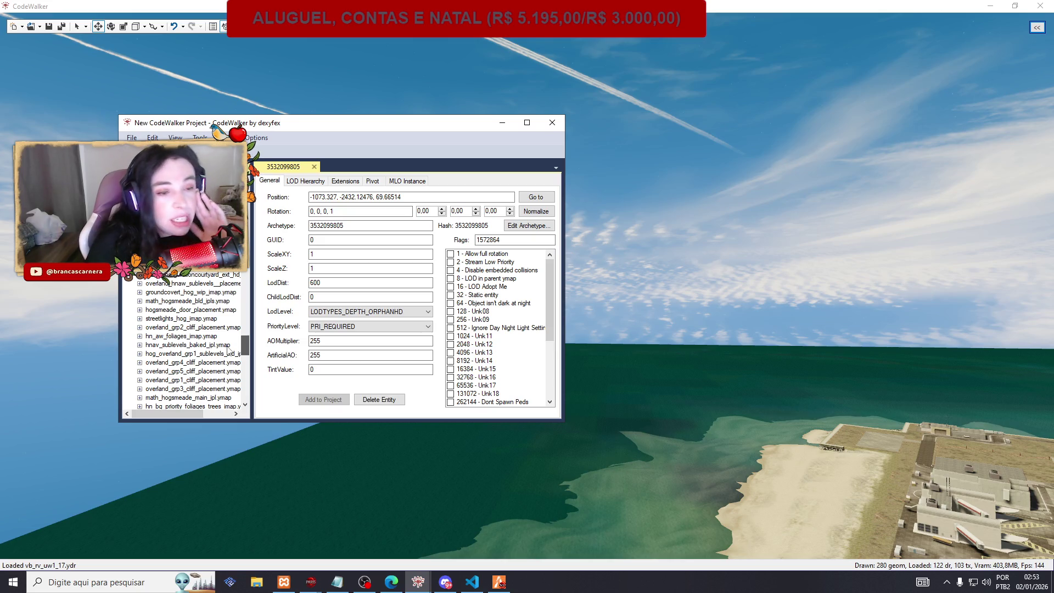
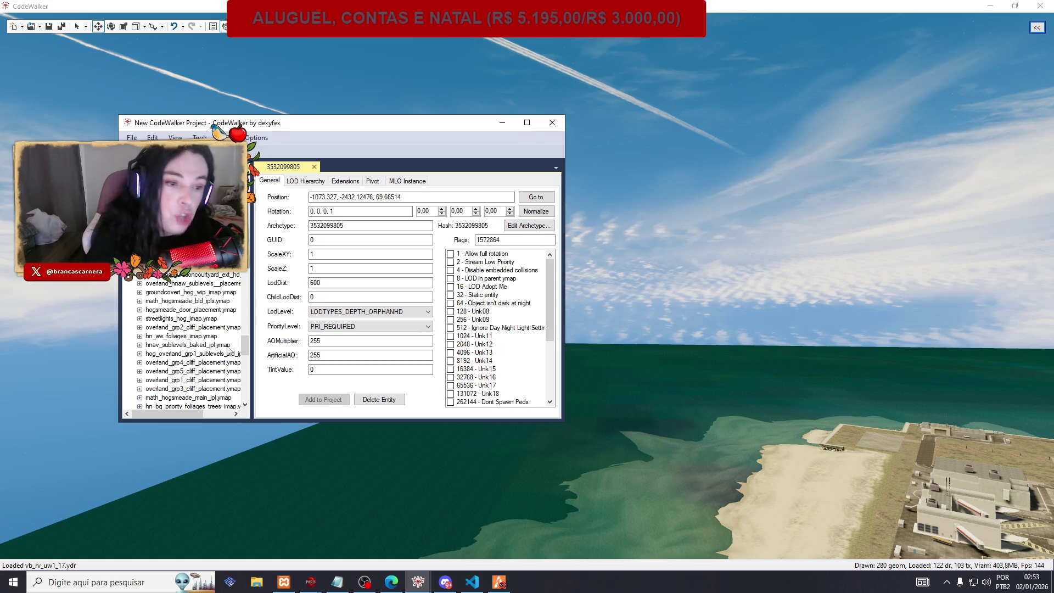
Remove the 'crash: greathall grp 019' line from kaizinho.txt, save, and minimize Notepad.
scroll(229, 349, "down", 5)
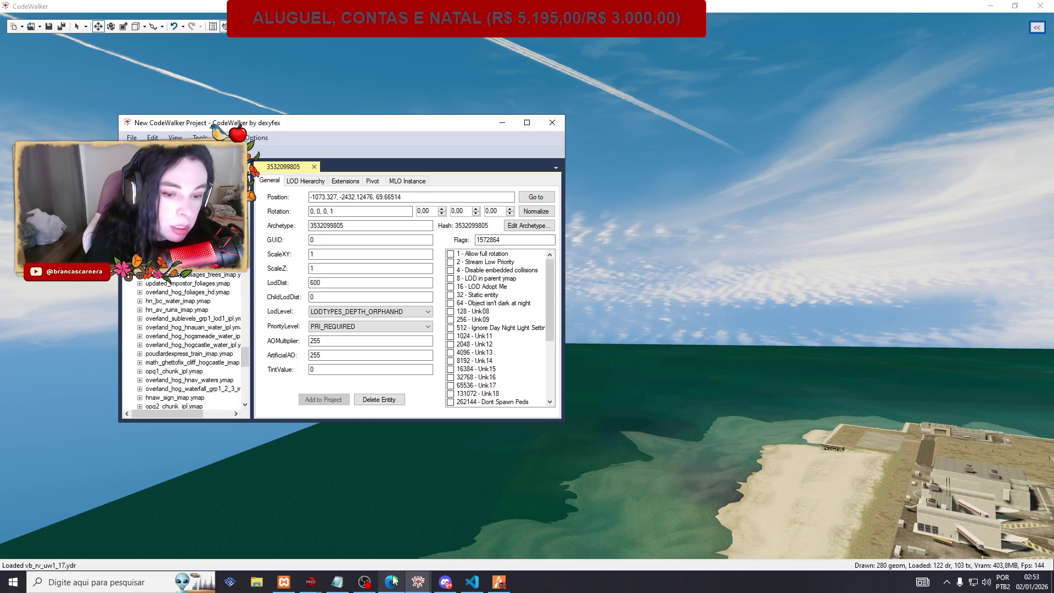
left_click(340, 581)
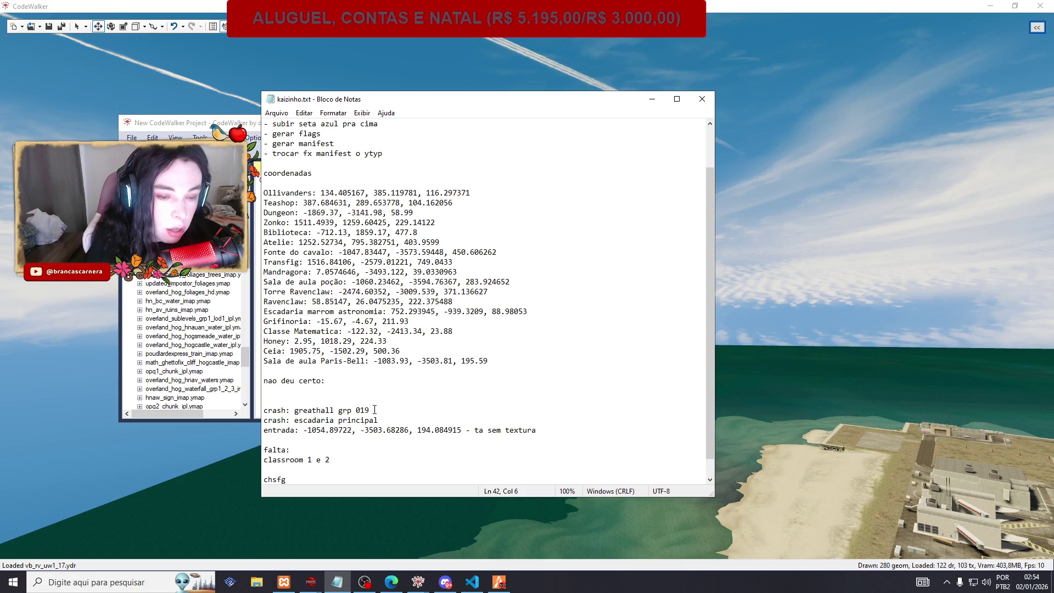
left_click_drag(375, 410, 271, 411)
key("BackSpace")
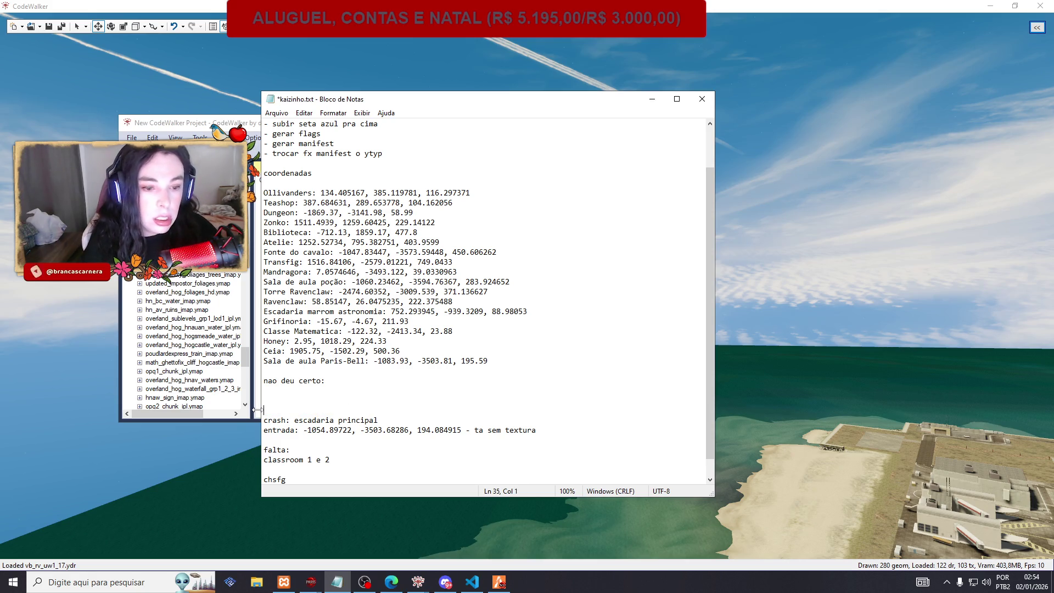
key("ctrl+s")
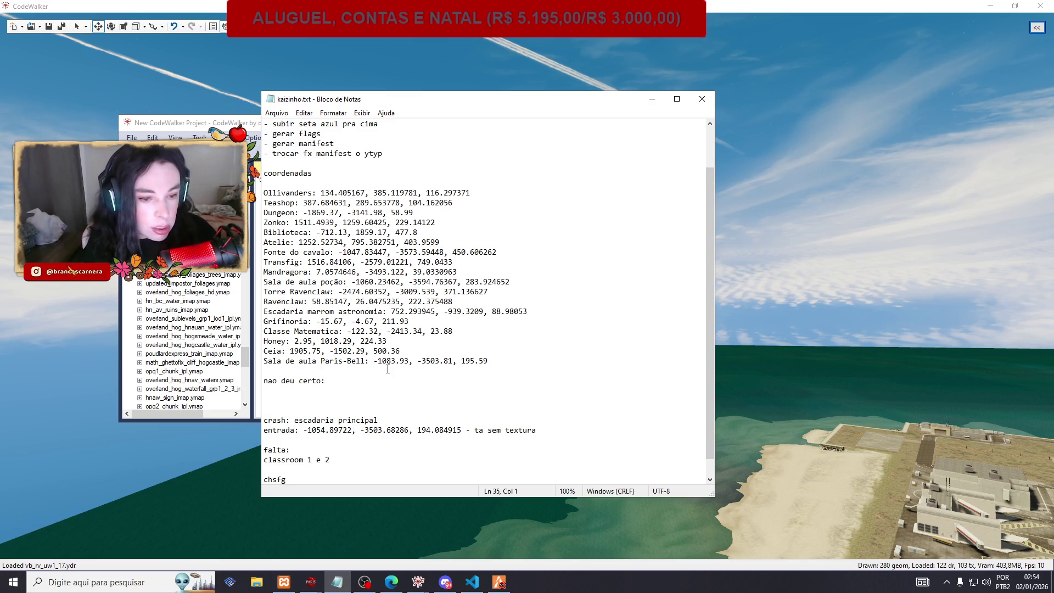
left_click(651, 98)
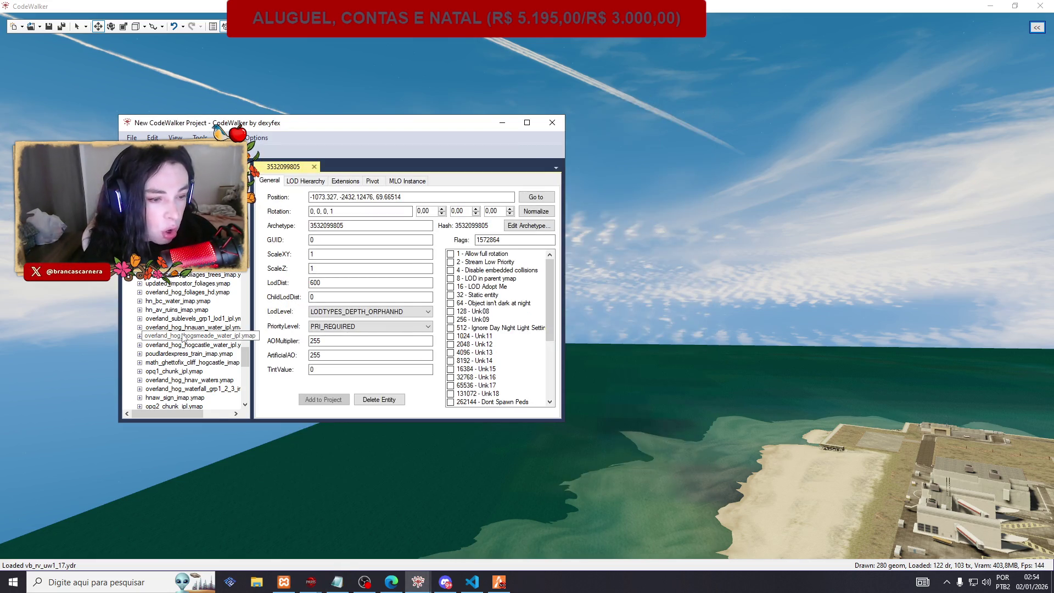
scroll(208, 335, "up", 3)
scroll(208, 335, "up", 1)
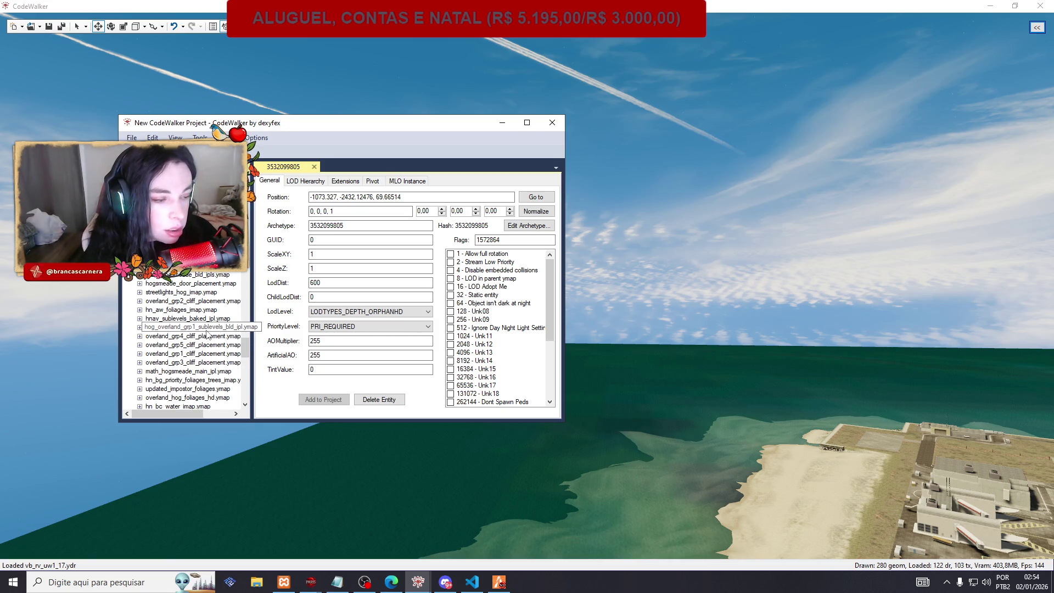
scroll(208, 334, "up", 1)
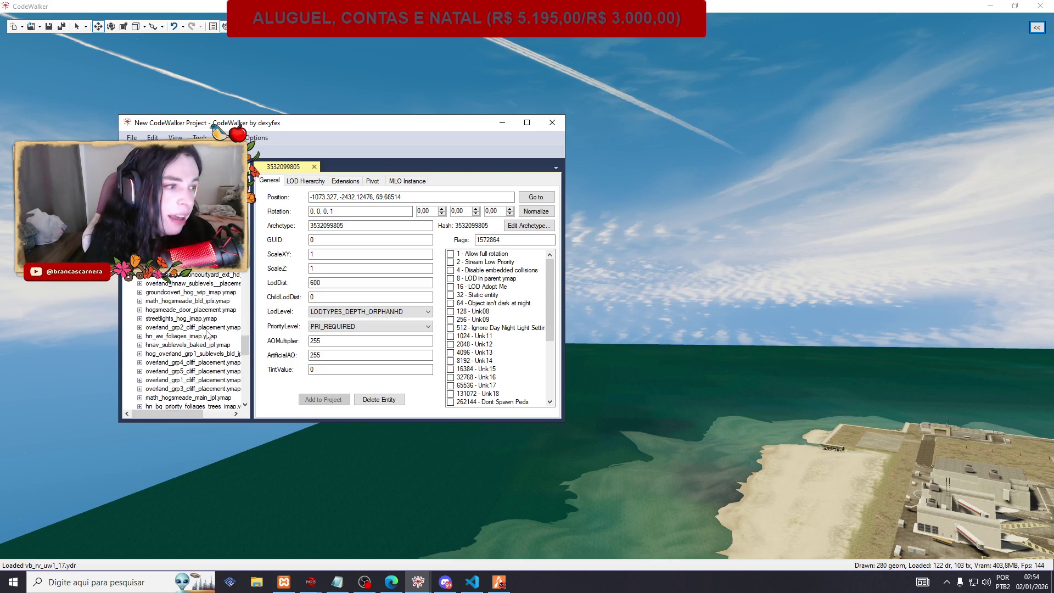
scroll(207, 334, "up", 3)
scroll(208, 334, "up", 5)
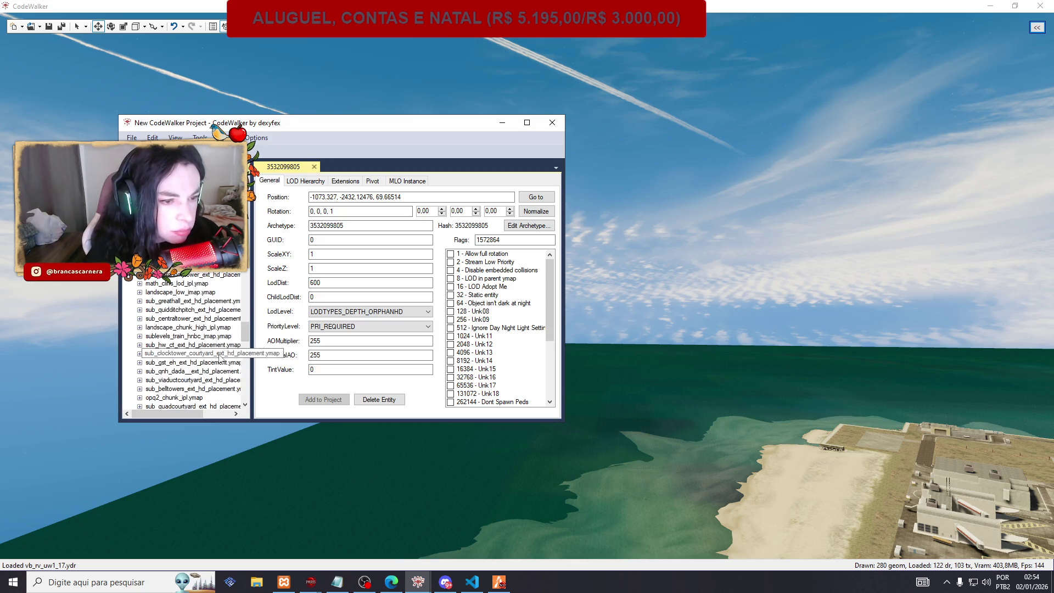
scroll(222, 359, "up", 5)
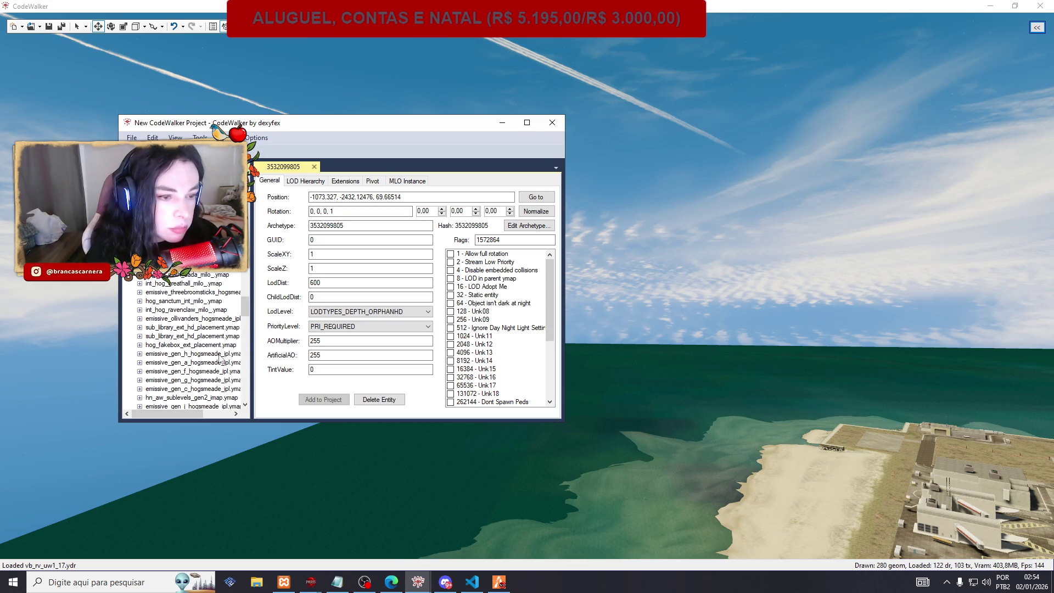
scroll(221, 360, "up", 5)
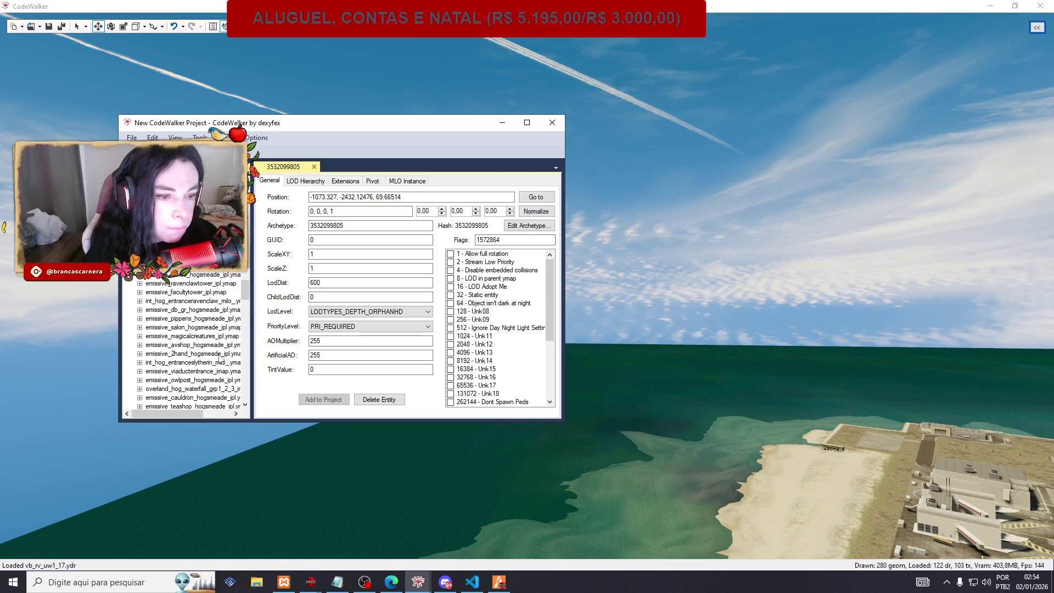
scroll(221, 360, "up", 5)
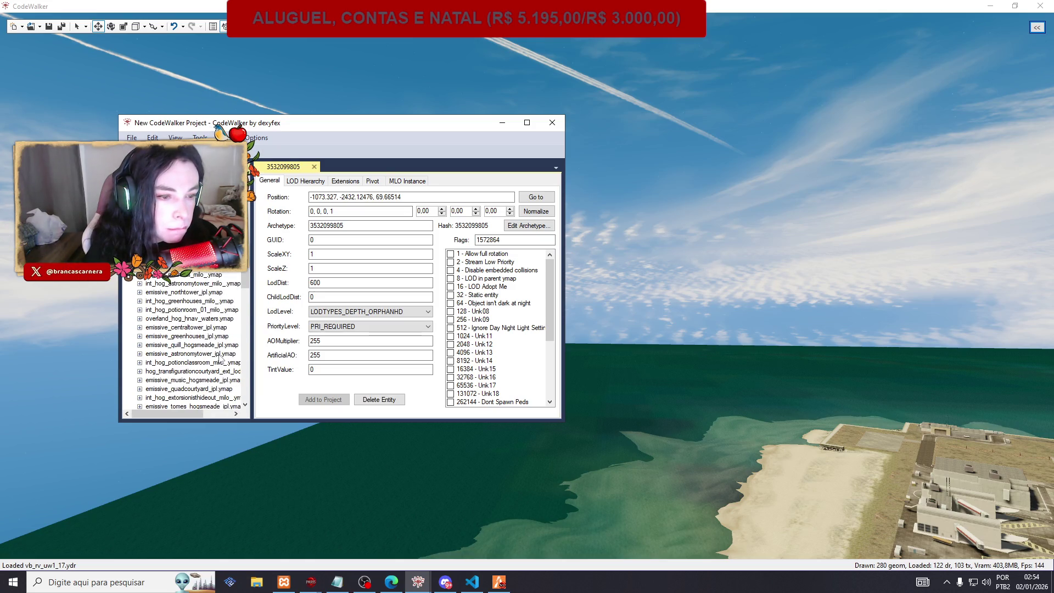
scroll(221, 360, "up", 4)
scroll(221, 359, "up", 1)
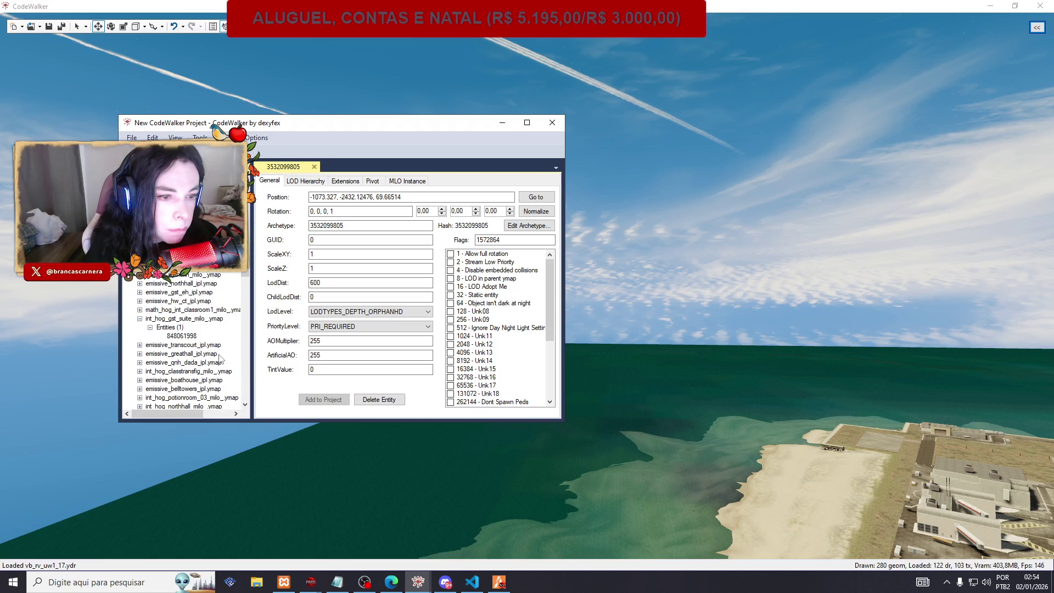
scroll(221, 359, "up", 6)
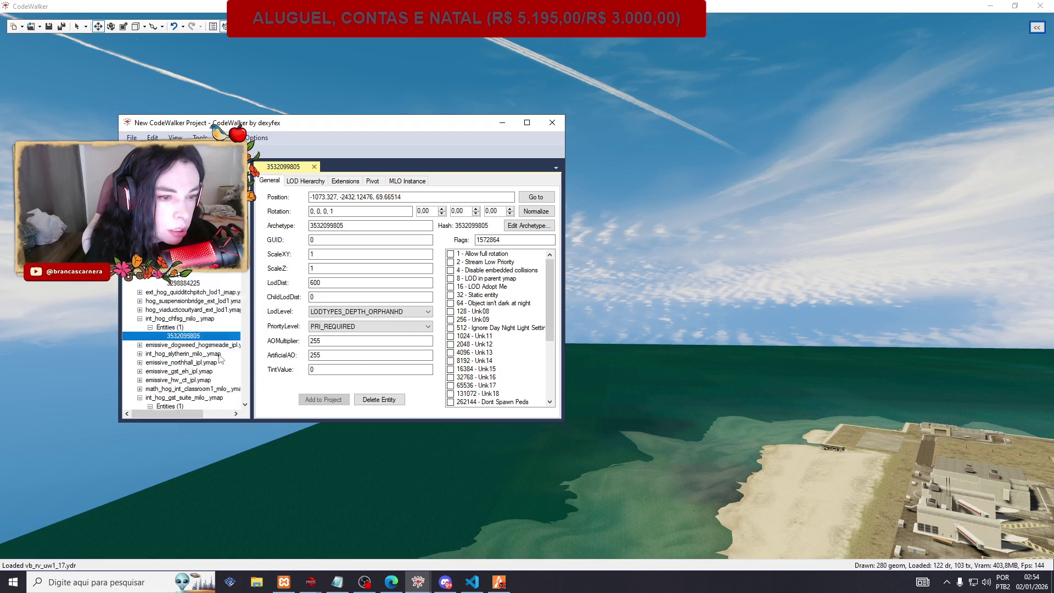
scroll(220, 360, "up", 2)
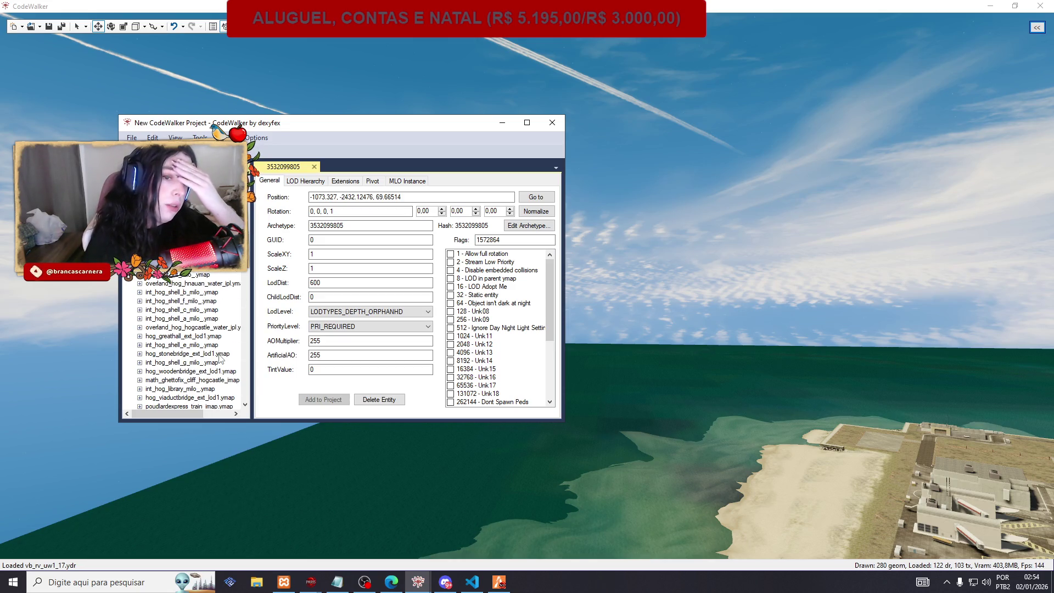
Close the CodeWalker project, confirming both close prompts.
left_click(262, 580)
left_click(736, 161)
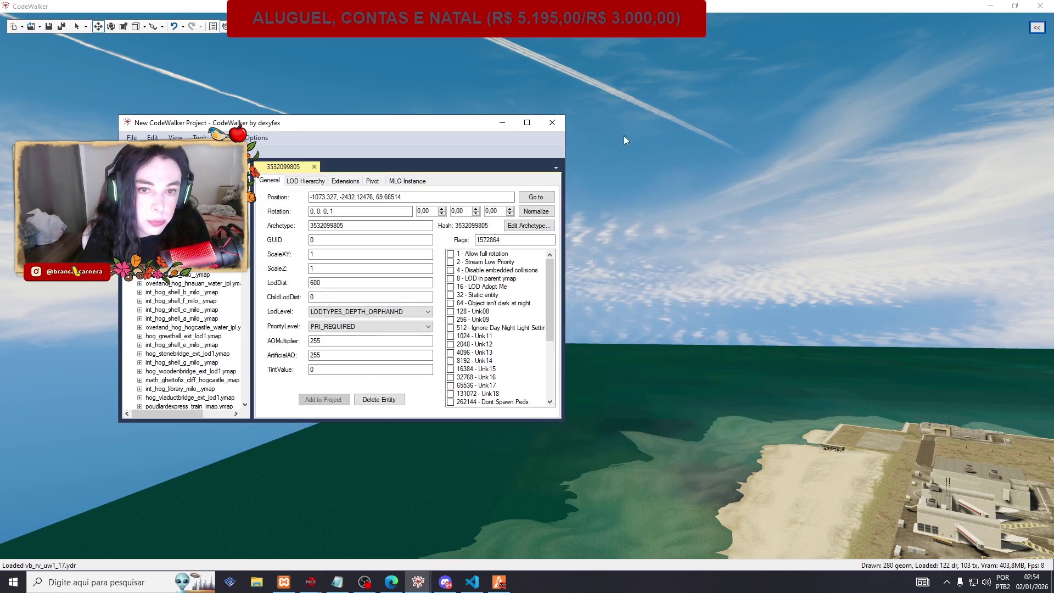
left_click(552, 123)
left_click(542, 324)
left_click(589, 324)
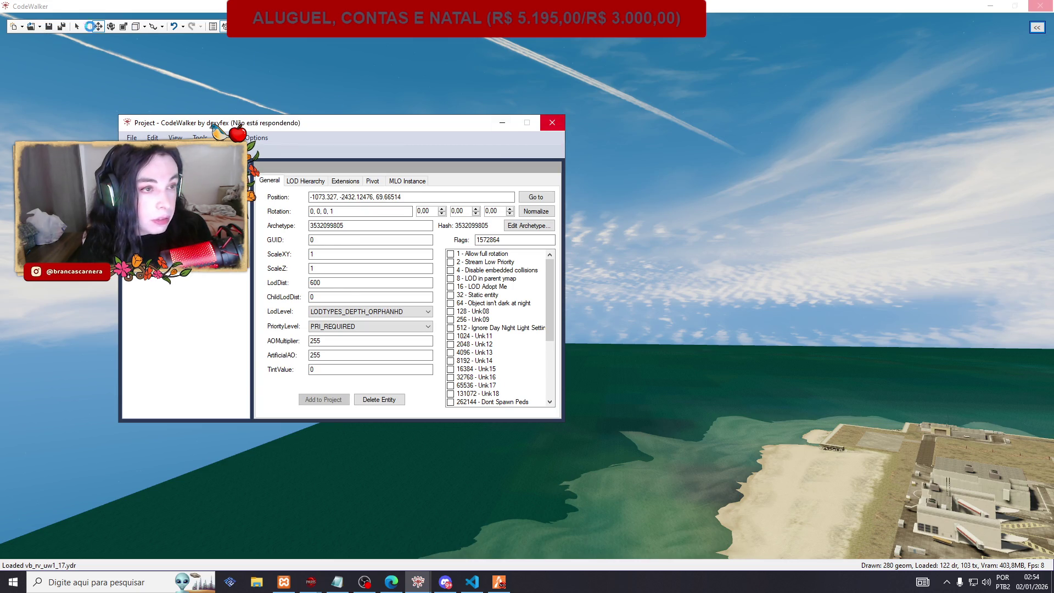
Dismiss the not-responding warning and return to the CodeWalker world view.
left_click(51, 33)
left_click(429, 224)
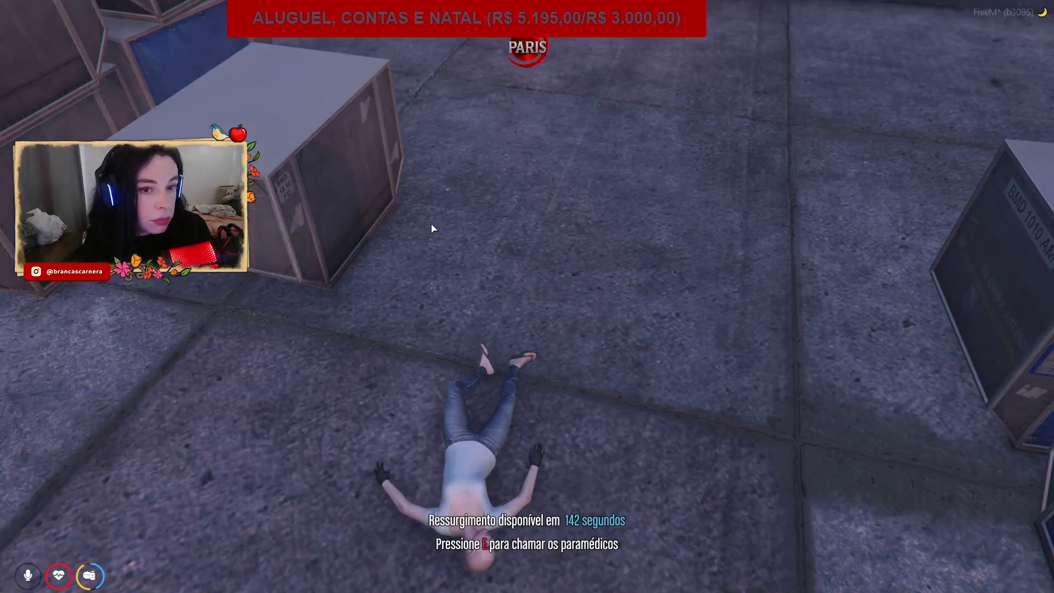
key("alt+Tab")
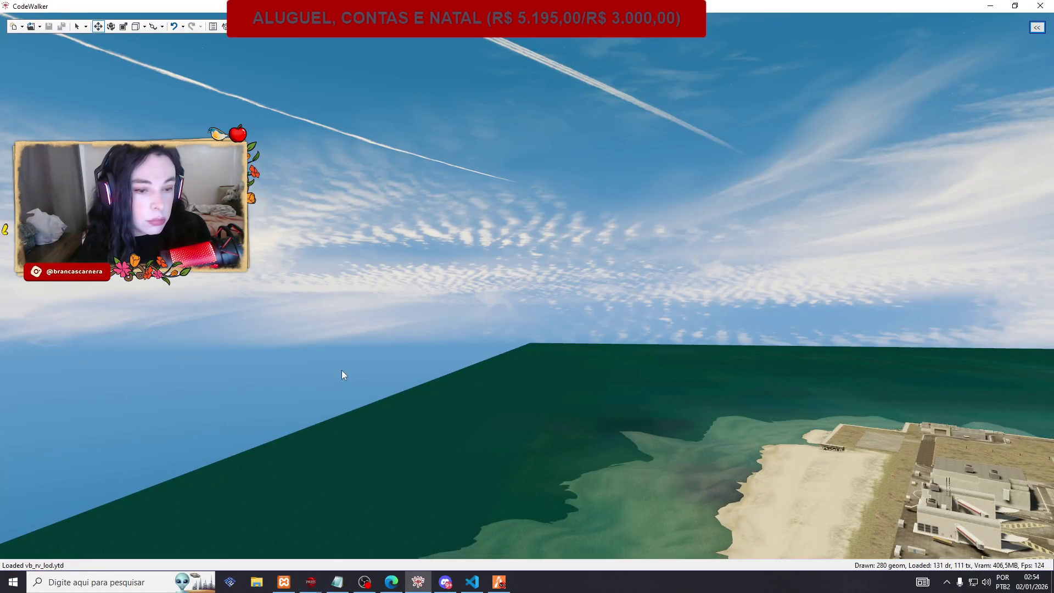
left_click(40, 26)
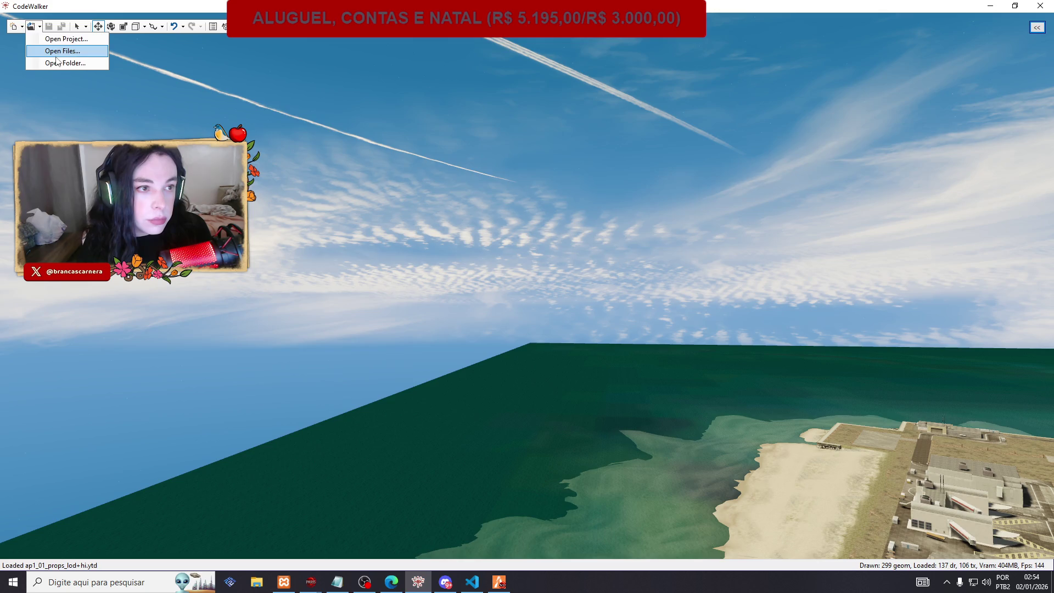
In Open Files, clear the ymap filter, search '_hog' and browse the matching files.
left_click(44, 47)
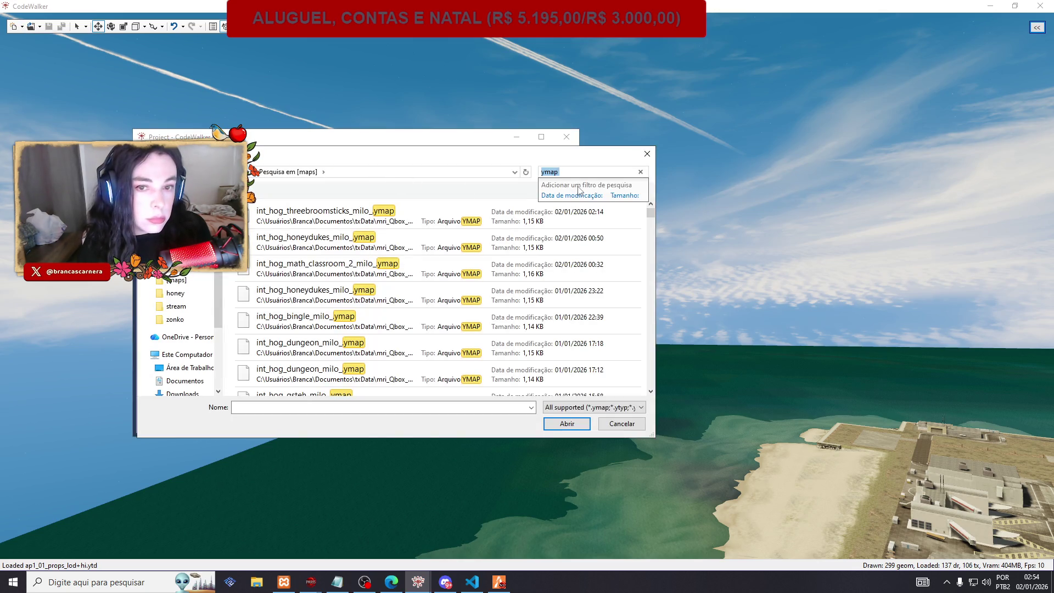
key("BackSpace")
type("int")
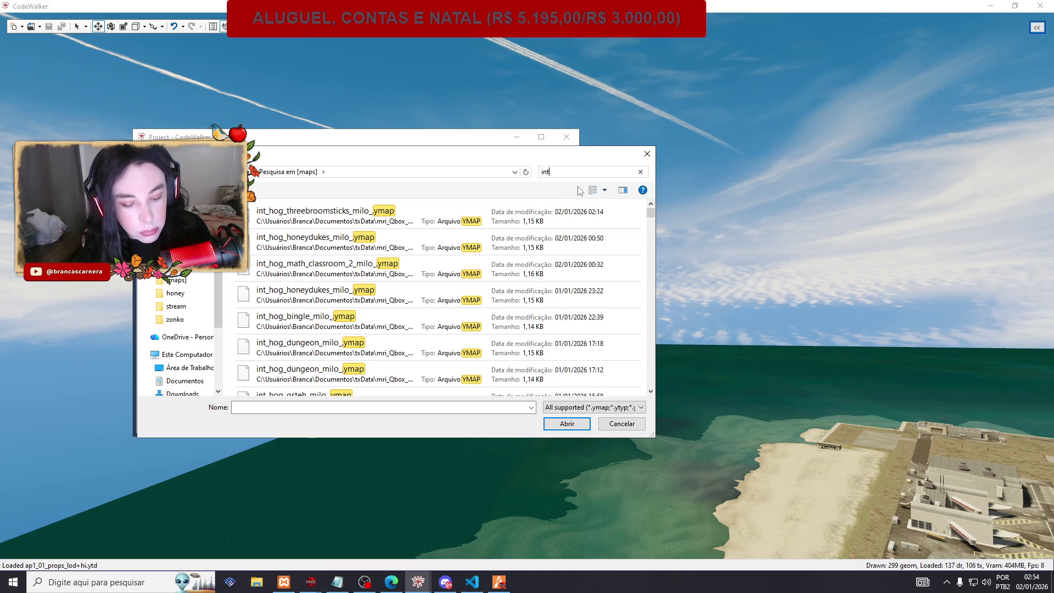
type("_hog")
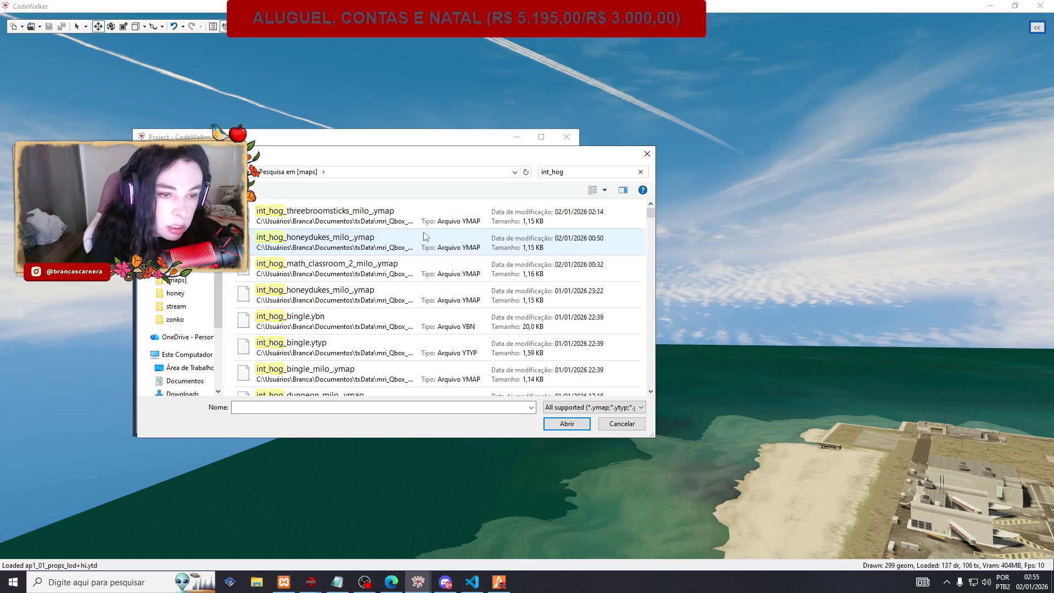
scroll(424, 237, "down", 3)
scroll(424, 237, "down", 10)
scroll(425, 237, "down", 10)
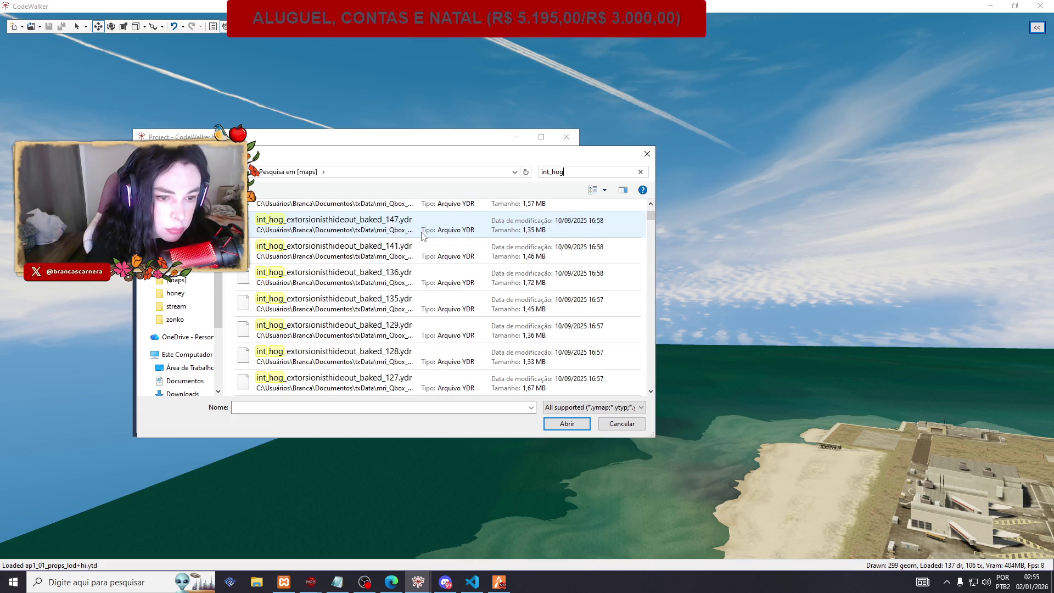
left_click_drag(651, 216, 654, 292)
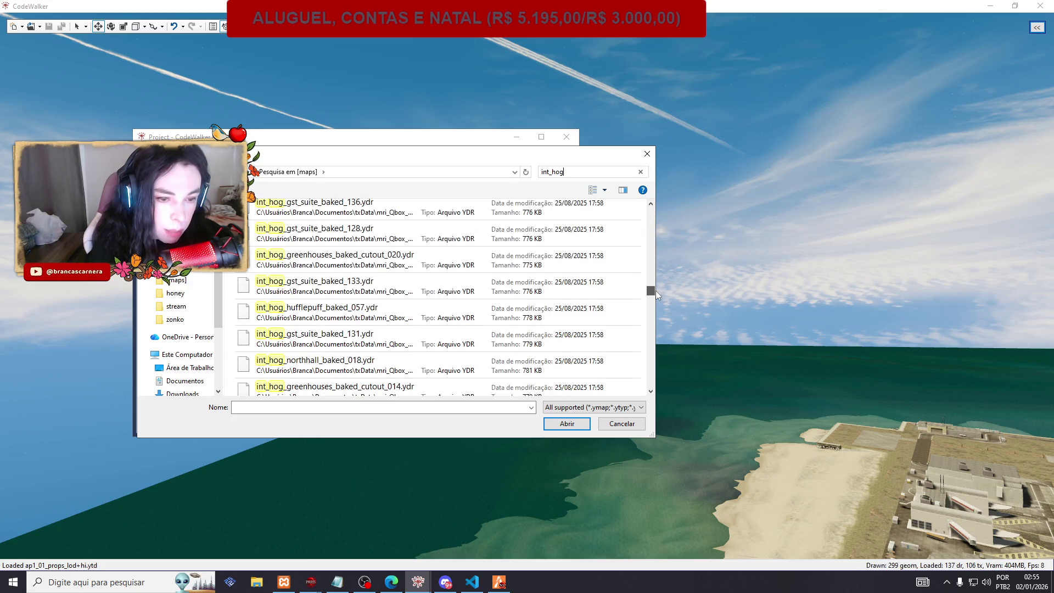
left_click_drag(655, 291, 655, 389)
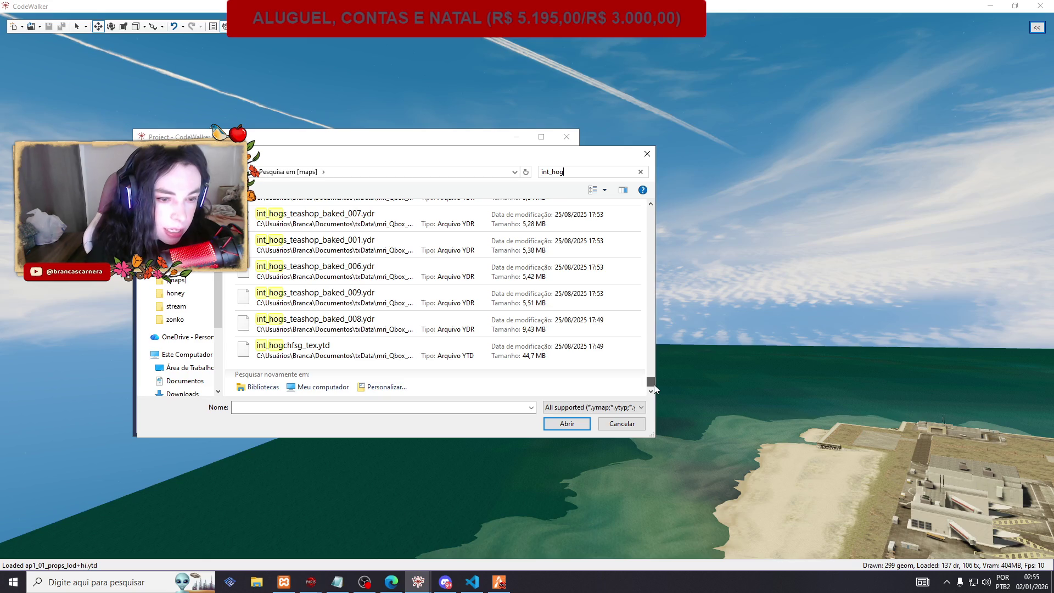
Search 'chfs', select every int_hog_chfsg_baked result and open them into a project.
left_click(552, 170)
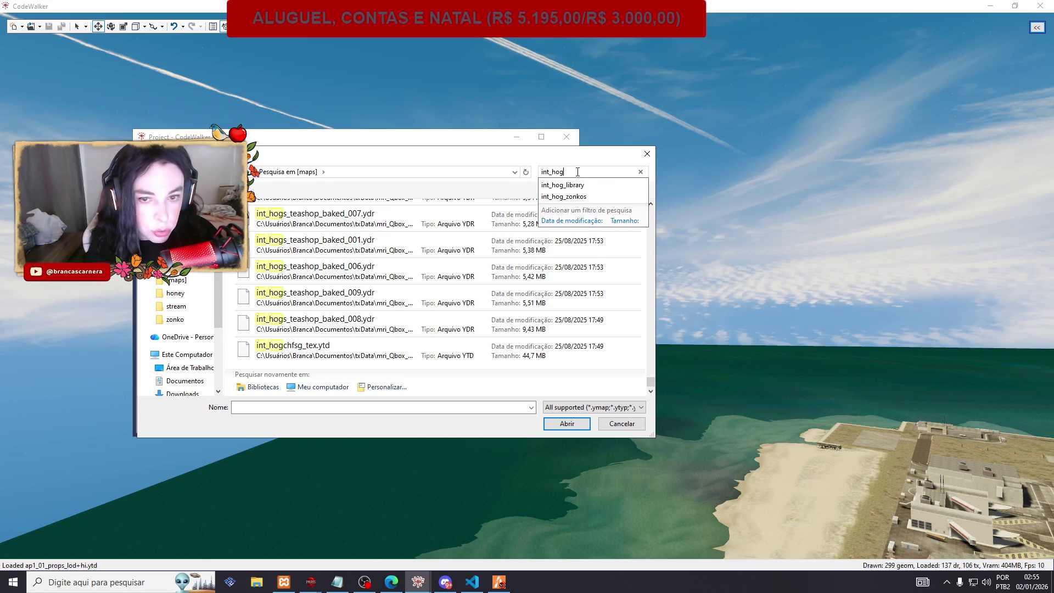
type("chfs")
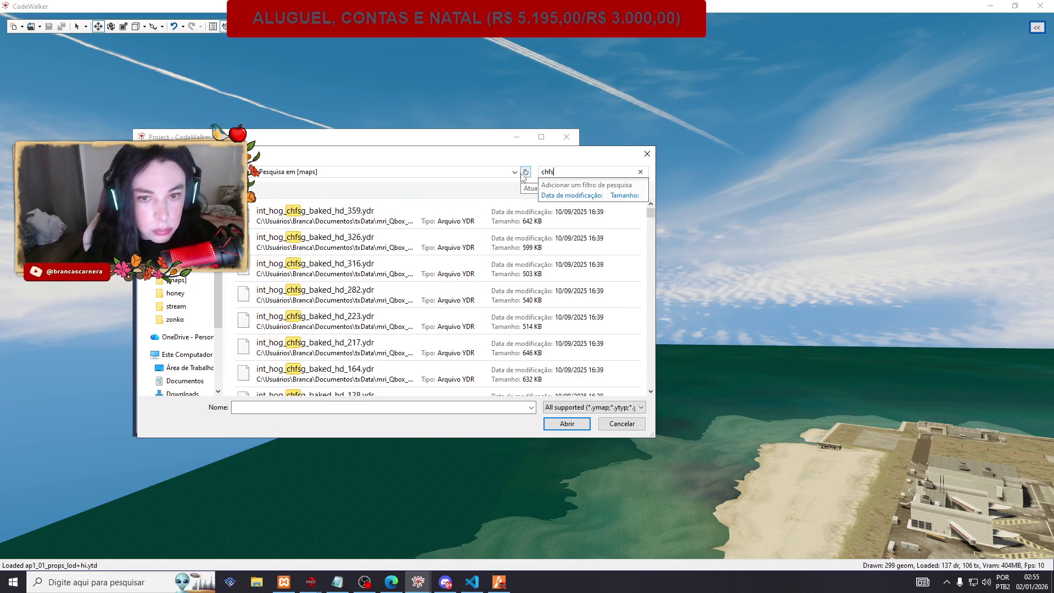
left_click(544, 241)
key("ctrl+a")
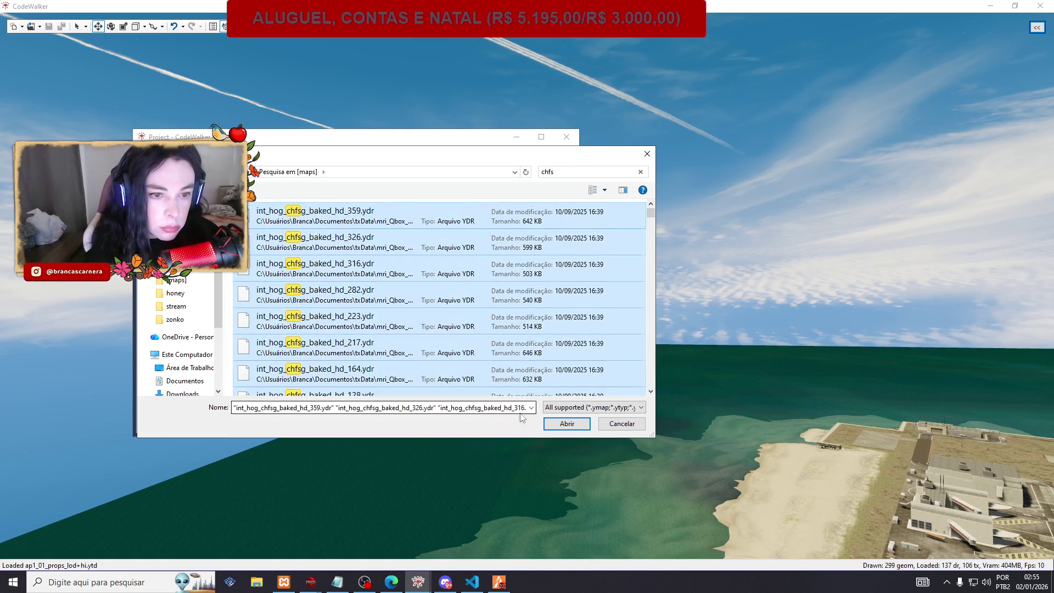
left_click(560, 429)
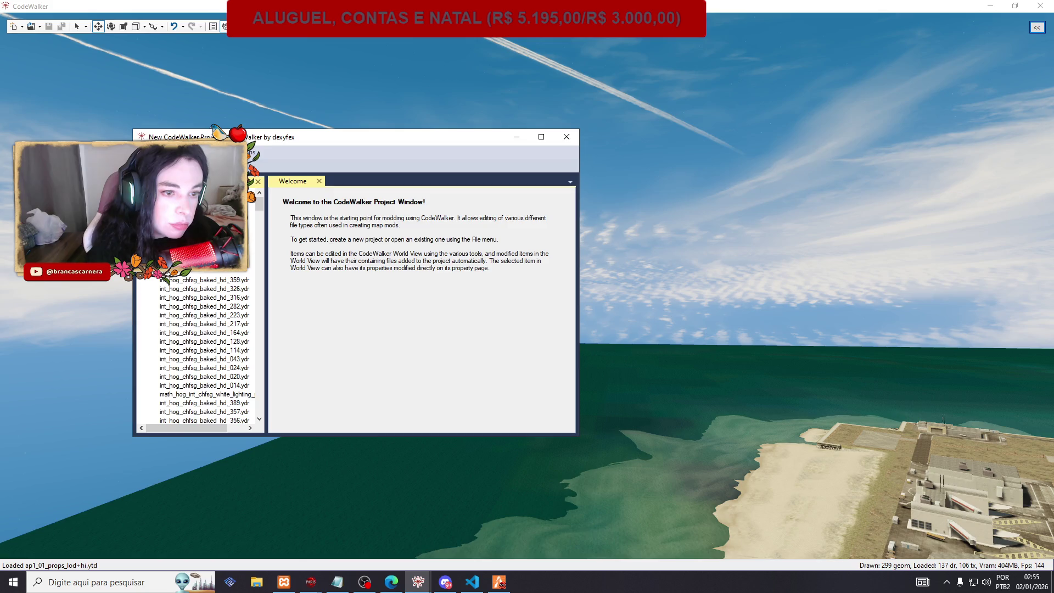
Fly the camera to the int_hog_chfsg castle entity and tilt to a near top-down view.
left_click(542, 216)
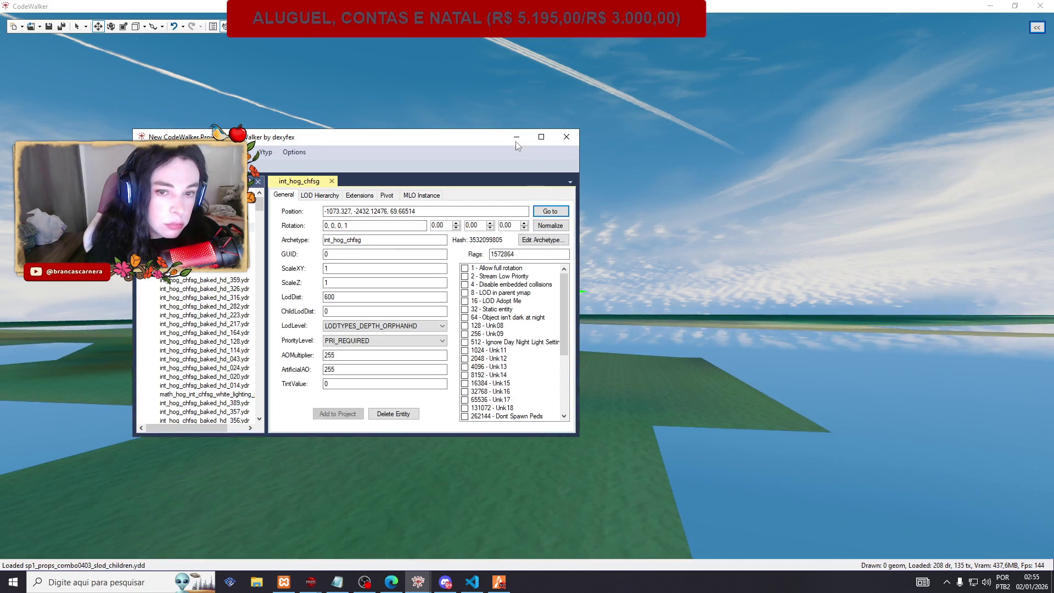
left_click(515, 140)
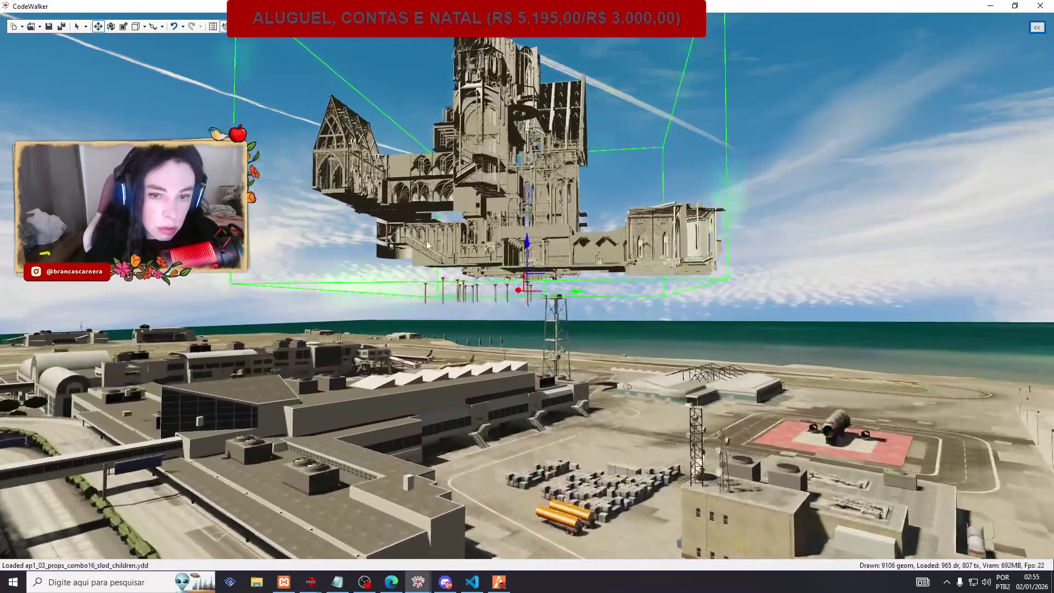
mouse_move(426, 245)
left_mouse_down()
mouse_move(497, 335)
mouse_move(114, 301)
mouse_move(396, 349)
mouse_move(395, 392)
mouse_move(623, 280)
left_mouse_up()
scroll(623, 280, "down", 5)
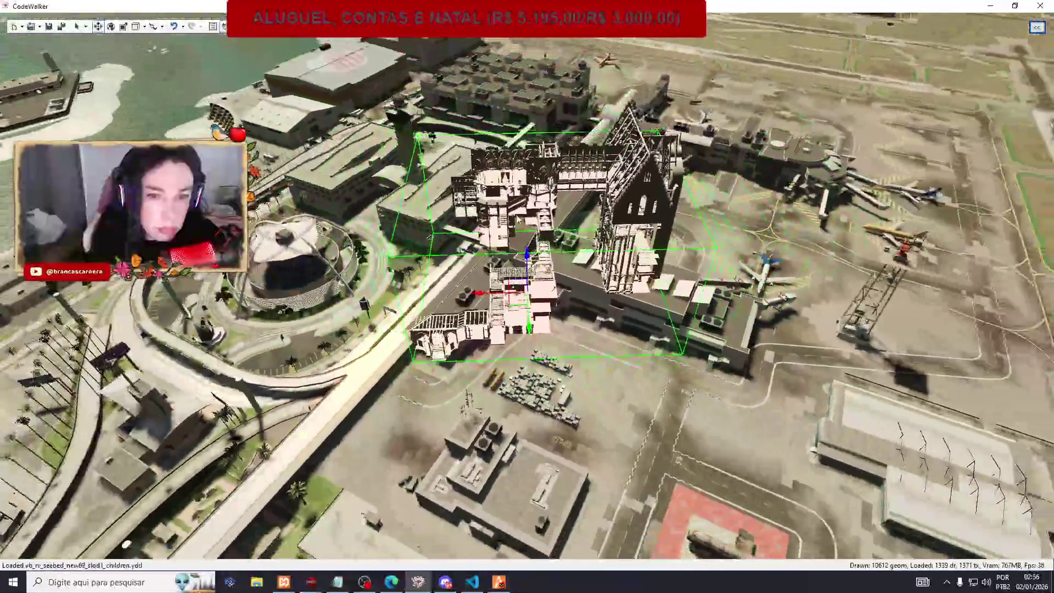
scroll(387, 187, "up", 7)
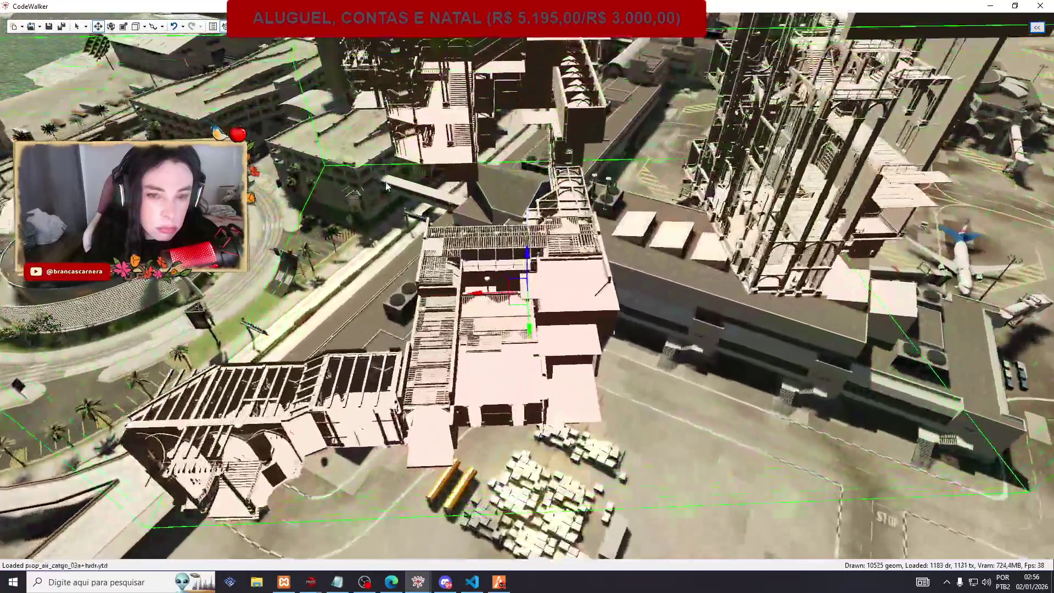
scroll(387, 187, "up", 10)
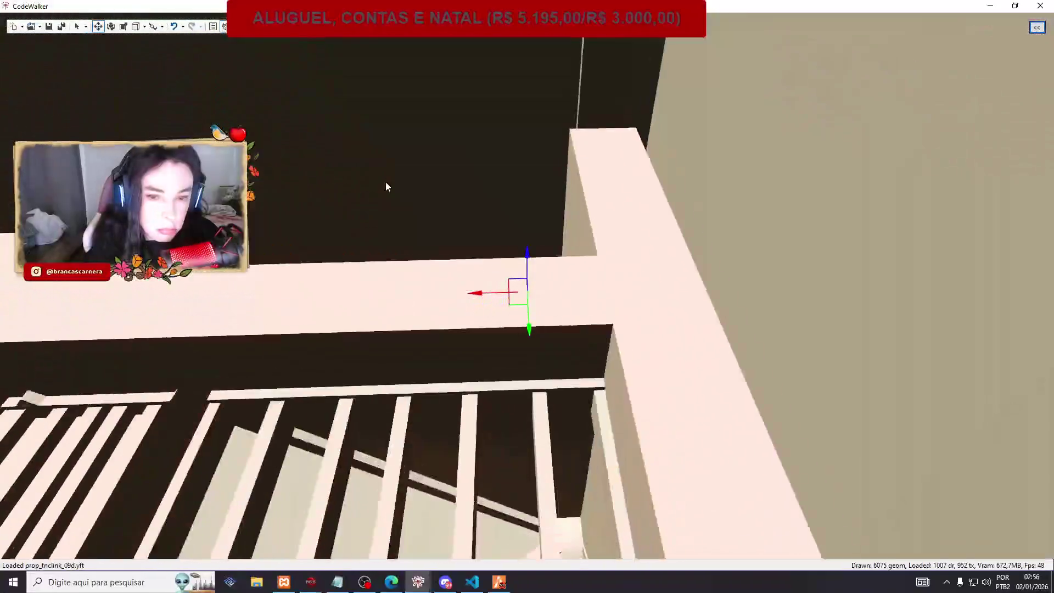
scroll(386, 186, "down", 10)
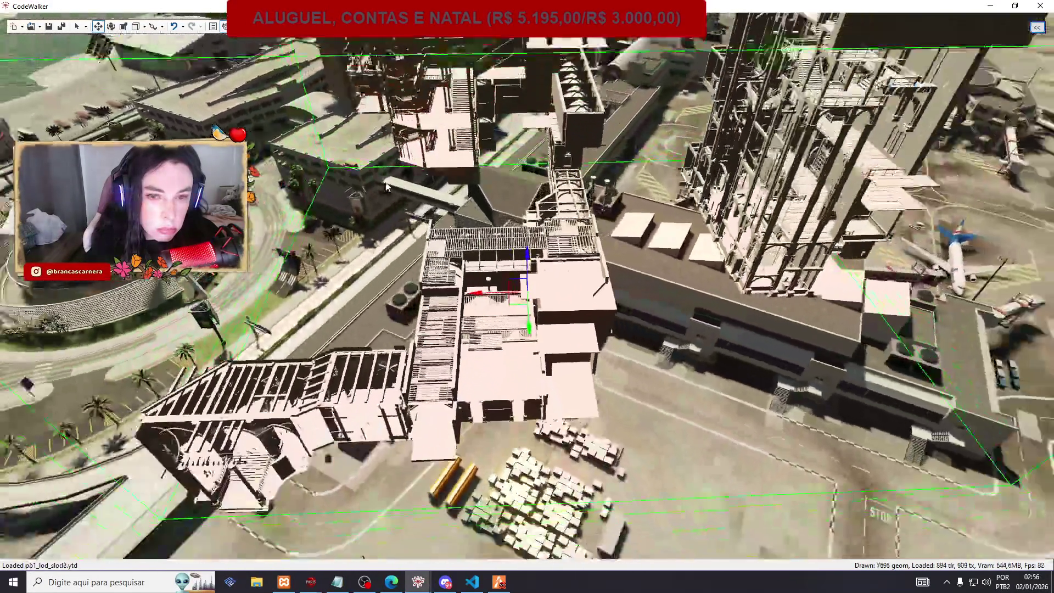
scroll(386, 186, "down", 4)
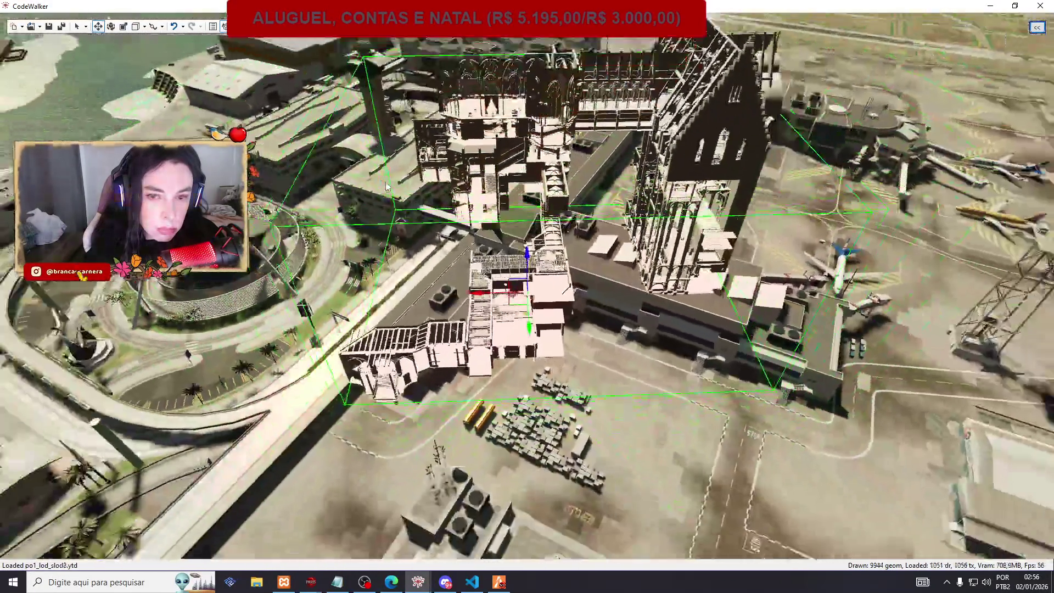
mouse_move(386, 187)
left_mouse_down()
mouse_move(608, 244)
mouse_move(878, 157)
mouse_move(1005, 148)
mouse_move(768, 187)
mouse_move(615, 198)
mouse_move(593, 258)
mouse_move(345, 185)
mouse_move(707, 181)
left_mouse_up()
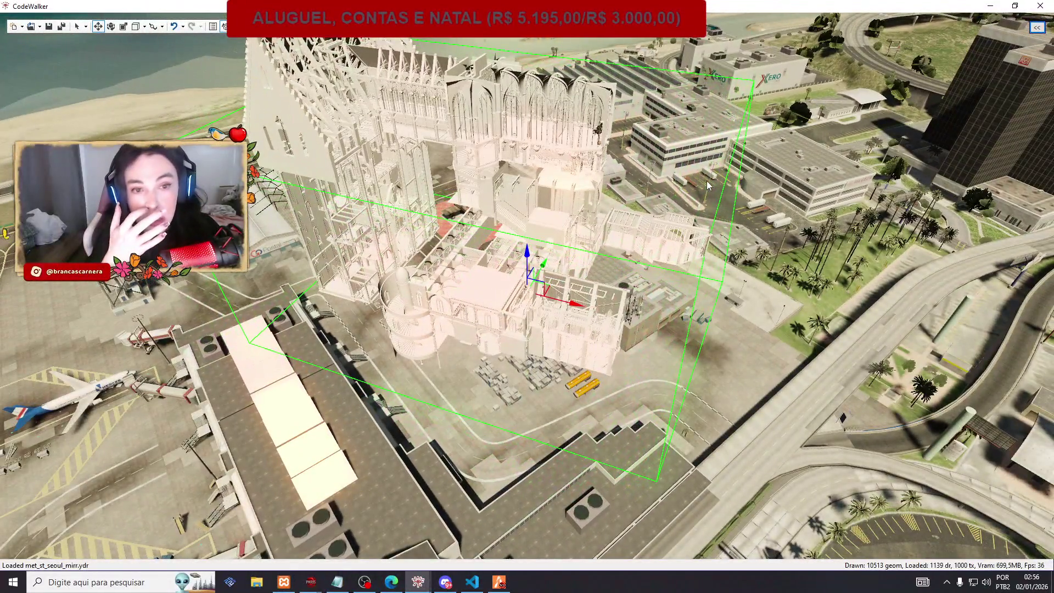
Zoom in and out and orbit around the castle to inspect it.
scroll(707, 181, "down", 10)
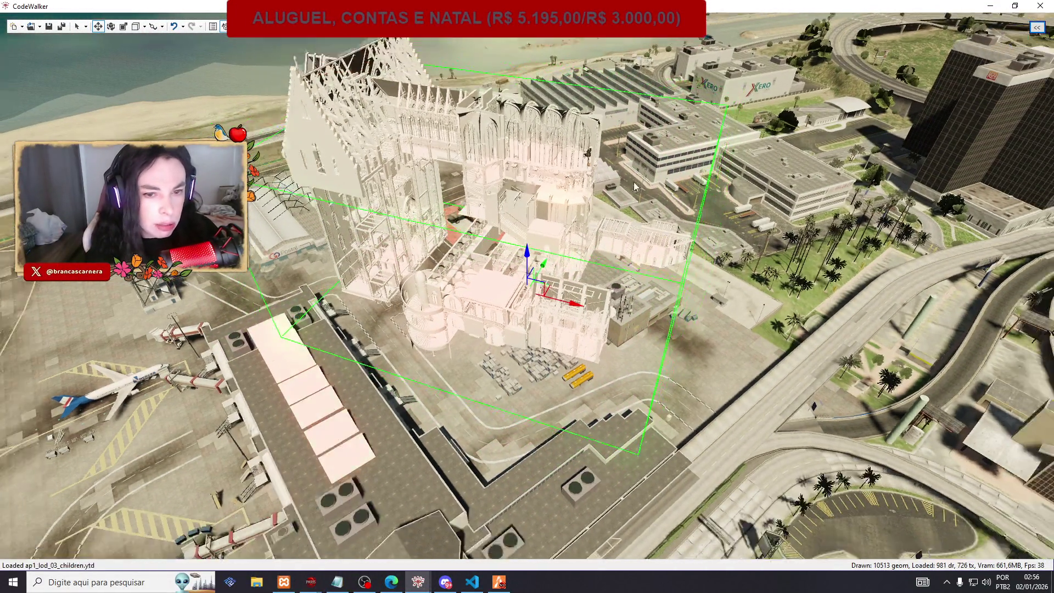
scroll(382, 234, "up", 10)
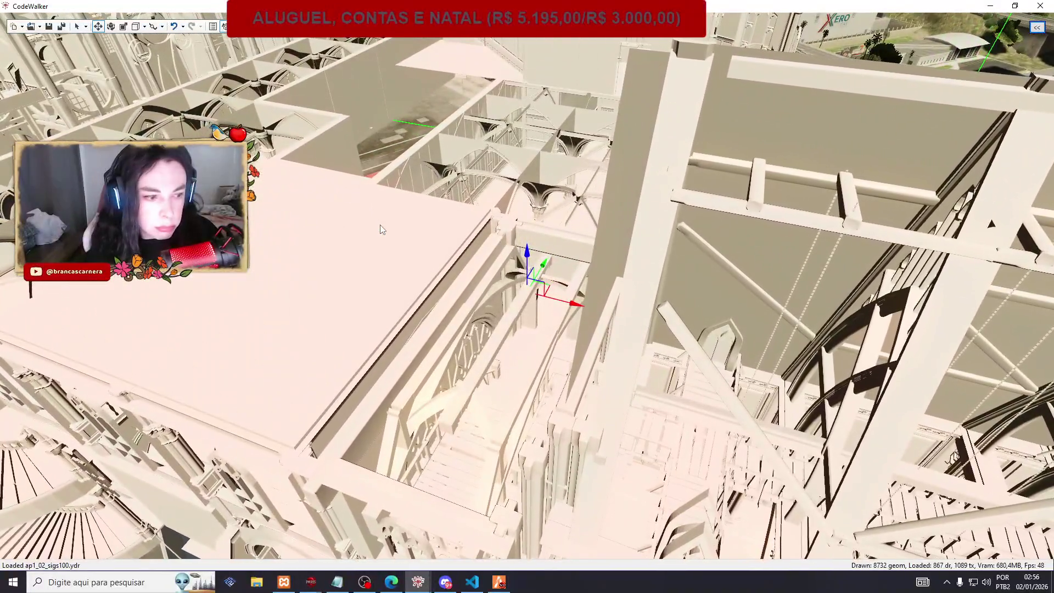
scroll(382, 231, "down", 5)
scroll(382, 230, "down", 10)
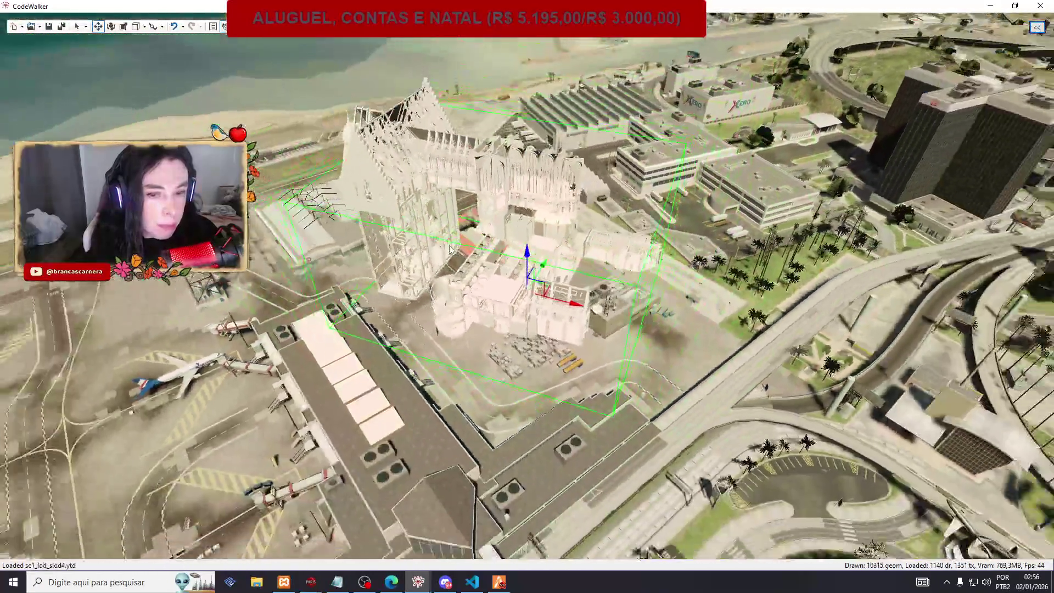
scroll(449, 249, "up", 10)
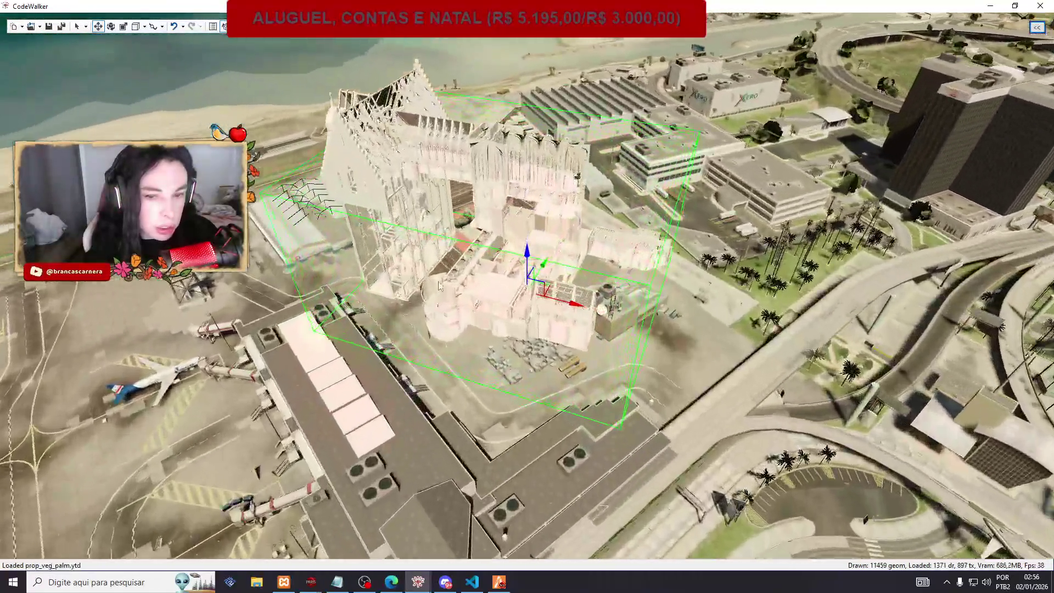
scroll(594, 257, "up", 5)
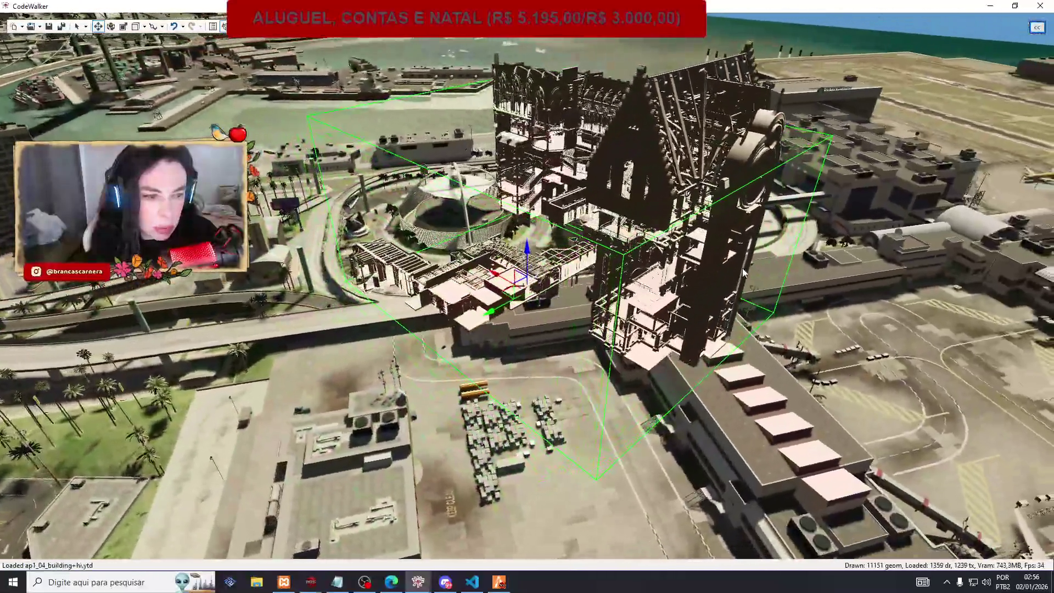
scroll(595, 257, "down", 5)
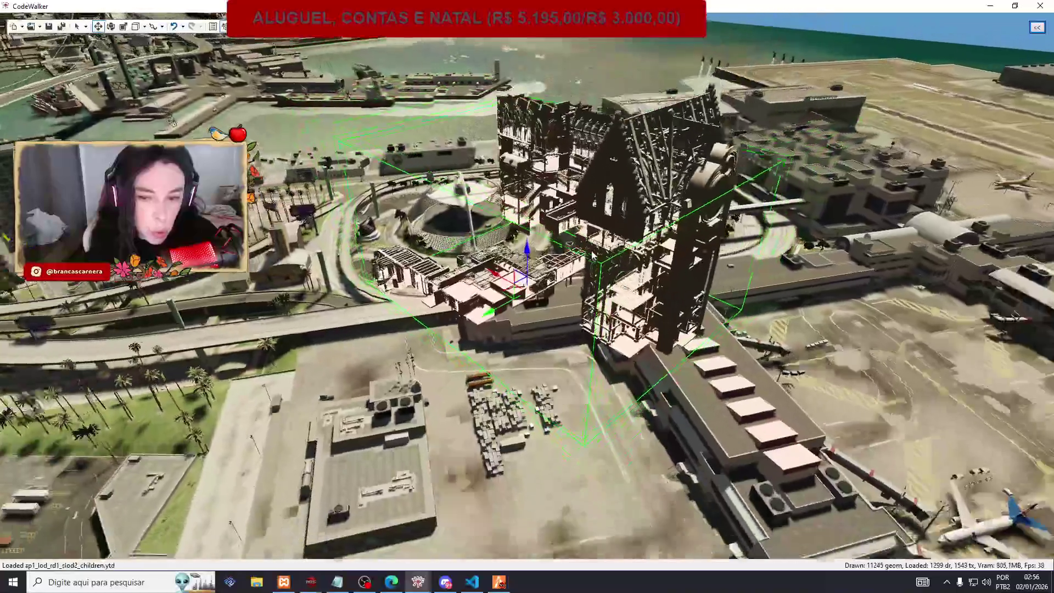
mouse_move(593, 255)
left_mouse_down()
mouse_move(499, 299)
mouse_move(535, 278)
mouse_move(647, 367)
mouse_move(725, 316)
mouse_move(687, 279)
mouse_move(673, 218)
mouse_move(666, 269)
mouse_move(762, 411)
mouse_move(773, 401)
left_mouse_up()
Move the castle beside the terminal to -1207.73718, -2566.06274, 11.6991081 and pull back for an overview.
mouse_move(806, 347)
left_mouse_down()
mouse_move(857, 316)
mouse_move(884, 322)
mouse_move(818, 340)
mouse_move(905, 429)
left_mouse_up()
key("w")
mouse_move(953, 255)
left_mouse_down()
mouse_move(929, 245)
mouse_move(936, 285)
mouse_move(1006, 285)
mouse_move(417, 98)
left_mouse_up()
key("s")
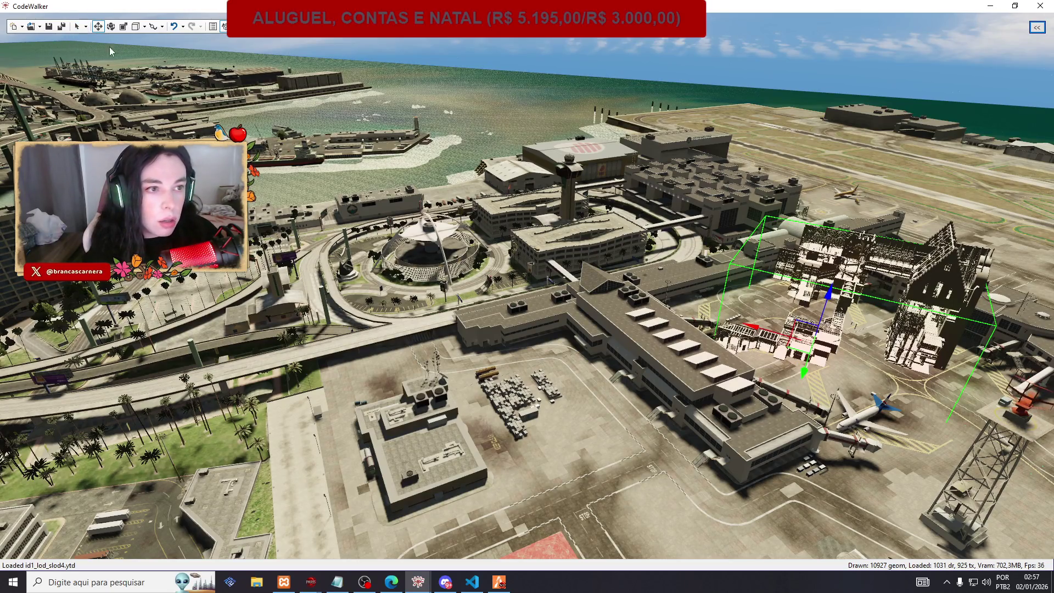
Recalculate the int_hog_chfsg_milo_ ymap's extents and save it.
mouse_move(418, 582)
left_click(477, 527)
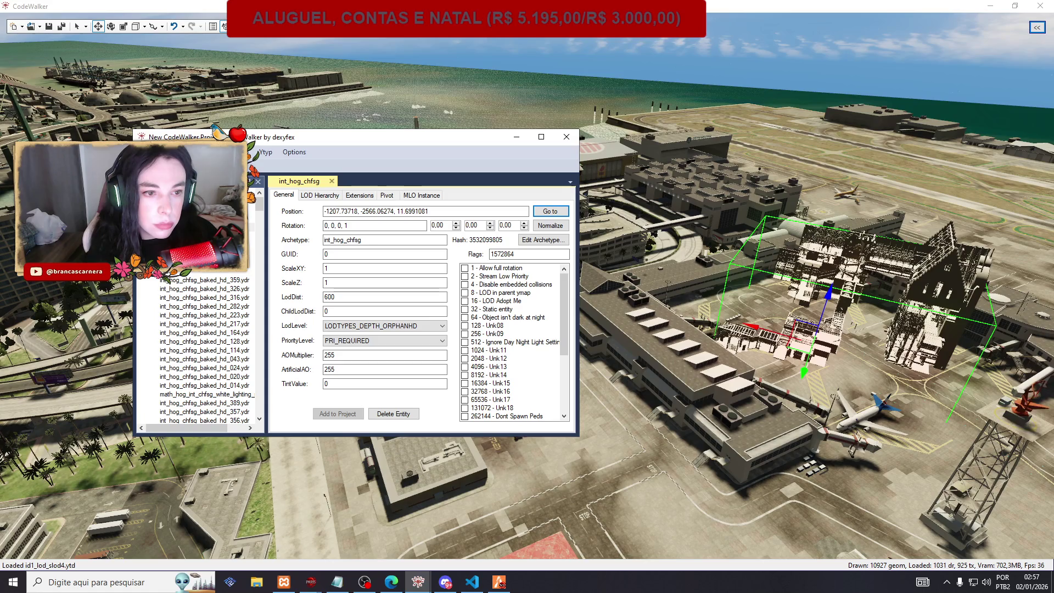
left_click(251, 209)
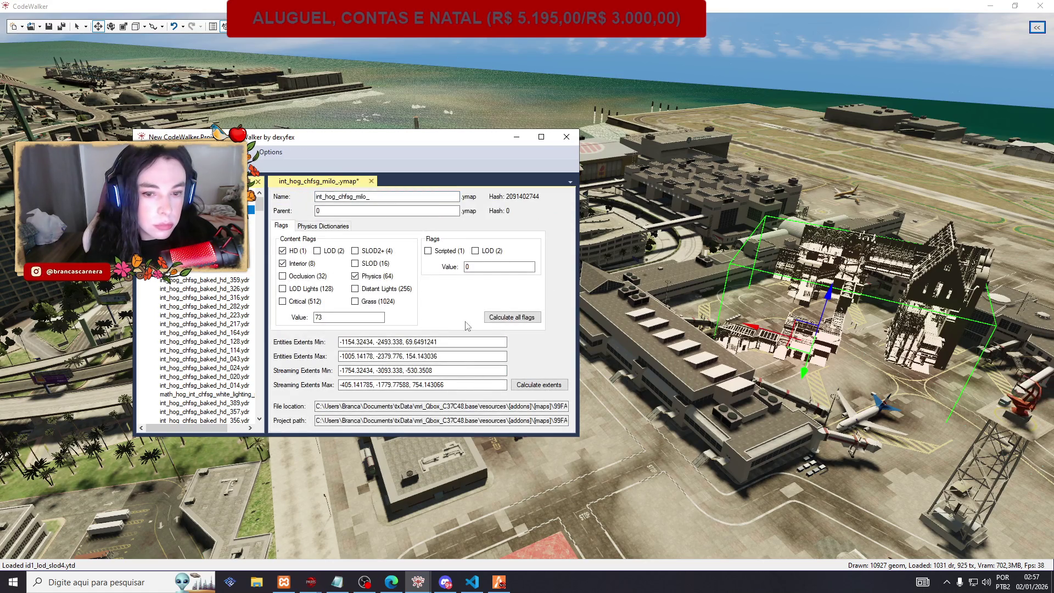
left_click(539, 385)
key("ctrl+s")
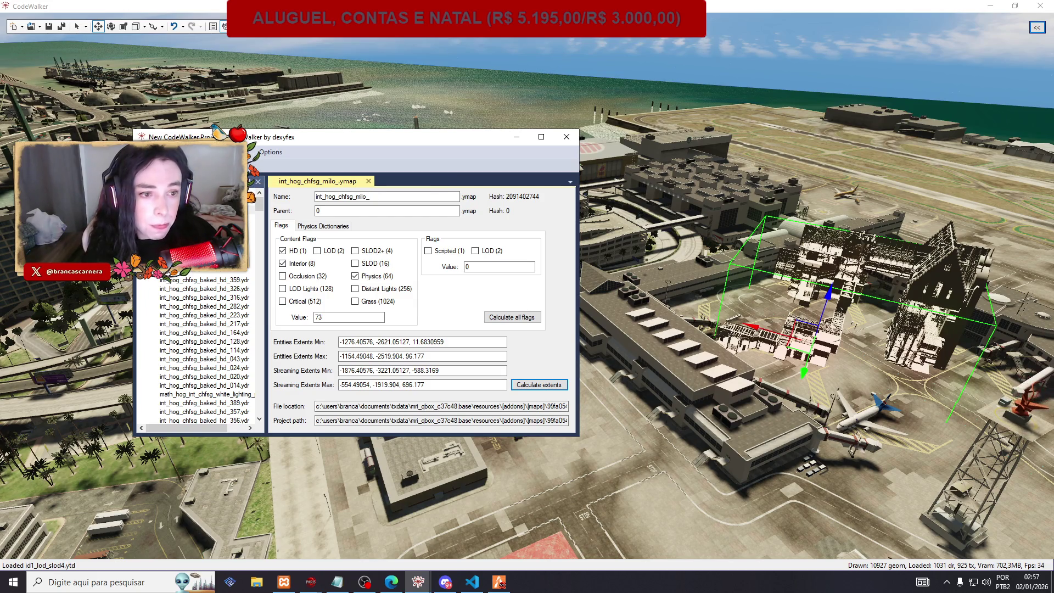
Review the int_hog_chfsg entity's properties, then close the project window.
left_click(252, 227)
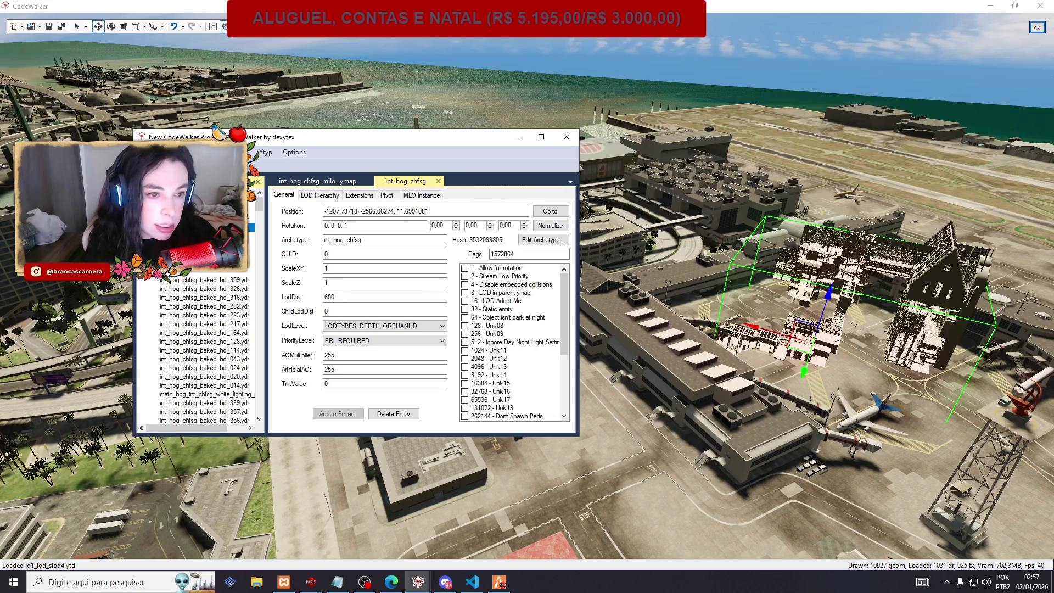
scroll(263, 246, "down", 5)
mouse_move(261, 238)
left_mouse_down()
mouse_move(259, 417)
mouse_move(262, 199)
left_mouse_up()
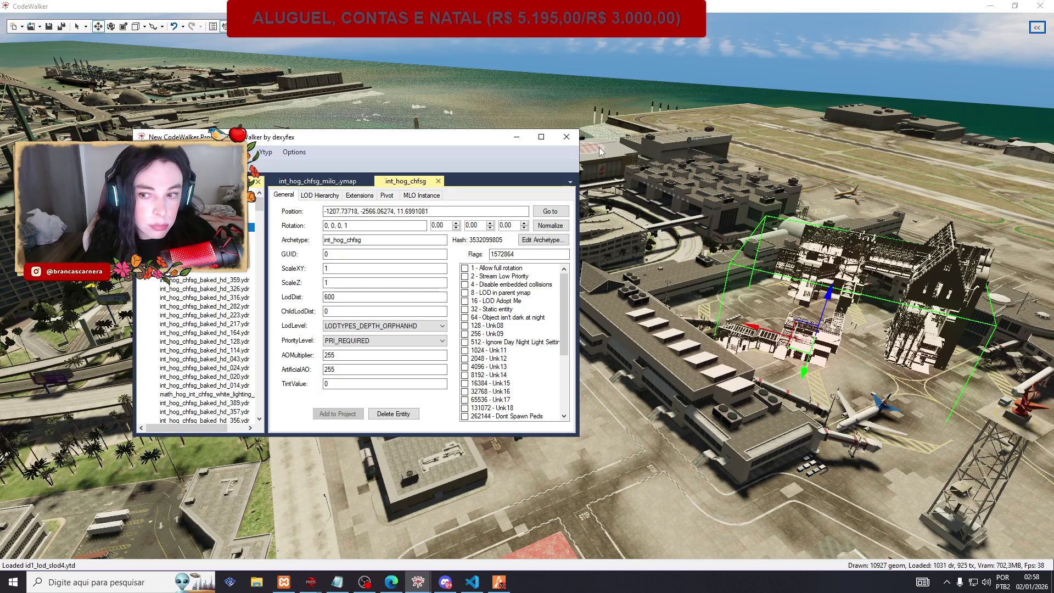
mouse_move(496, 586)
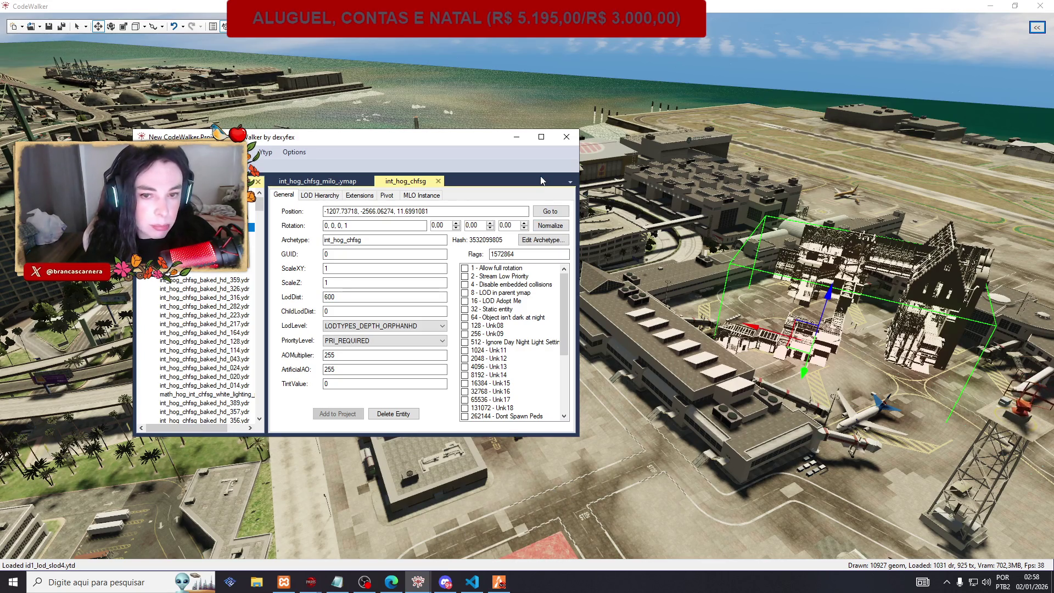
left_click(567, 137)
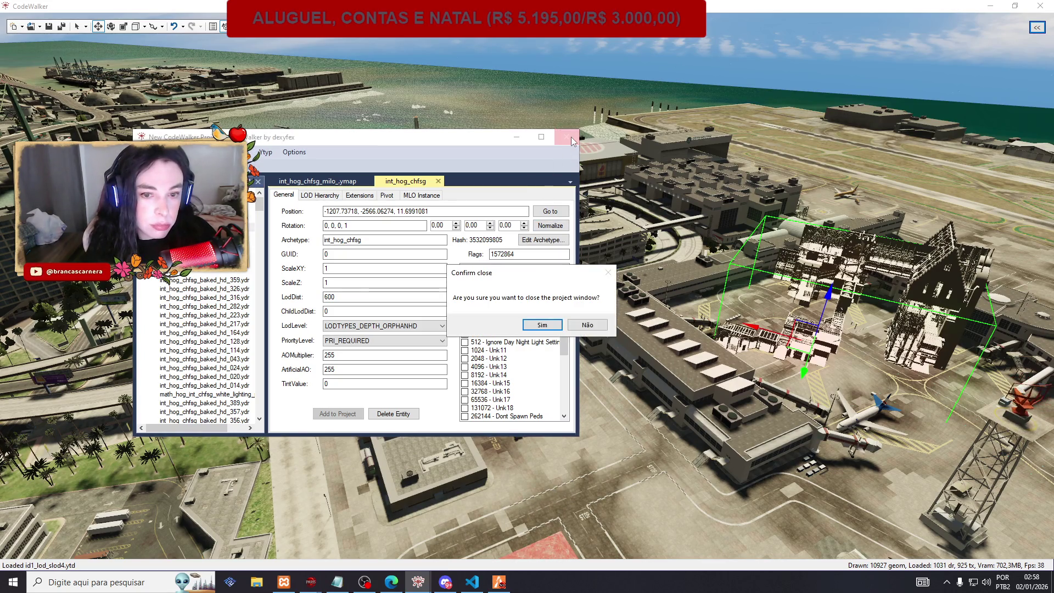
Reopen int_hog_chfsg_milo_ ymap in a new project and select the int_hog_chfsg entity.
left_click(591, 327)
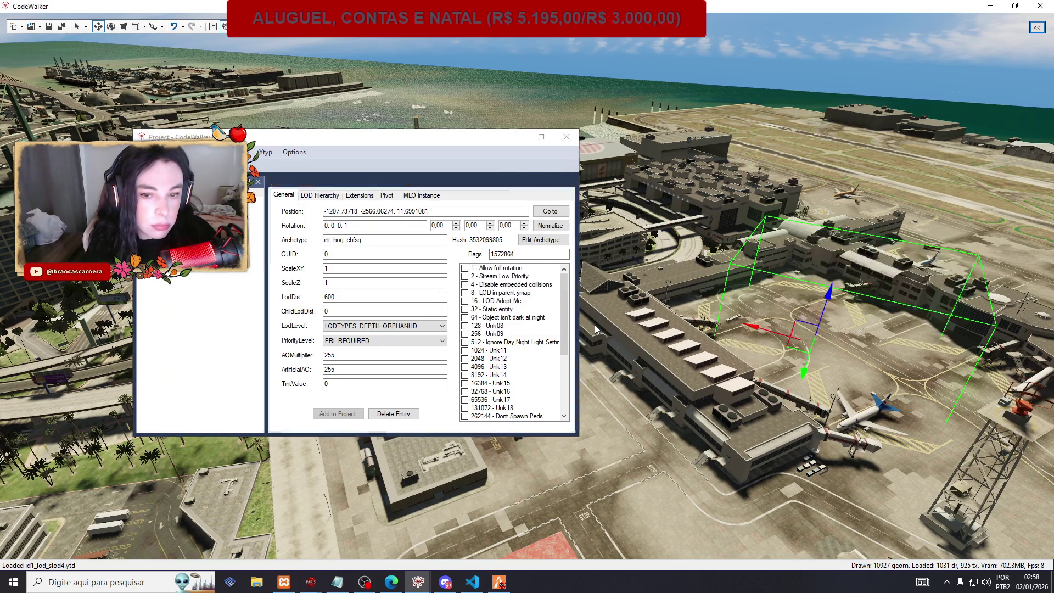
scroll(337, 305, "up", 2)
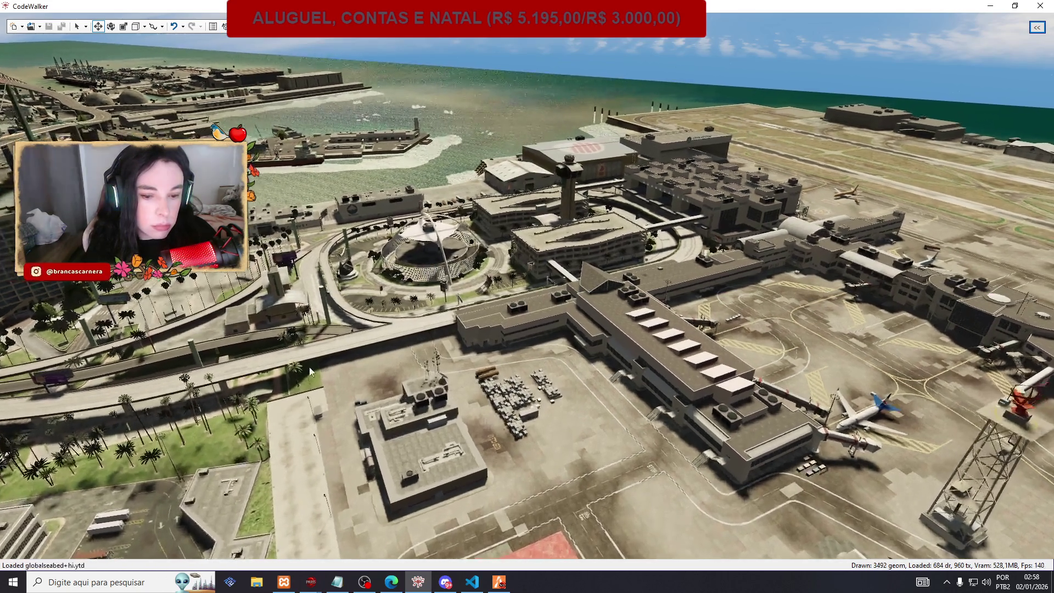
left_click(40, 26)
left_click(54, 49)
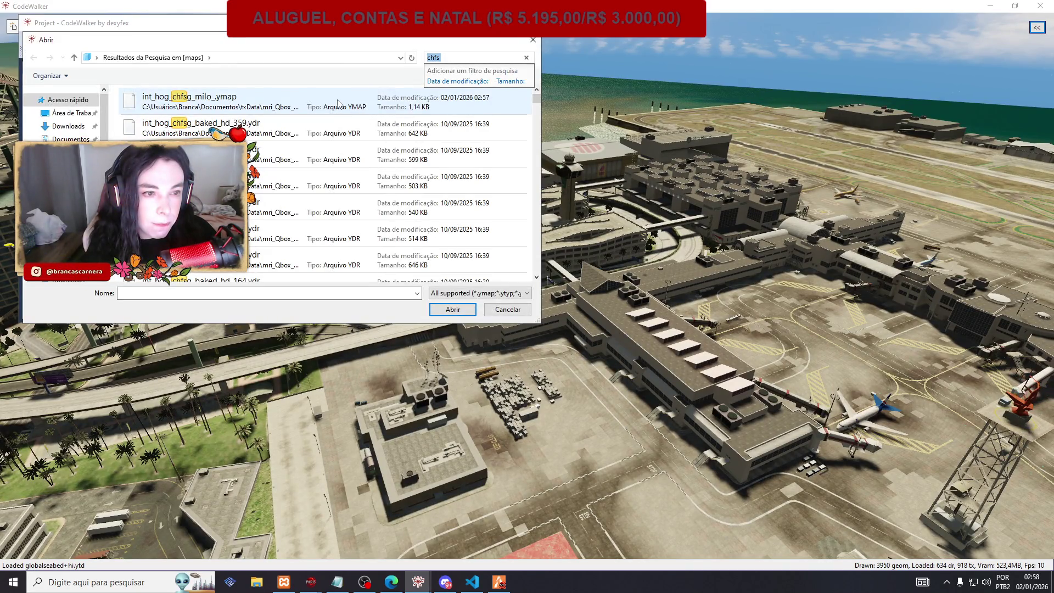
left_click(340, 104)
left_click(453, 309)
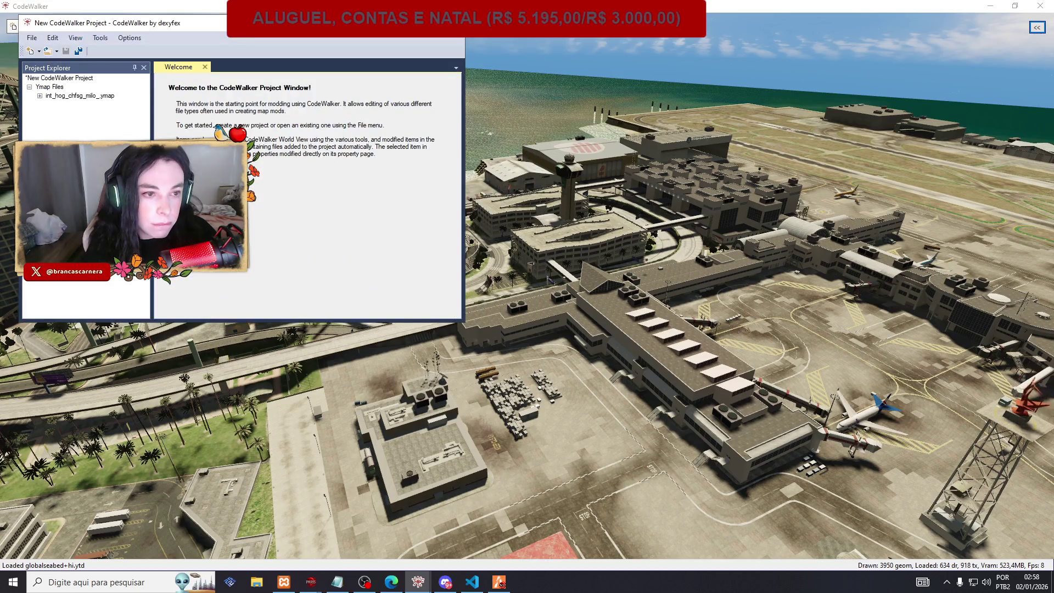
left_click(39, 96)
left_click(50, 105)
left_click(77, 113)
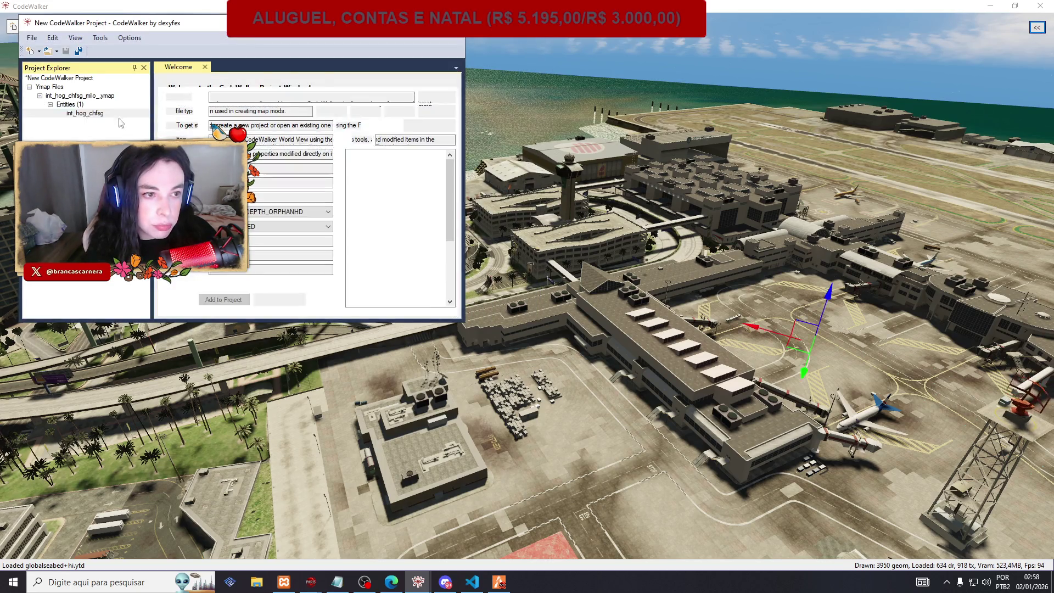
Teleport to the castle's position in FiveM via Teleport to Coordinates, then return to CodeWalker.
triple_click(262, 98)
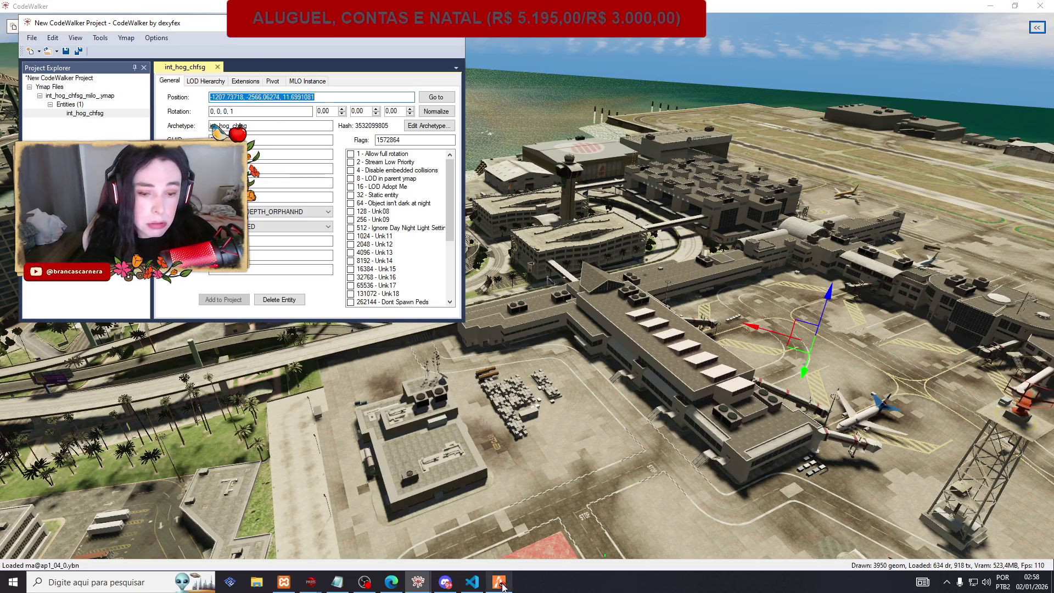
left_click(496, 585)
left_click(440, 229)
key("ctrl+v")
left_click(322, 297)
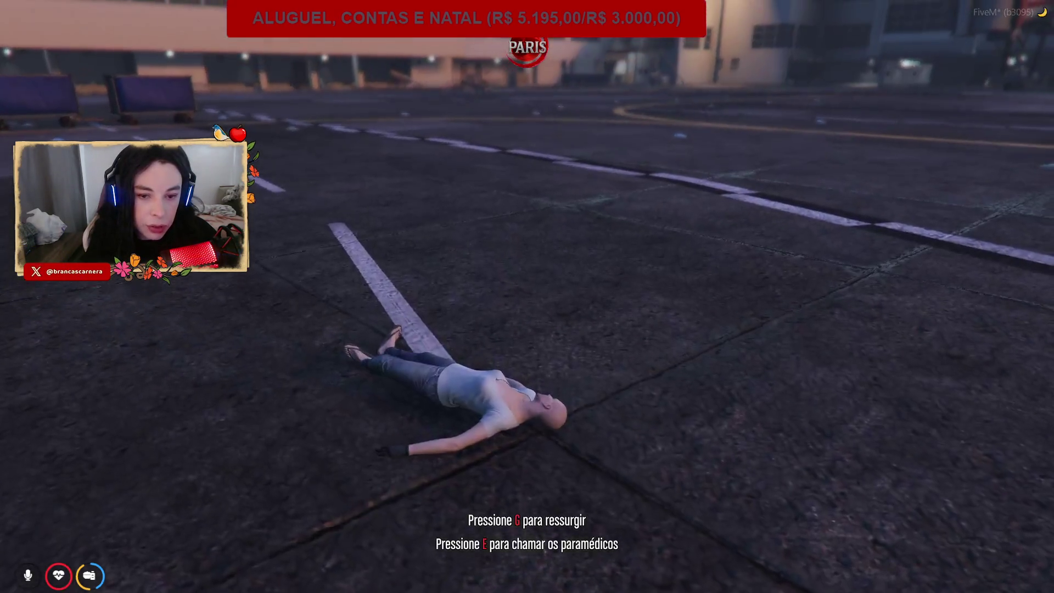
key("alt+Tab")
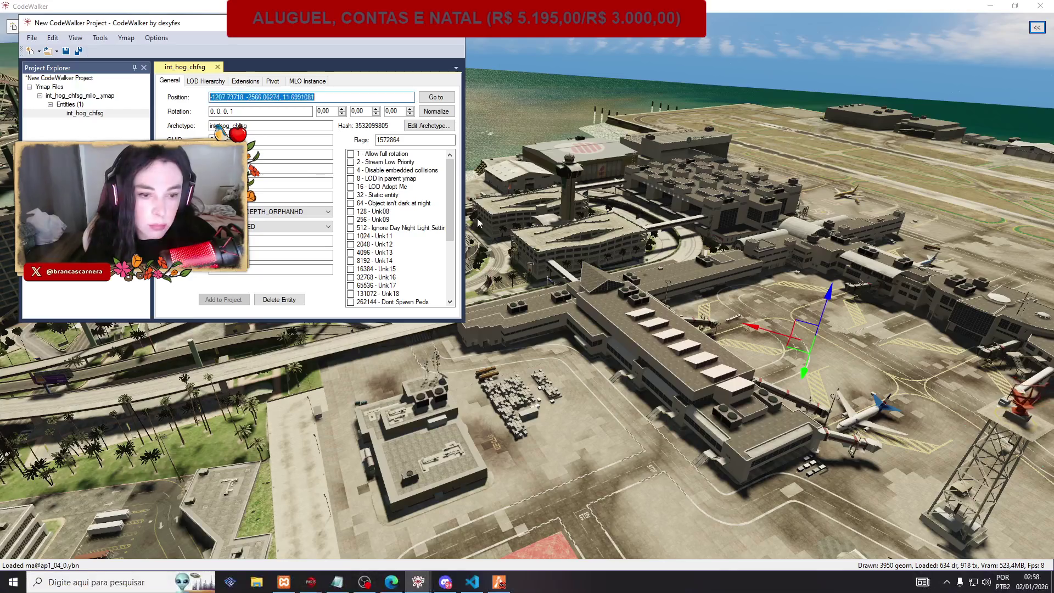
scroll(801, 323, "up", 3)
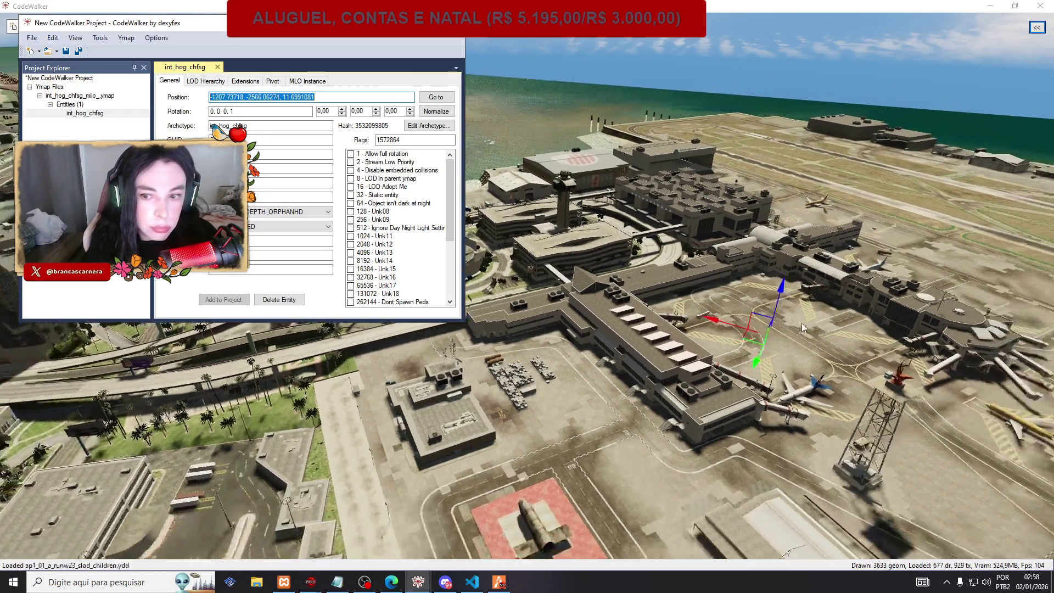
Fly the camera over the airport terminal and select the int_hog_chfsg entity in the project.
scroll(801, 323, "down", 3)
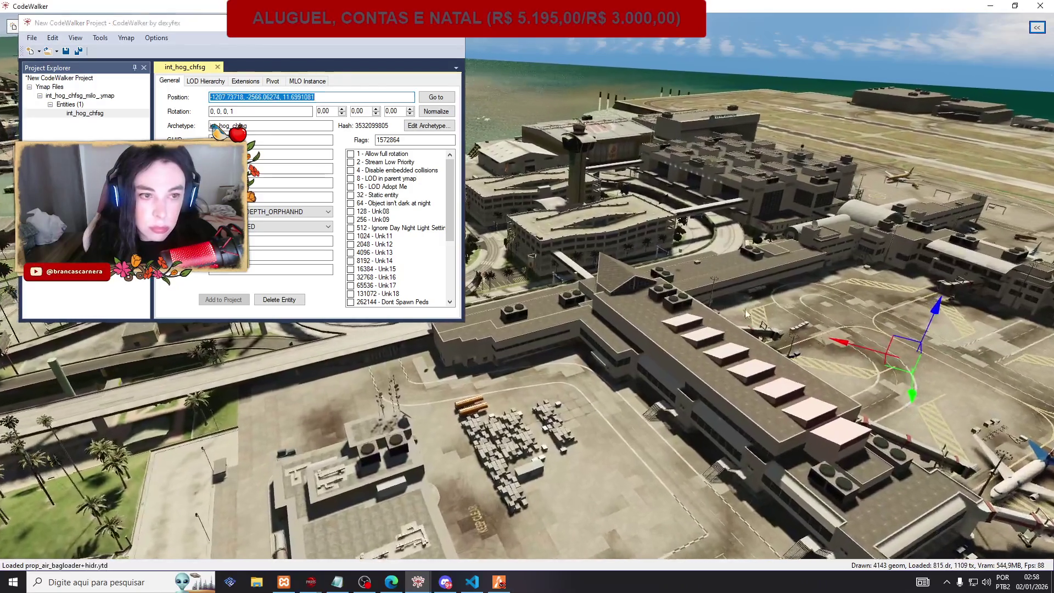
mouse_move(801, 323)
left_mouse_down()
mouse_move(848, 294)
mouse_move(826, 275)
mouse_move(836, 263)
left_mouse_up()
key("s")
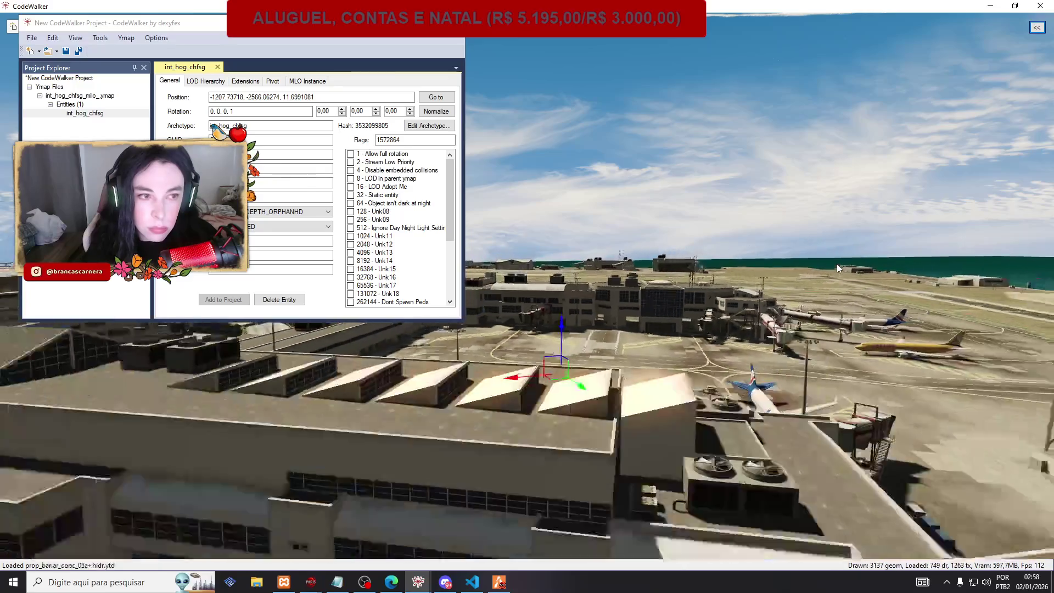
key("w")
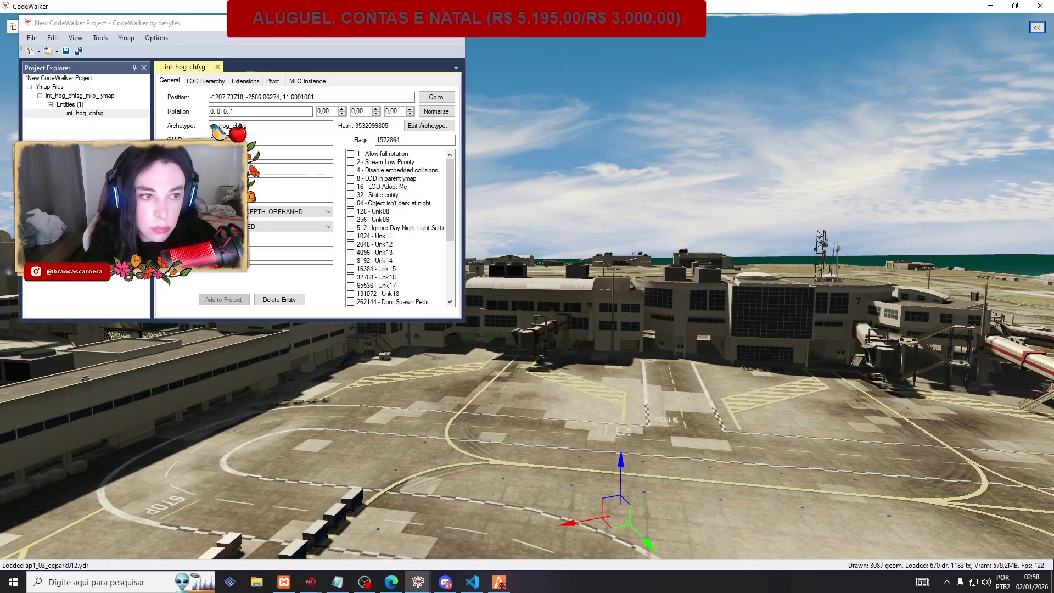
left_click(83, 113)
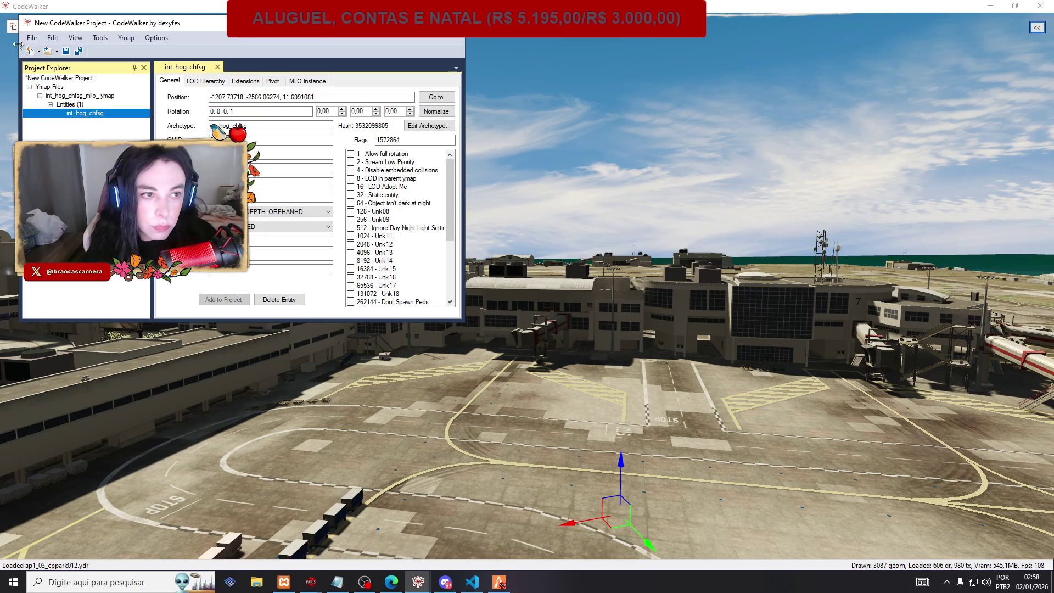
left_click(37, 42)
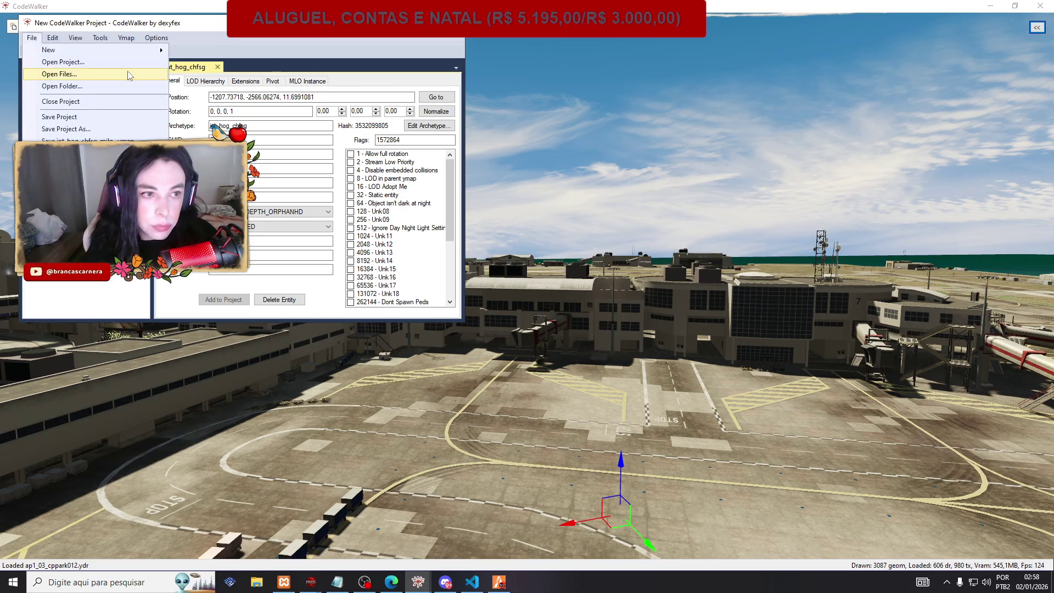
Load all the chfs search results into the current project.
left_click(44, 74)
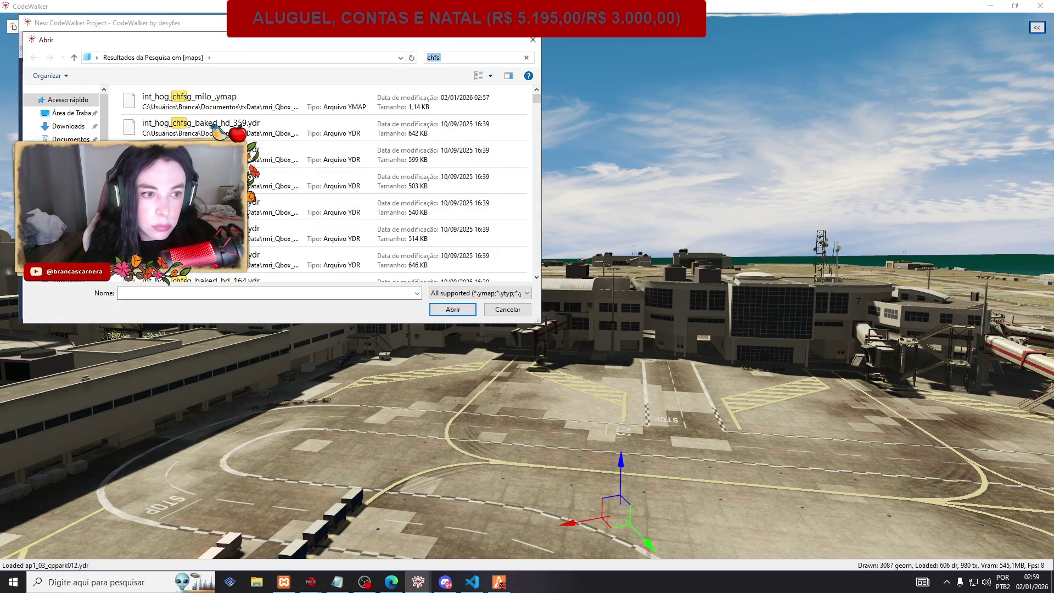
key("ctrl+a")
left_click(451, 310)
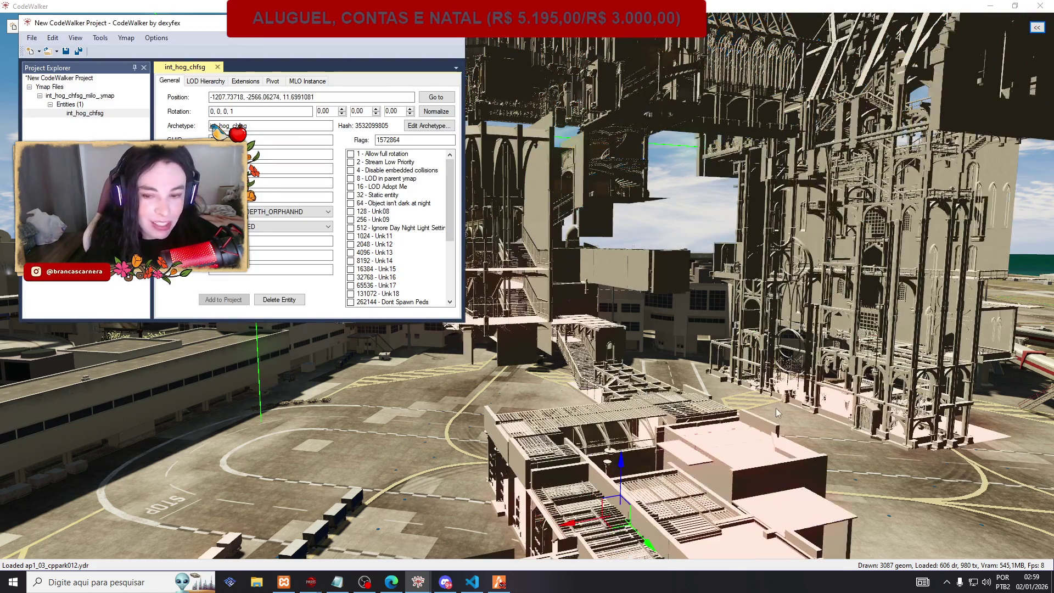
Orbit and fly around the gothic Hogwarts structure at the airport, then select the ymap.
scroll(656, 379, "up", 5)
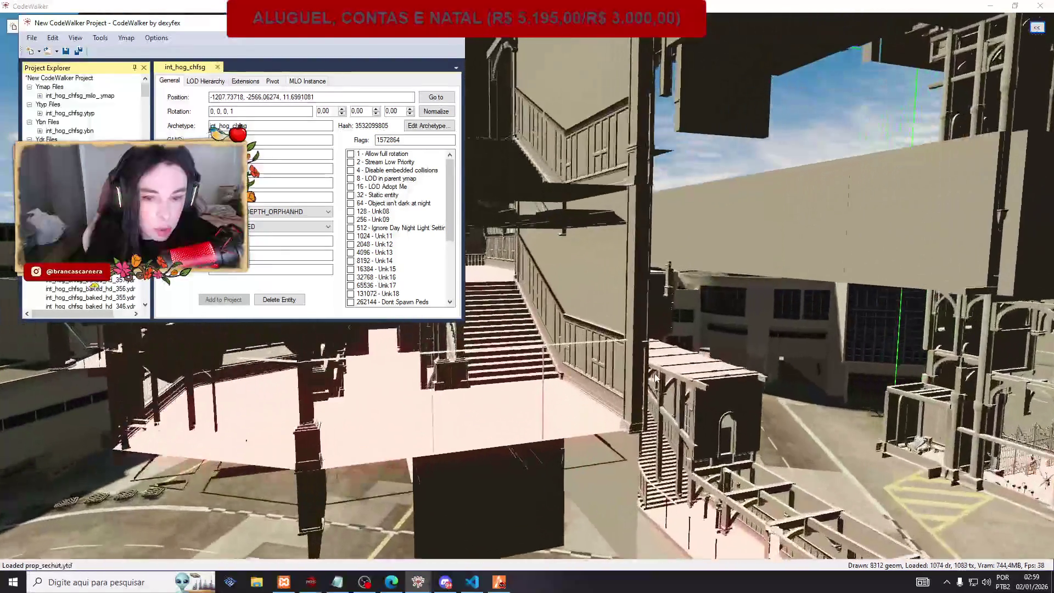
scroll(655, 379, "up", 10)
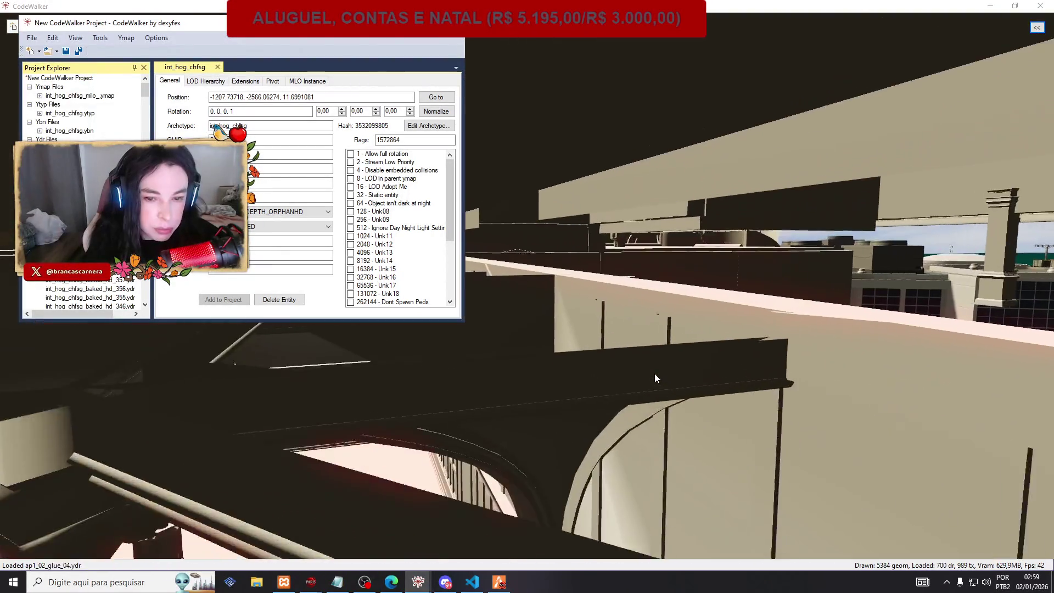
scroll(655, 373, "down", 15)
scroll(655, 379, "up", 5)
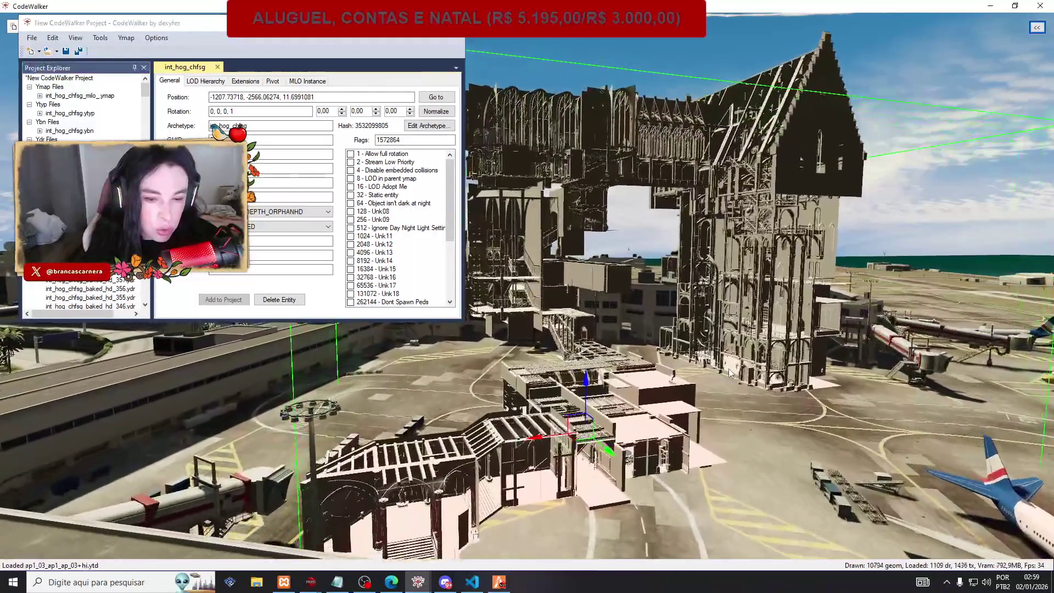
scroll(731, 374, "up", 5)
scroll(730, 373, "down", 5)
mouse_move(730, 373)
left_mouse_down()
mouse_move(683, 384)
mouse_move(747, 374)
mouse_move(683, 379)
mouse_move(725, 372)
left_mouse_up()
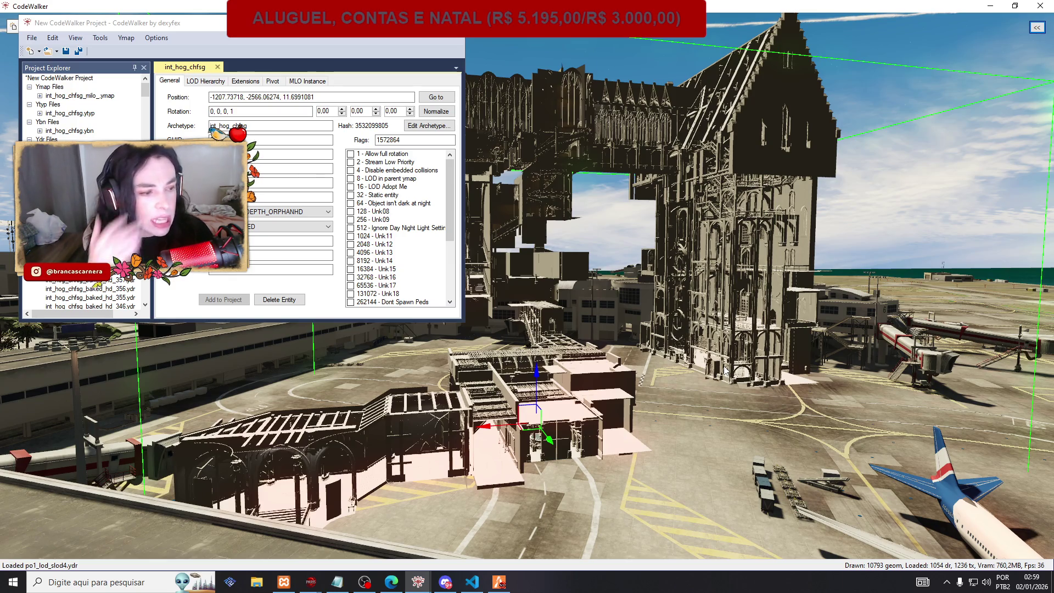
scroll(679, 268, "up", 3)
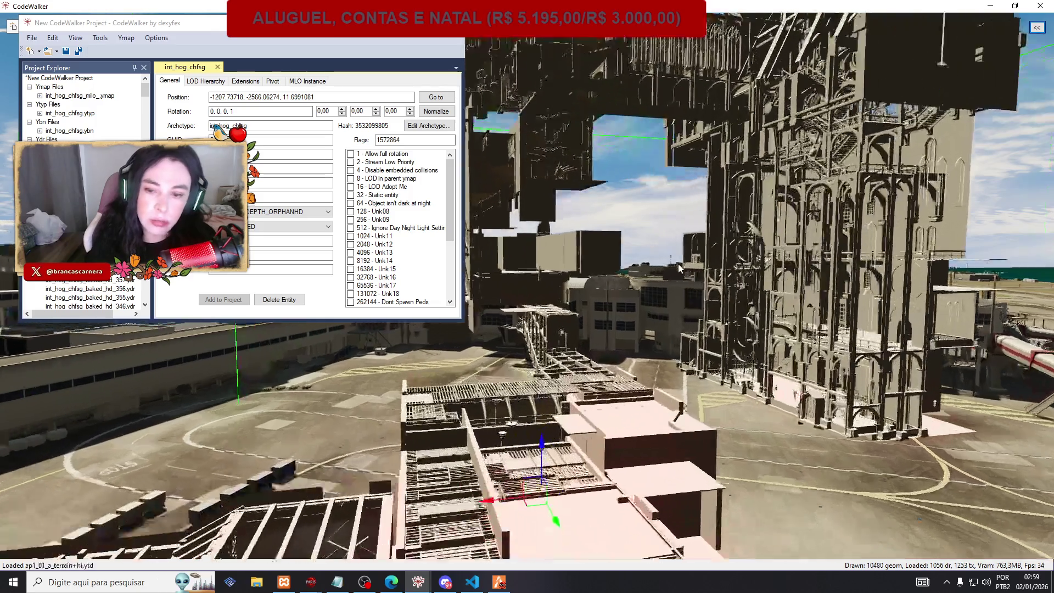
key("w")
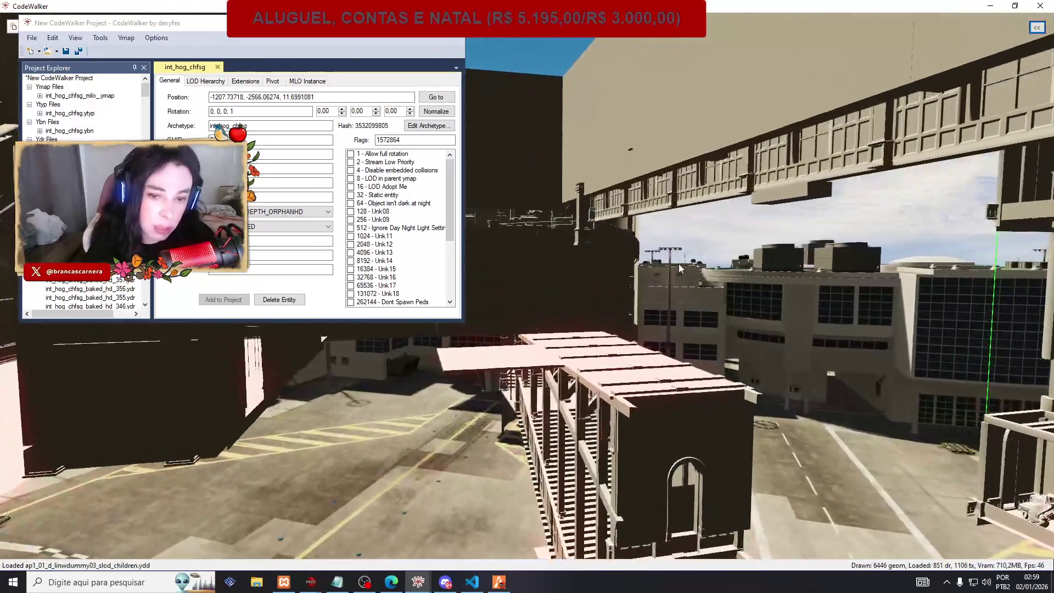
key("s")
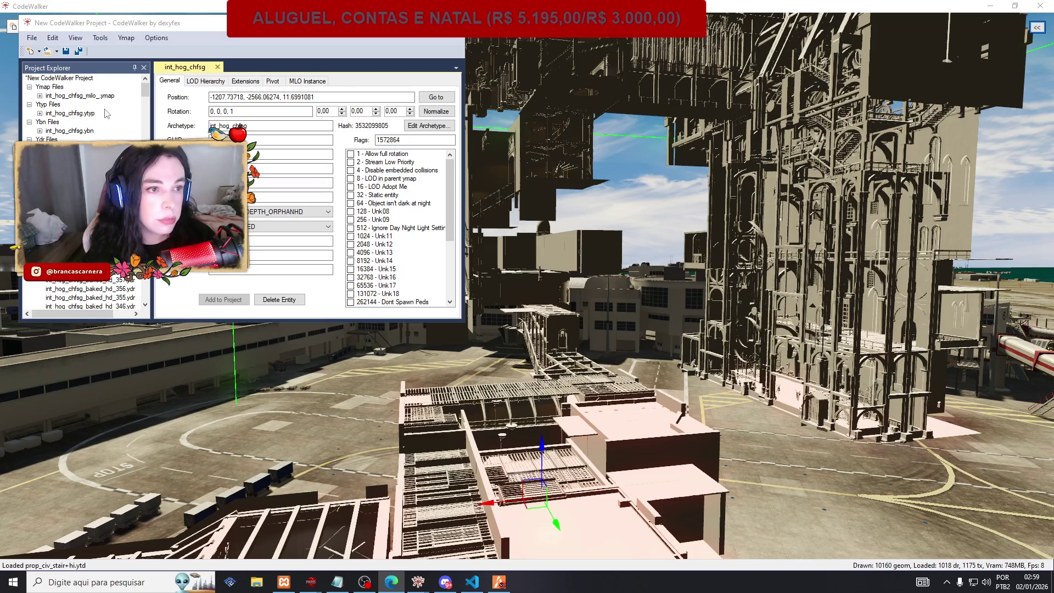
left_click(80, 95)
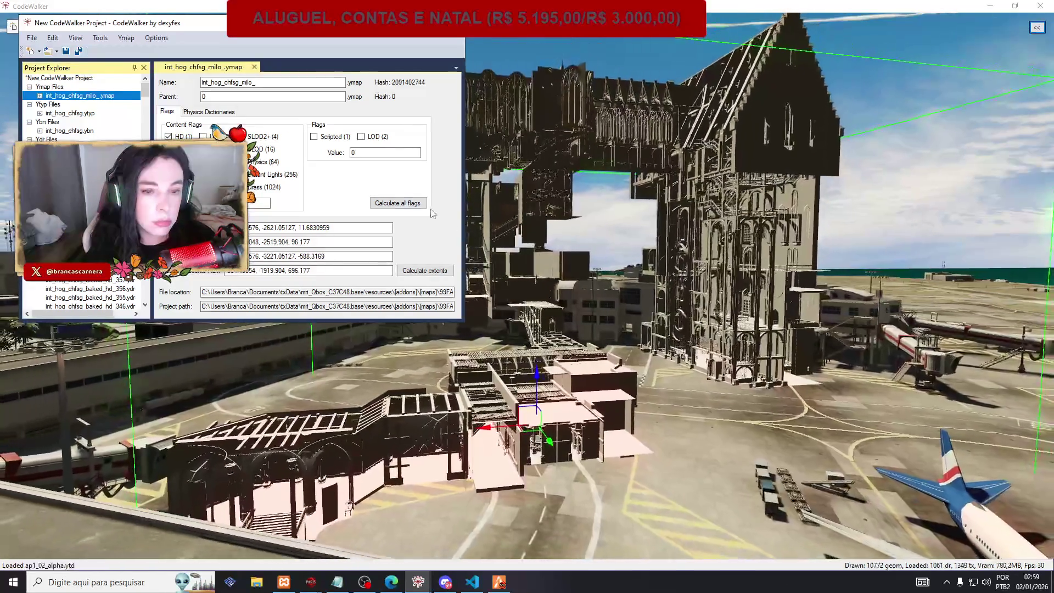
Run Calculate extents on int_hog_chfsg_milo_, save it, and open File Explorer to This PC.
left_click(425, 270)
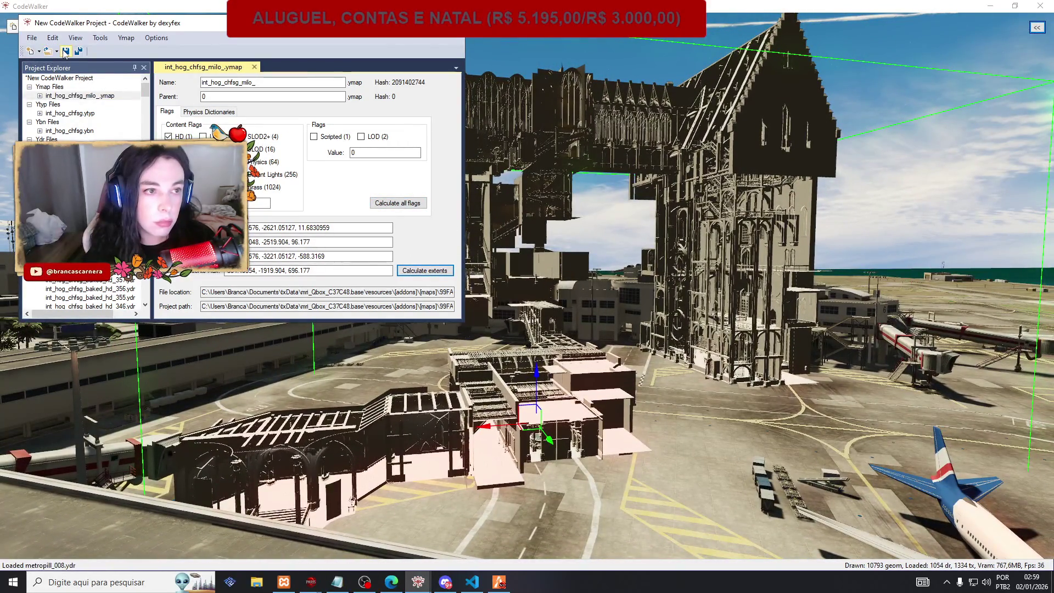
left_click(65, 51)
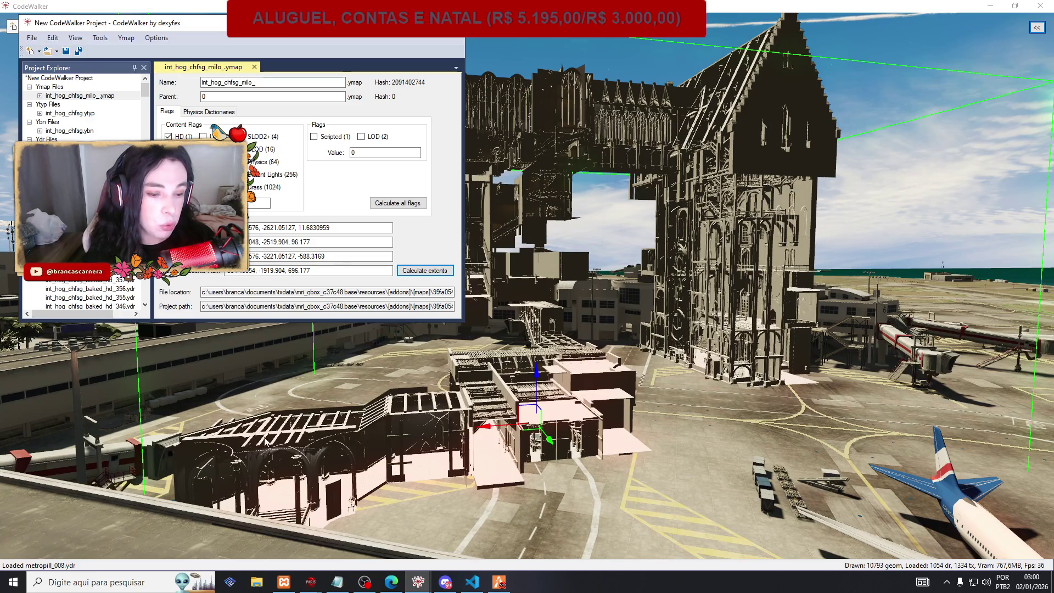
left_click(257, 582)
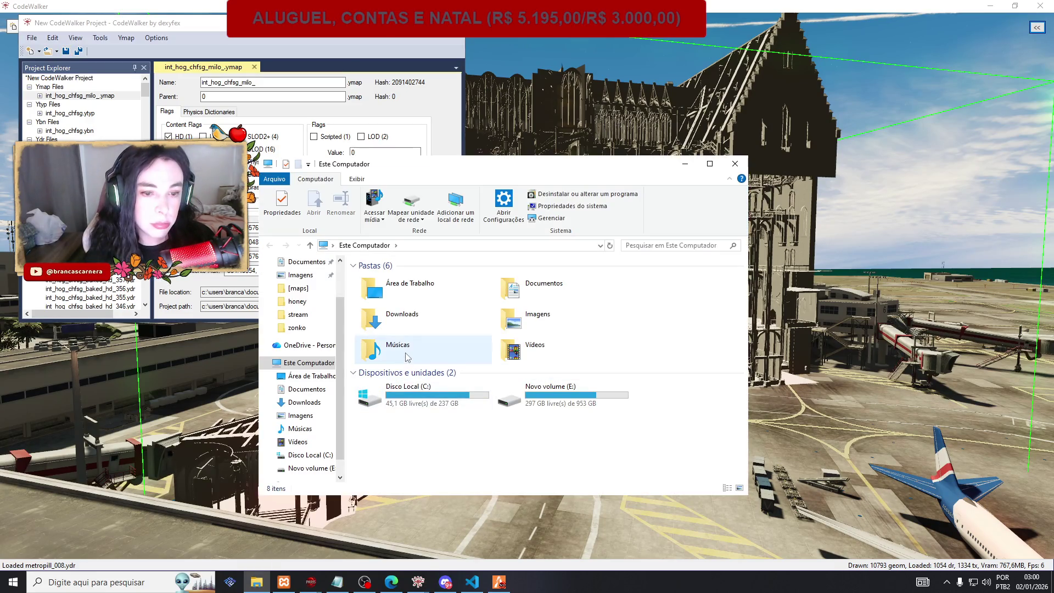
Browse from Documentos through txData, the Qbox base, resources and [addons] to the [maps] folder.
double_click(530, 287)
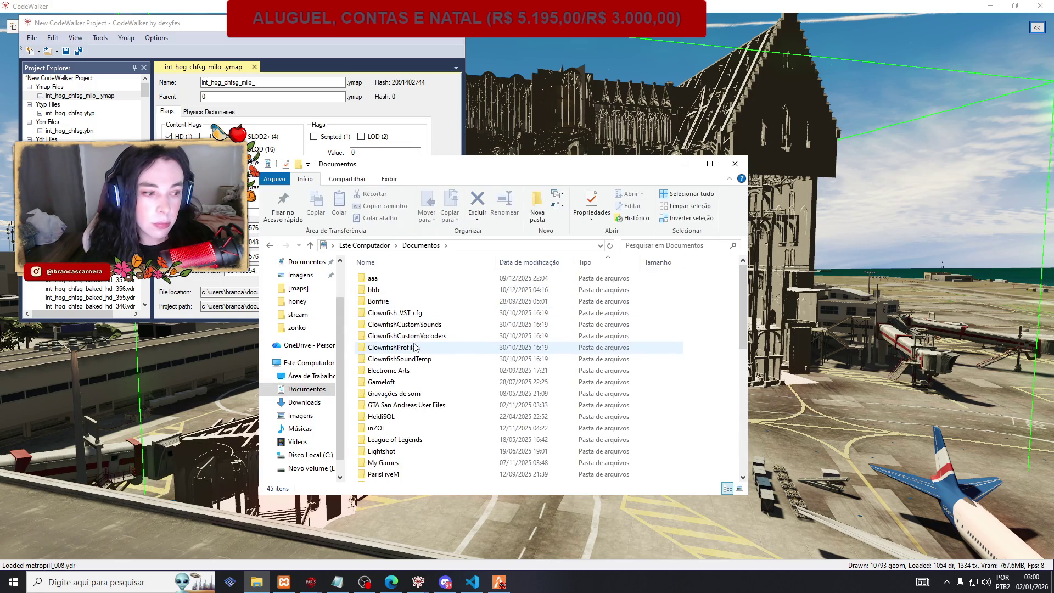
scroll(415, 347, "down", 1)
scroll(415, 346, "down", 2)
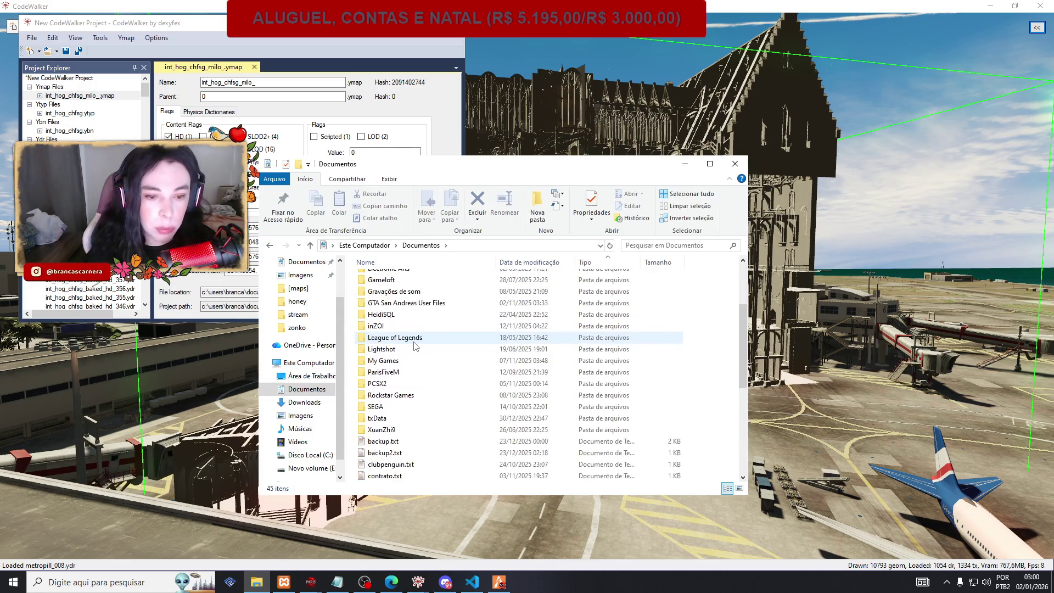
scroll(414, 346, "up", 2)
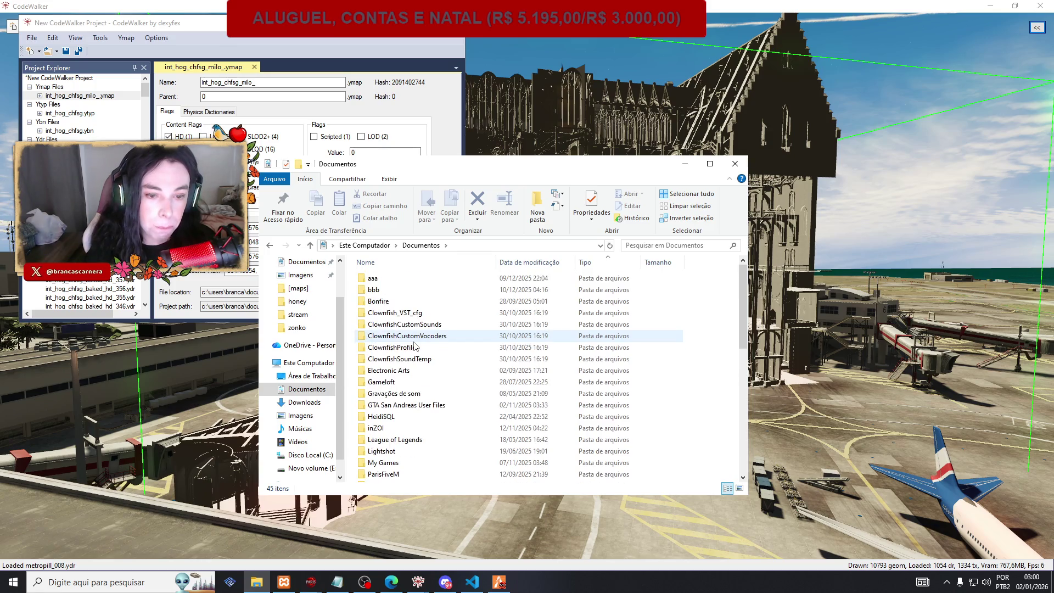
scroll(416, 346, "down", 1)
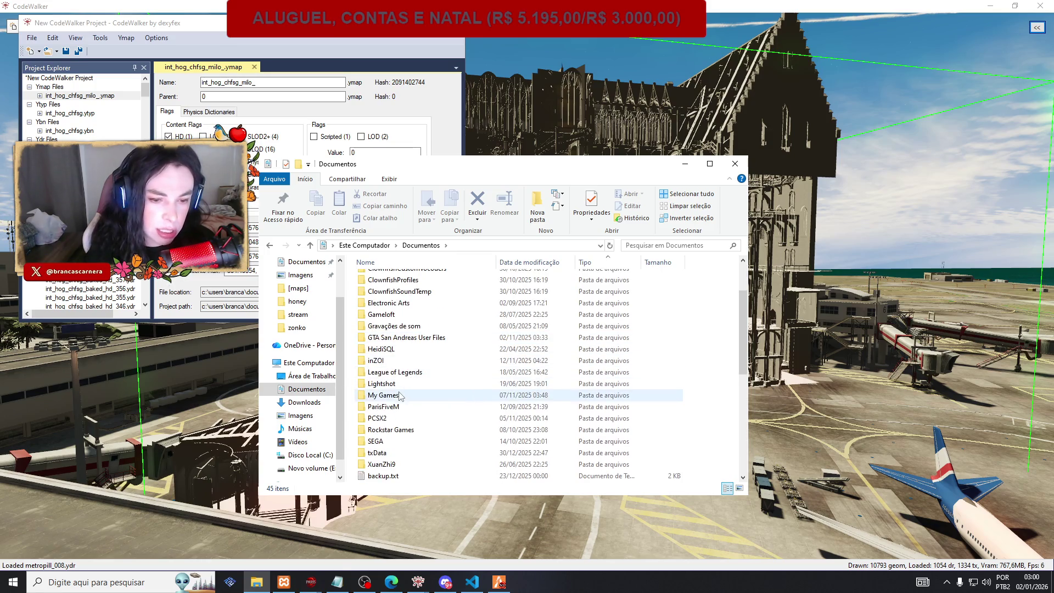
mouse_move(399, 398)
scroll(399, 390, "up", 2)
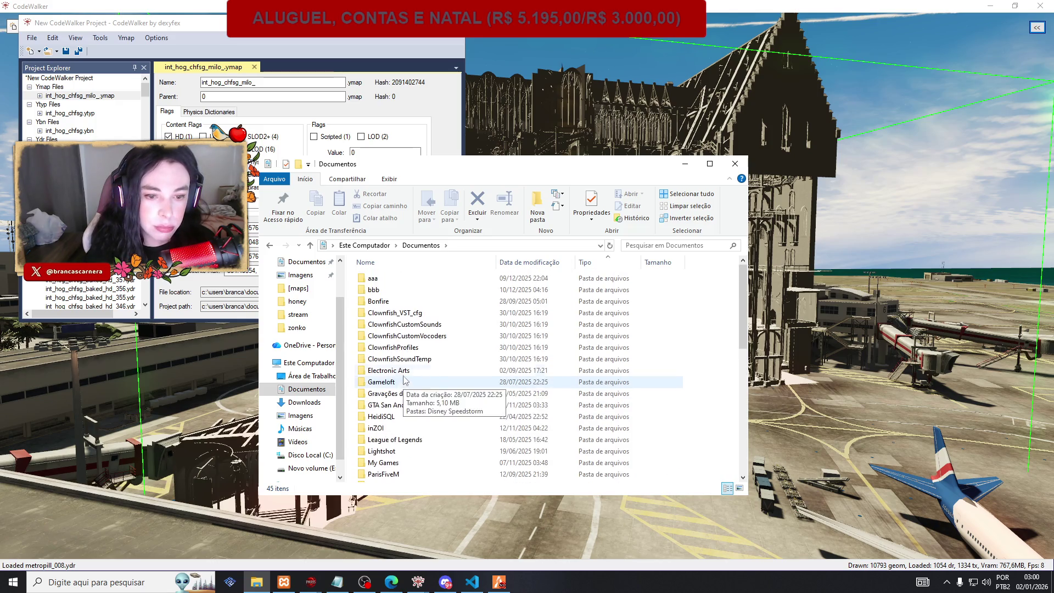
scroll(399, 367, "down", 2)
double_click(377, 453)
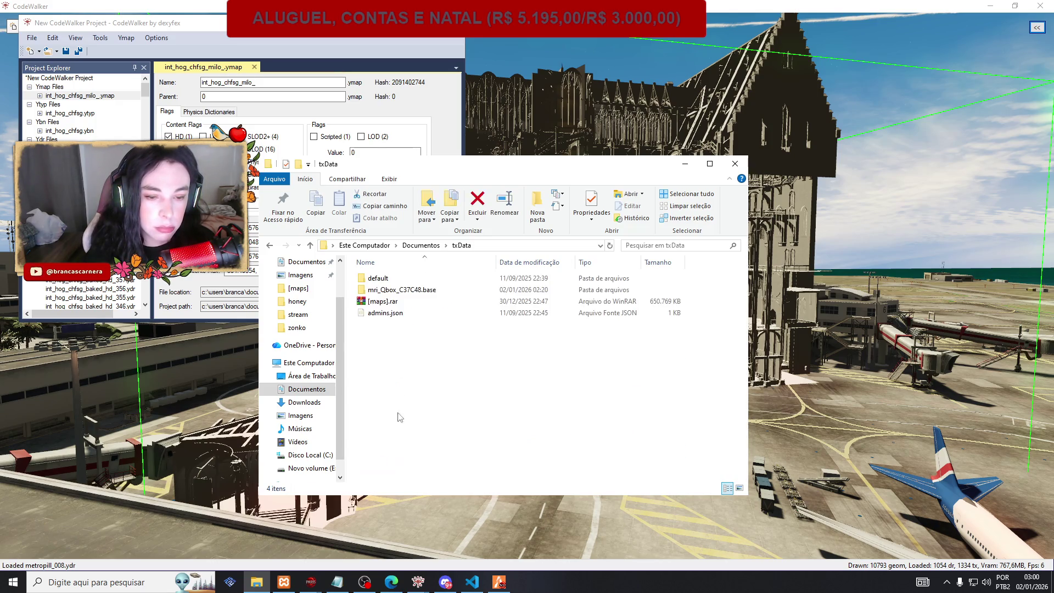
double_click(384, 290)
double_click(379, 290)
double_click(376, 278)
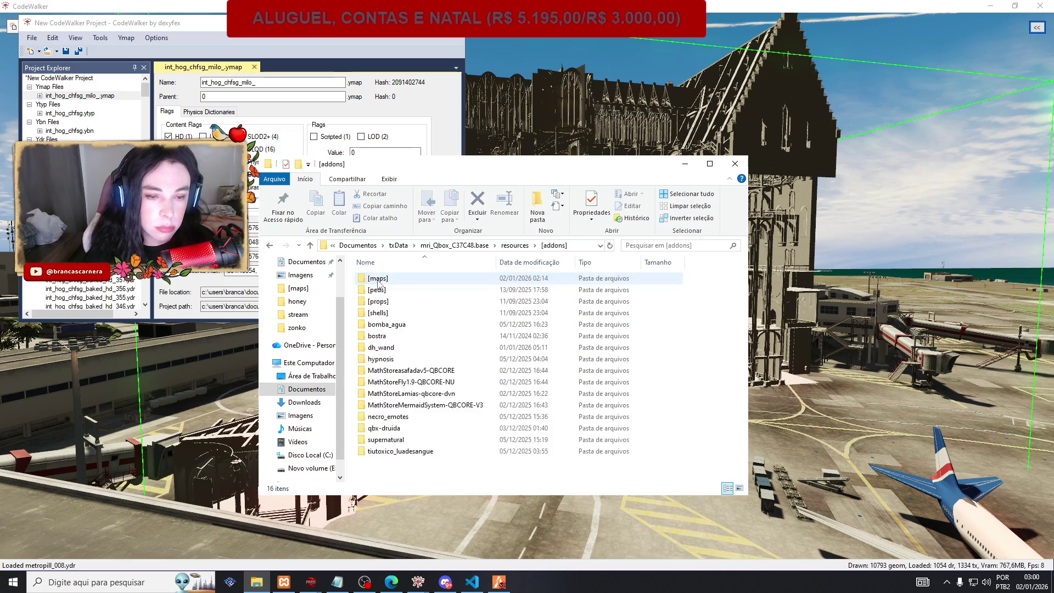
double_click(376, 324)
Create a new 'relogio' folder in [maps] with a 'stream' subfolder inside it.
right_click(353, 361)
mouse_move(439, 476)
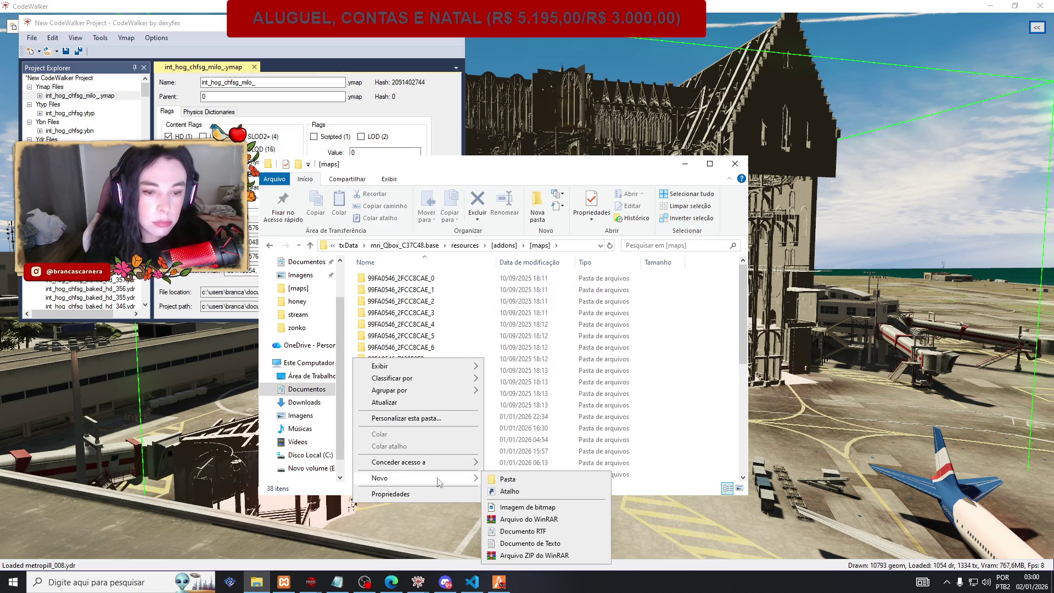
left_click(501, 482)
type("relogi")
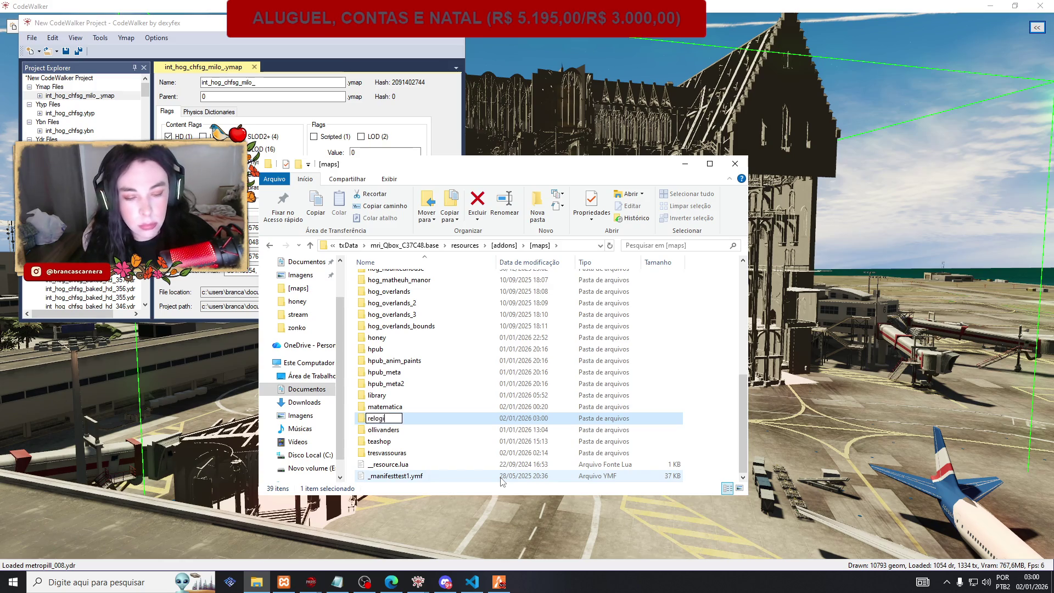
key("Return")
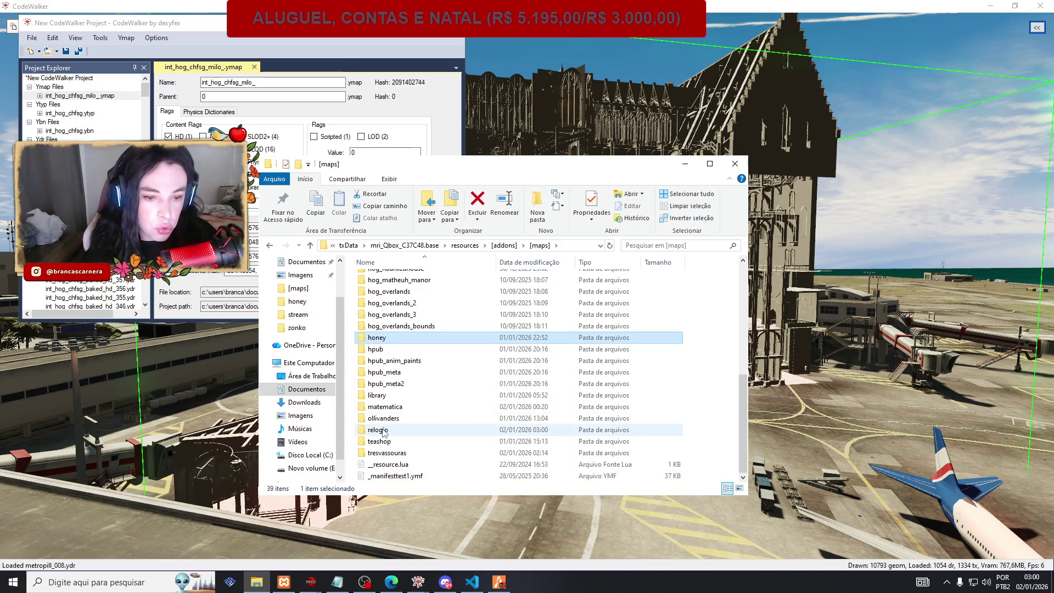
double_click(384, 430)
right_click(392, 380)
mouse_move(428, 503)
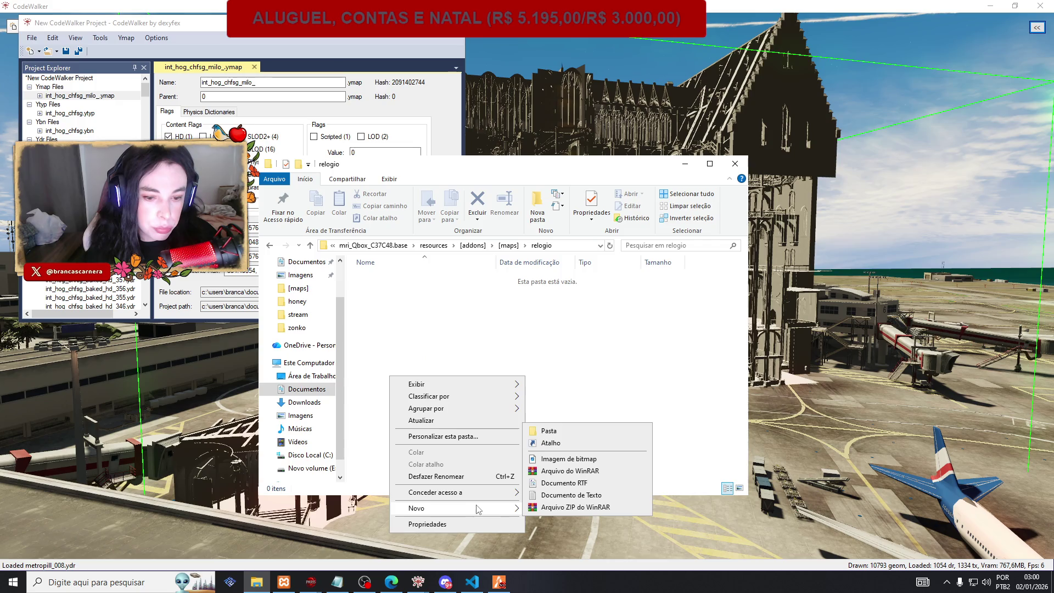
left_click(549, 444)
type("stream")
key("Return")
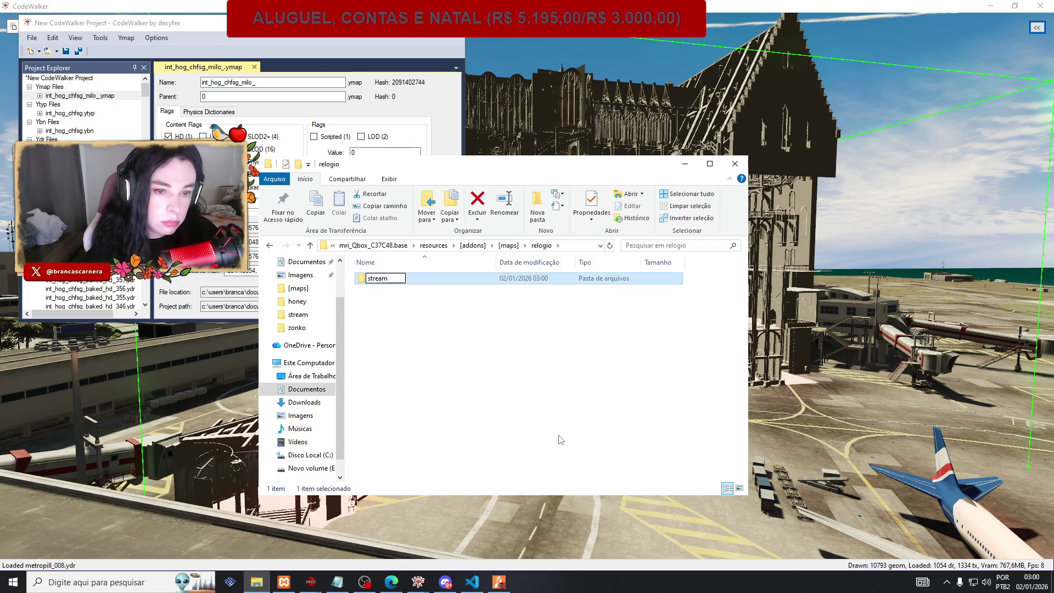
Copy fxmanifest.lua from the matematica resource and paste it into relogio\stream.
left_click(270, 245)
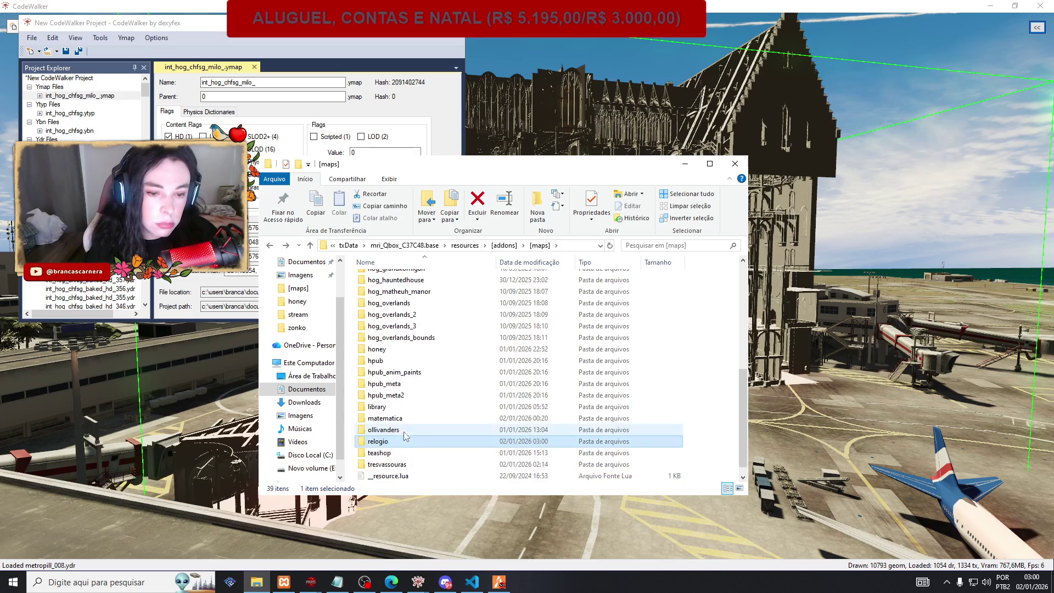
double_click(385, 453)
right_click(378, 291)
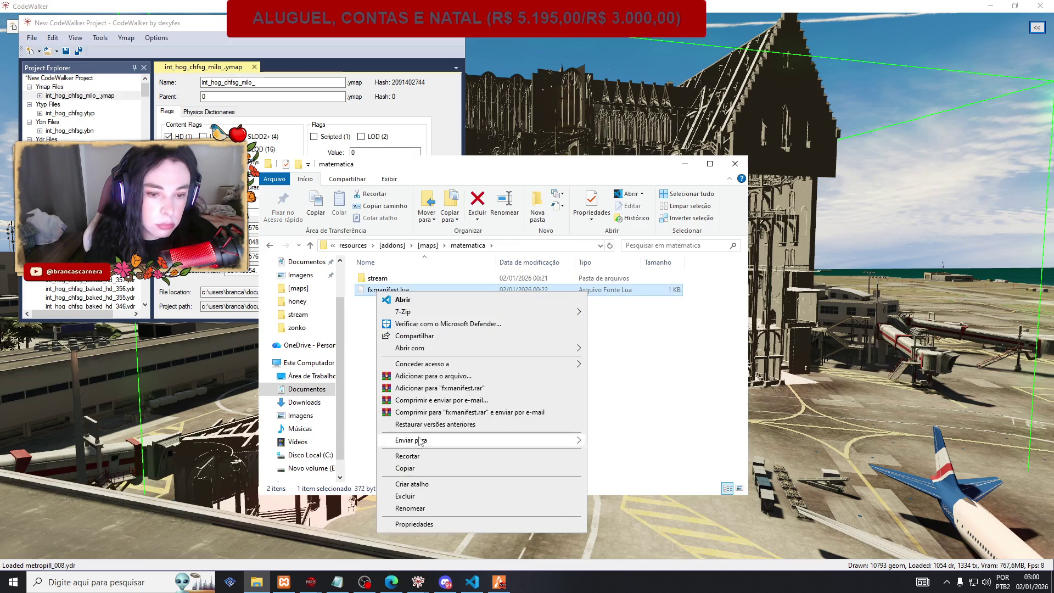
left_click(405, 469)
key("alt+Left")
scroll(427, 393, "down", 1)
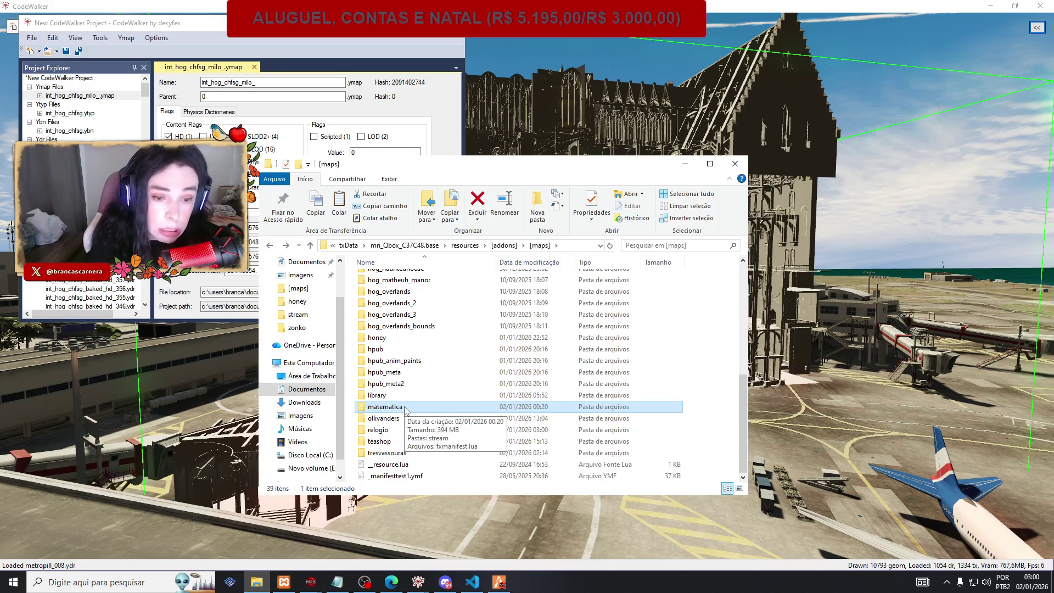
double_click(379, 430)
double_click(373, 279)
right_click(376, 317)
left_click(419, 393)
Return to the relogio folder and switch back to CodeWalker.
left_click(269, 246)
left_click(270, 246)
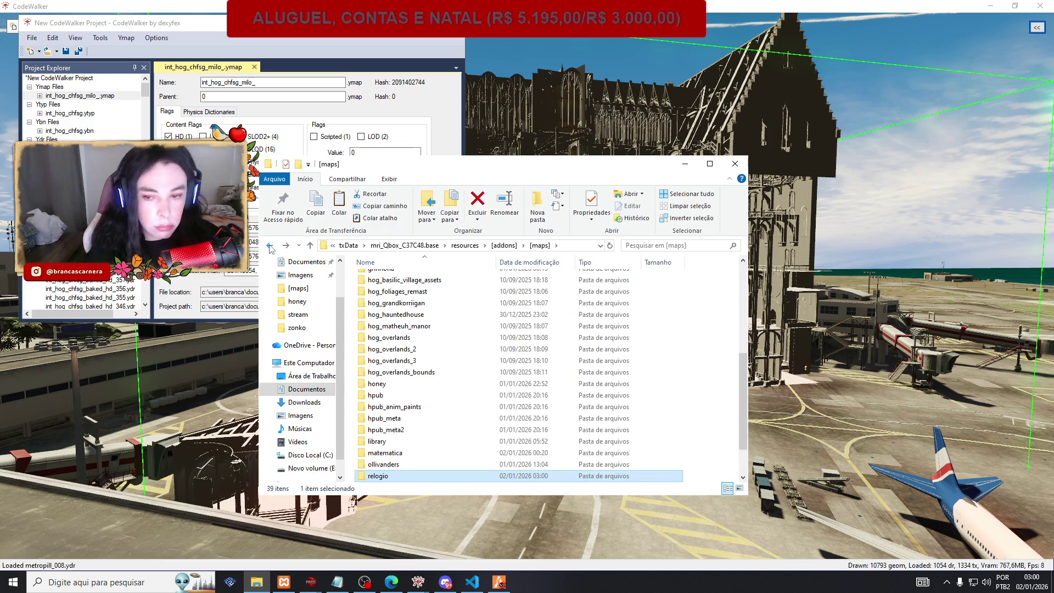
double_click(407, 477)
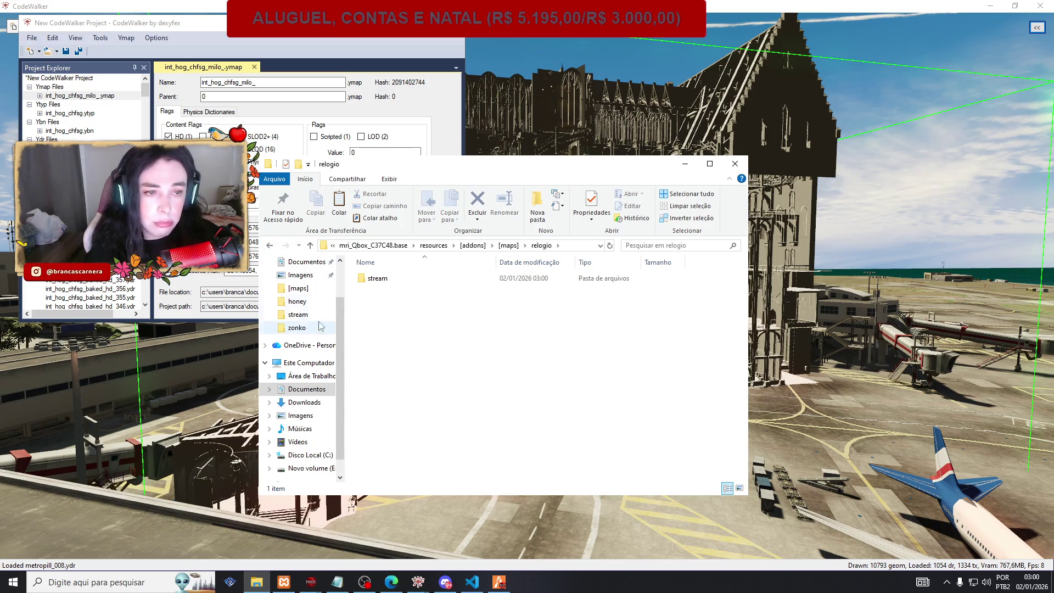
left_click(181, 90)
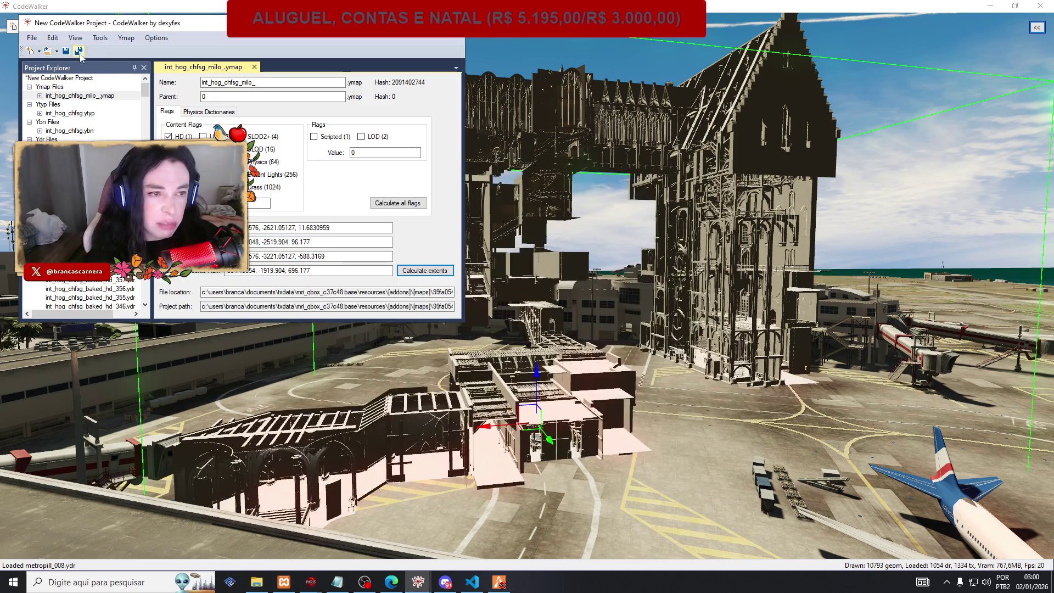
Open CodeWalker's Manifest Generator for the chfsg ymap.
left_click(31, 38)
left_click(31, 39)
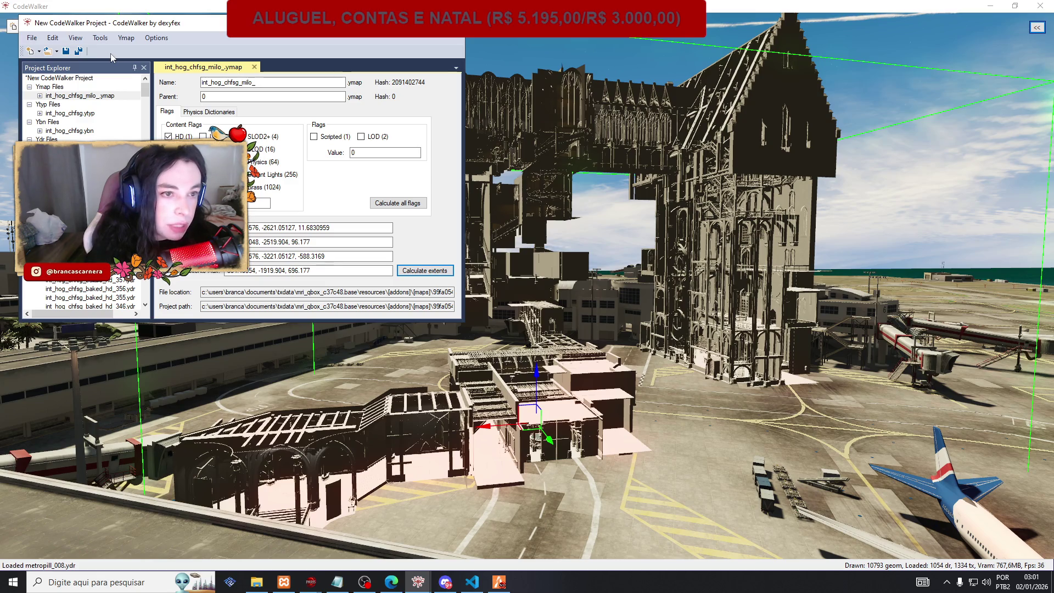
left_click(75, 39)
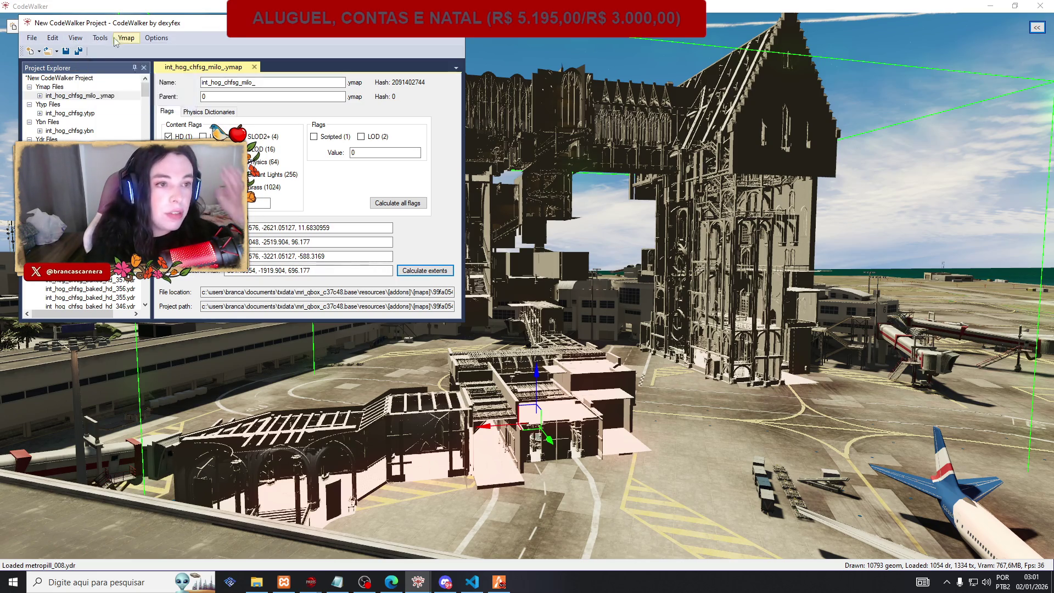
left_click(123, 50)
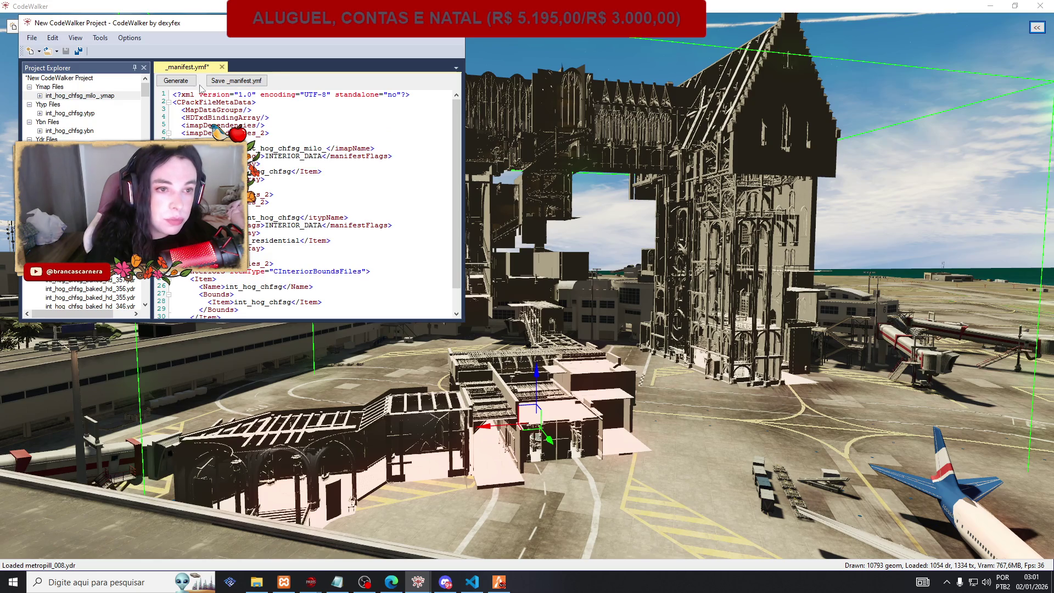
Save the generated _manifest.ymf into [maps]\relogio\stream.
left_click(241, 82)
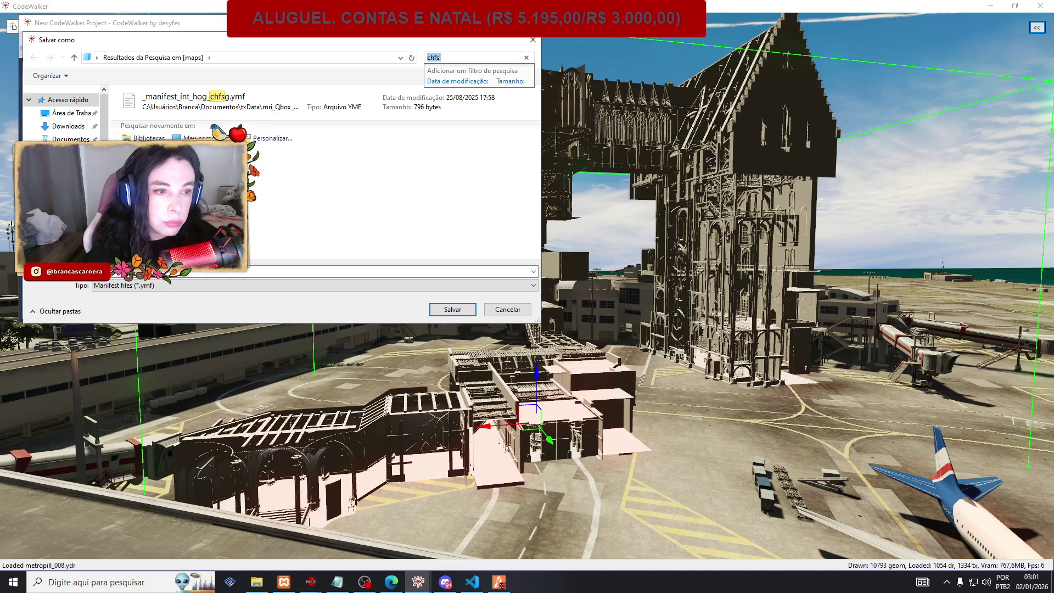
key("Escape")
scroll(181, 172, "down", 10)
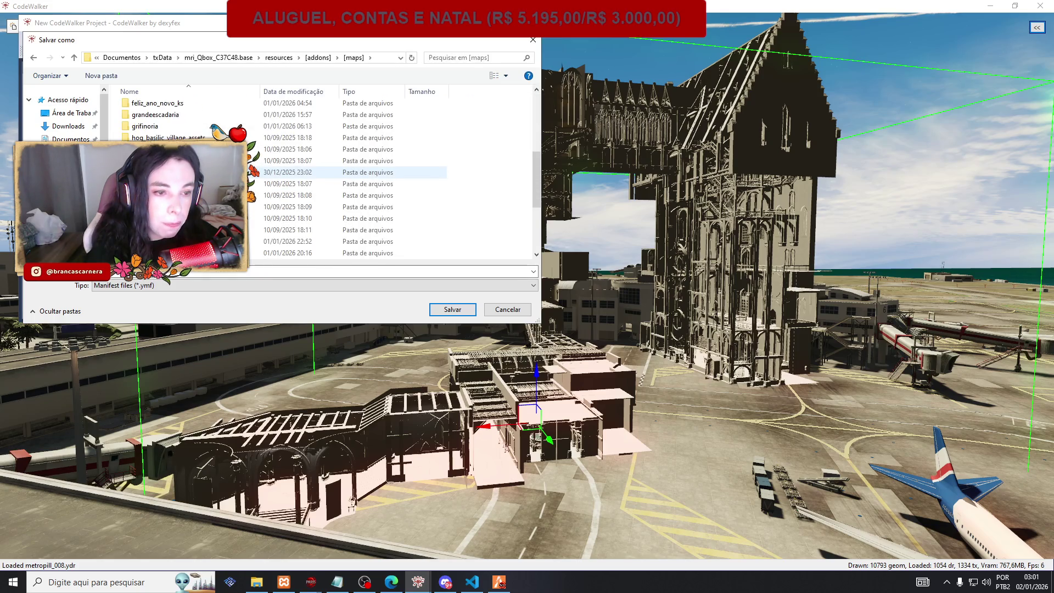
scroll(181, 171, "up", 3)
scroll(181, 173, "up", 5)
scroll(181, 173, "down", 8)
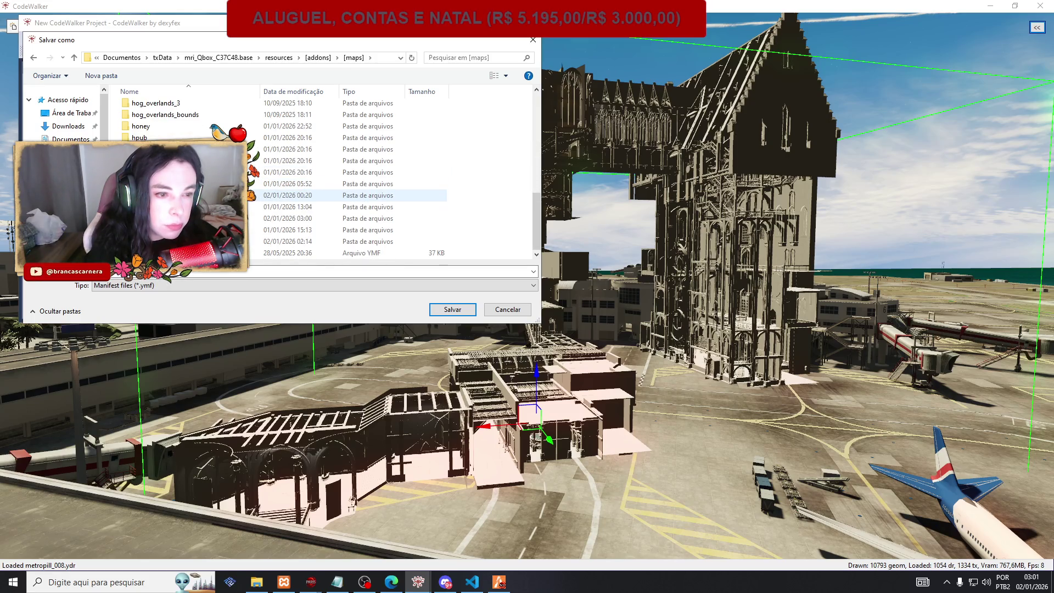
double_click(181, 241)
double_click(147, 109)
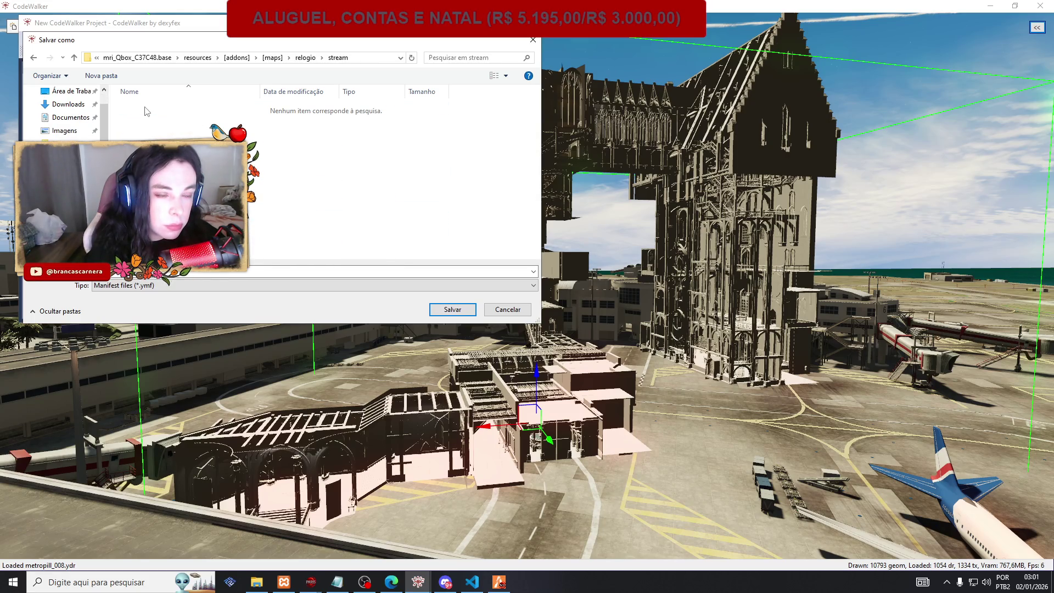
left_click(449, 310)
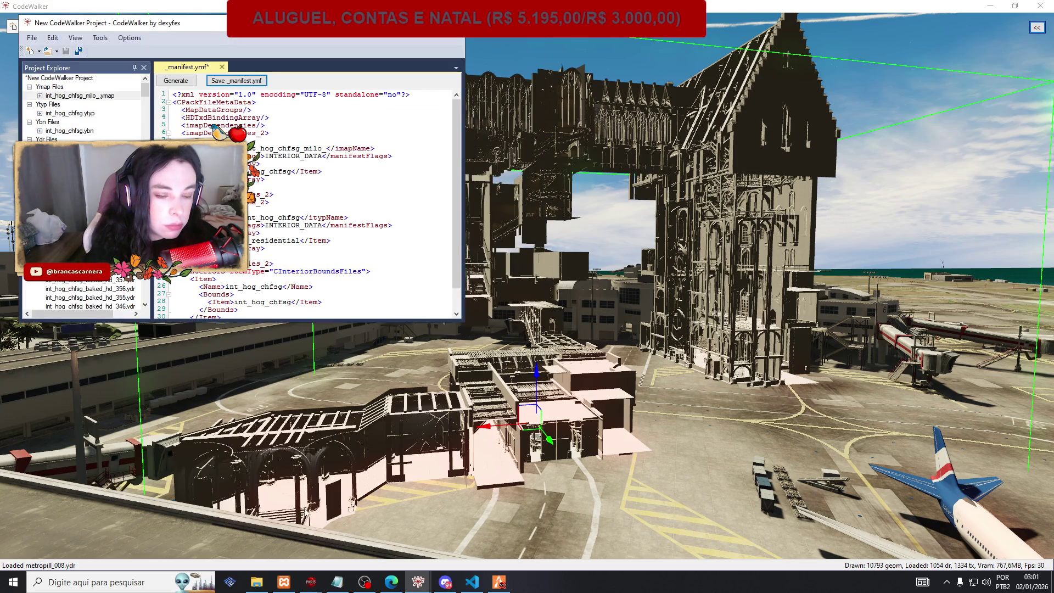
Search the [maps] folder in File Explorer for 'chfs'.
left_click(257, 582)
left_click(539, 246)
left_click(647, 246)
type("chfs")
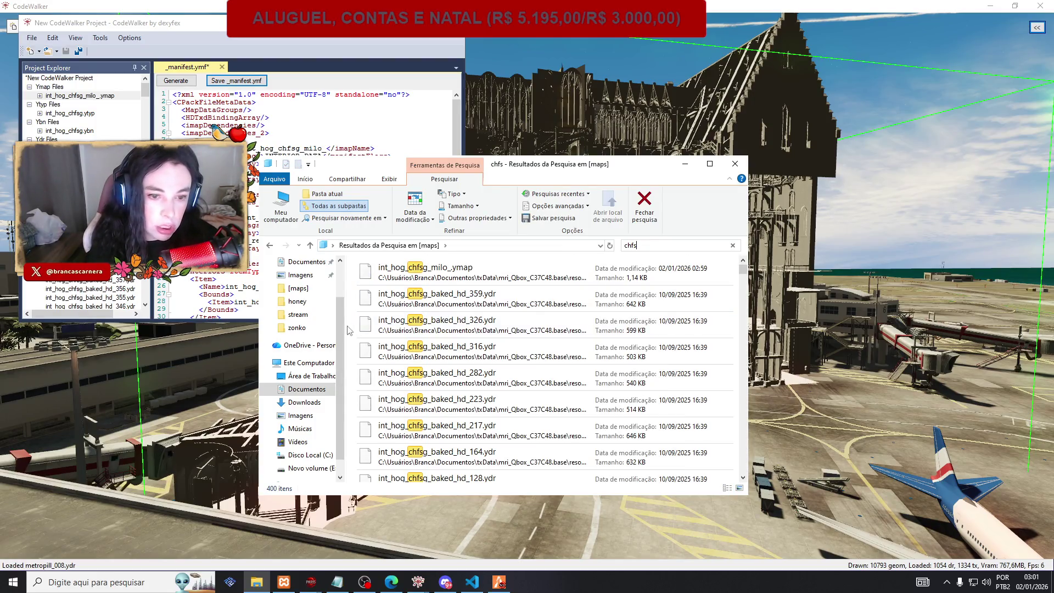
Select and cut all 400 'chfs' search results.
key("ctrl+a")
right_click(419, 315)
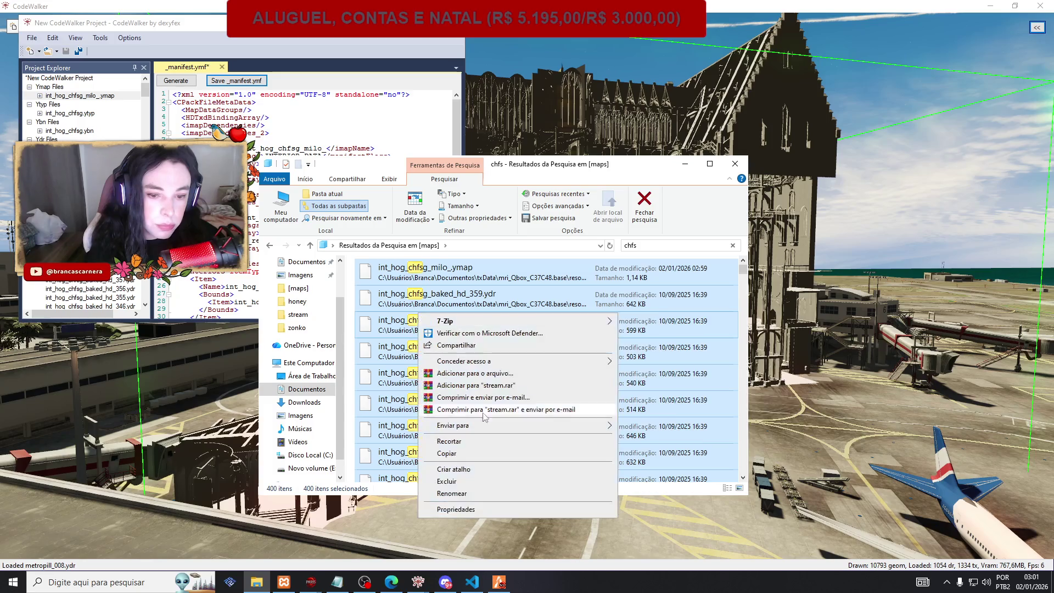
left_click(447, 454)
Paste the chfsg files into relogio\stream beside the new _manifest.ymf.
left_click(270, 246)
scroll(392, 344, "down", 1)
double_click(385, 441)
double_click(372, 279)
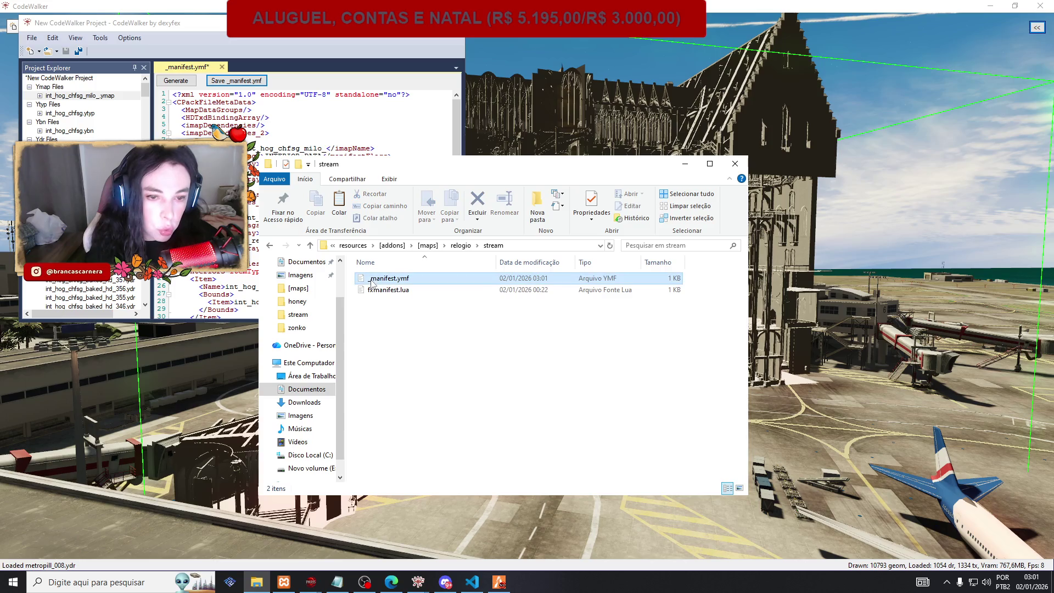
left_click(372, 280)
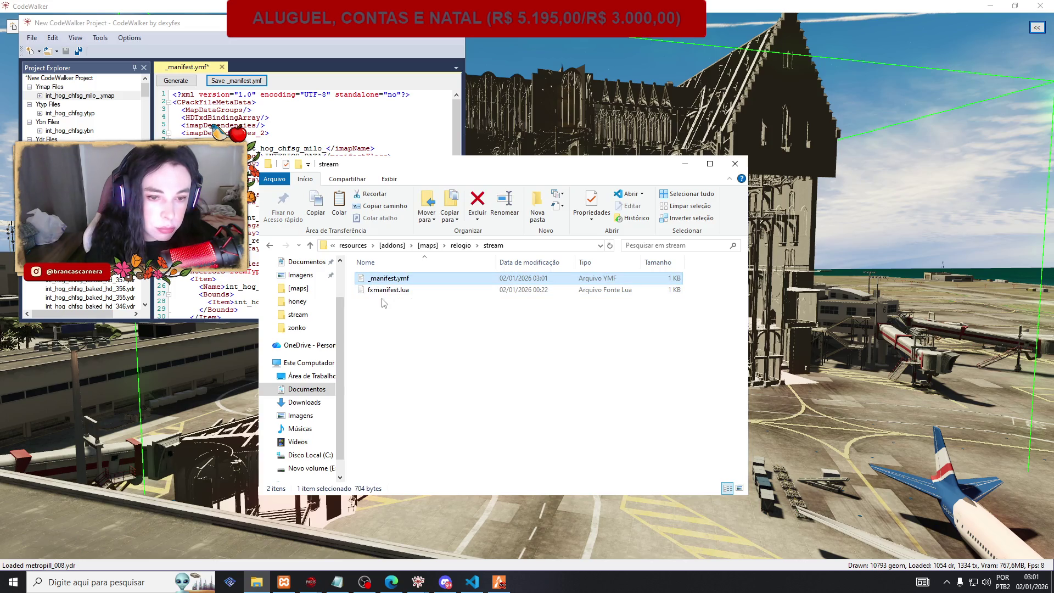
left_click(269, 246)
left_click(285, 246)
right_click(384, 362)
left_click(431, 437)
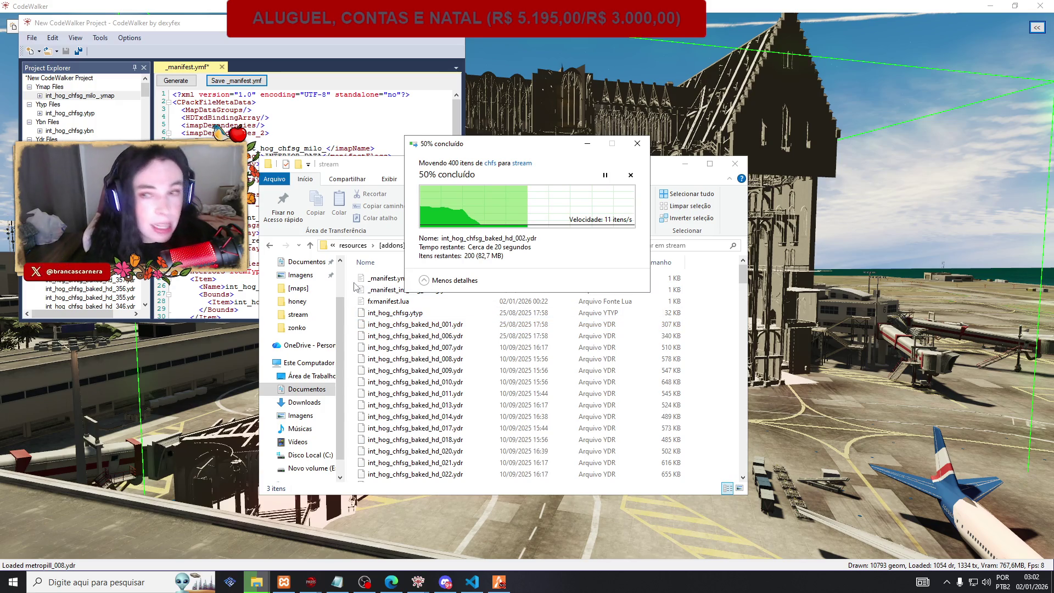
left_click(1037, 28)
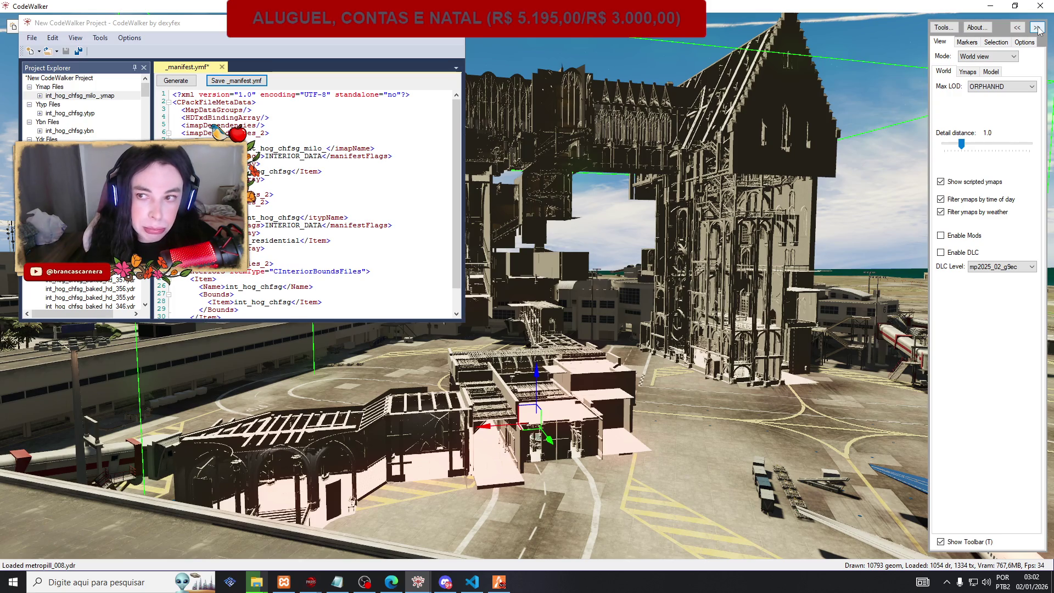
Check the file move progress and clear the 400-file selection.
left_click(1038, 29)
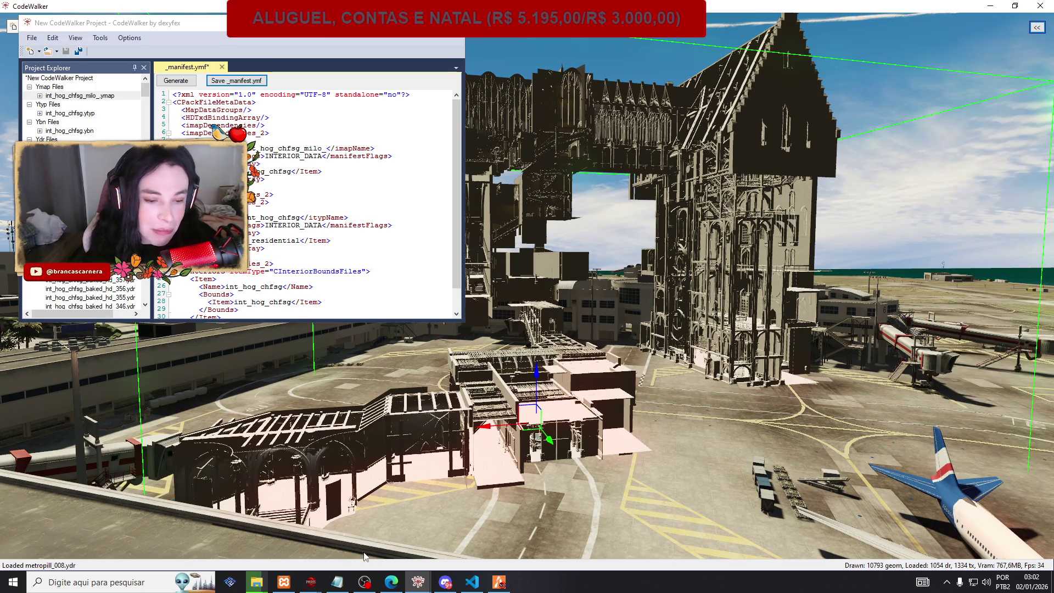
mouse_move(256, 581)
left_click(286, 501)
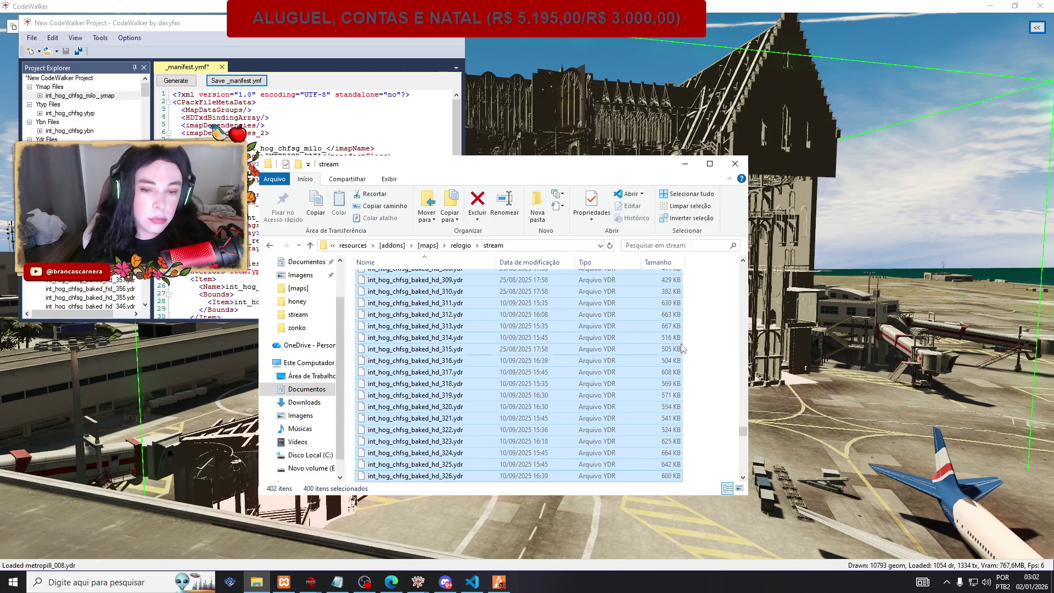
left_click(708, 362)
left_click_drag(743, 431, 754, 269)
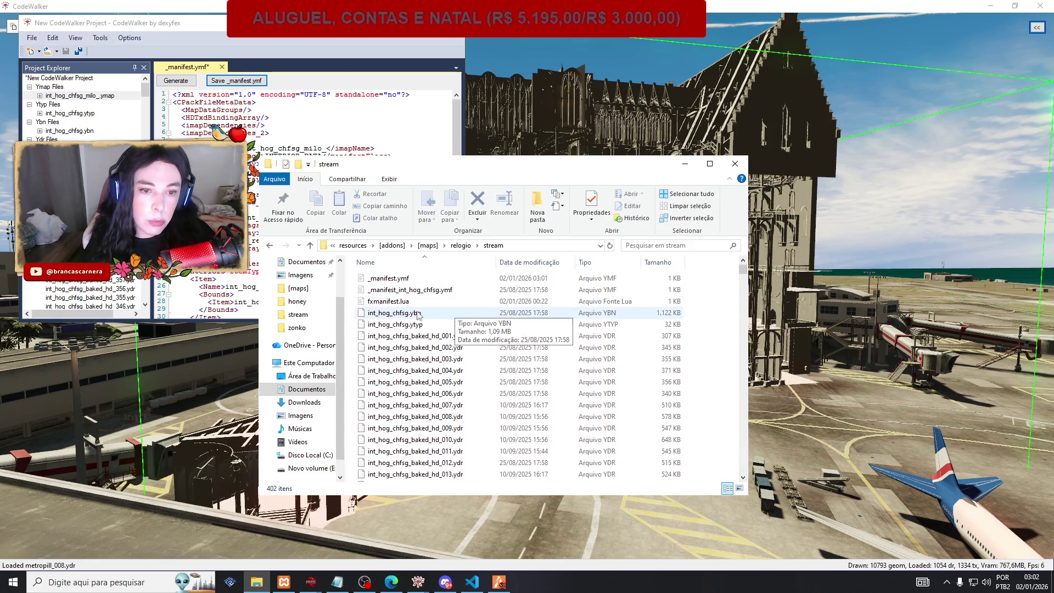
Delete the old _manifest_int_hog_chfsg.ymf and copy fxmanifest.lua up into the relogio folder.
left_click(412, 291)
key("Delete")
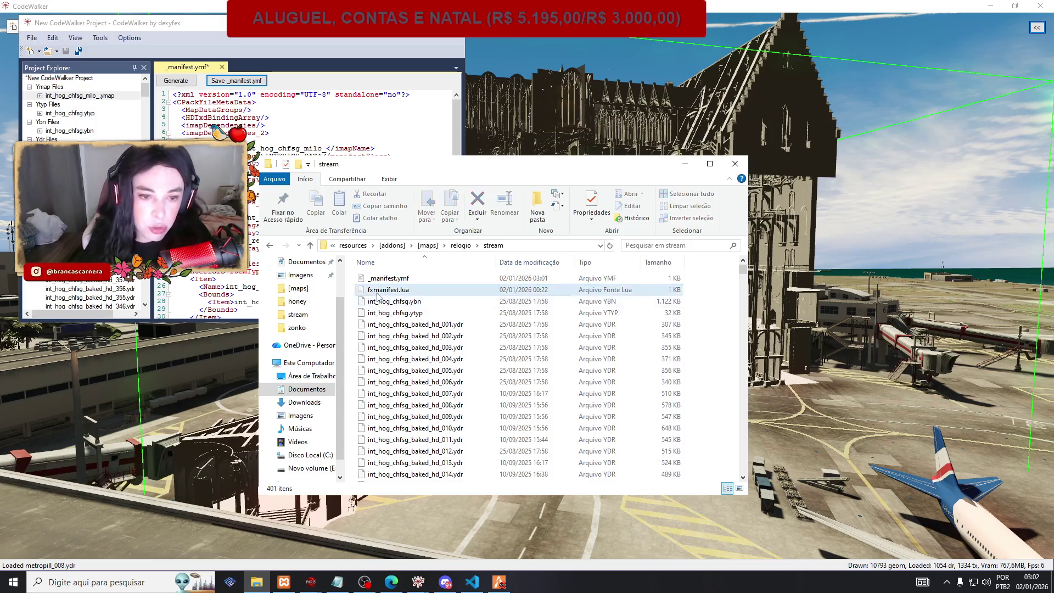
right_click(412, 291)
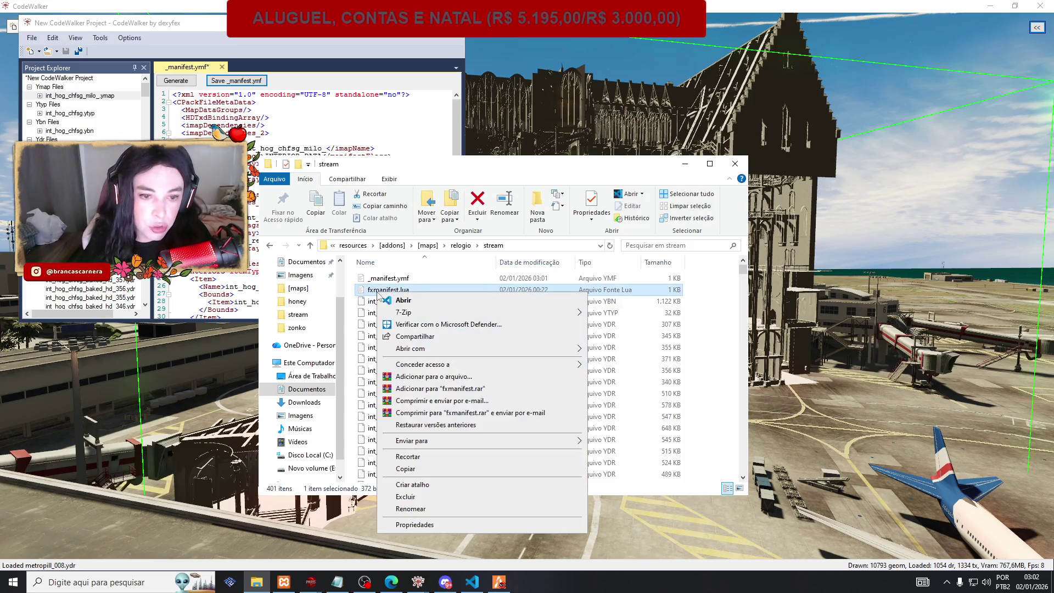
left_click(406, 469)
left_click(270, 246)
right_click(408, 372)
left_click(422, 414)
Search the stream folder for 'y' to find int_hog_chfsg.ytyp and start renaming it.
double_click(544, 278)
left_click(646, 246)
type("ytyp")
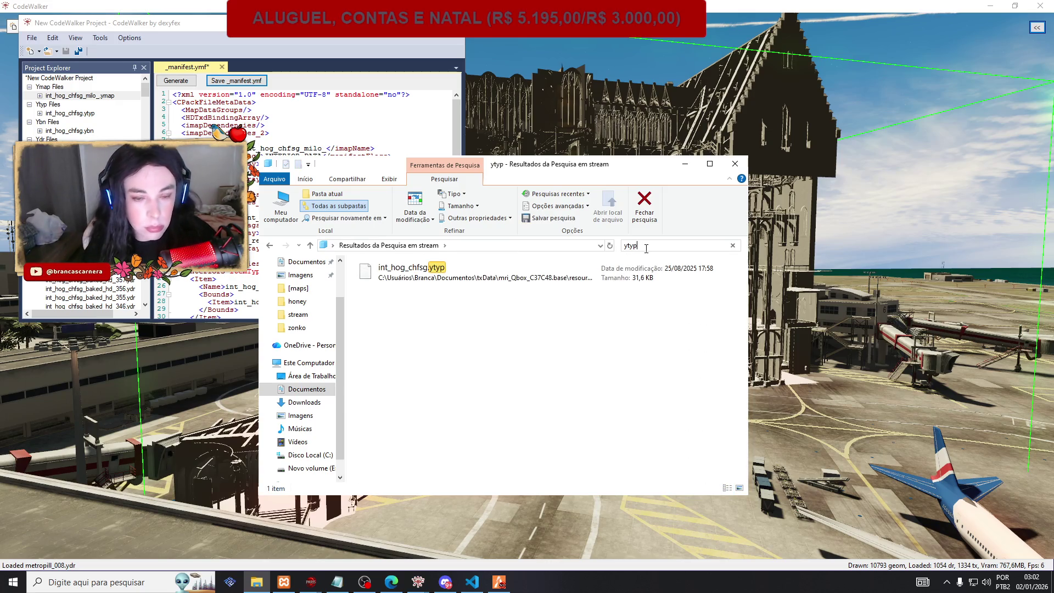
right_click(515, 268)
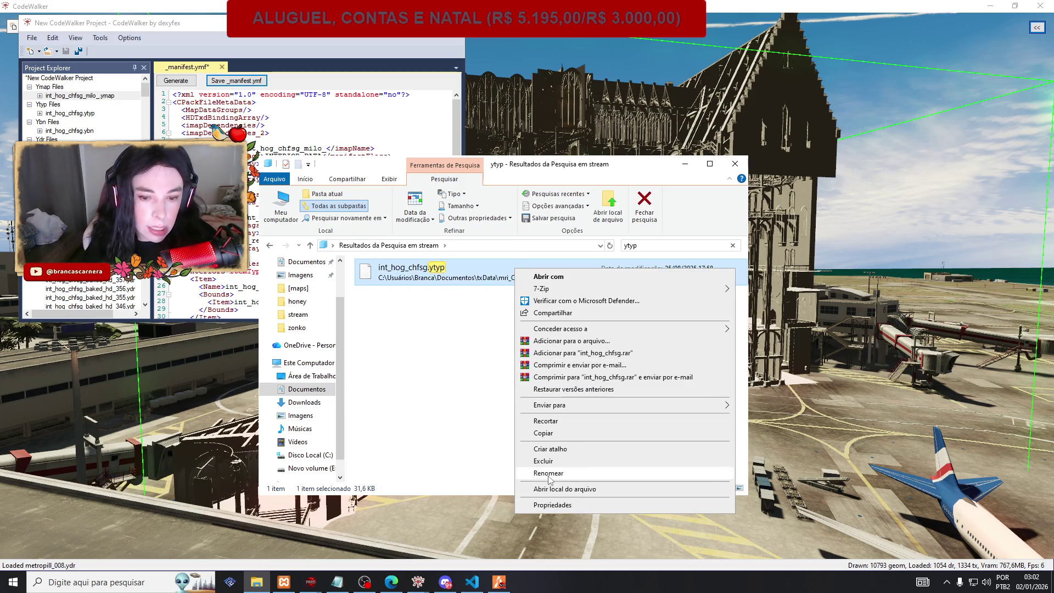
left_click(549, 474)
right_click(404, 266)
left_click(428, 299)
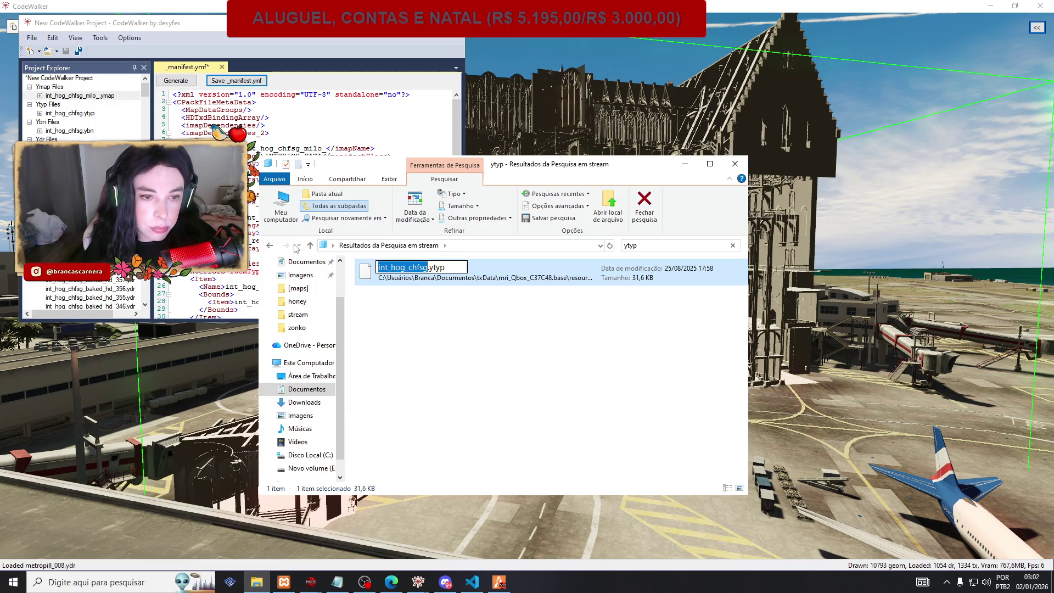
Move between [maps], relogio and stream, ending in the relogio resource folder.
left_click(269, 246)
left_click(270, 245)
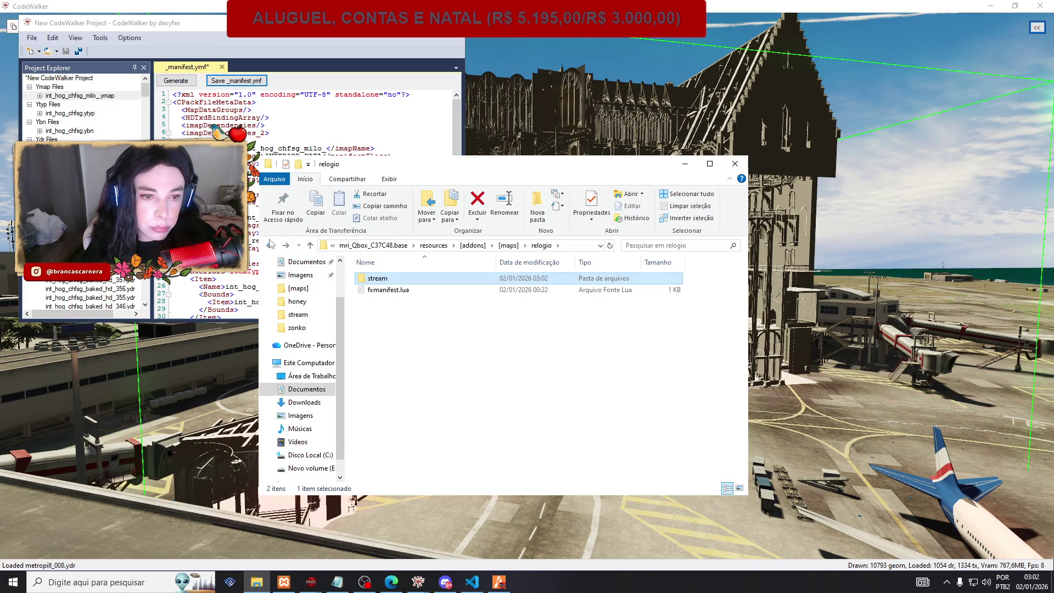
left_click(270, 245)
double_click(379, 476)
double_click(379, 278)
left_click(270, 246)
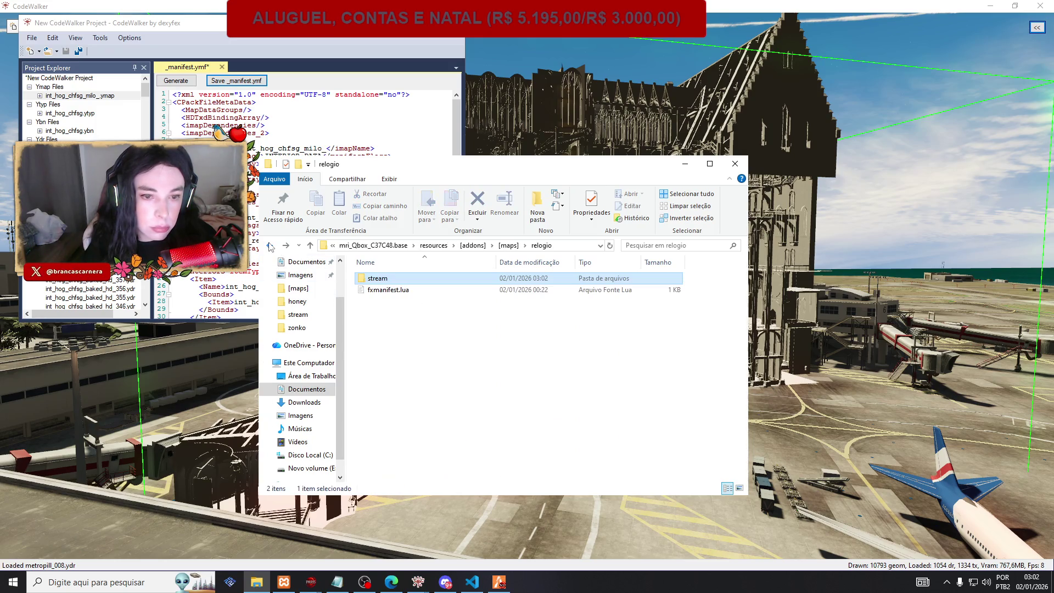
double_click(385, 279)
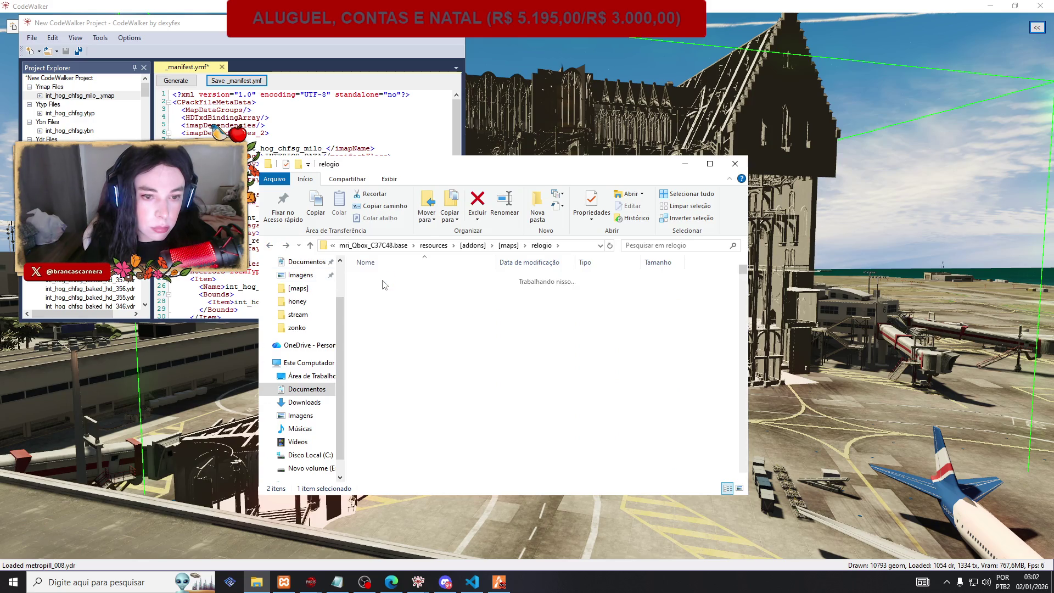
left_click(375, 290)
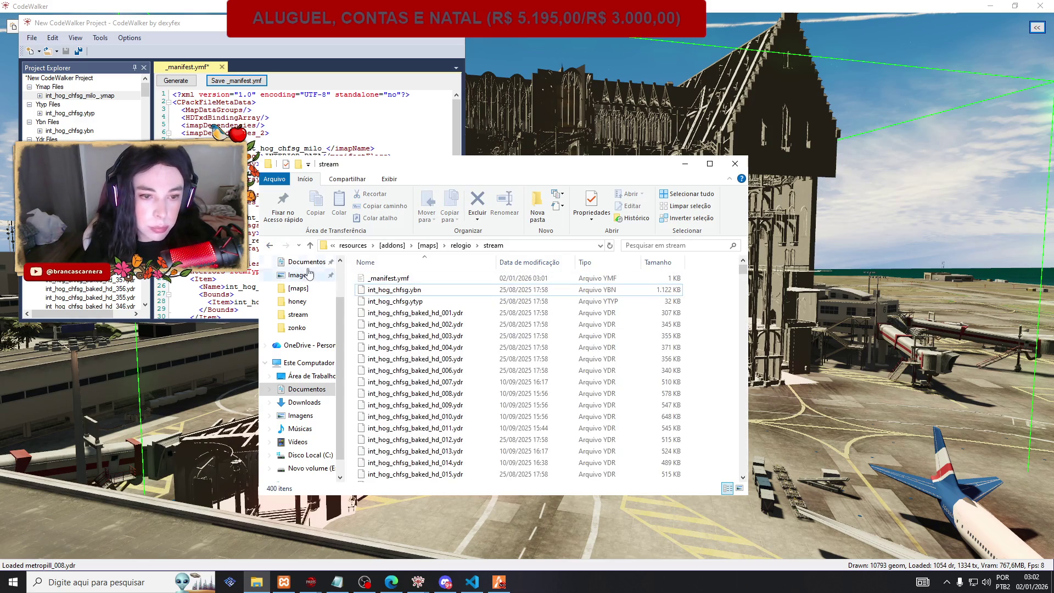
left_click(270, 246)
Replace int_hog_math_classroom_2 with int_hog_chfsg in fxmanifest.lua's DLC_ITYP_REQUEST line.
double_click(388, 290)
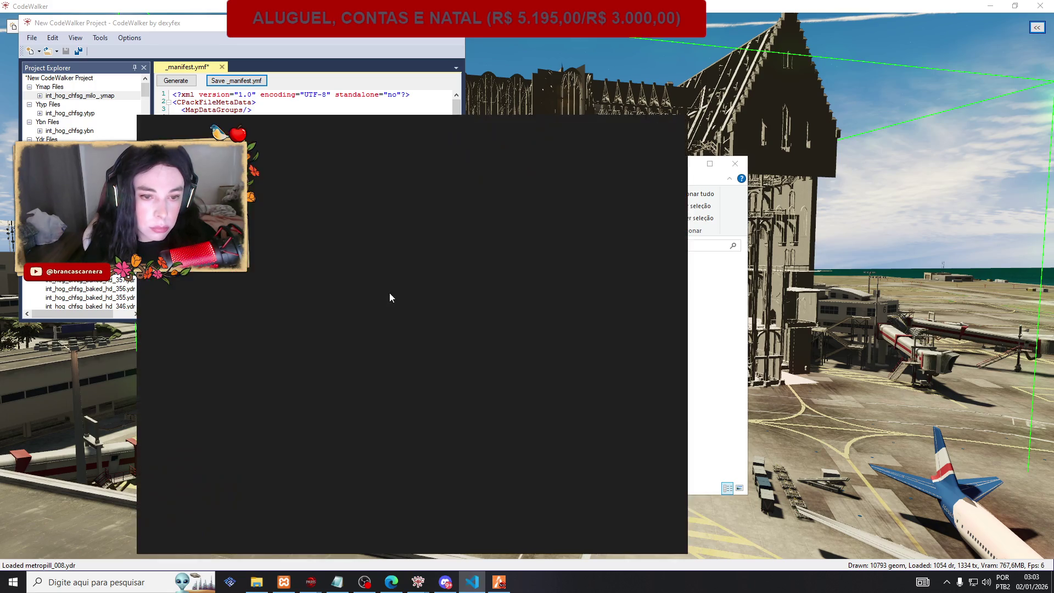
left_click_drag(329, 268, 394, 268)
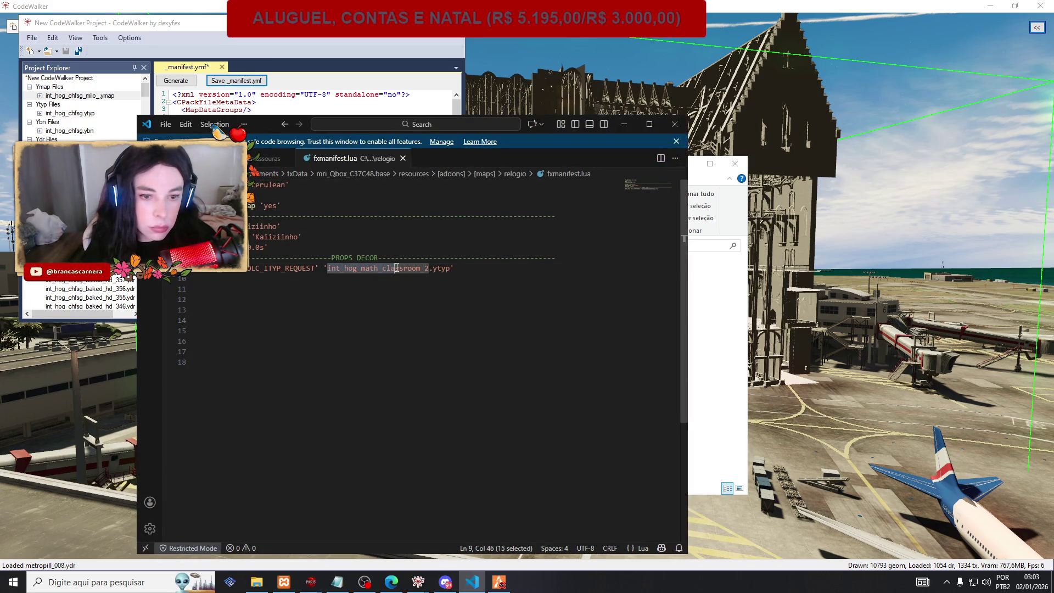
type("int_hog_chfsg")
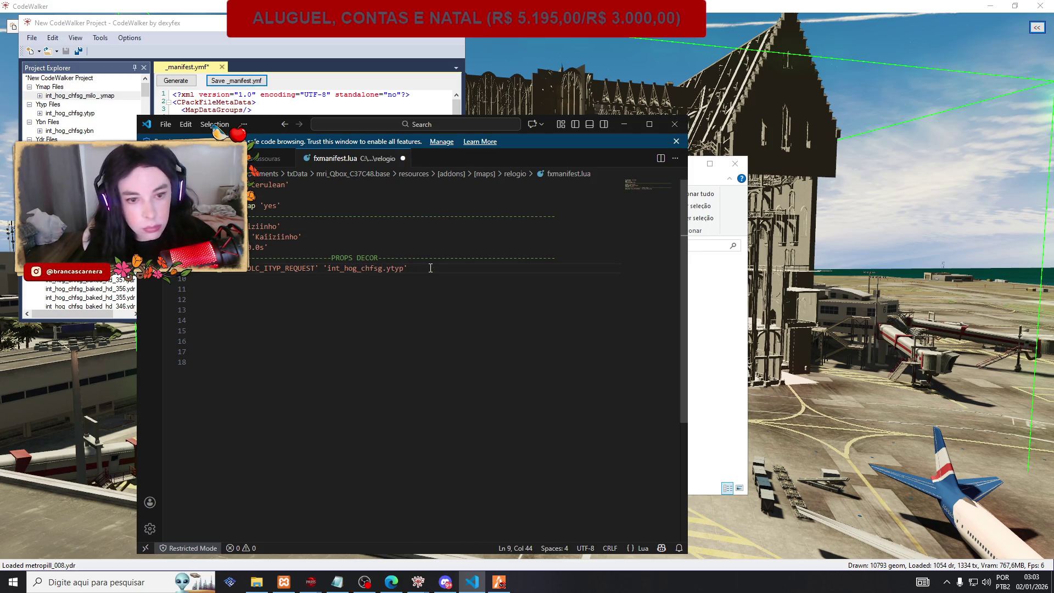
left_click(616, 127)
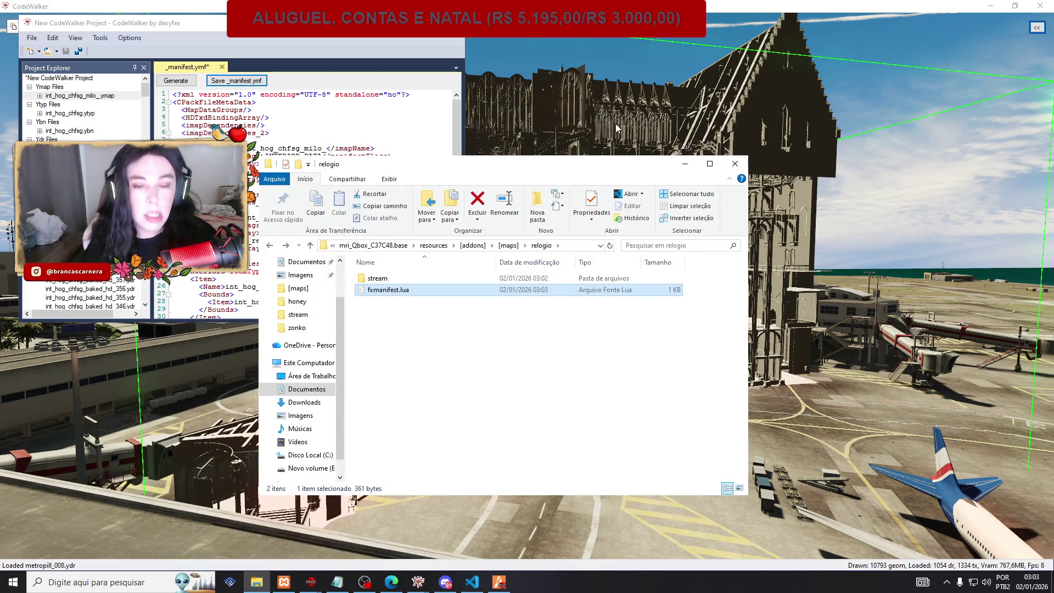
Clear the folder selection and briefly bring up the running FiveM game.
left_click(474, 309)
mouse_move(314, 584)
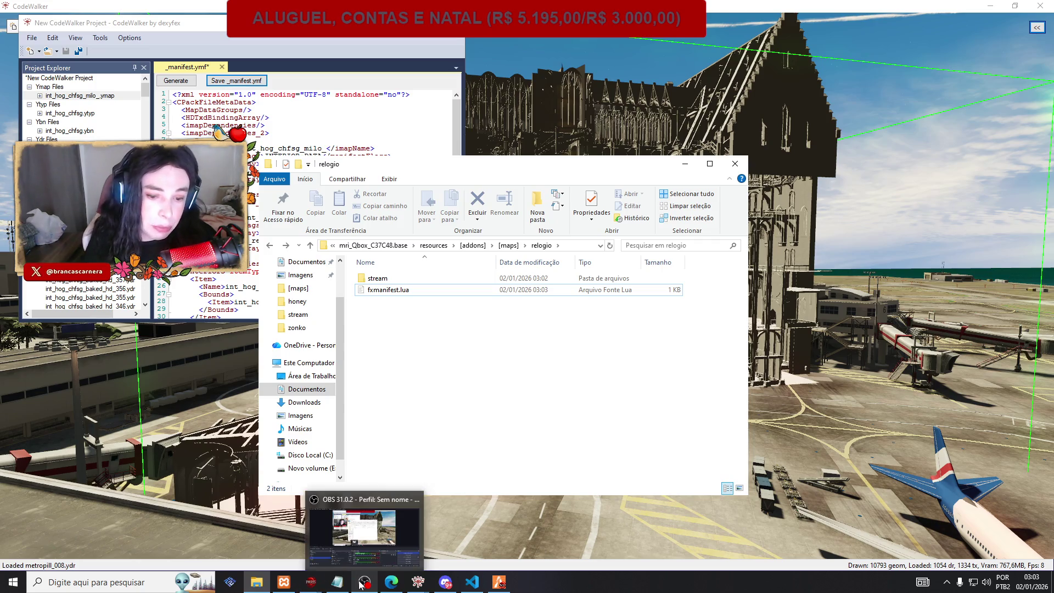
left_click(261, 535)
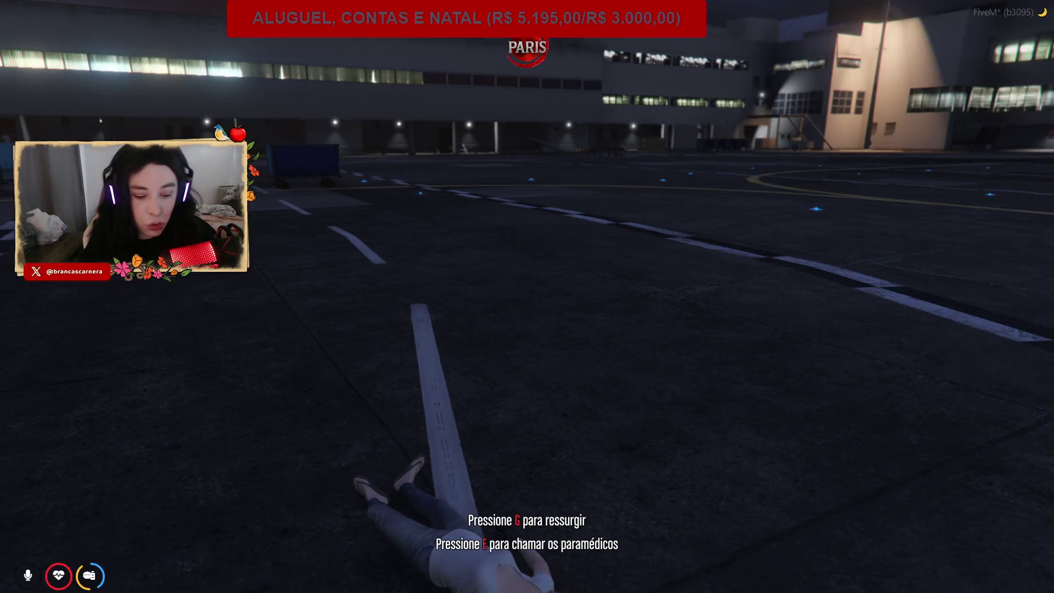
key("alt+Tab")
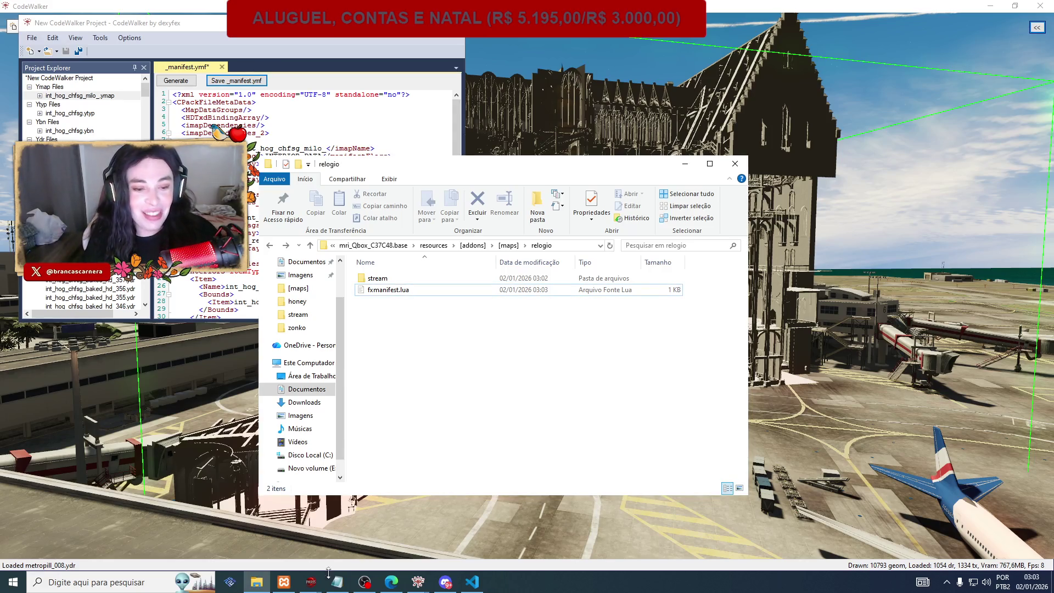
Select int_hog_chfsg under the milo ymap's Entities to view its position, then open Windows search.
left_click(396, 585)
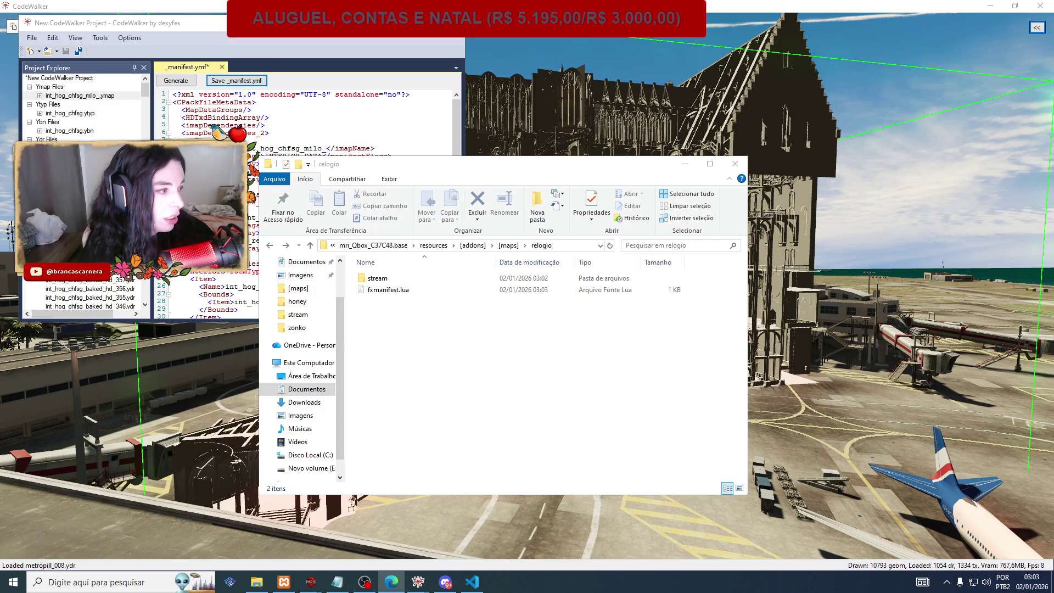
left_click(96, 582)
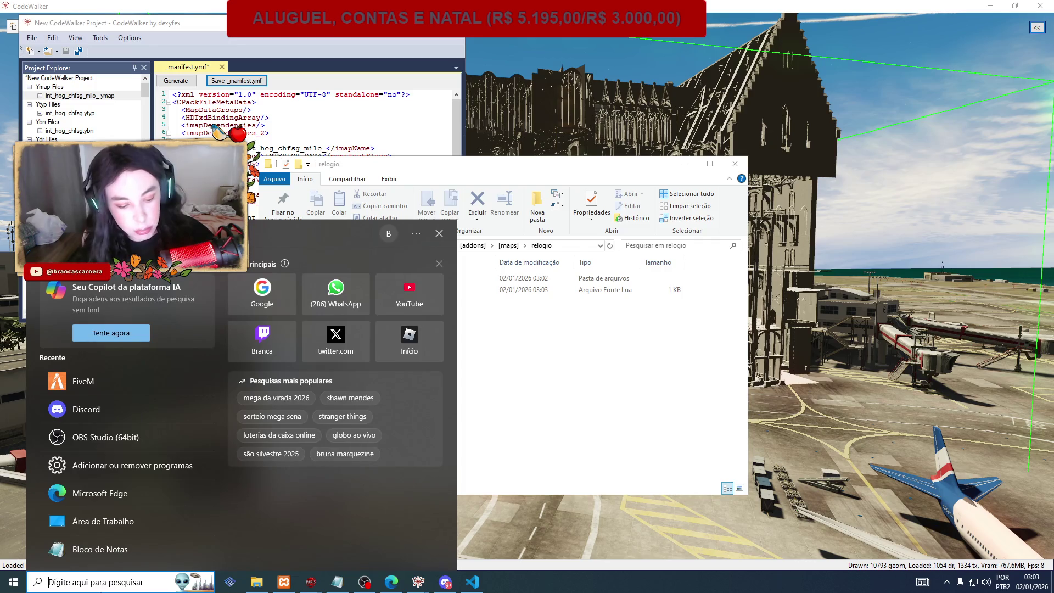
left_click(81, 113)
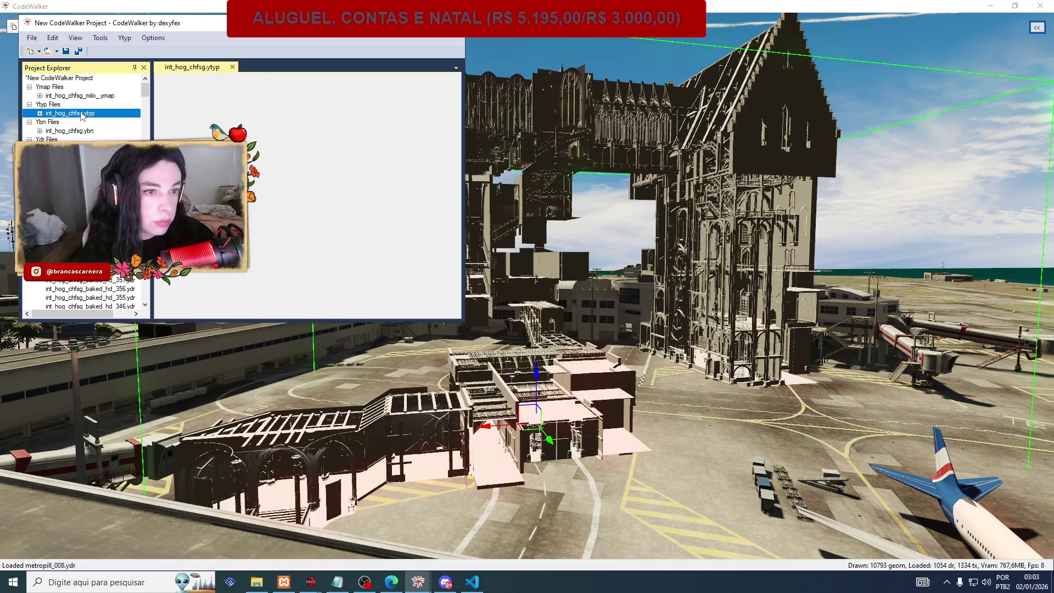
left_click(80, 96)
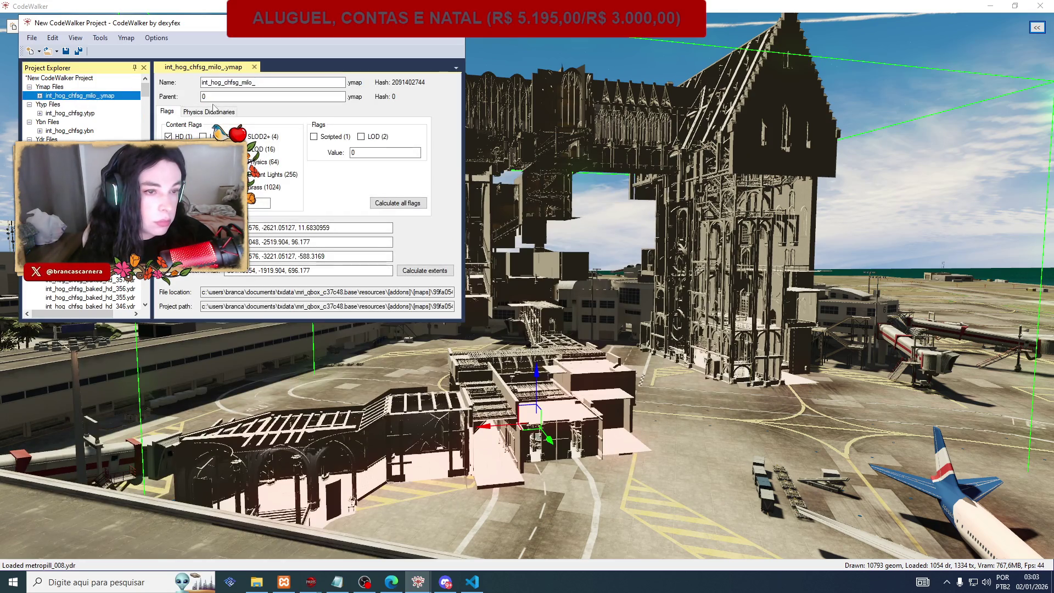
left_click(40, 95)
left_click(50, 104)
left_click(85, 113)
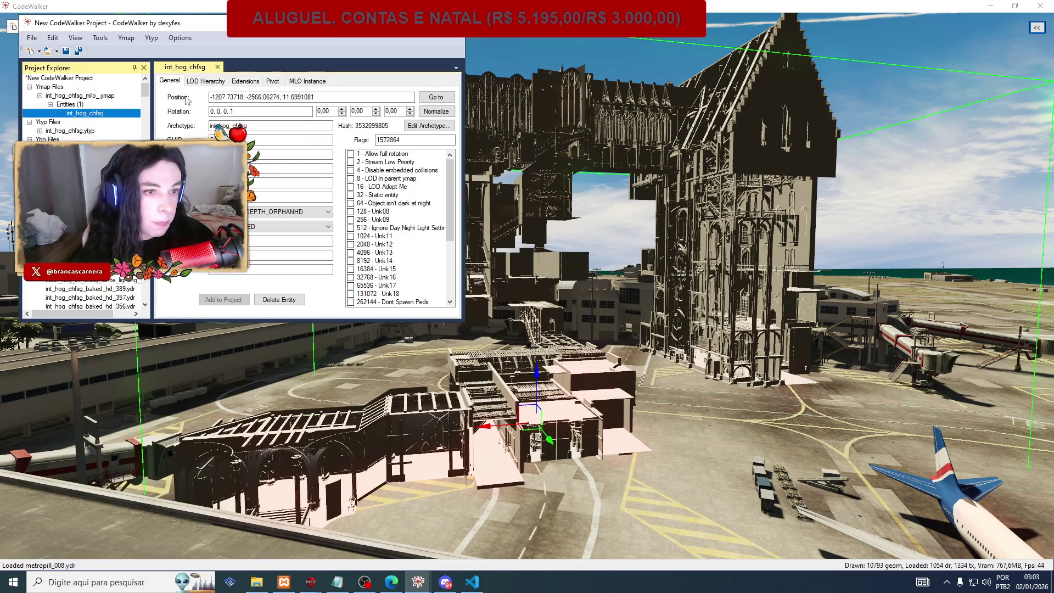
left_click(121, 584)
Launch FiveM from search, skip account linking and connect to the Paris server.
type("fivem")
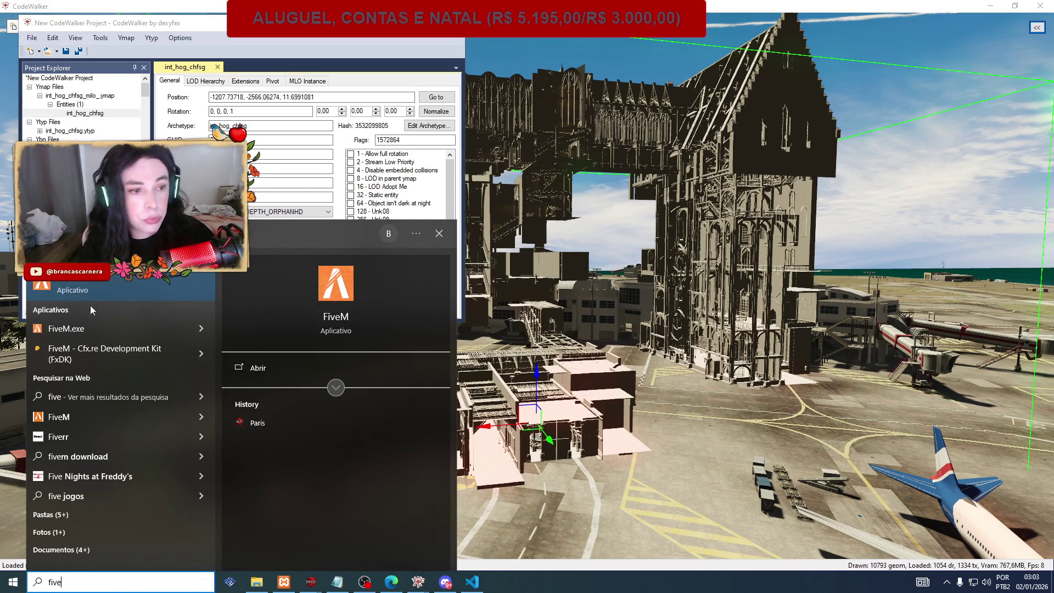
left_click(99, 288)
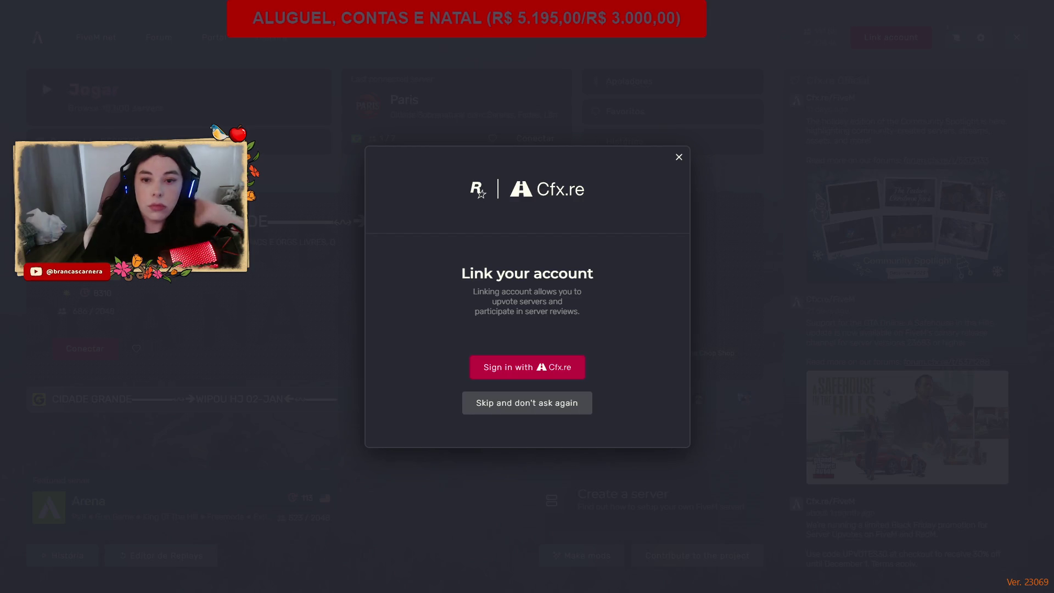
left_click(679, 157)
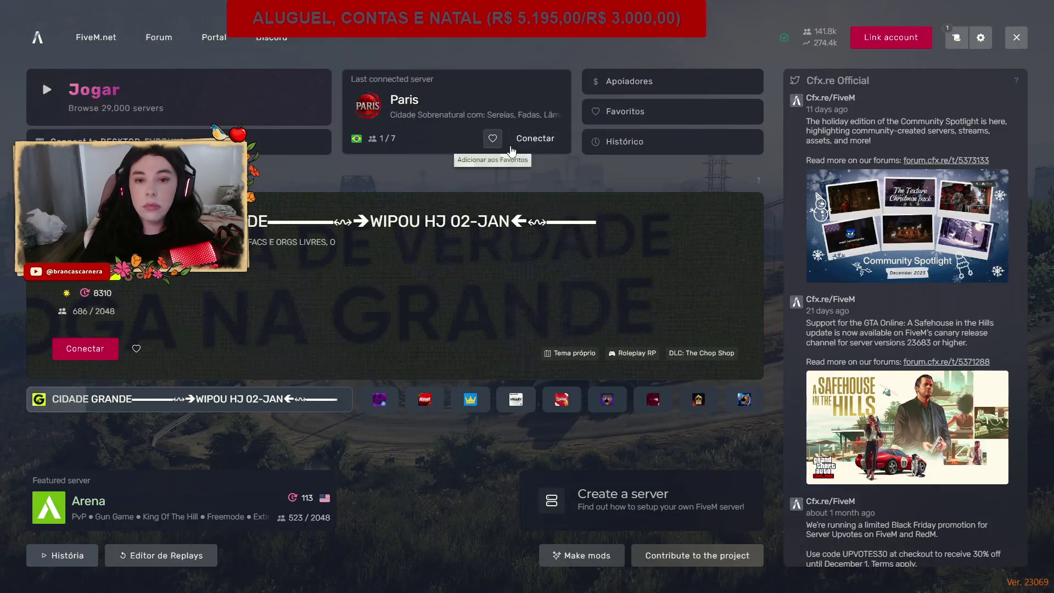
left_click(536, 140)
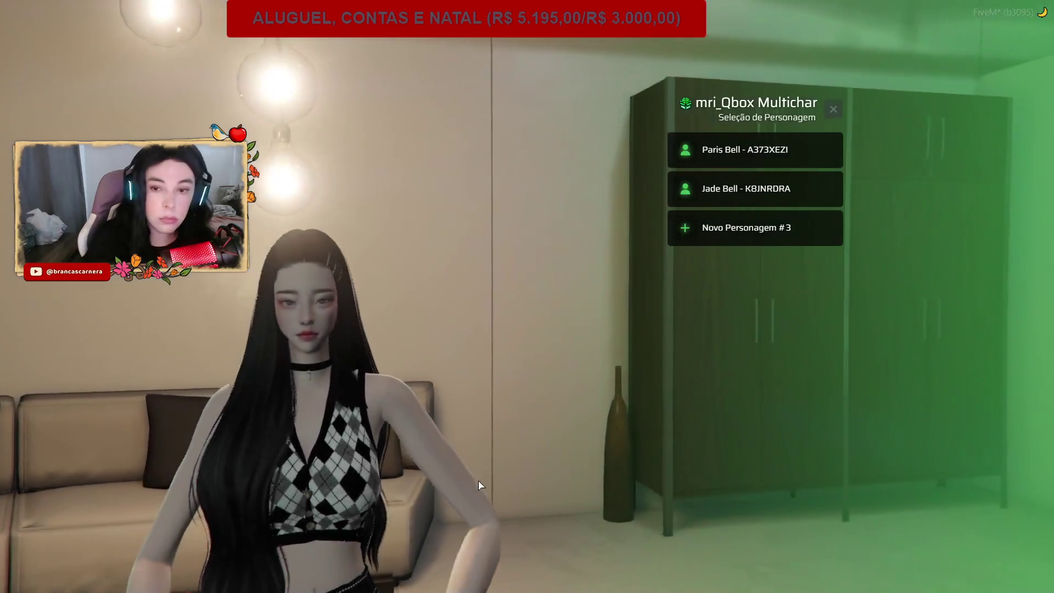
Play as the second character and teleport to the airport interior's coordinates via the admin menu.
left_click(690, 188)
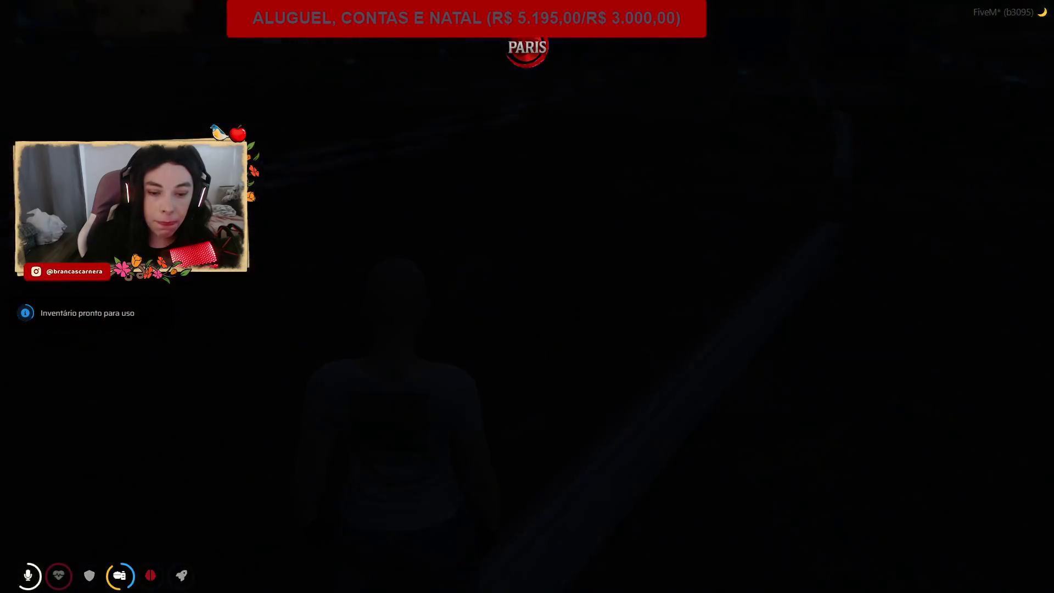
key("F1")
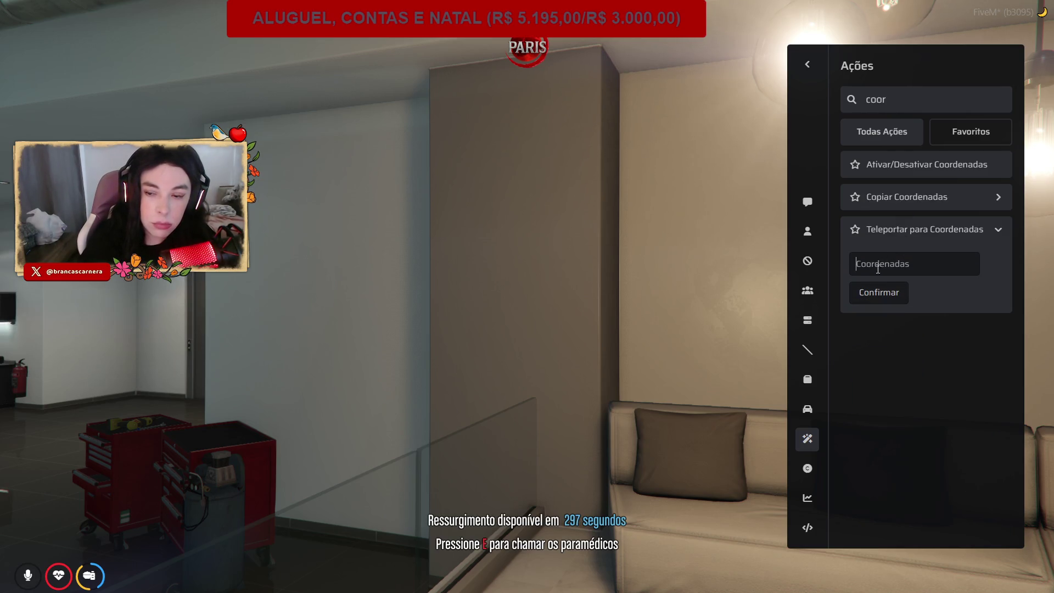
left_click(870, 297)
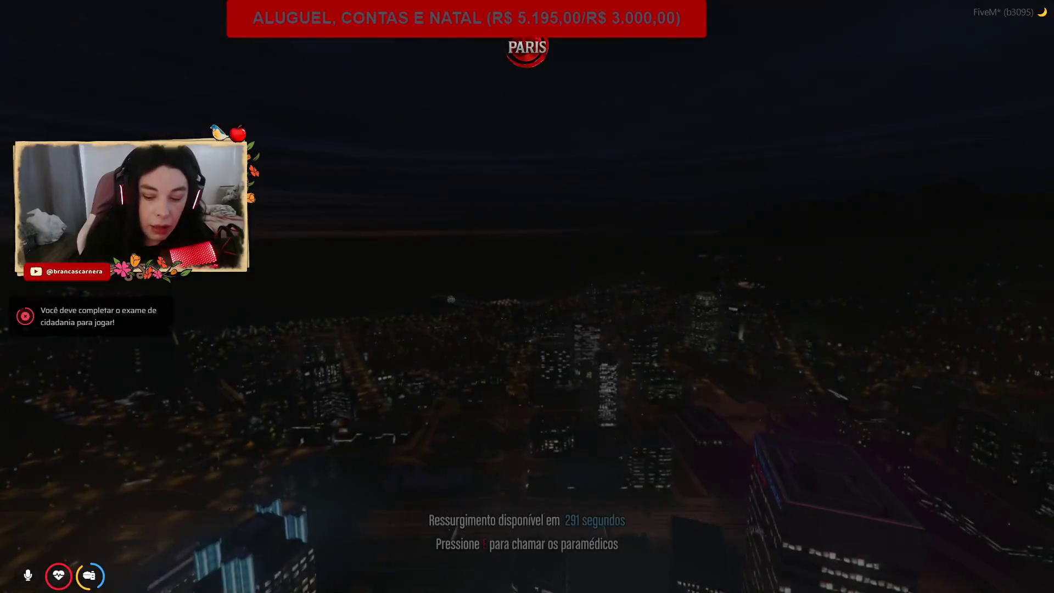
key("F1")
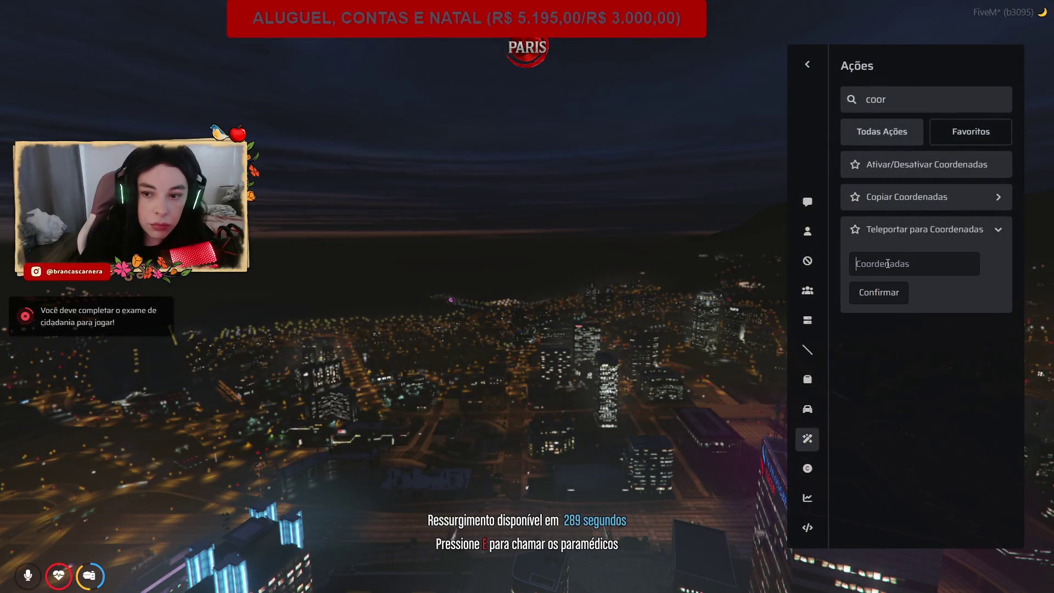
left_click(877, 294)
key("Escape")
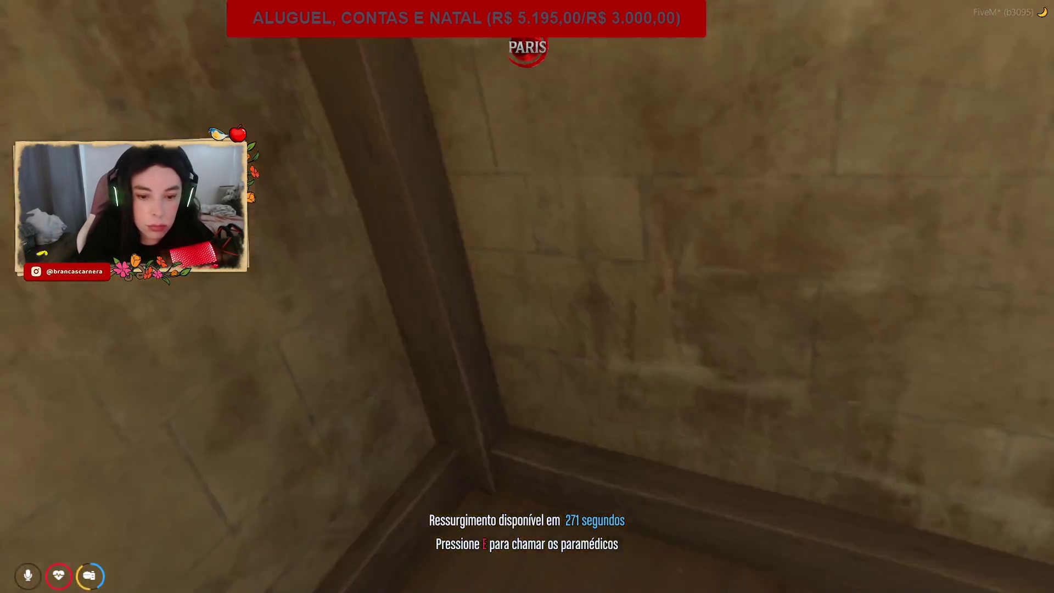
Open the admin panel's player list, then close it.
key("F10")
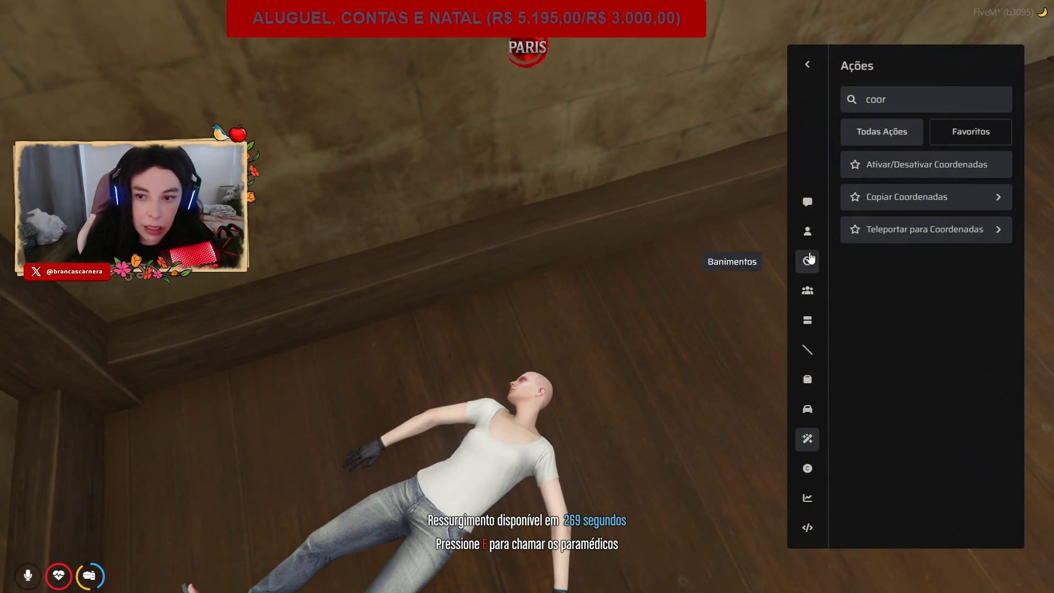
left_click(807, 233)
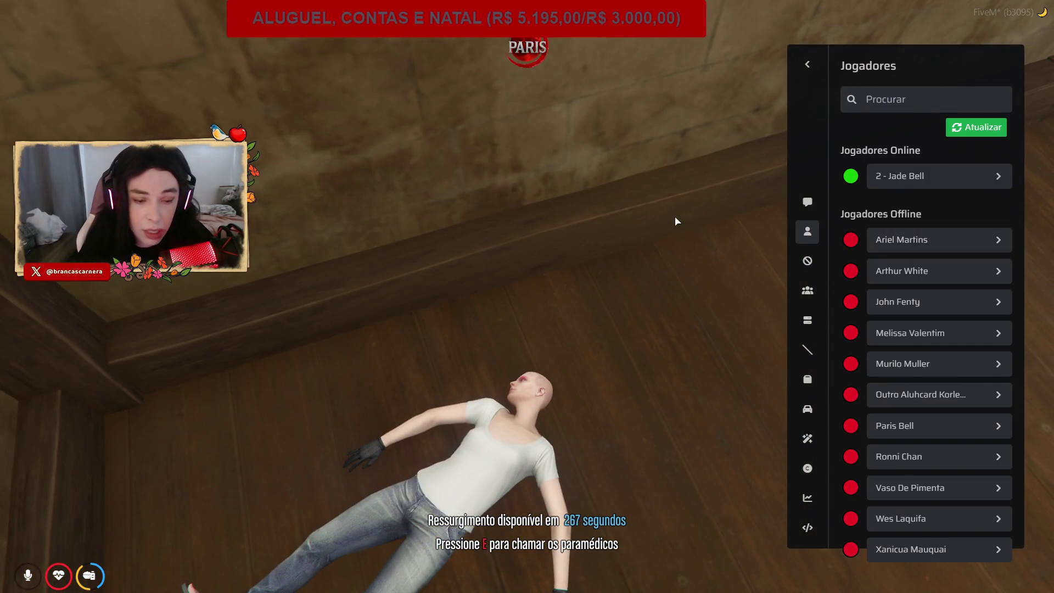
key("Escape")
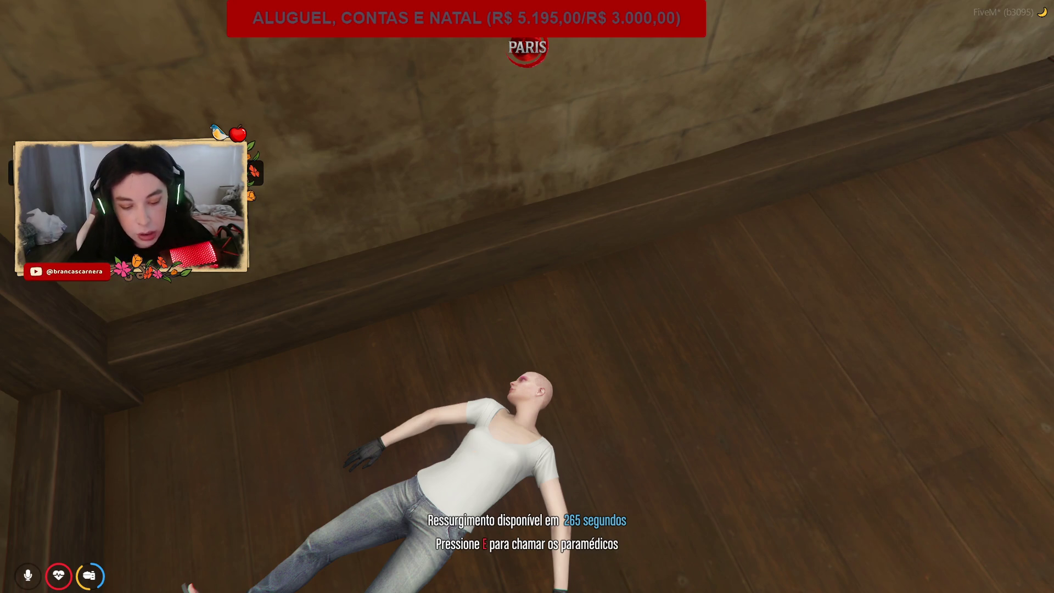
Open the in-game chat and start typing the revive command for your own ID.
key("F9")
key("Escape")
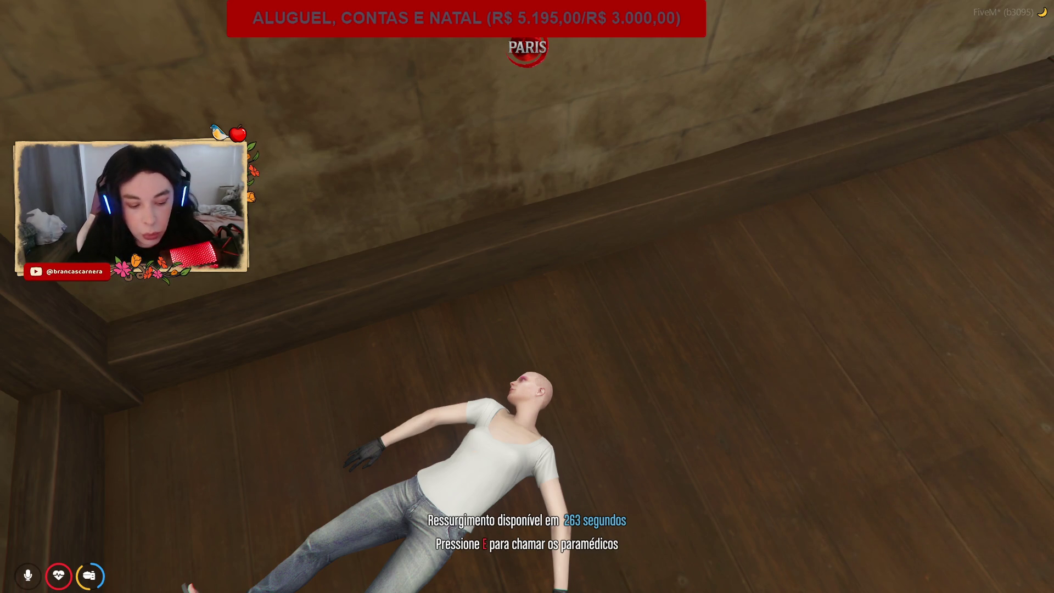
type("t/")
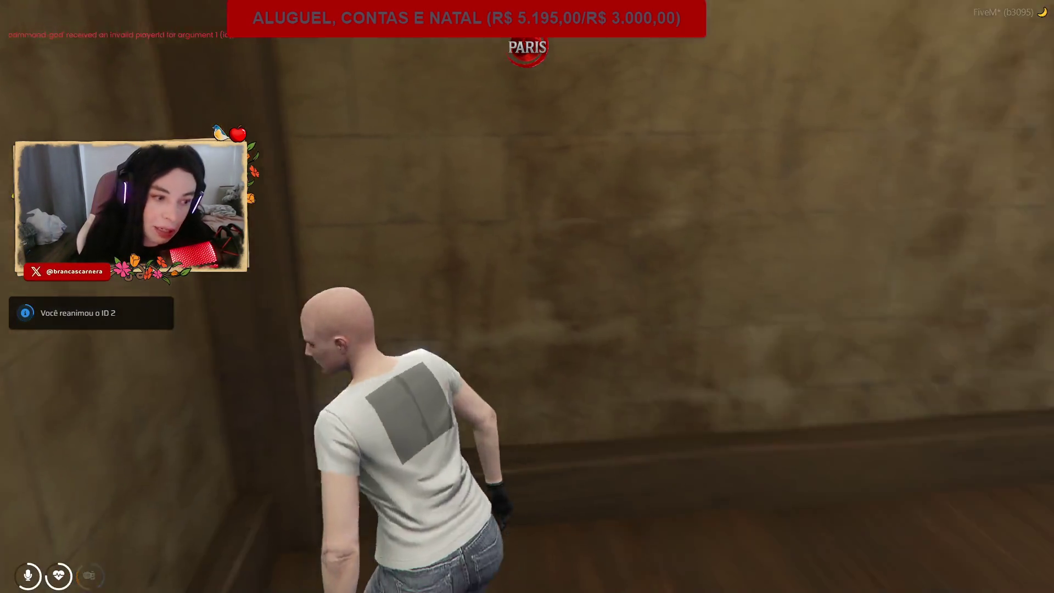
Run through the panelled hall and climb the first staircase and the curved staircase.
key("w")
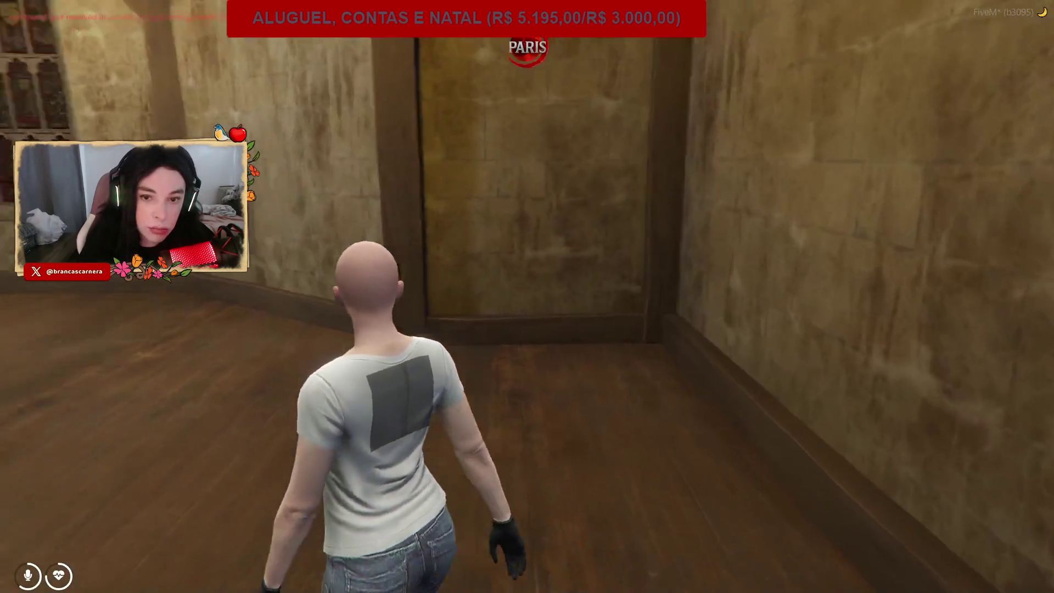
key("w")
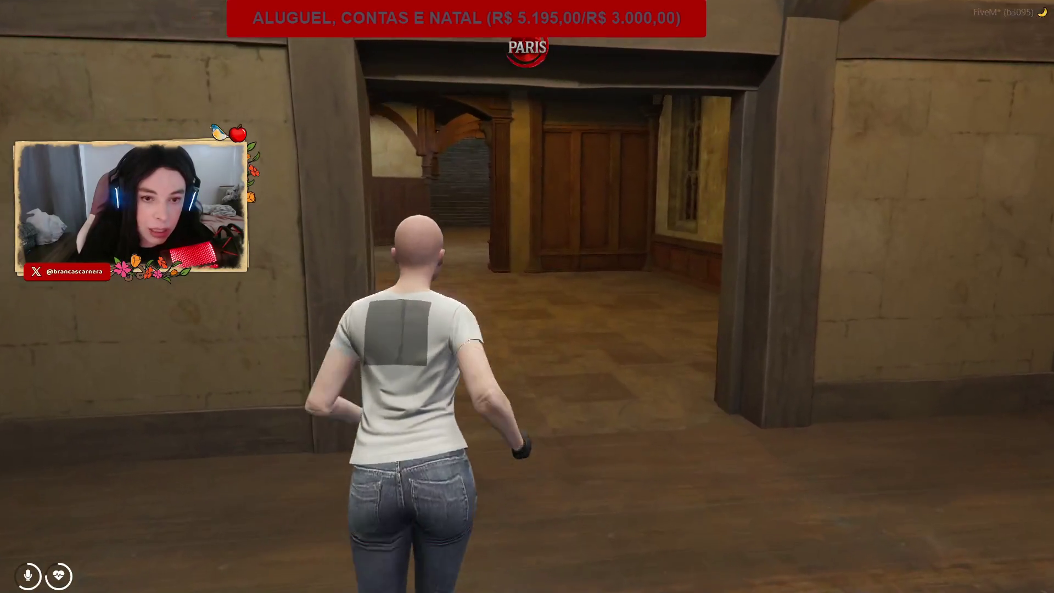
key("w")
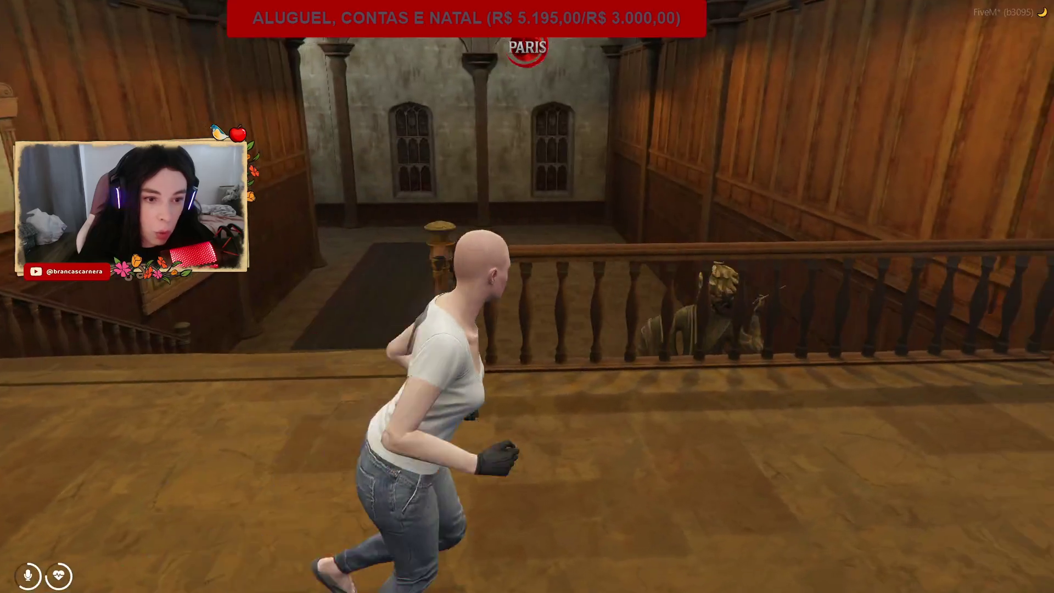
key("w")
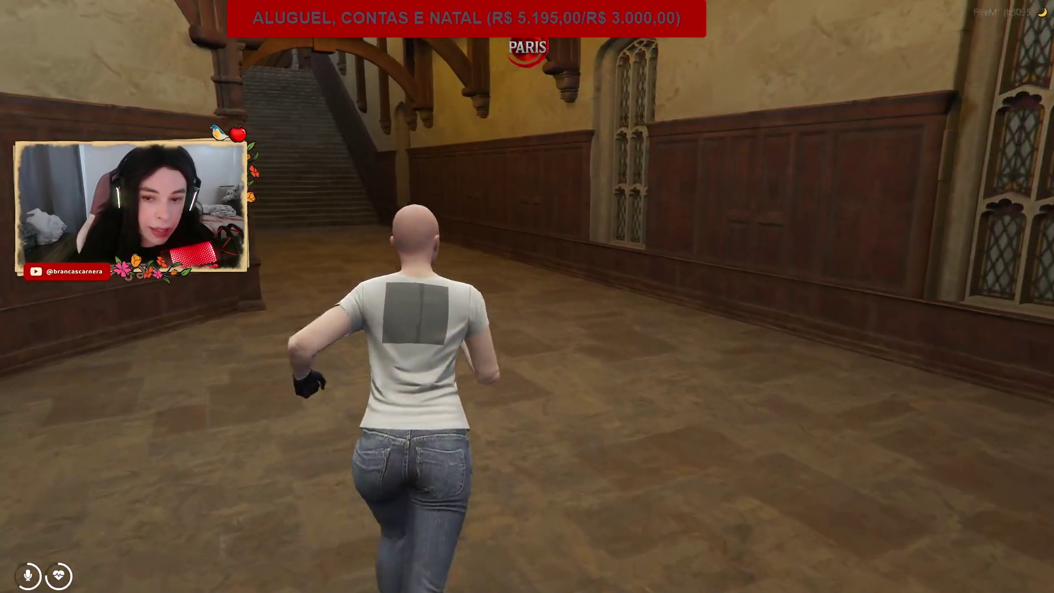
key("w")
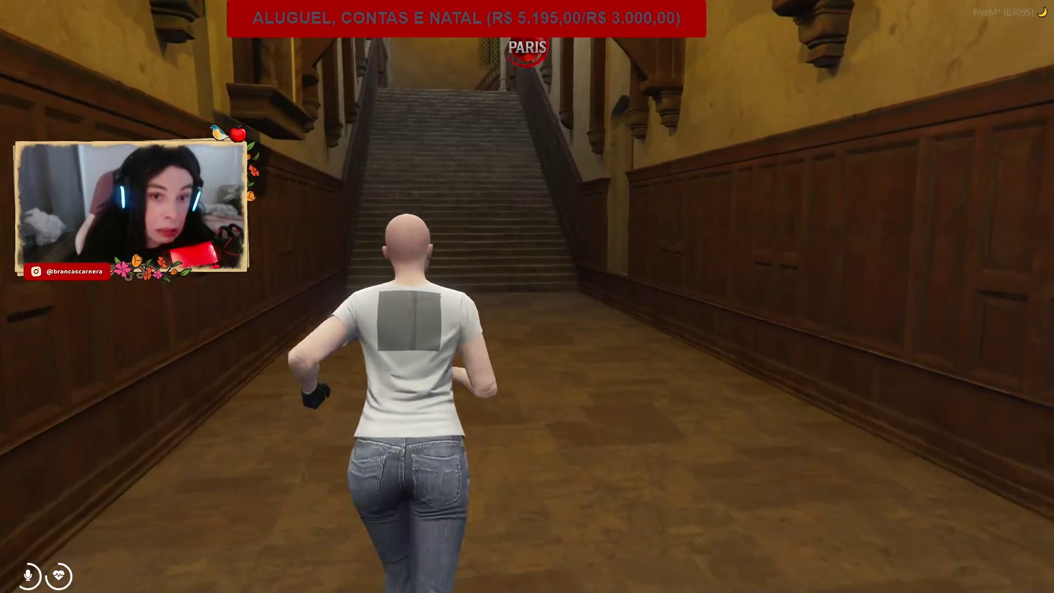
key("w")
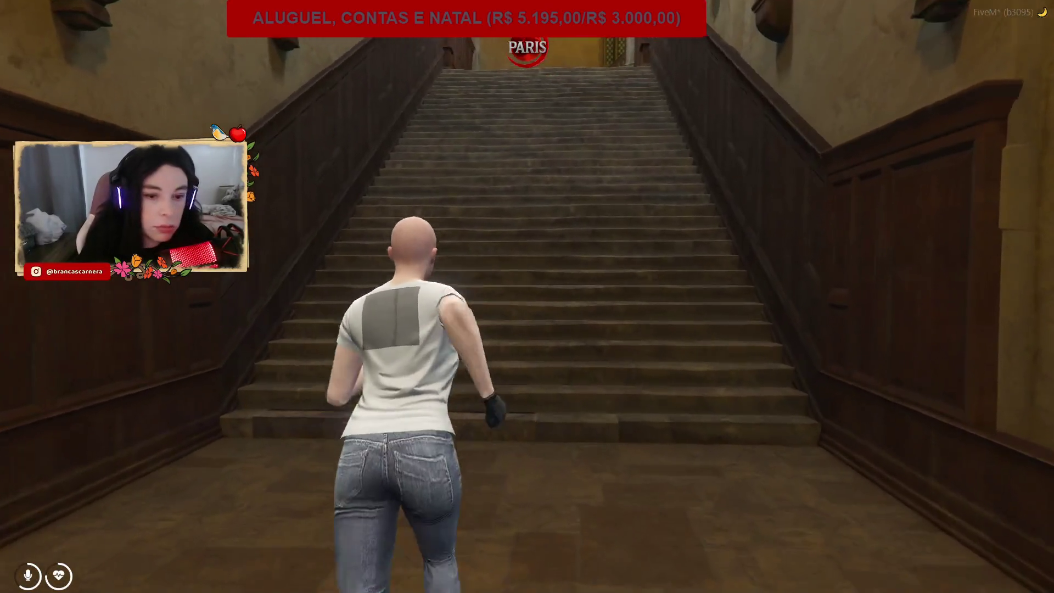
key("w")
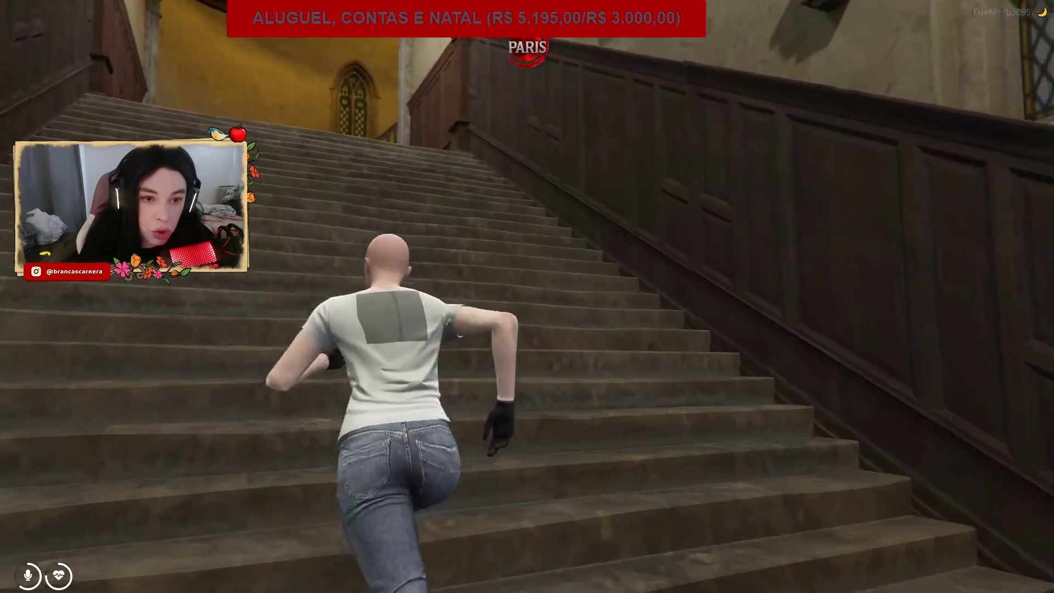
key("w")
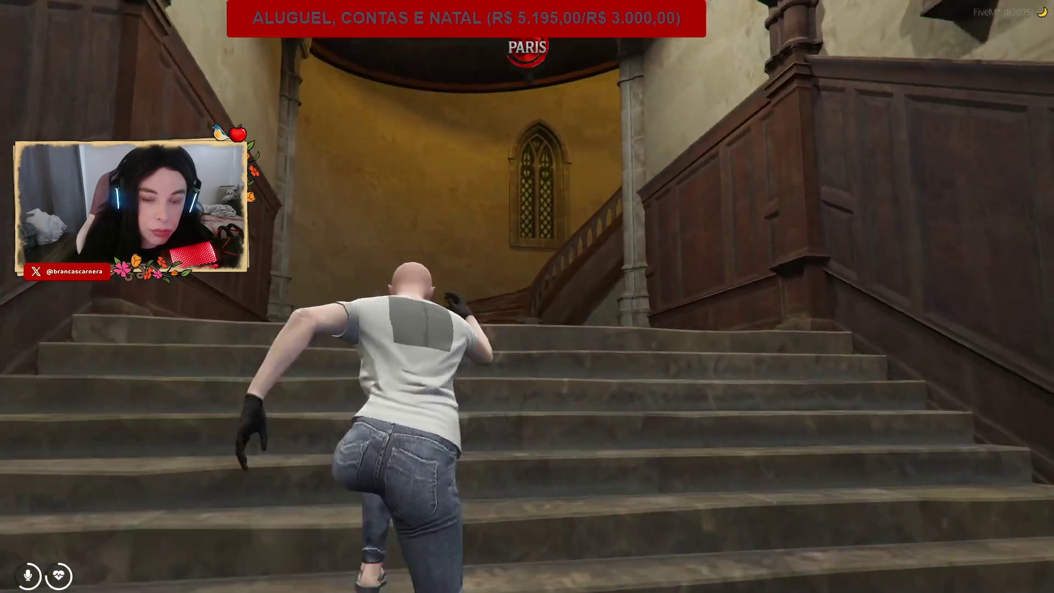
key("w")
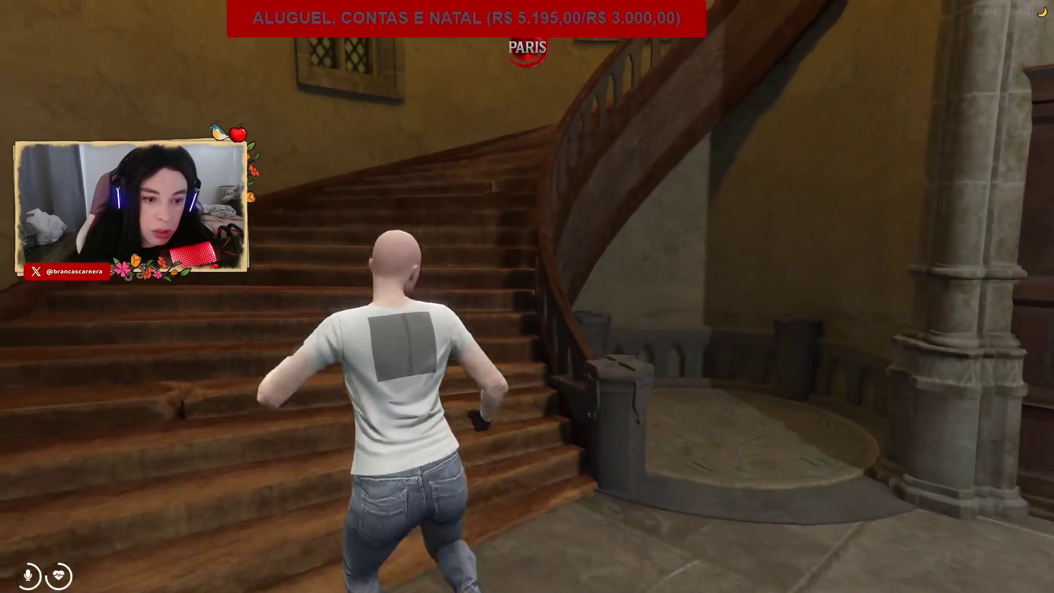
key("w")
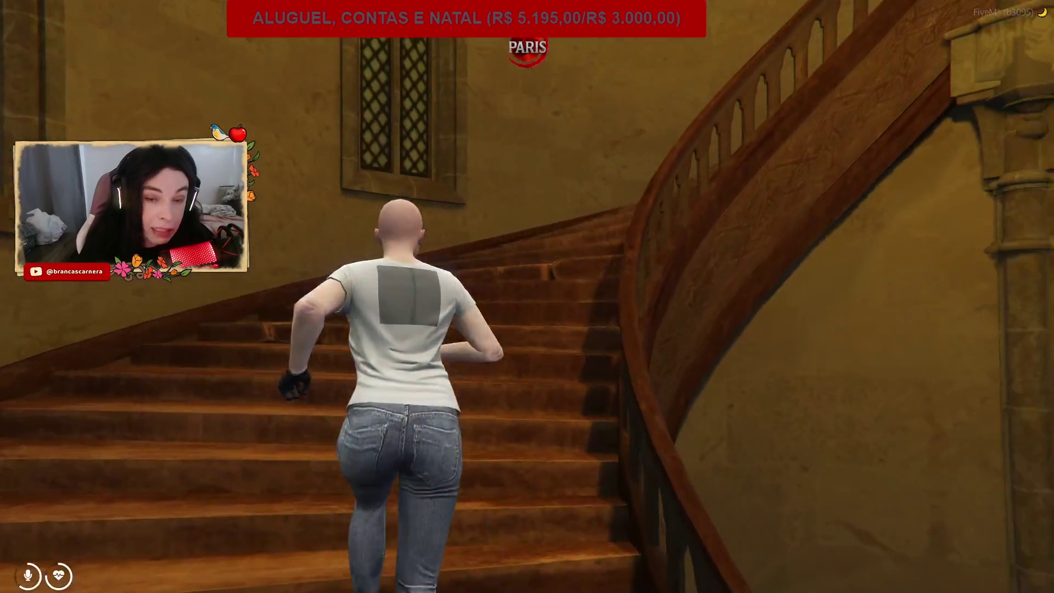
Run across the upper hall, up the curved staircase and down the corridor to the painting.
key("w")
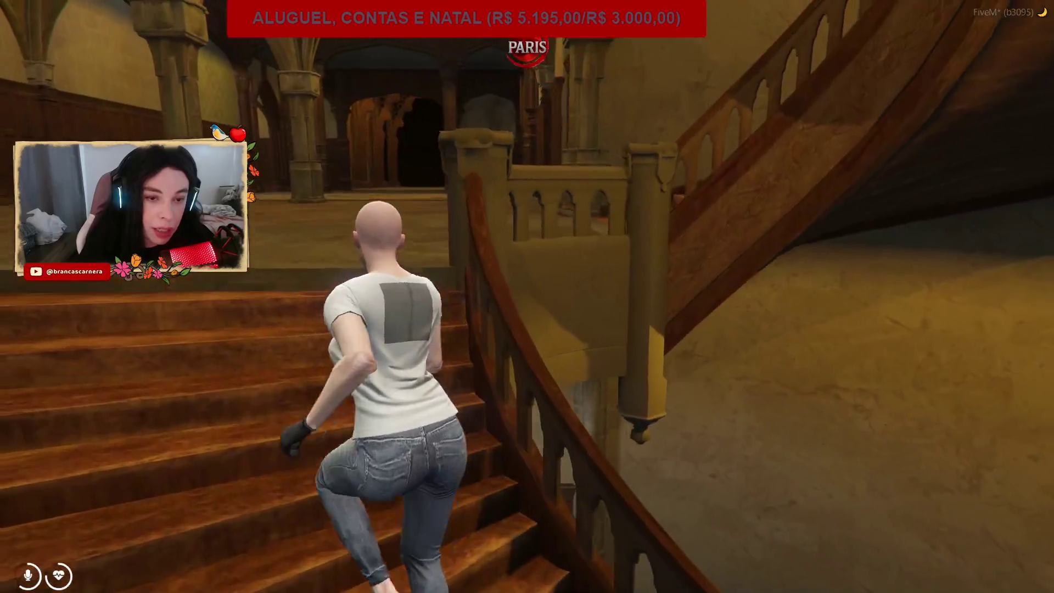
key("w")
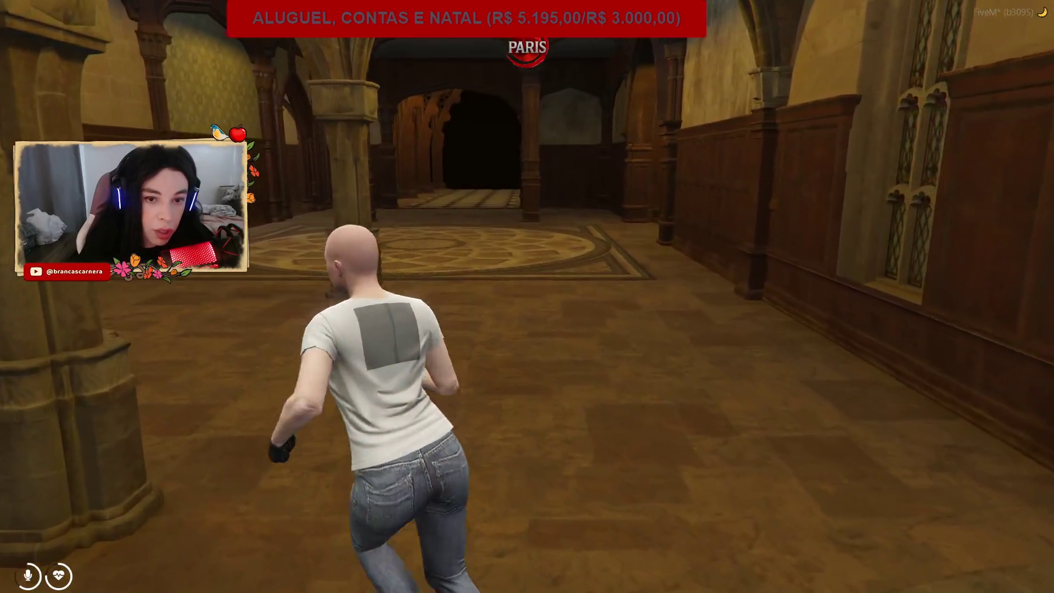
key("w")
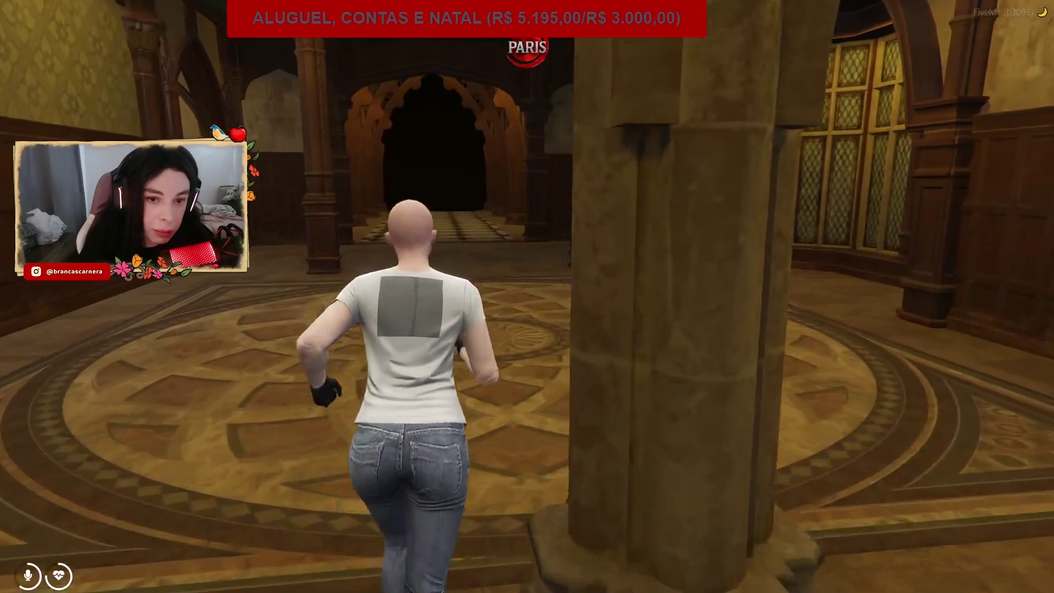
key("w")
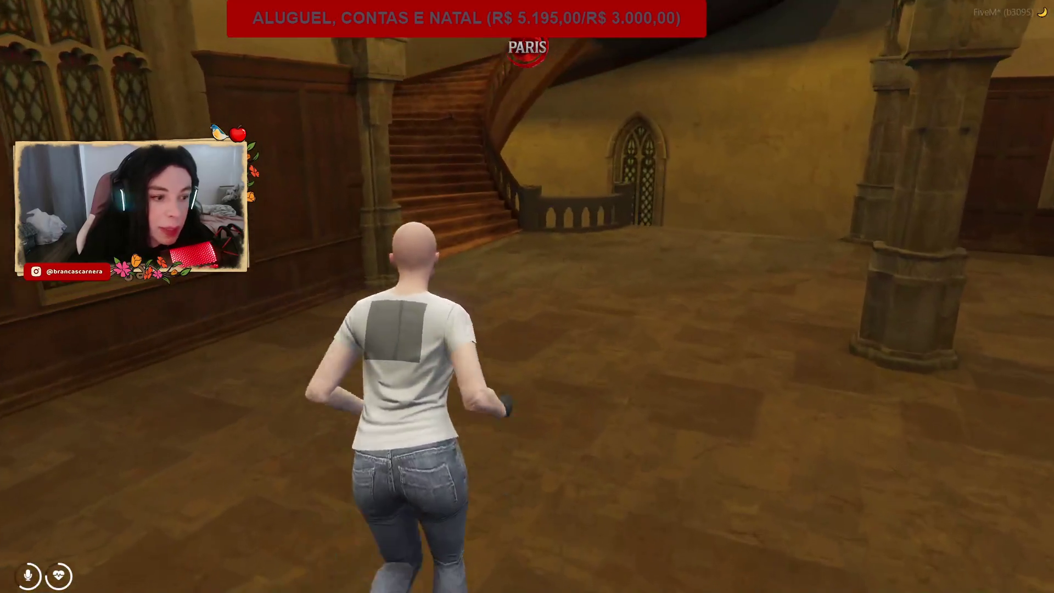
key("w")
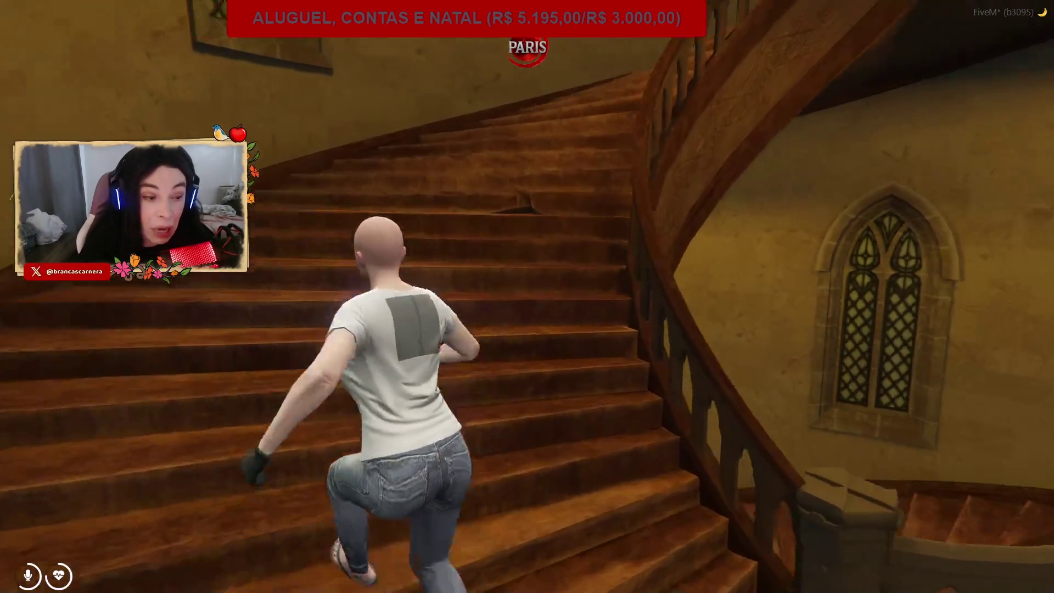
key("w")
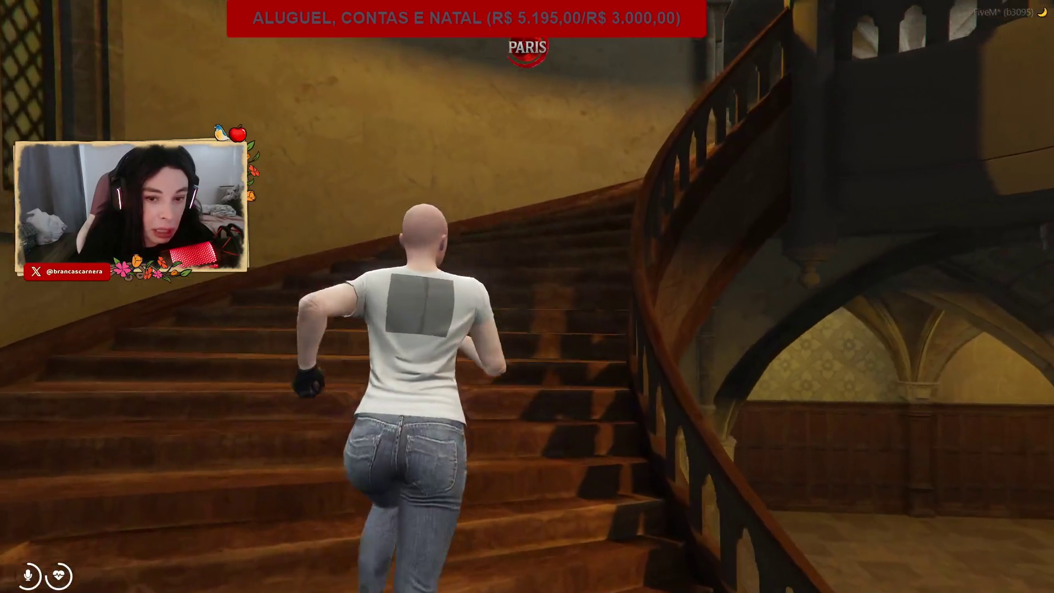
key("w")
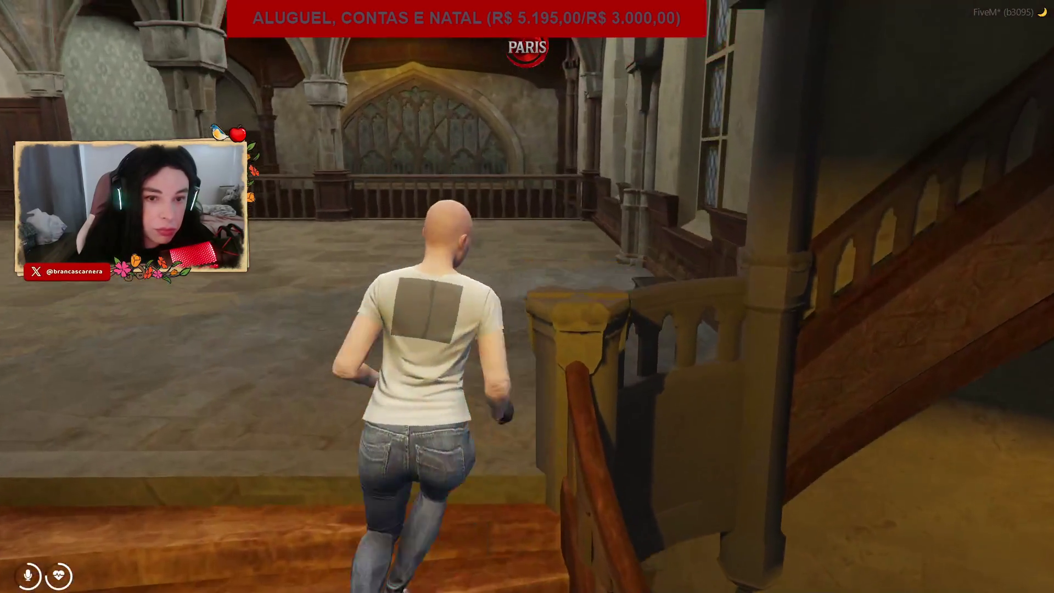
key("w")
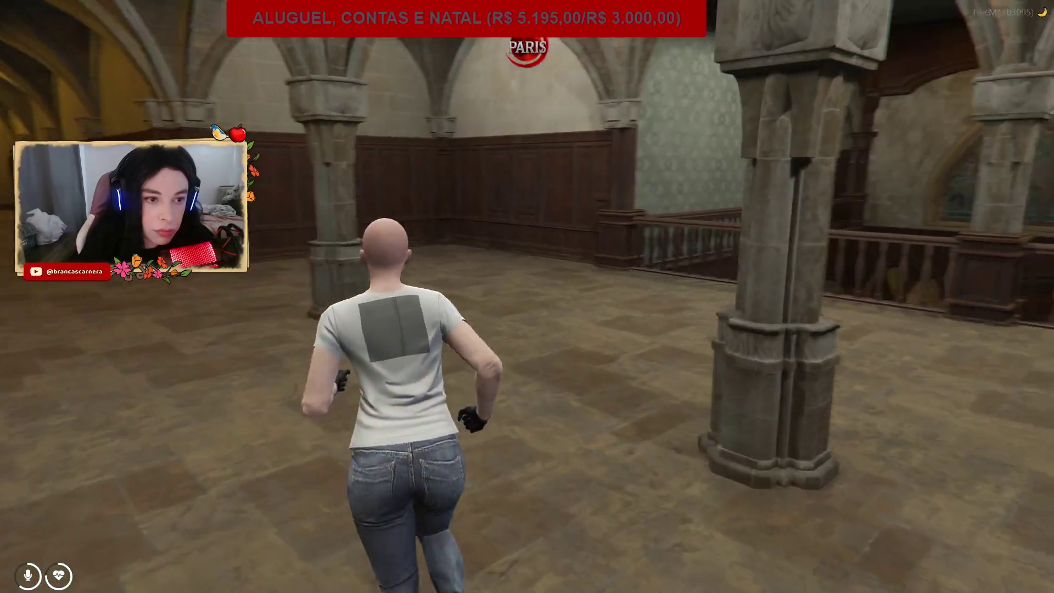
key("w")
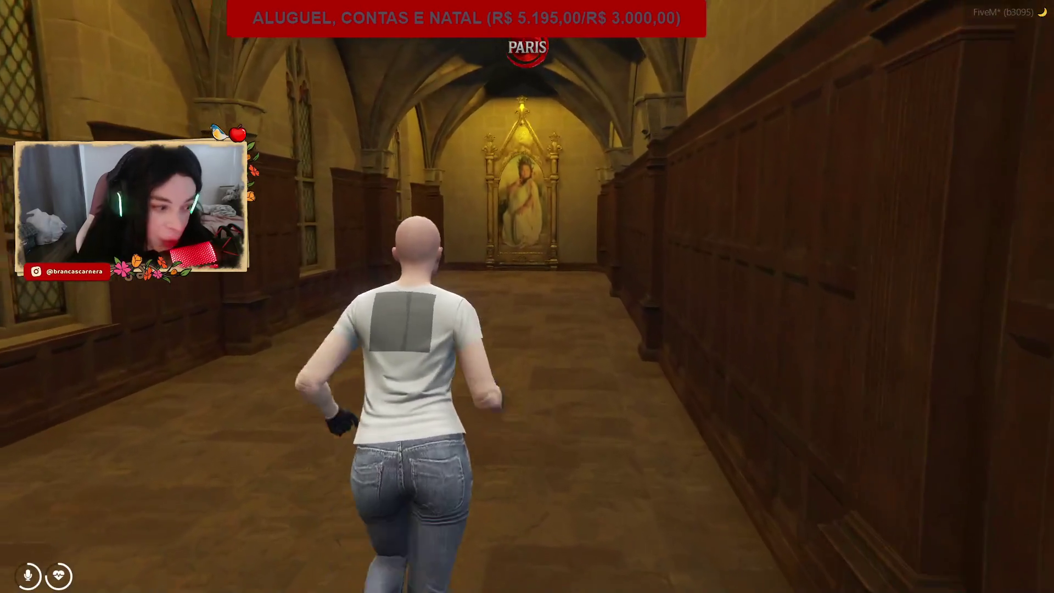
key("w")
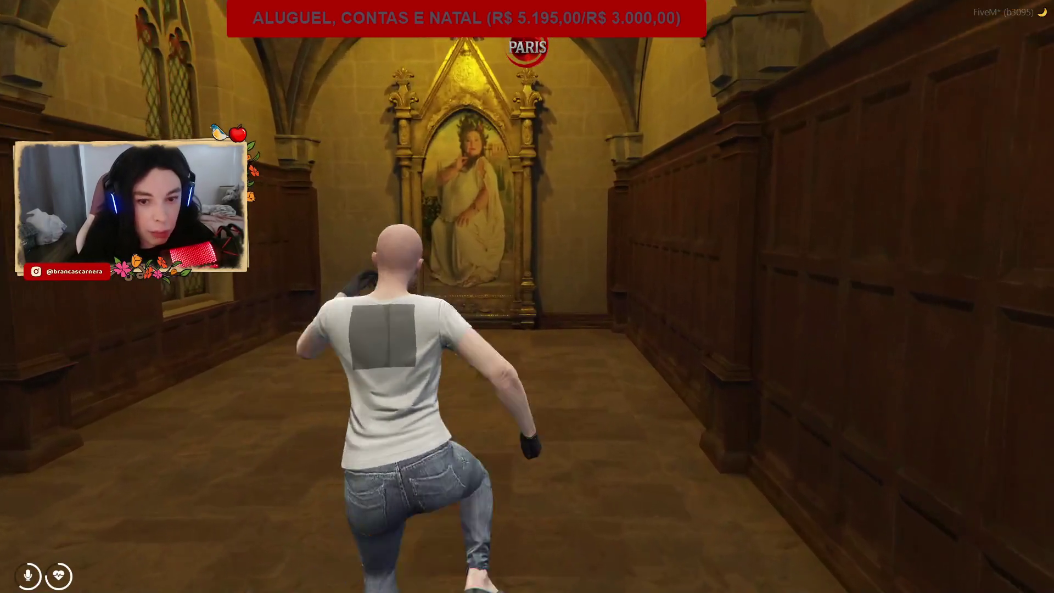
key("w")
Run back through the pillared hall and jump off the balcony railing into the hall below.
key("w")
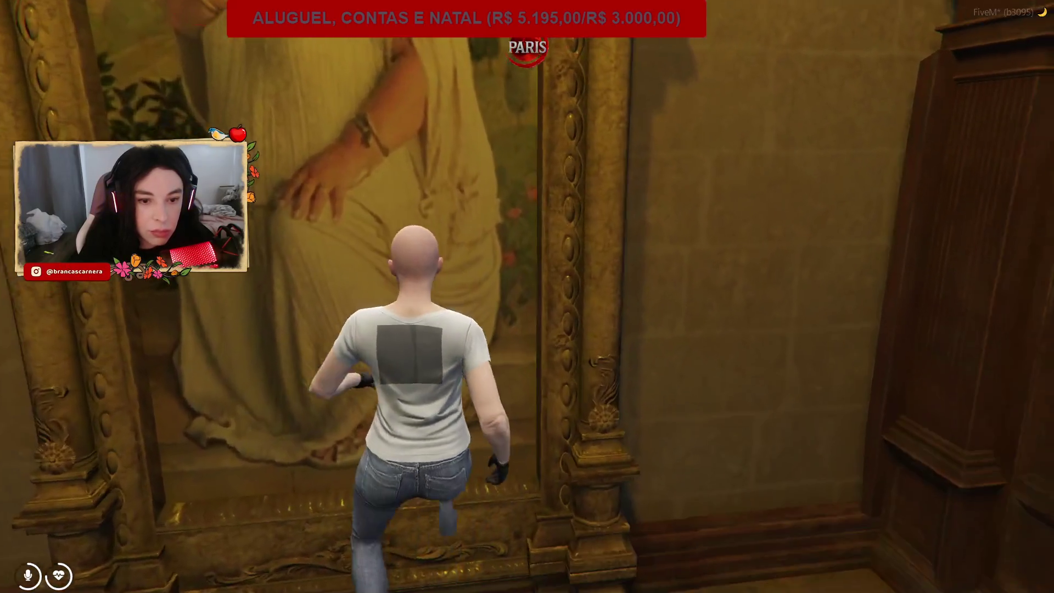
key("w")
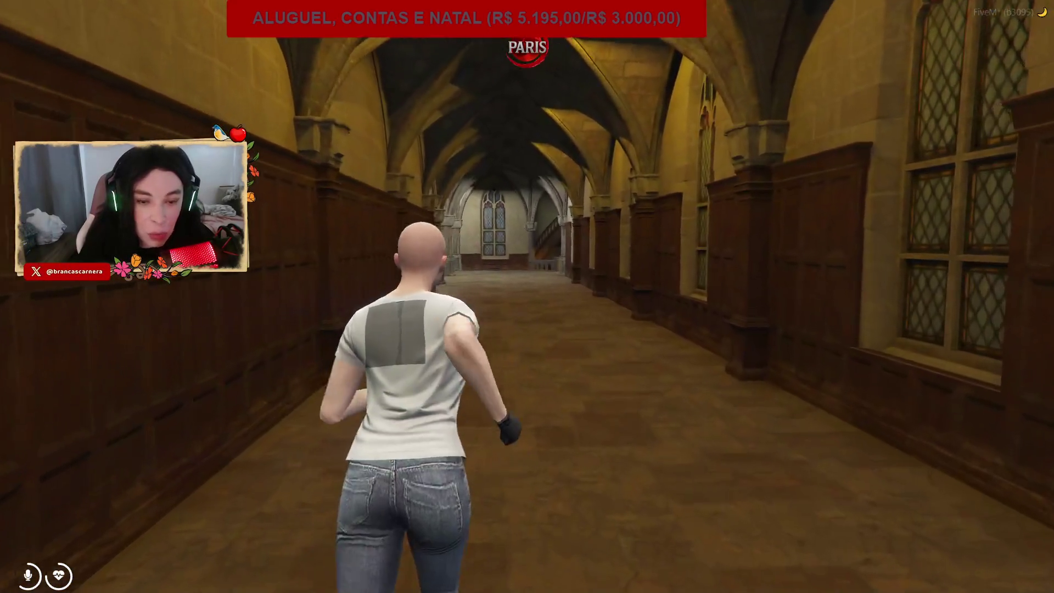
key("w")
key("w")
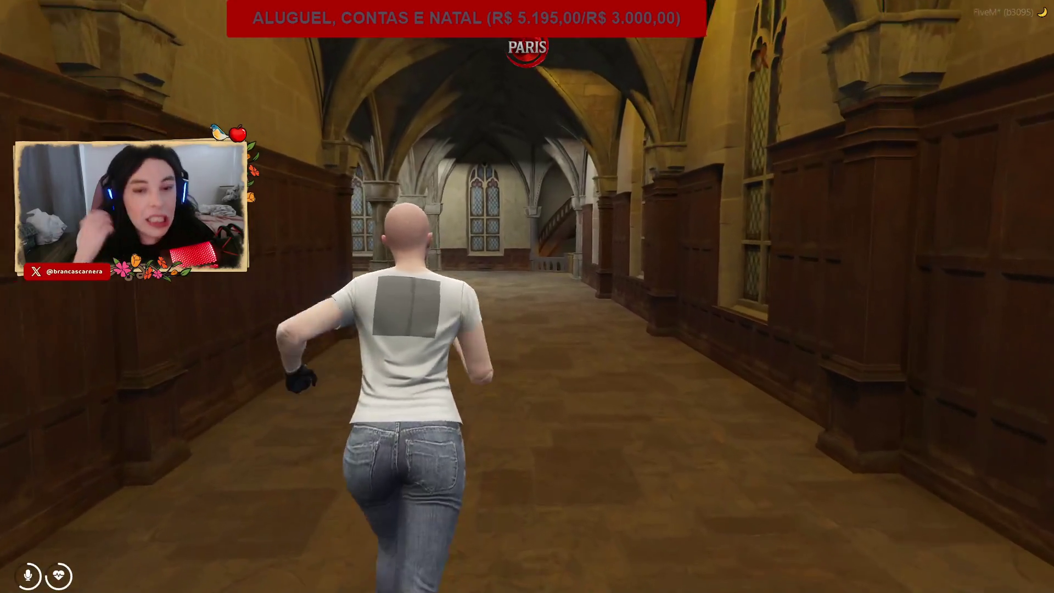
key("w")
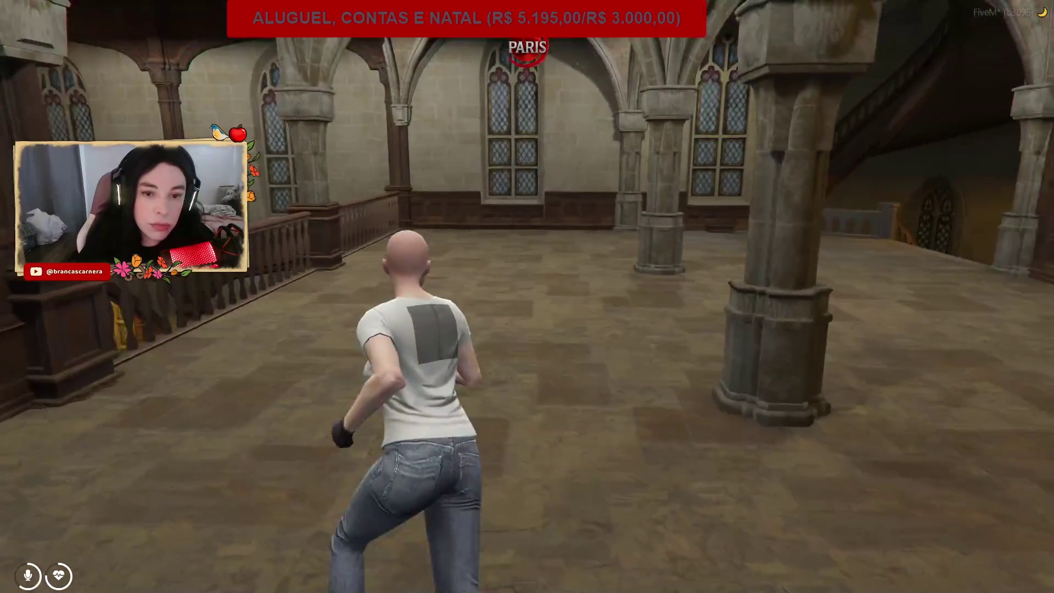
key("w")
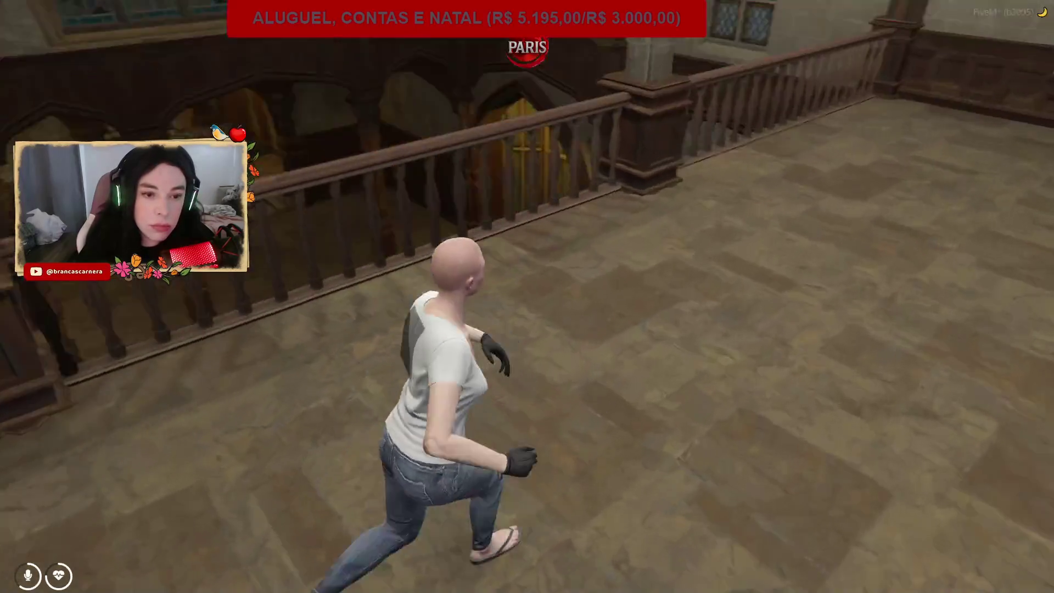
key("w")
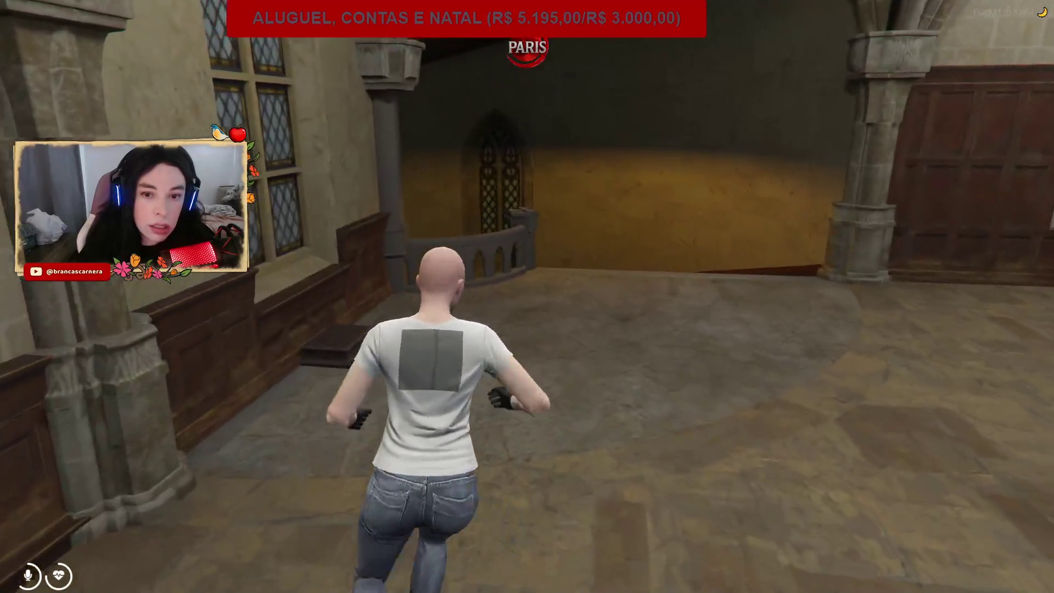
key("w")
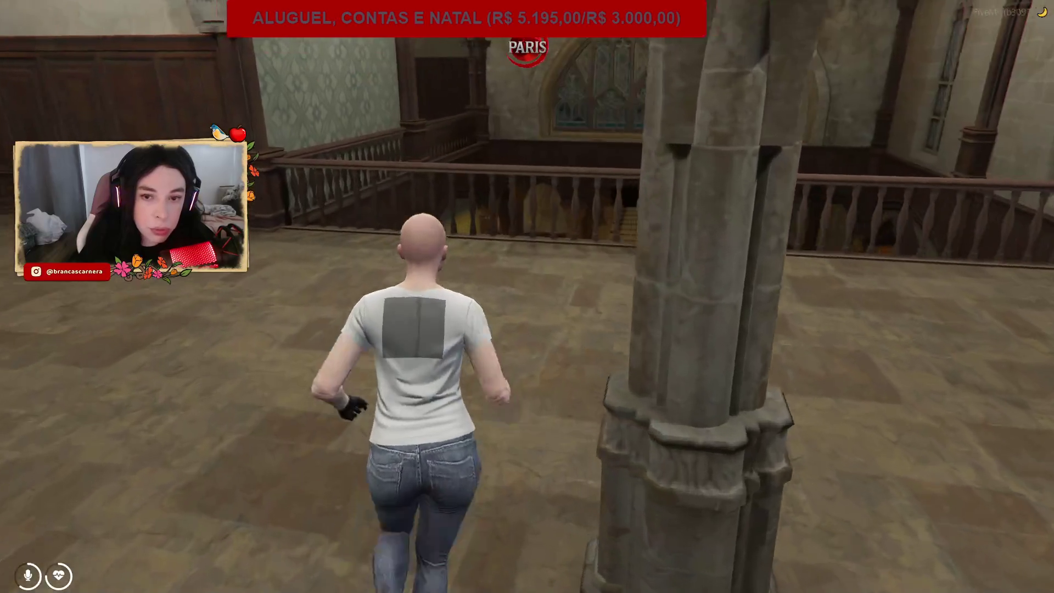
key("w")
key("space")
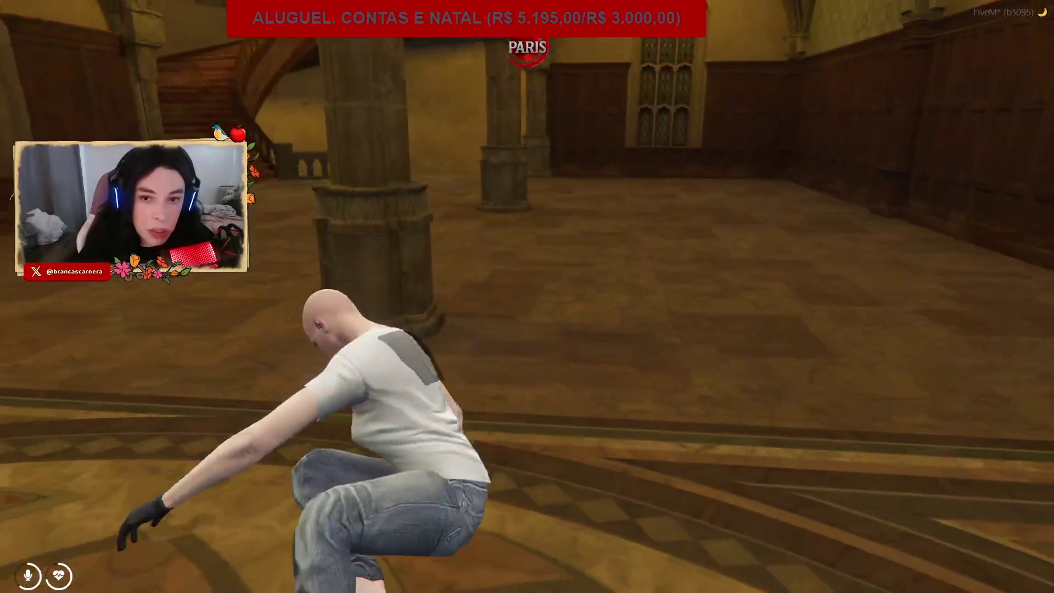
Cross the lower hall through the side doorway to face the grand staircase.
key("w")
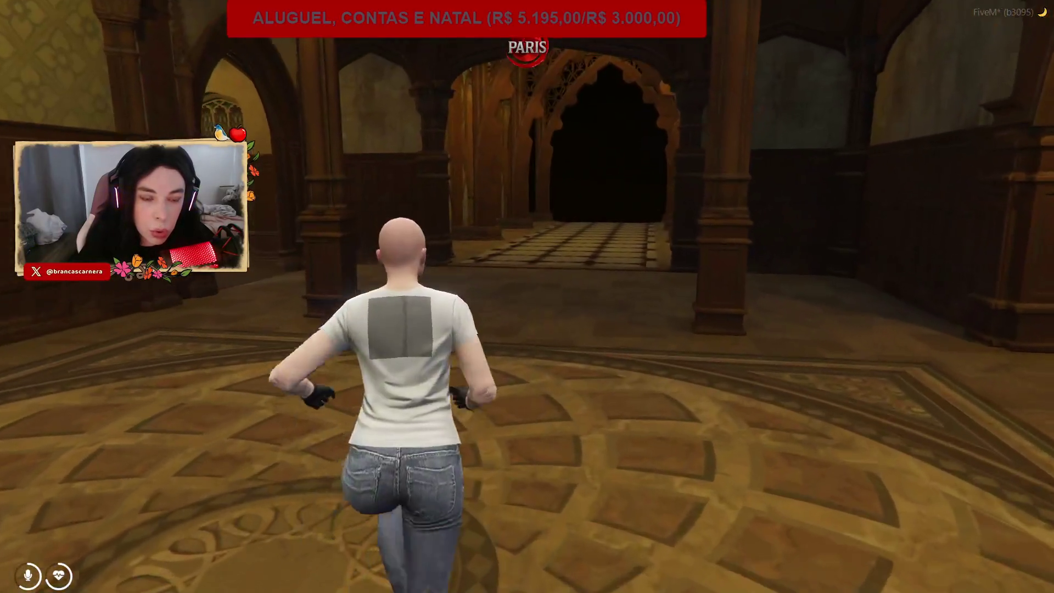
key("w")
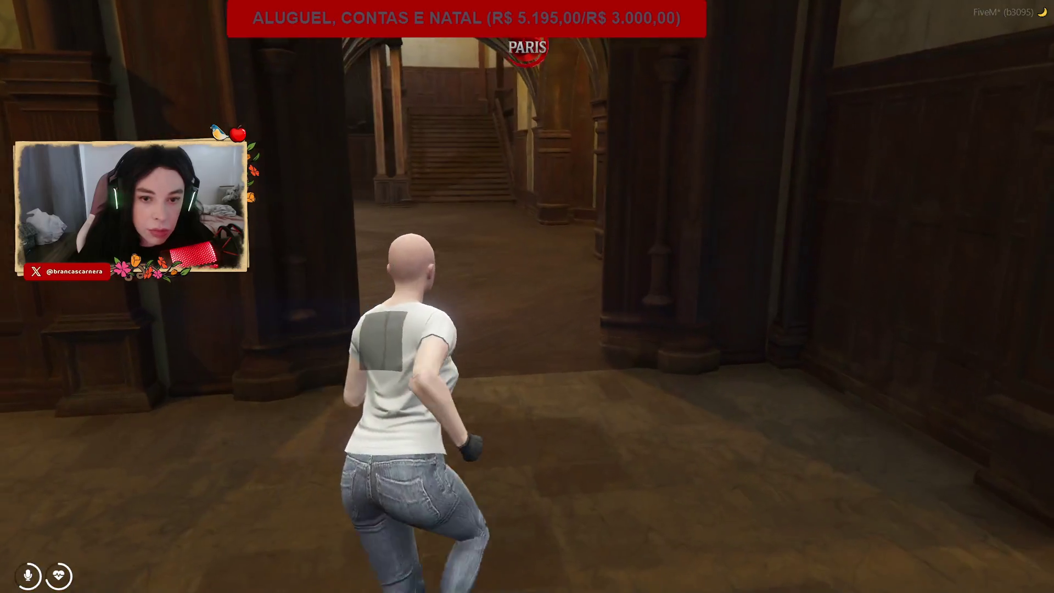
key("w")
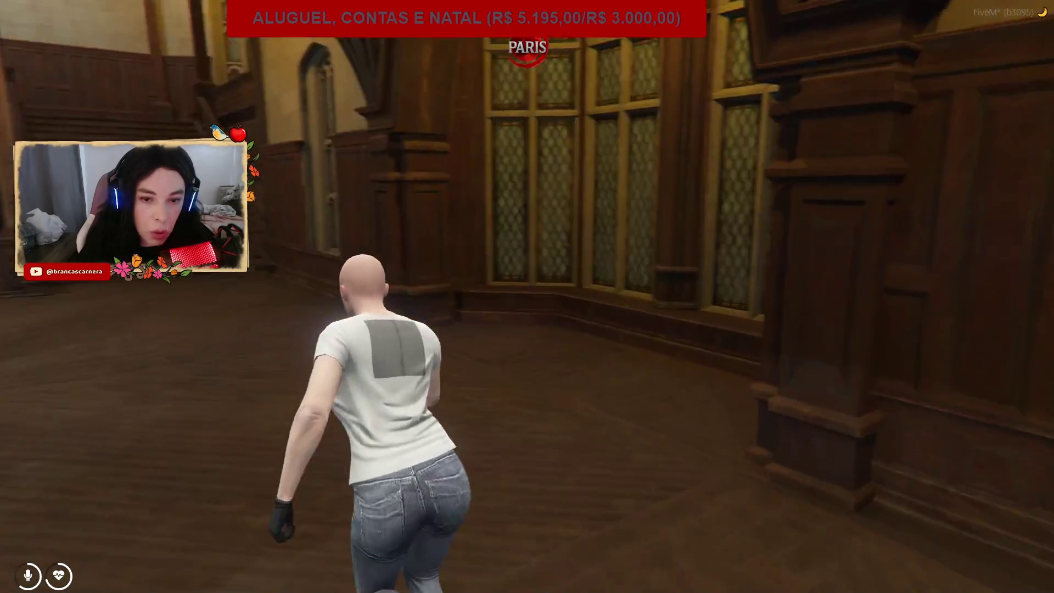
key("w")
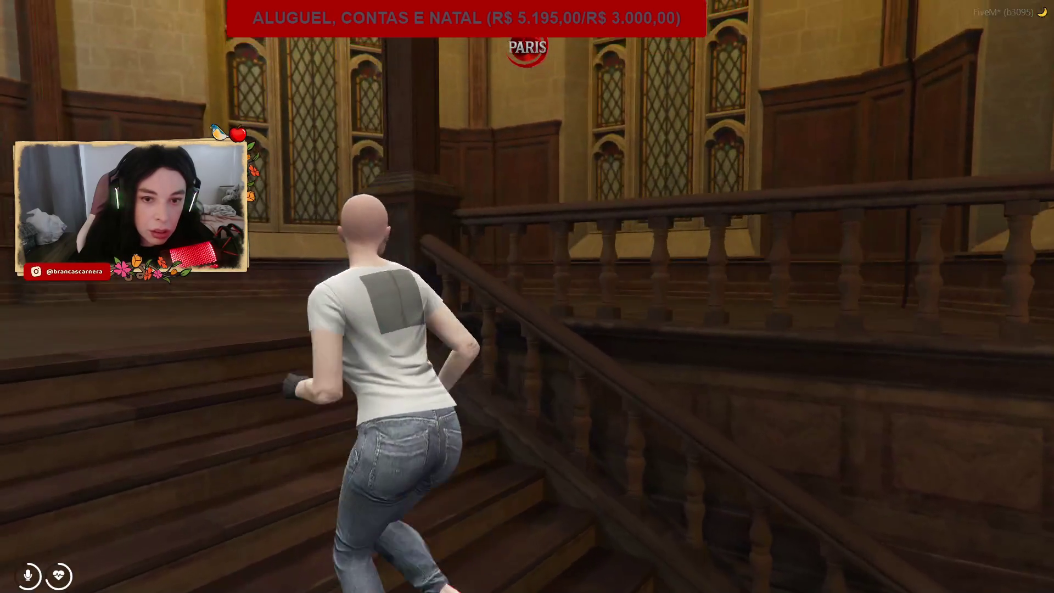
Climb the staircases and cross the upper hall through the archway onto the walkway.
key("w")
key("w")
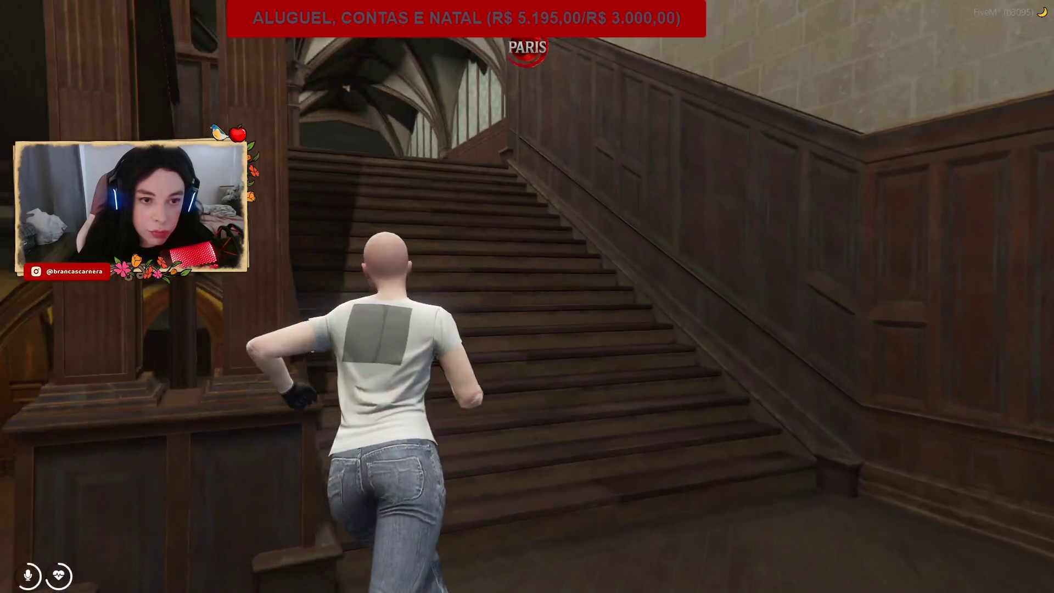
key("w")
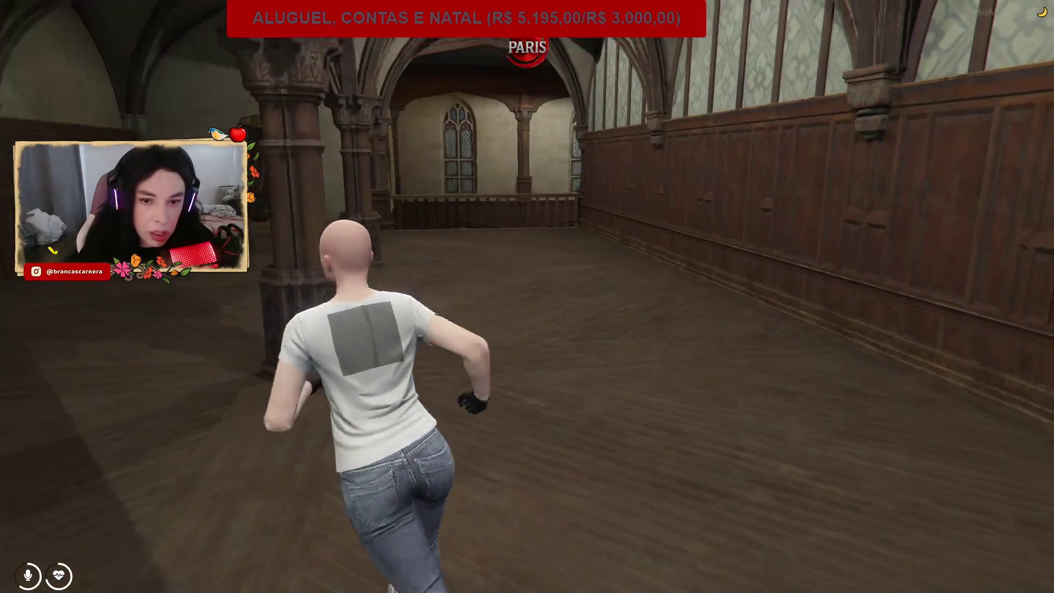
key("w")
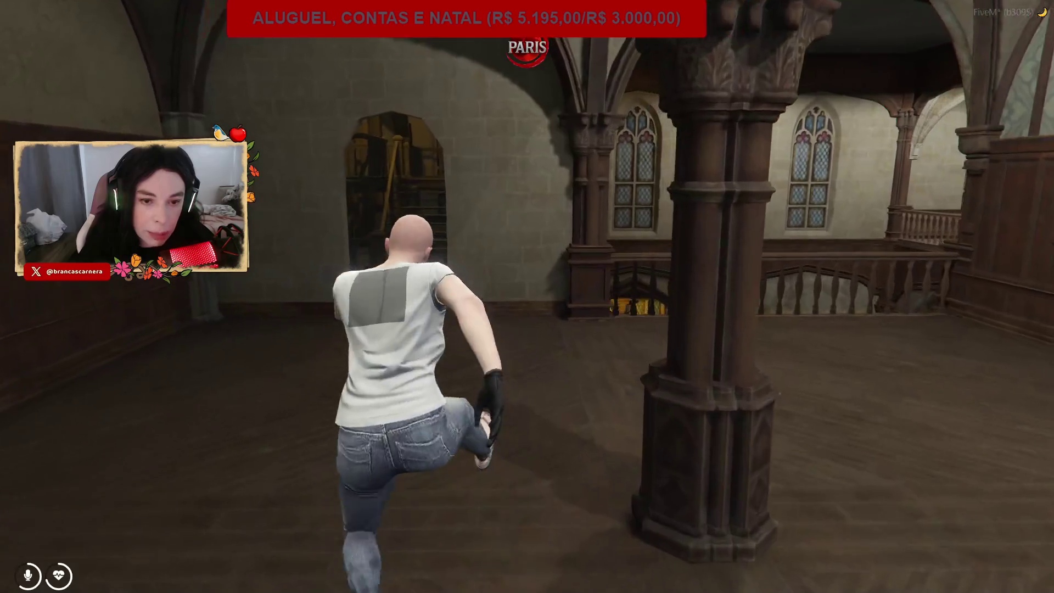
key("w")
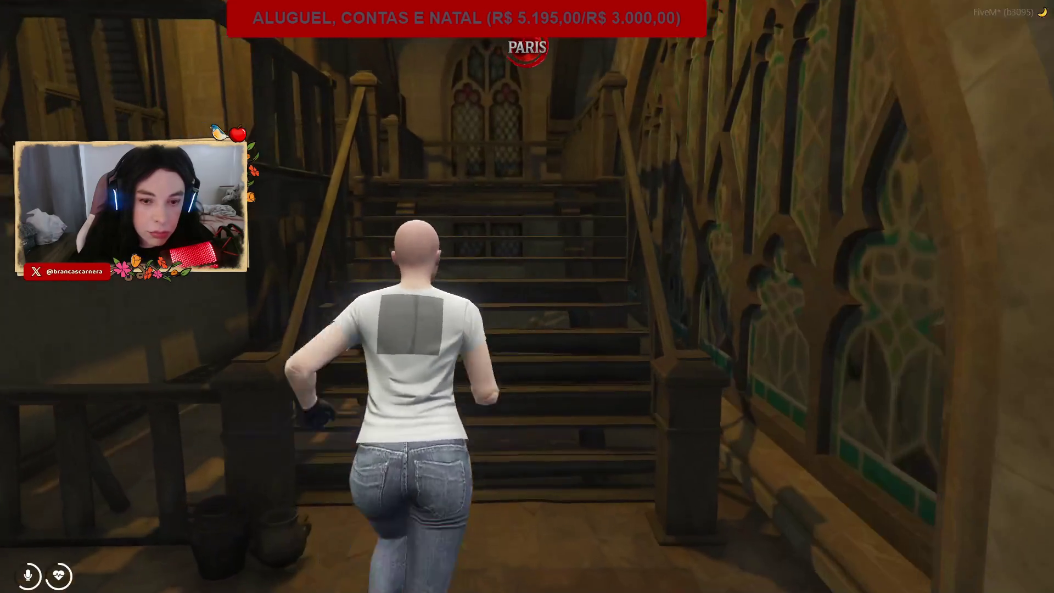
key("w")
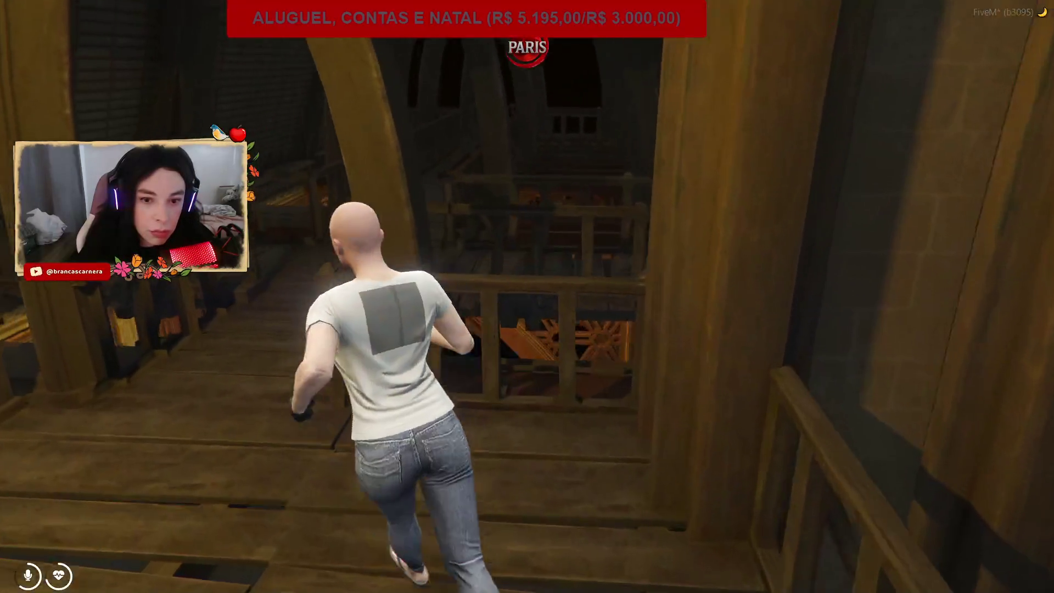
Climb the successive wooden flights and run along the walkway into the lit room.
key("w")
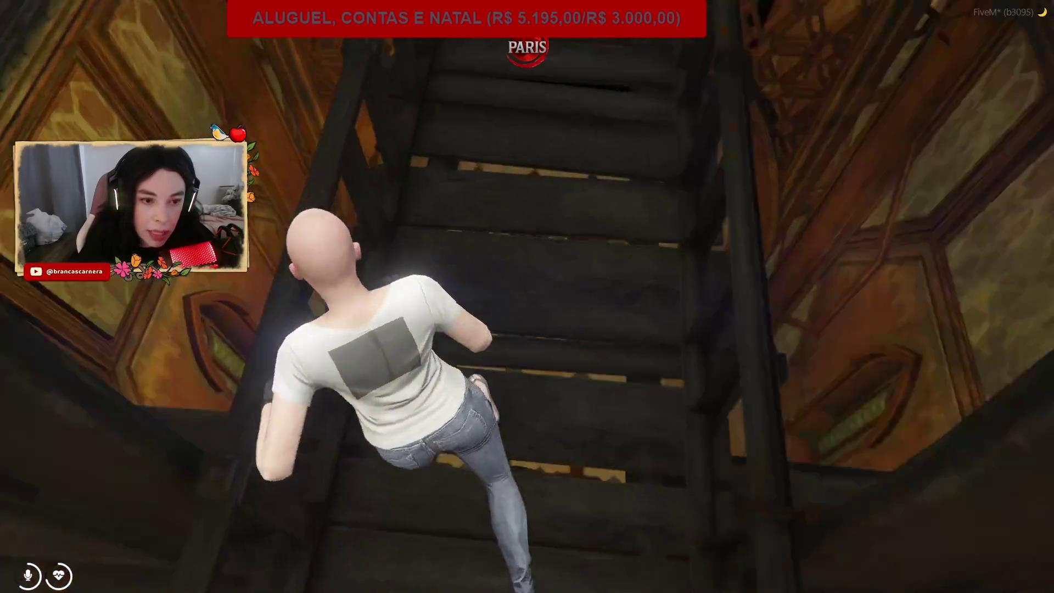
key("w")
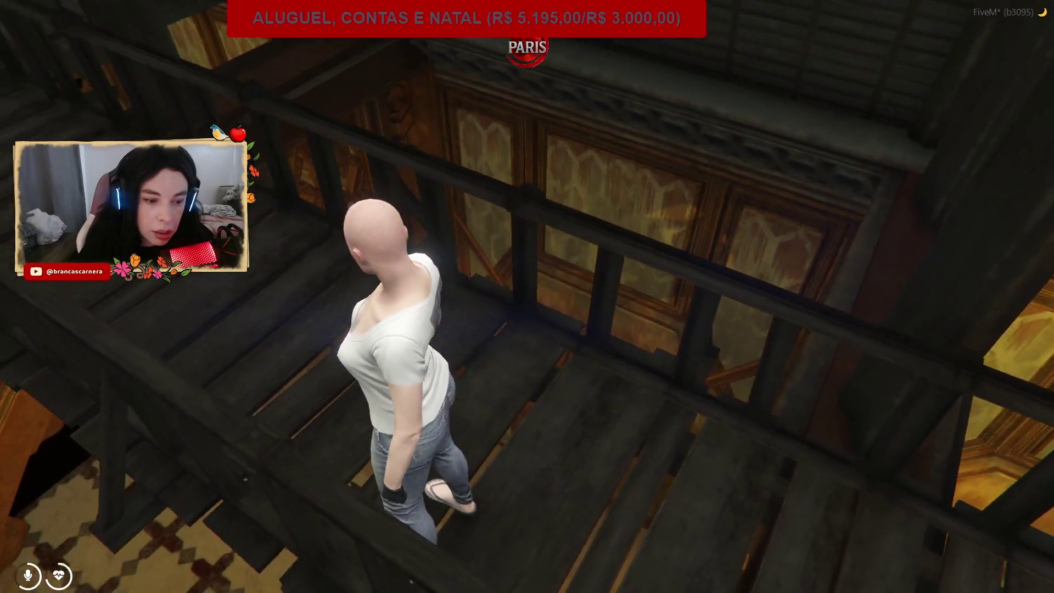
key("w")
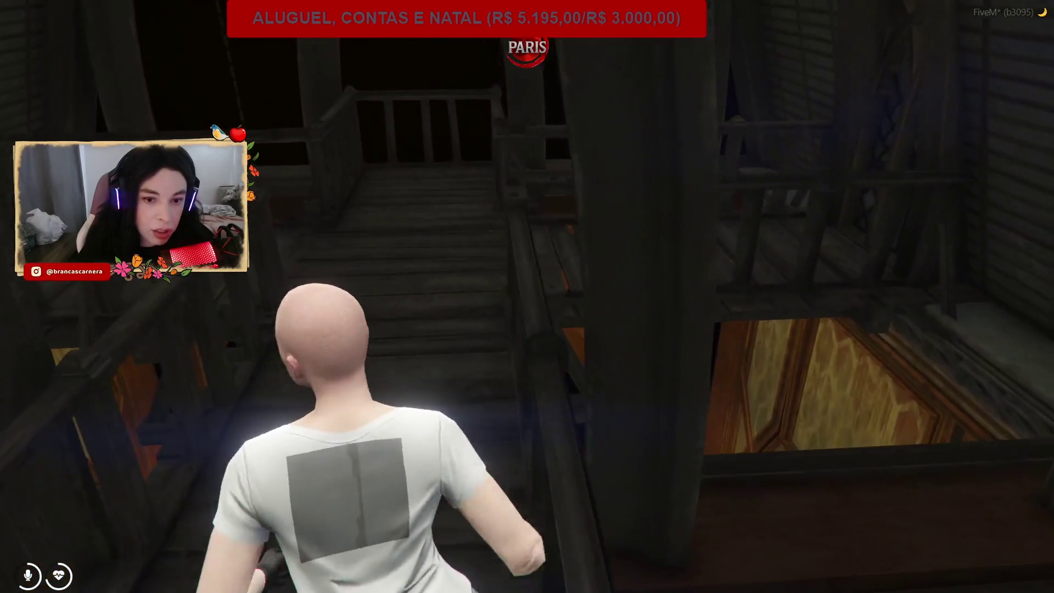
key("w")
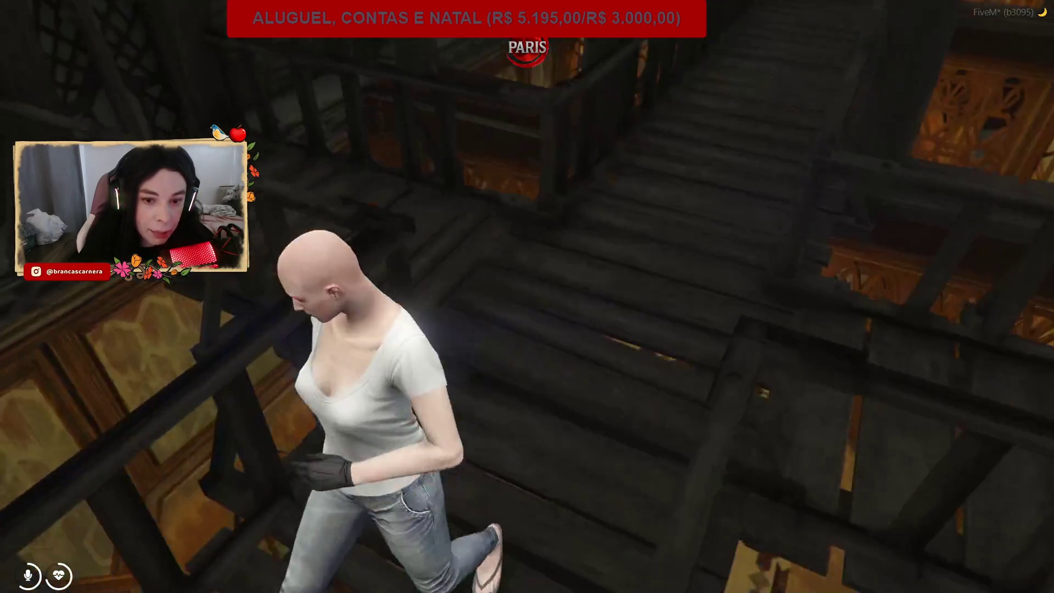
key("w")
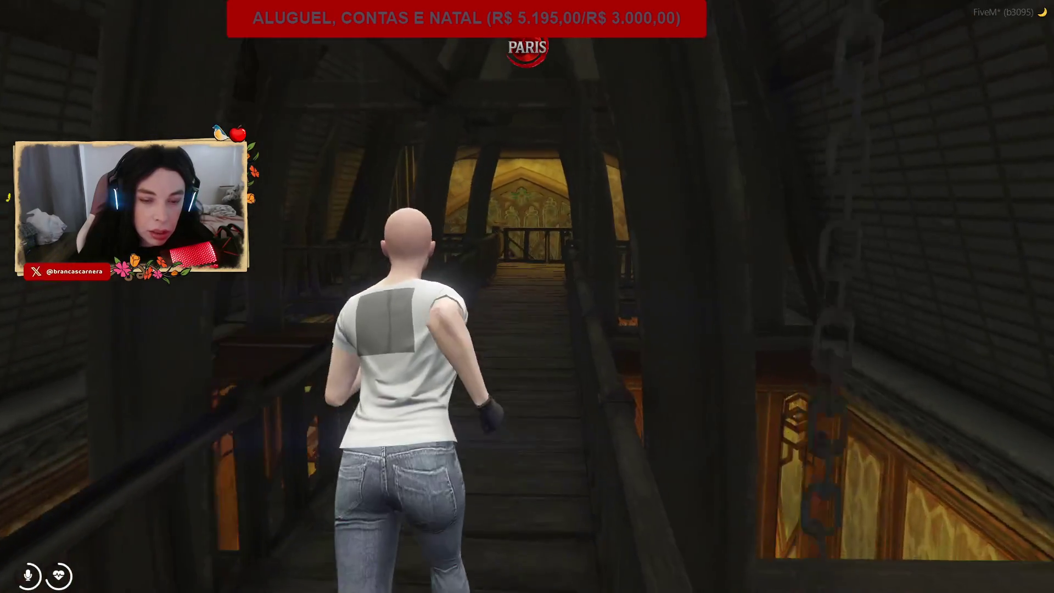
key("w")
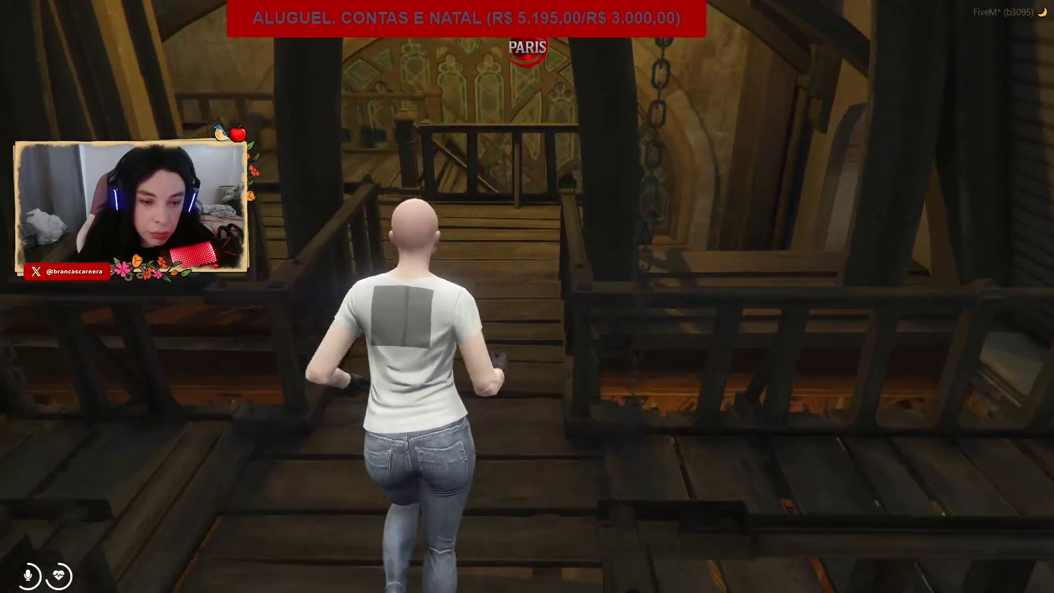
key("w")
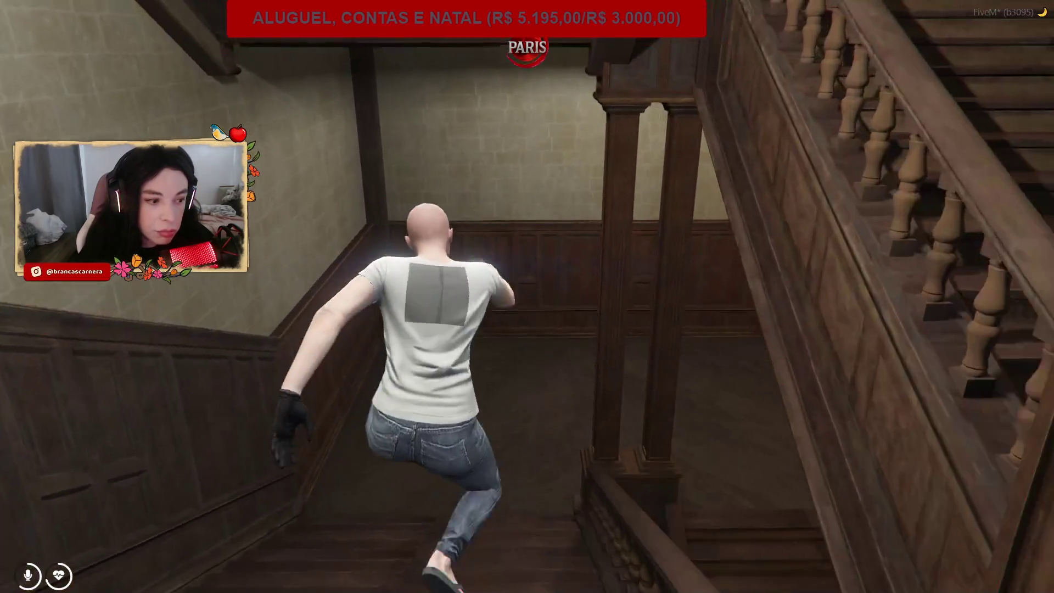
Descend the main staircase through the gothic halls to the checkered corridor, then open the Jogadores list with F10.
key("w")
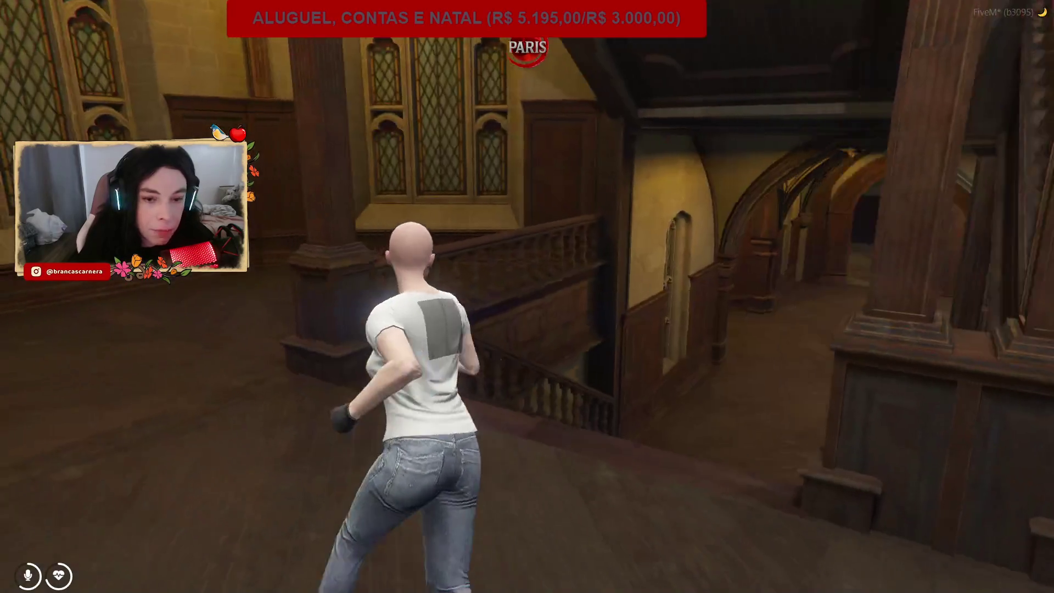
key("w")
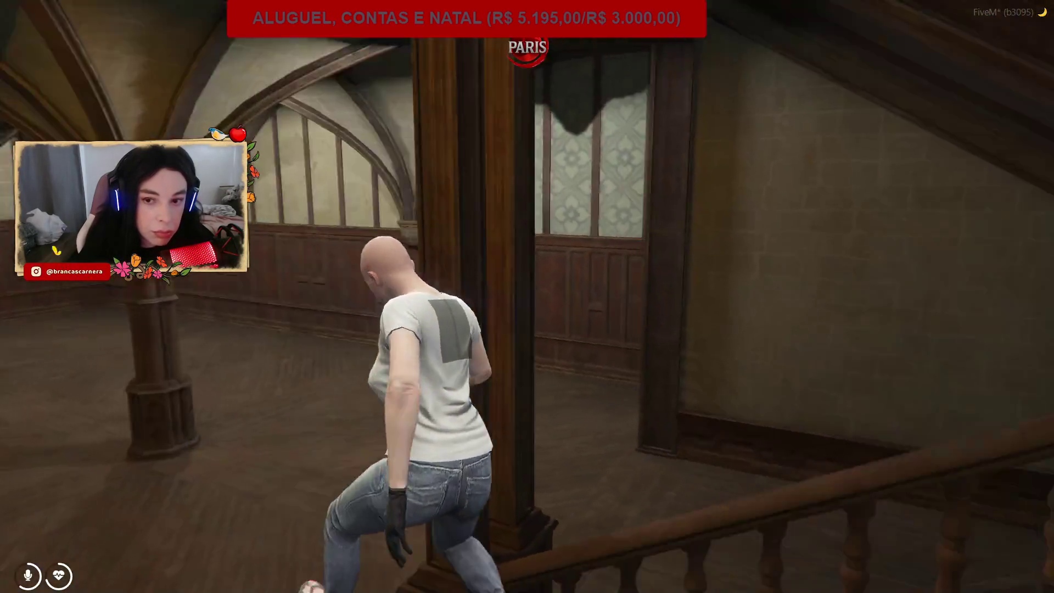
key("w")
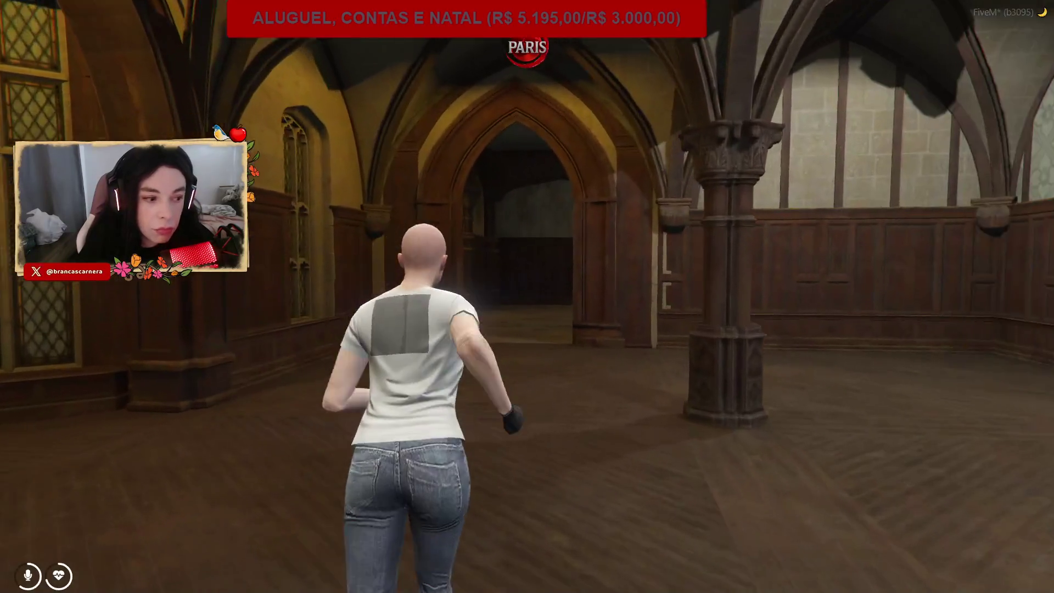
key("w")
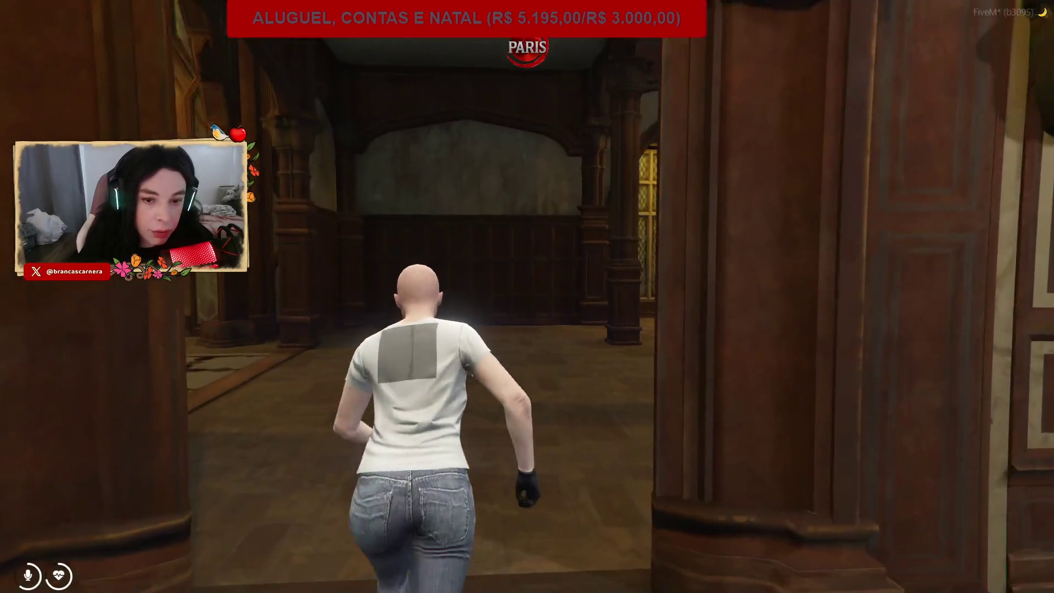
key("w")
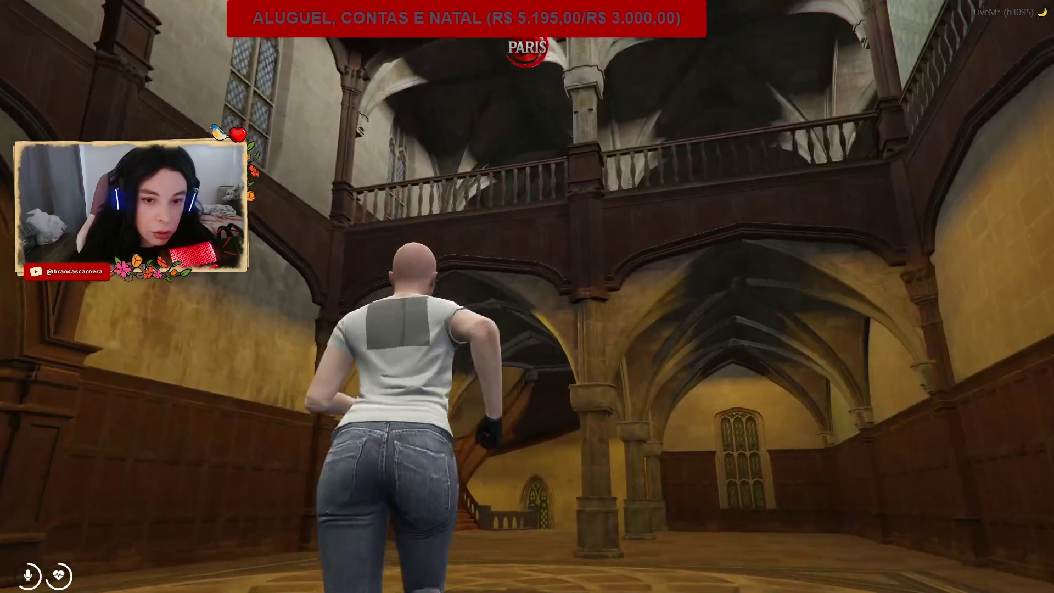
key("w")
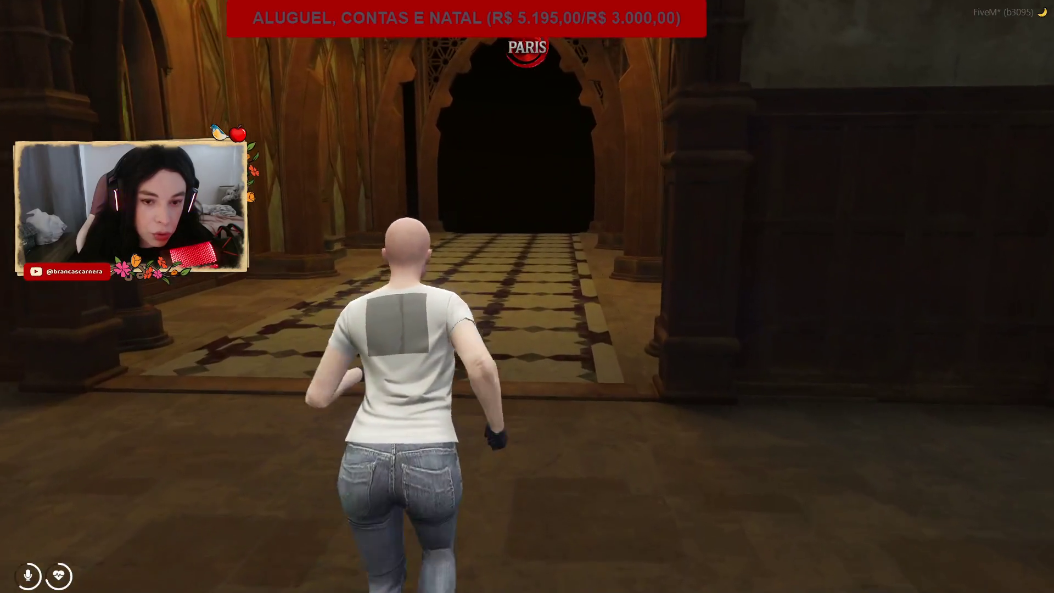
key("w")
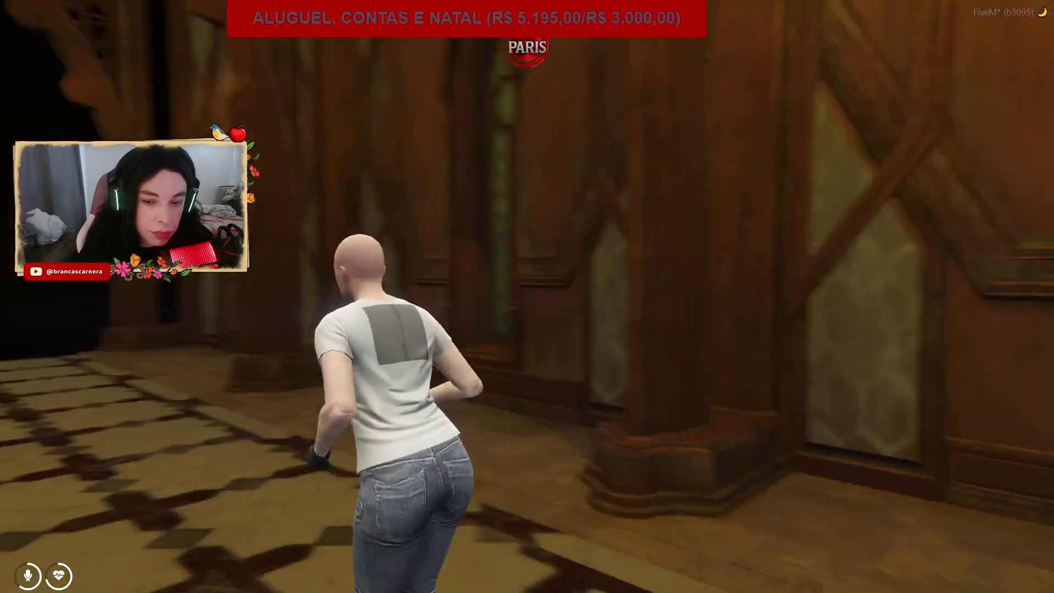
key("F10")
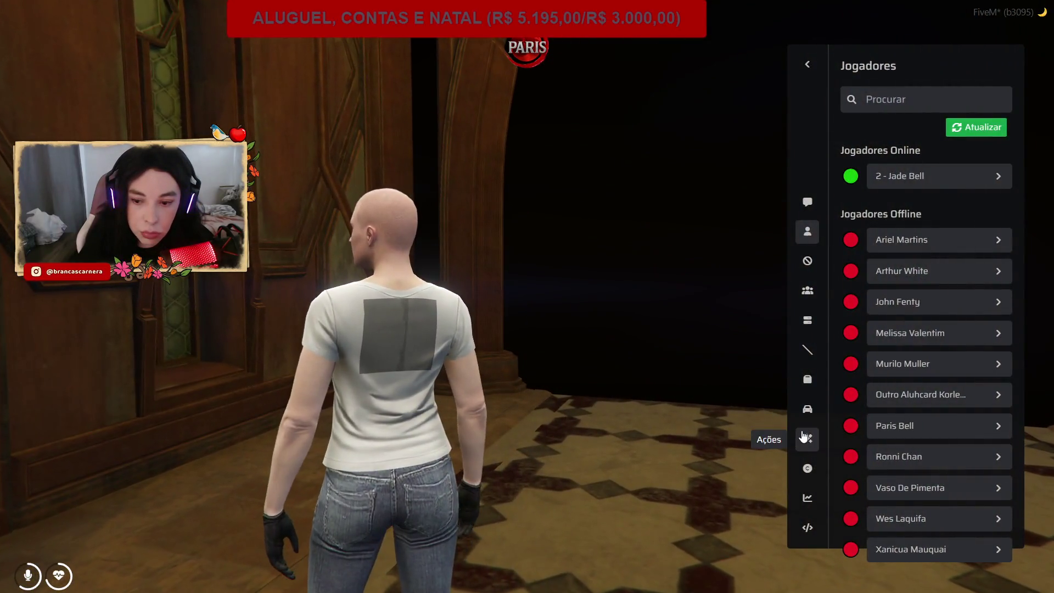
Copy the character's position as Vector3 from Ações > Copiar Coordenadas, then Alt+Tab to CodeWalker.
left_click(808, 438)
left_click(923, 230)
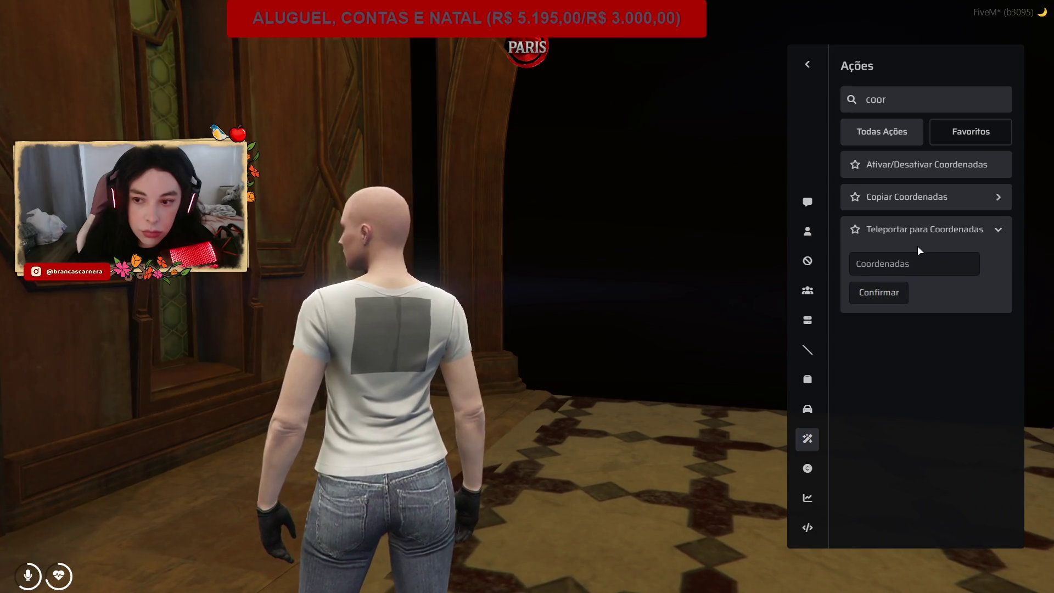
left_click(923, 196)
left_click(914, 232)
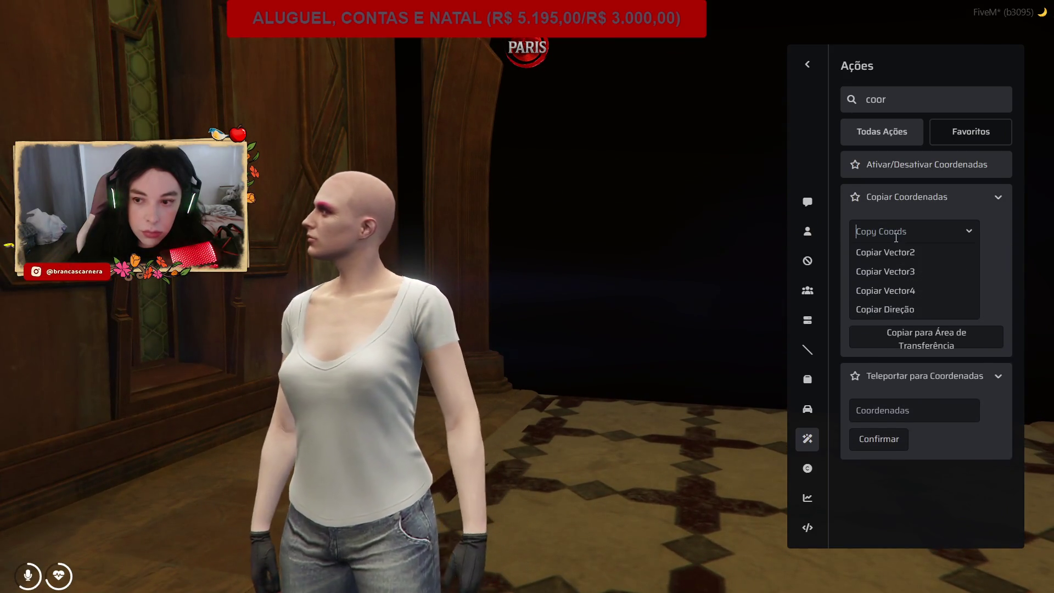
left_click(879, 267)
key("alt+Tab")
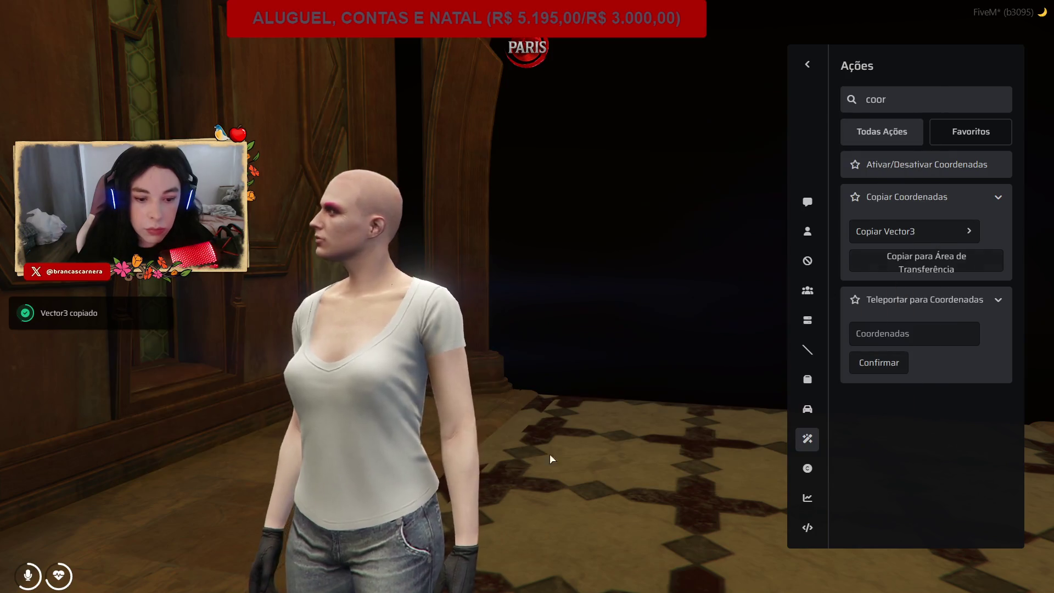
key("alt+Tab")
key("alt+Tab")
key("Tab")
key("Tab")
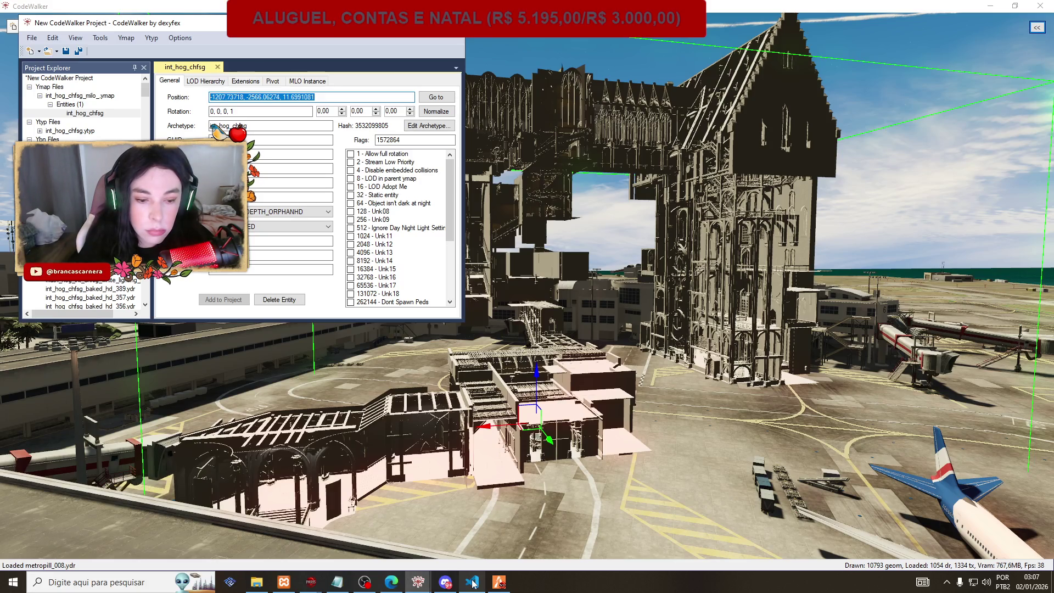
Add 'mulher gorda: -1176.73, -2604.21, 35.72' to kaizinho.txt, save it and minimise Notepad.
left_click(339, 584)
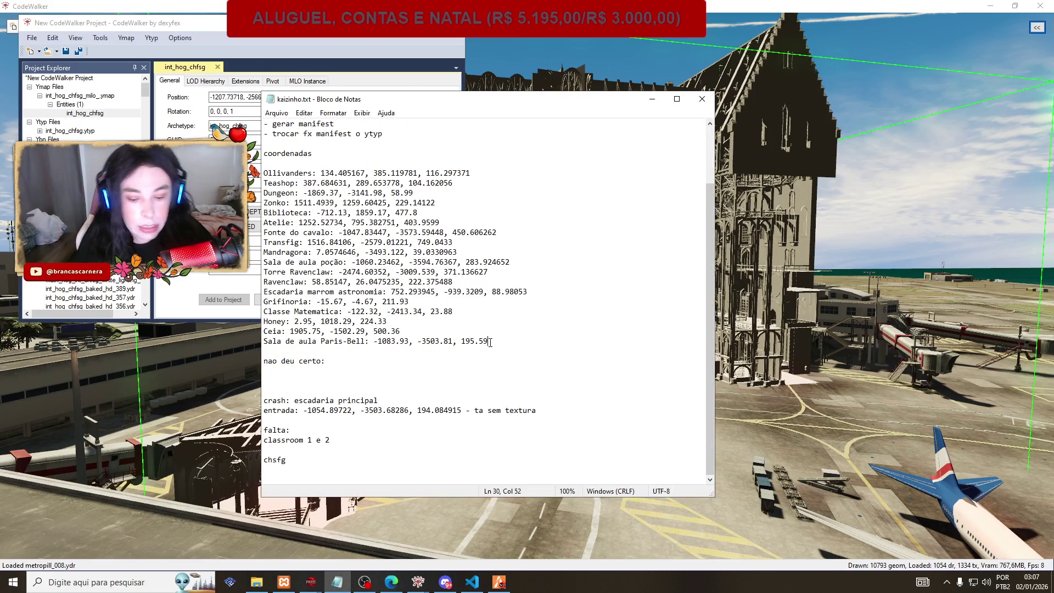
key("Return")
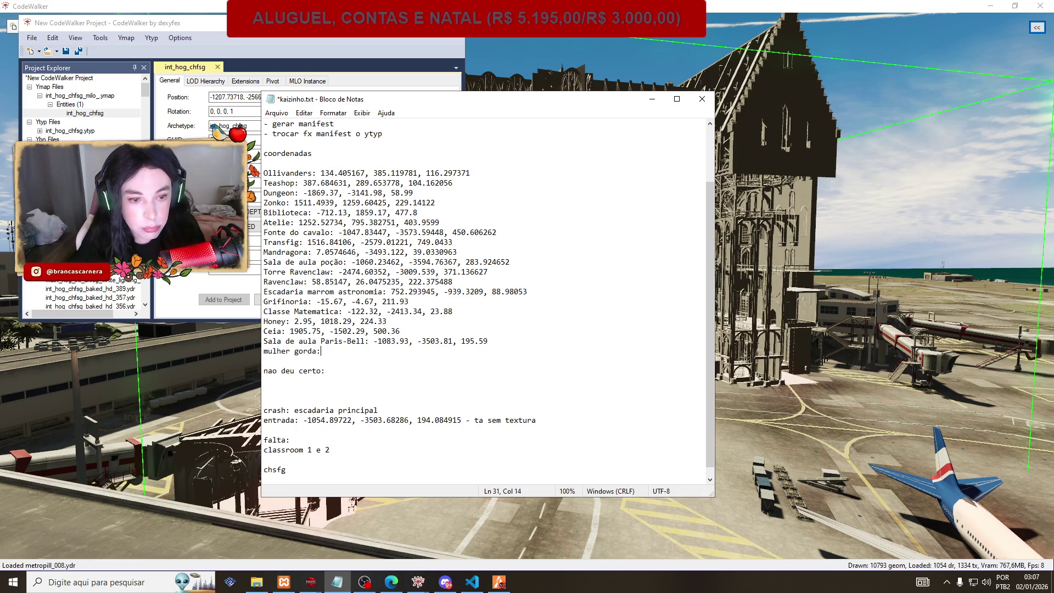
key("ctrl+v")
left_click_drag(360, 351, 335, 351)
key("BackSpace")
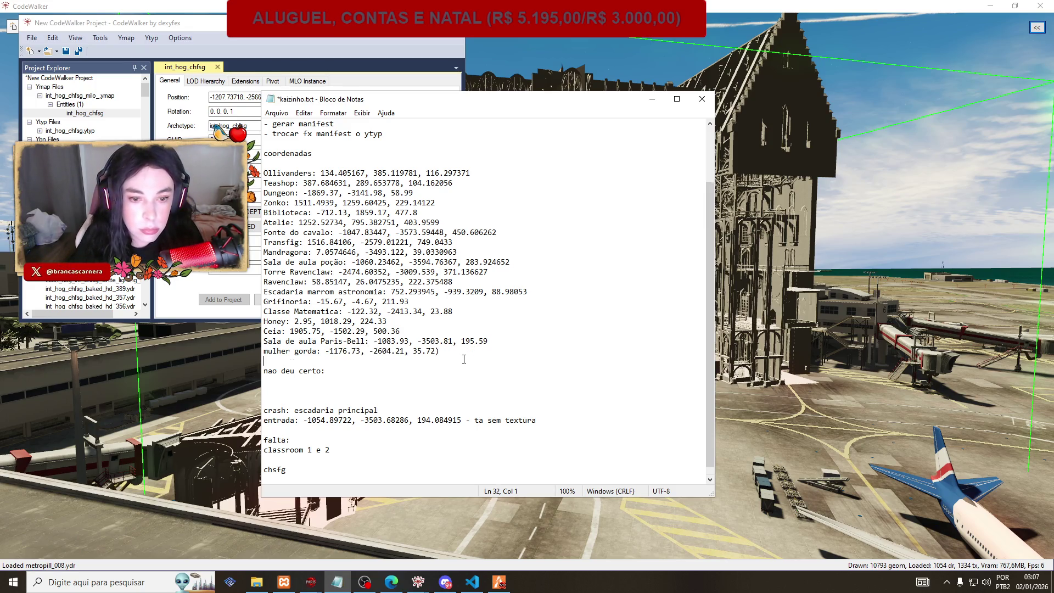
key("BackSpace")
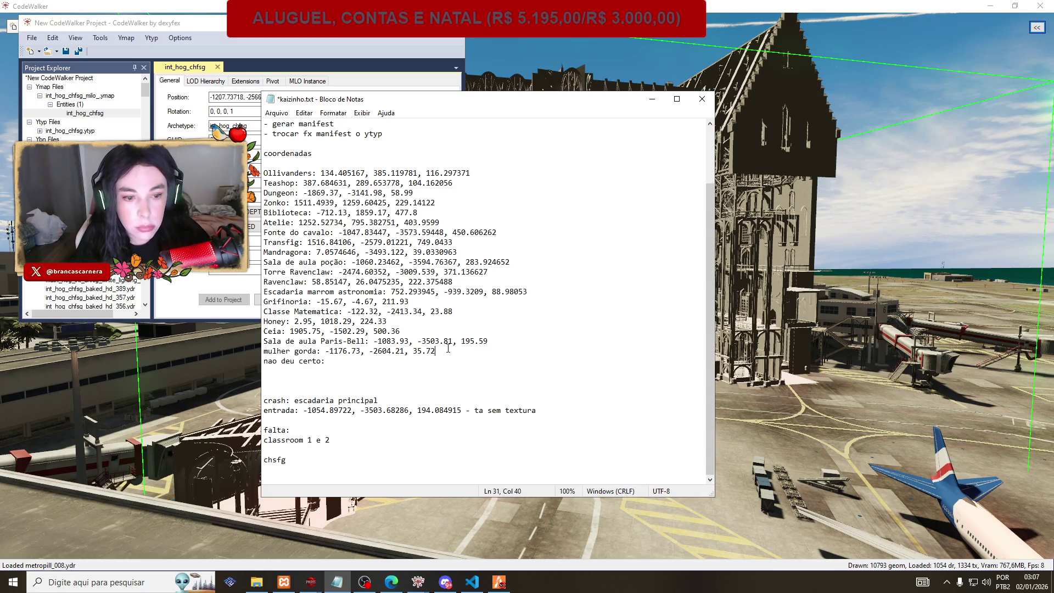
key("Return")
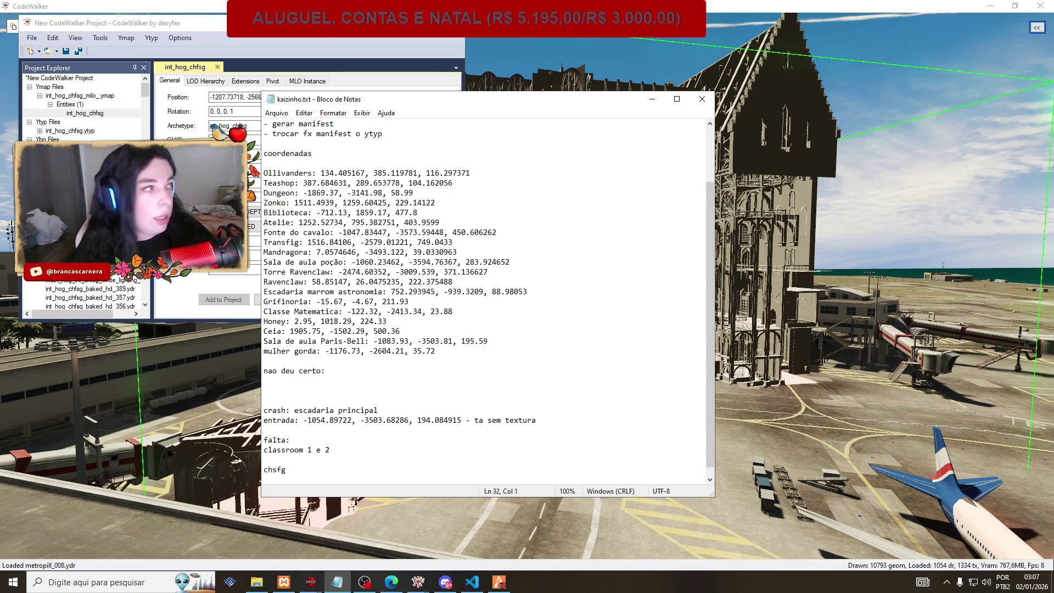
key("alt+Tab")
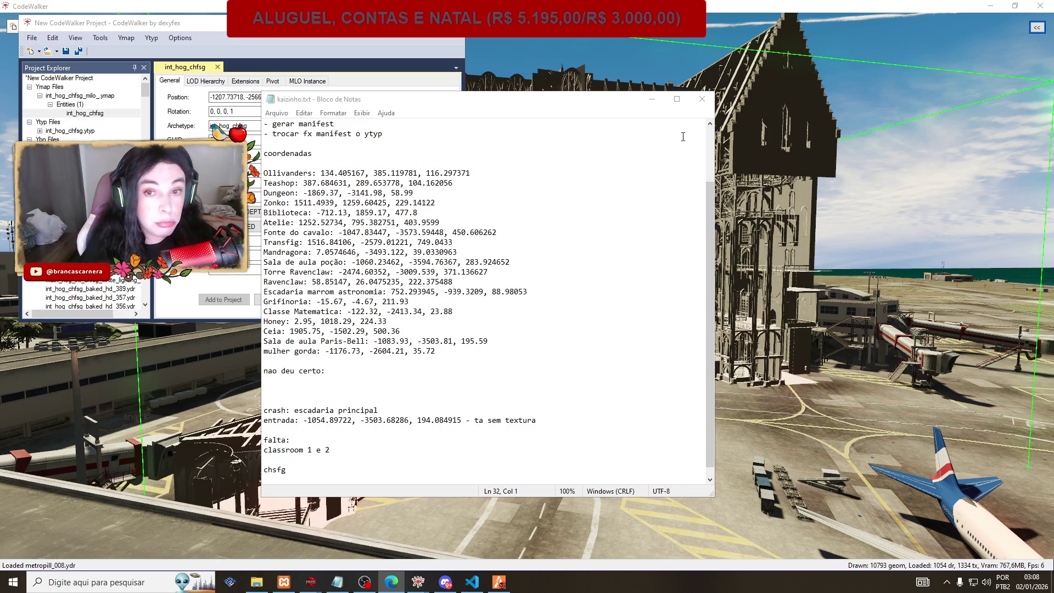
left_click(649, 100)
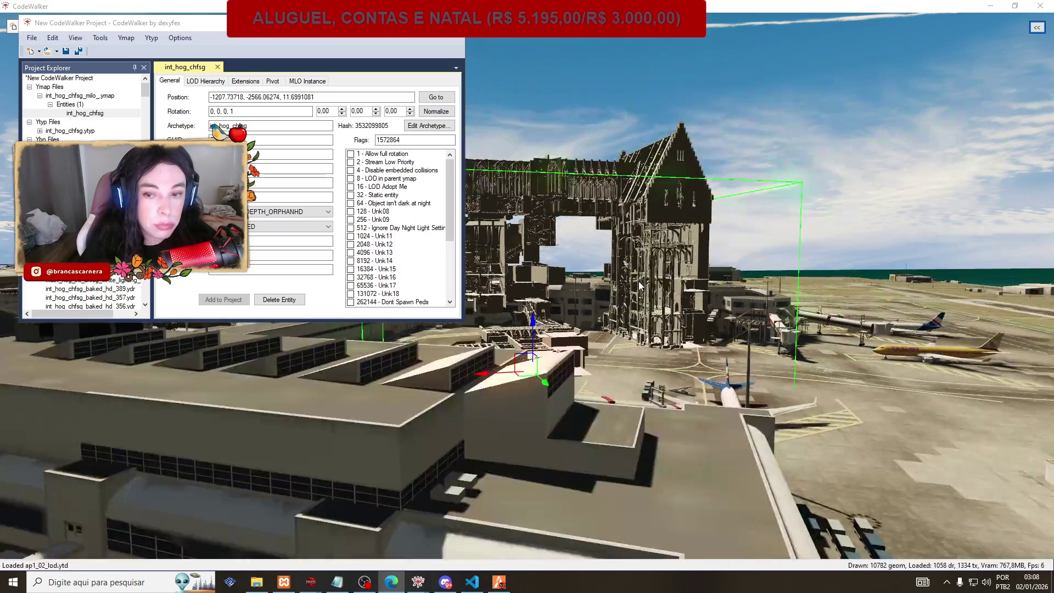
Move the camera back over the airport, then close the chfsg project, answering Não to saving.
key("s")
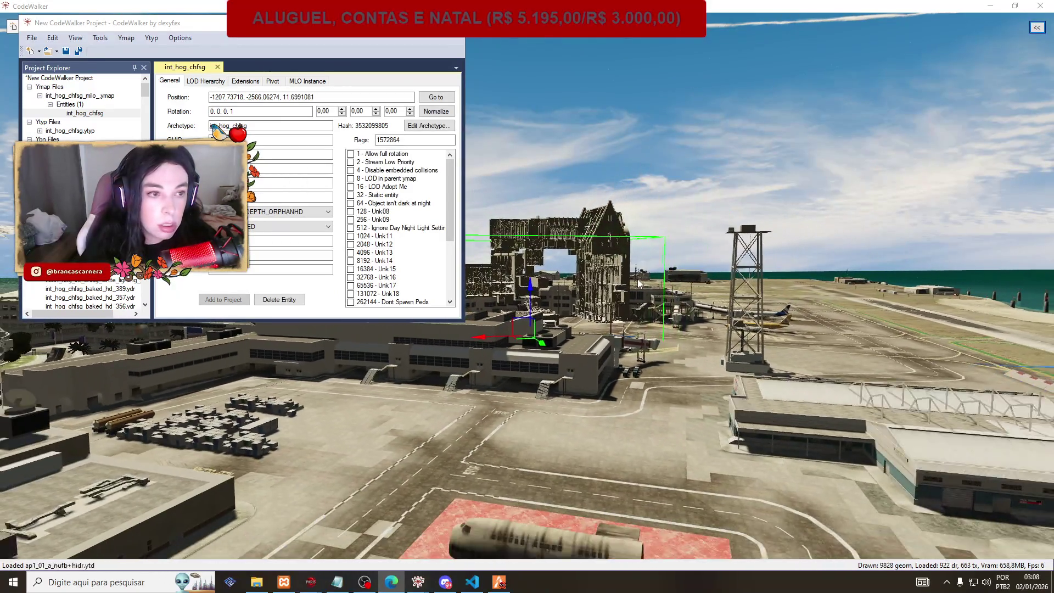
key("w")
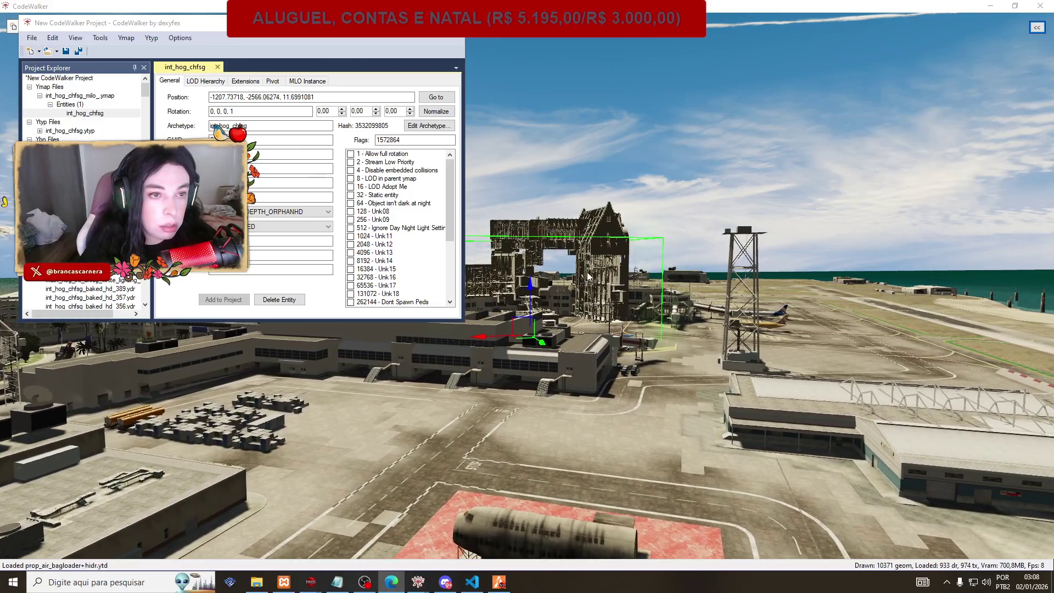
key("w")
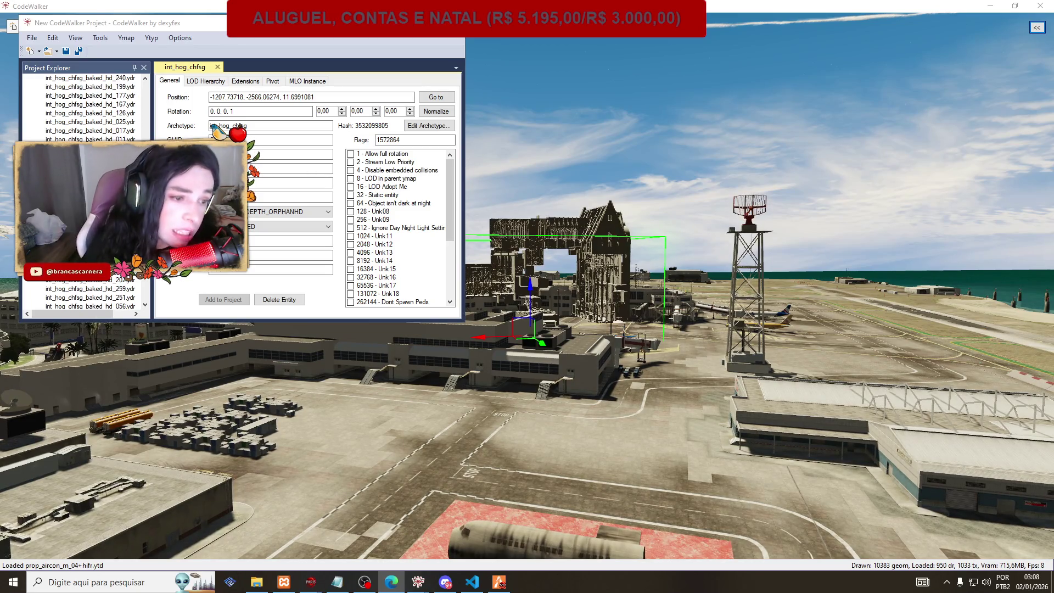
left_click_drag(145, 220, 145, 80)
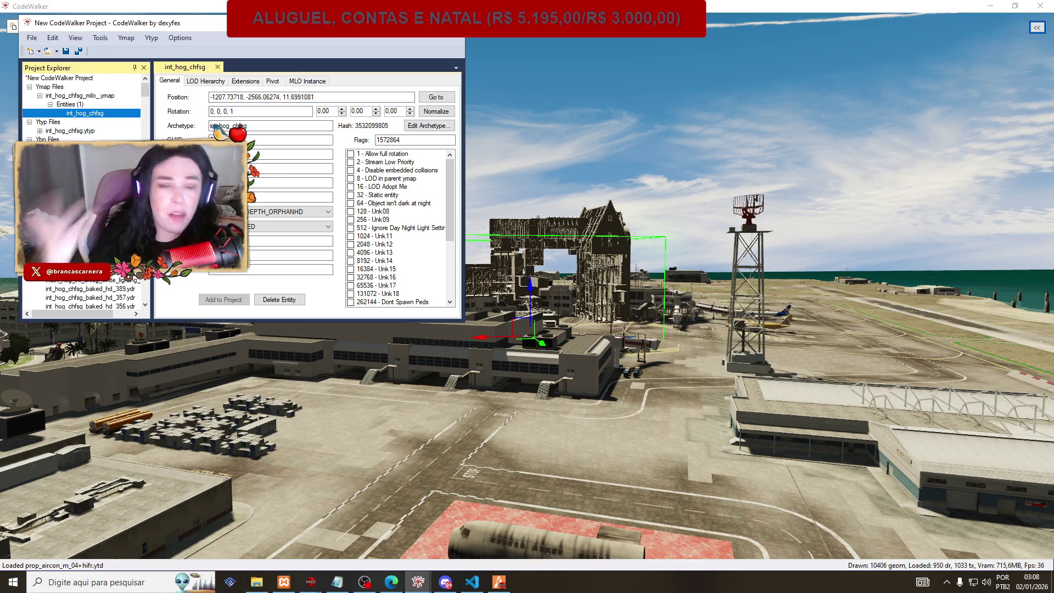
scroll(83, 192, "down", 5)
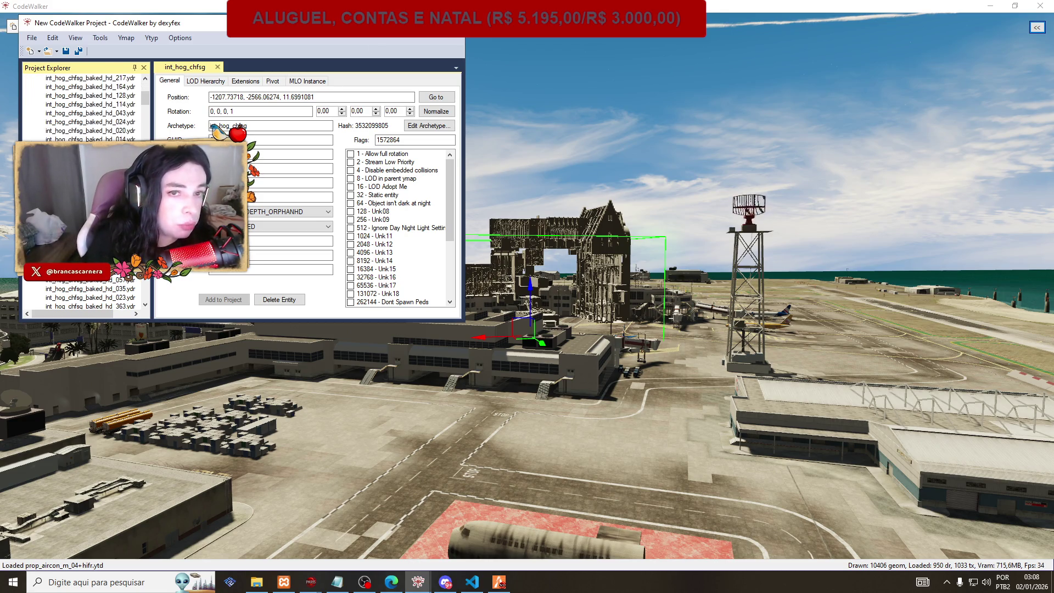
key("alt+F4")
left_click(529, 324)
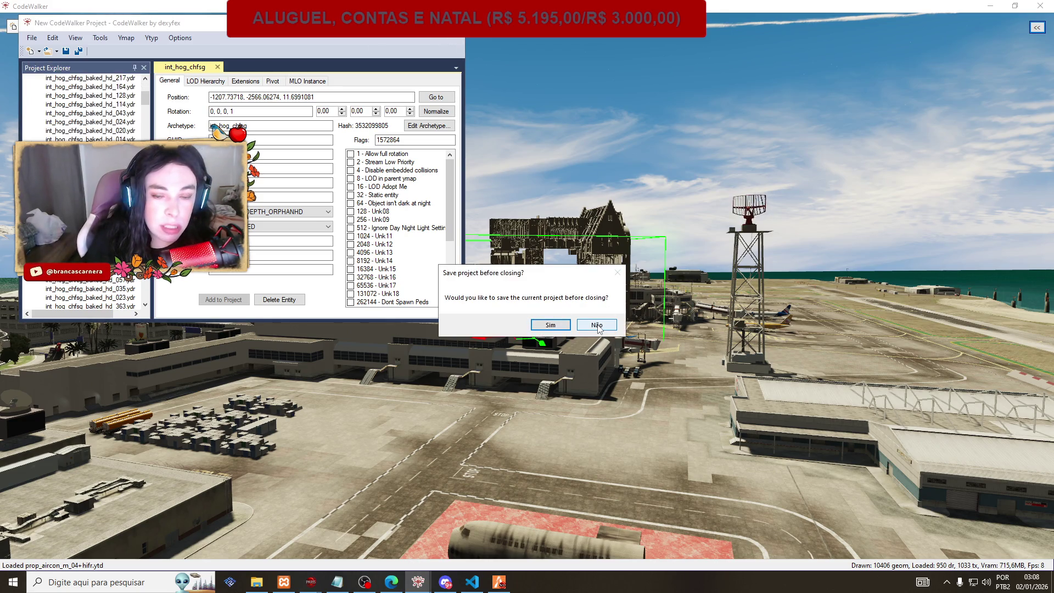
left_click(597, 325)
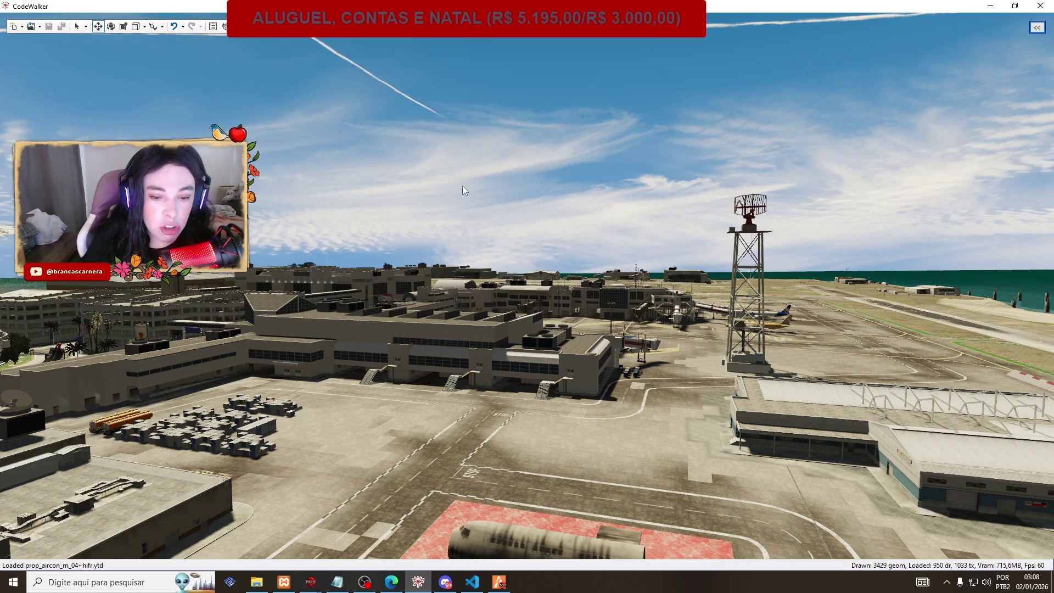
Start Open Project… and navigate the file dialog up to the [maps] folder.
left_click(40, 27)
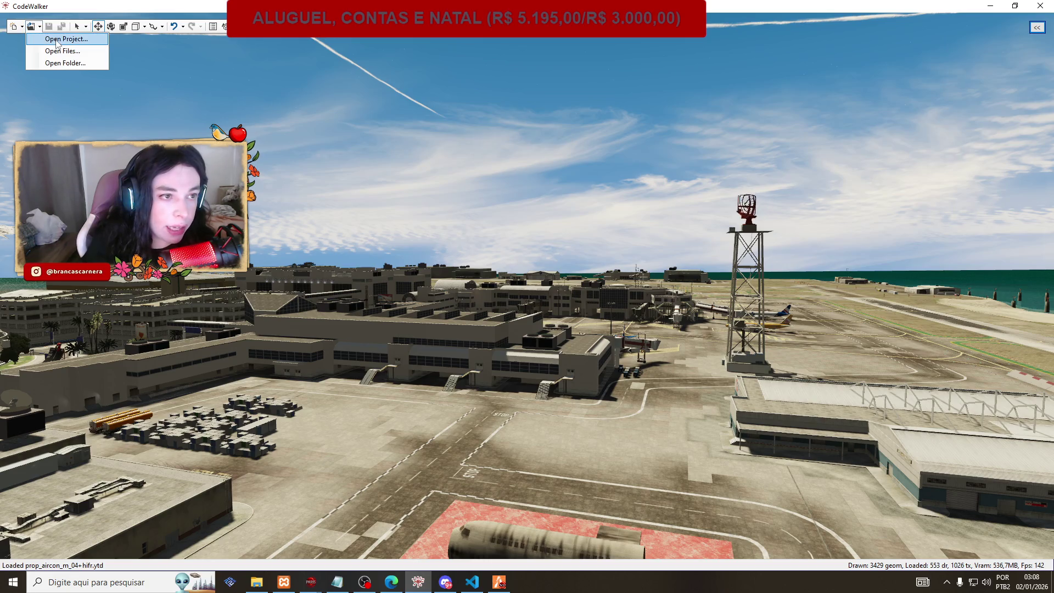
left_click(56, 52)
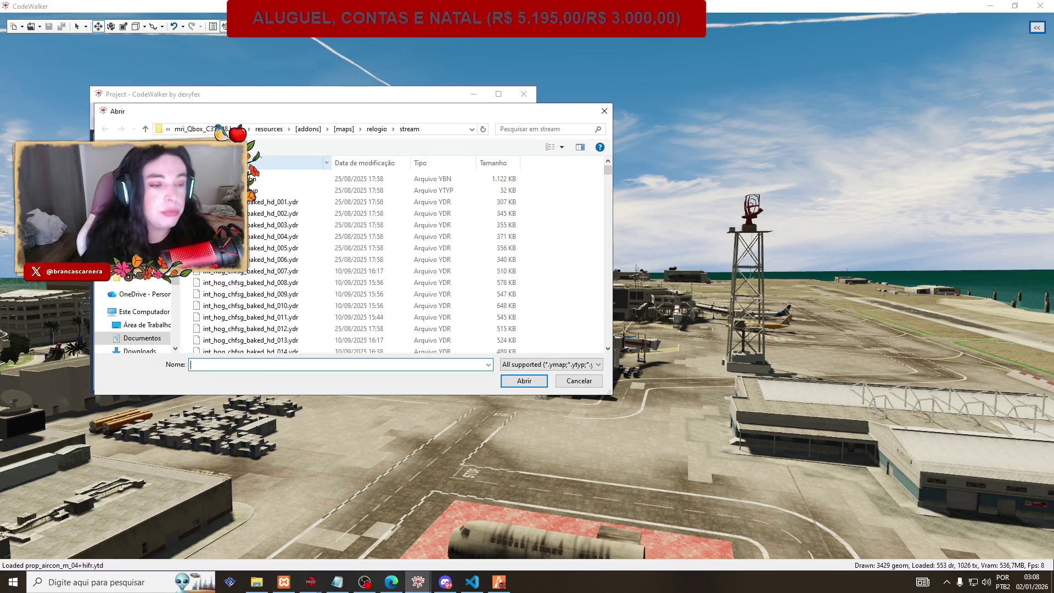
mouse_move(608, 170)
left_mouse_down()
mouse_move(608, 360)
mouse_move(608, 337)
mouse_move(384, 165)
mouse_move(306, 140)
left_mouse_up()
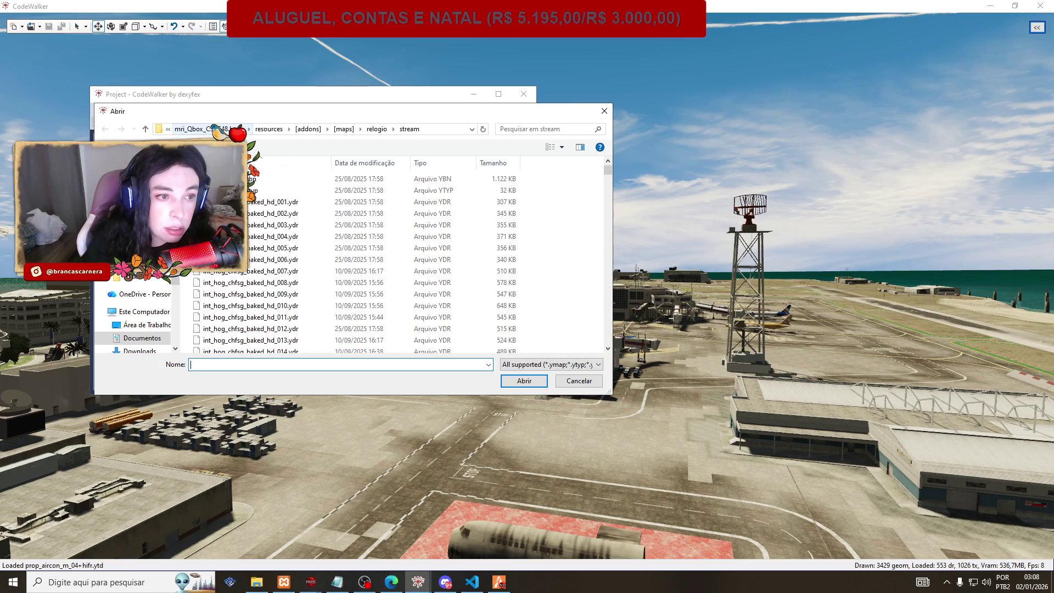
left_click(343, 128)
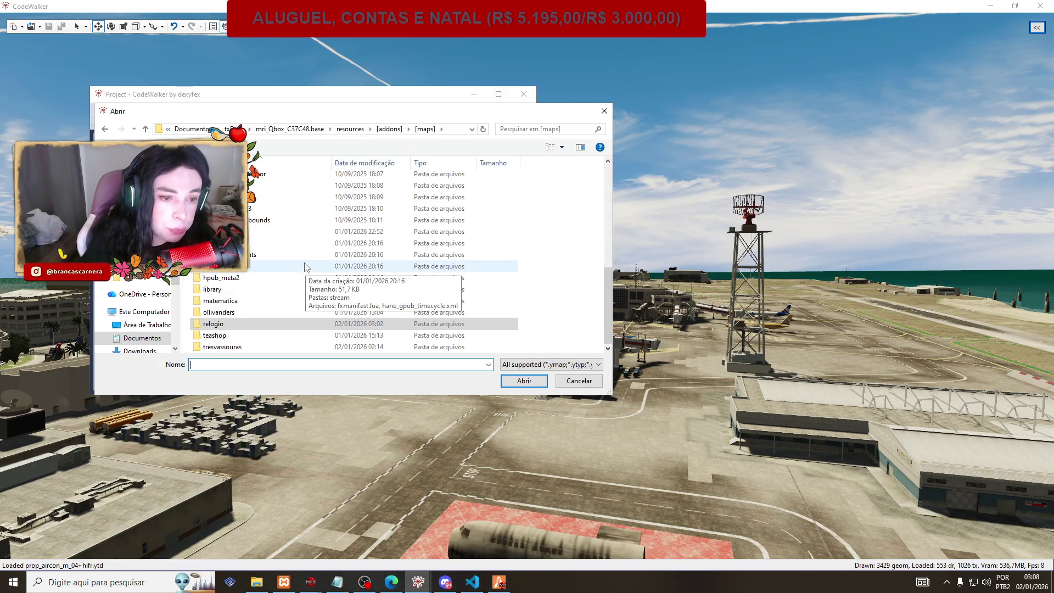
scroll(306, 271, "up", 5)
Search the [maps] folder for 'staircase', trimming it to 'stair', and scan the results.
left_click(526, 128)
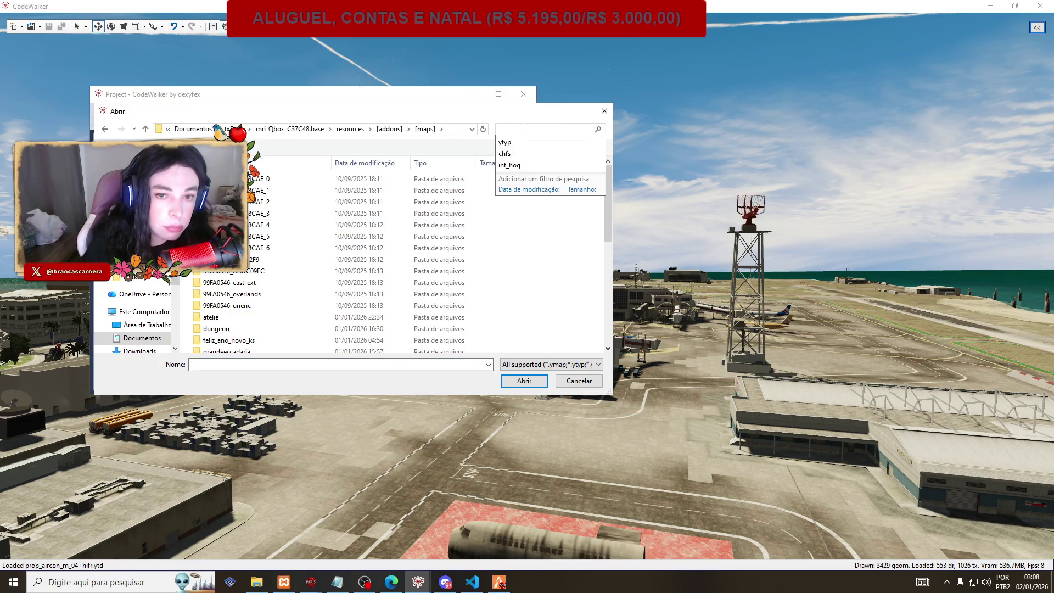
type("stairc")
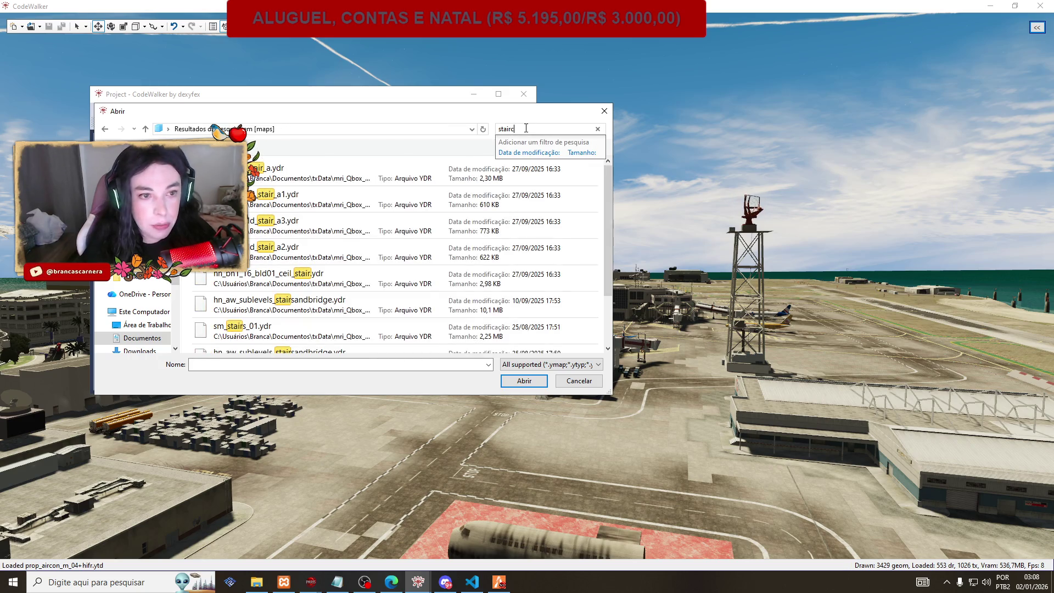
type("ase")
key("BackSpace")
key("BackSpace")
key("BackSpace")
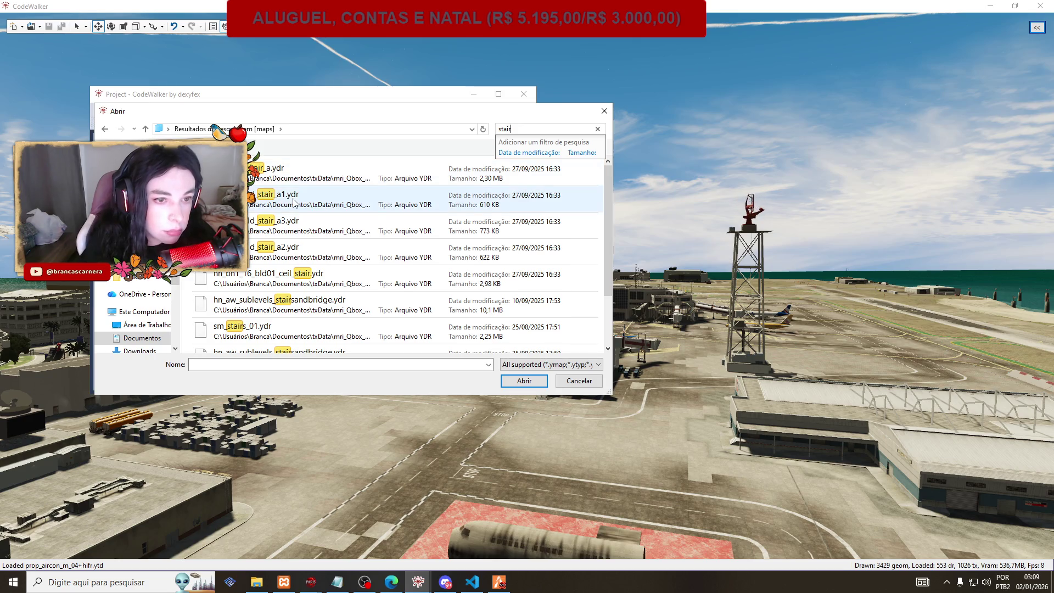
scroll(294, 201, "down", 2)
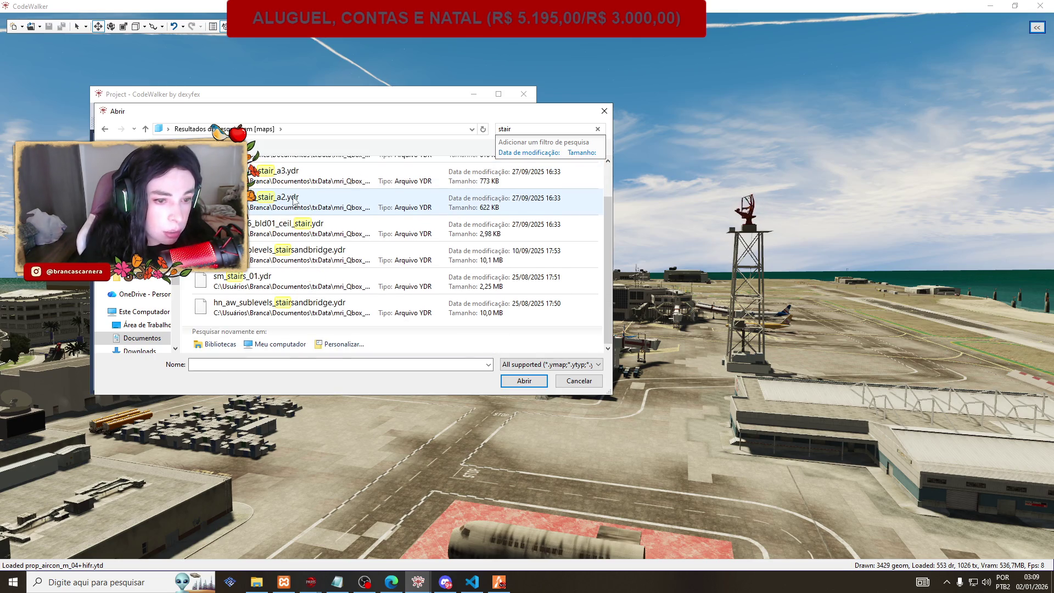
scroll(294, 201, "up", 1)
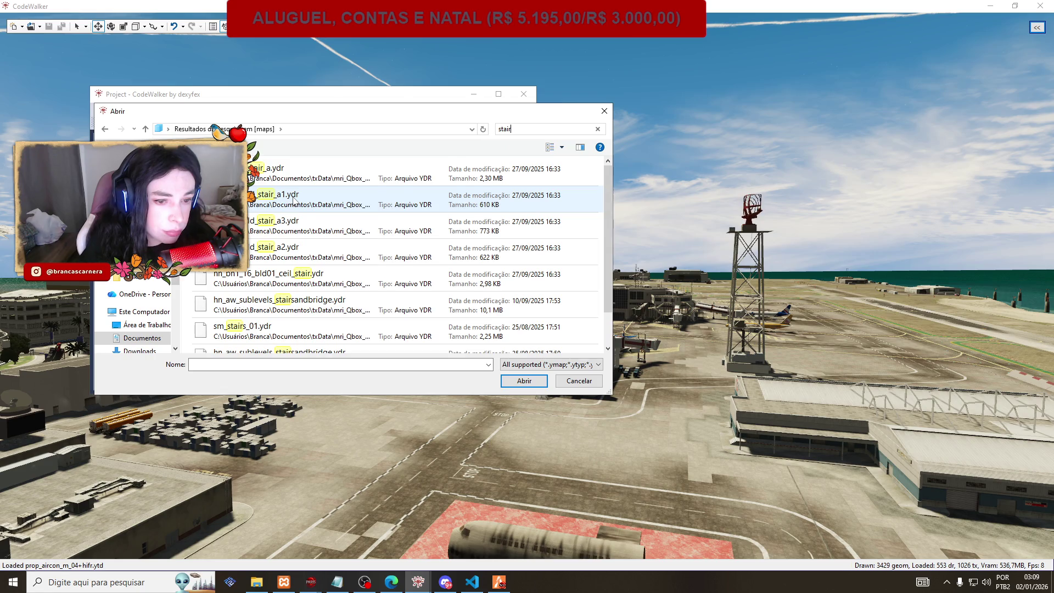
scroll(294, 201, "down", 1)
scroll(295, 200, "up", 2)
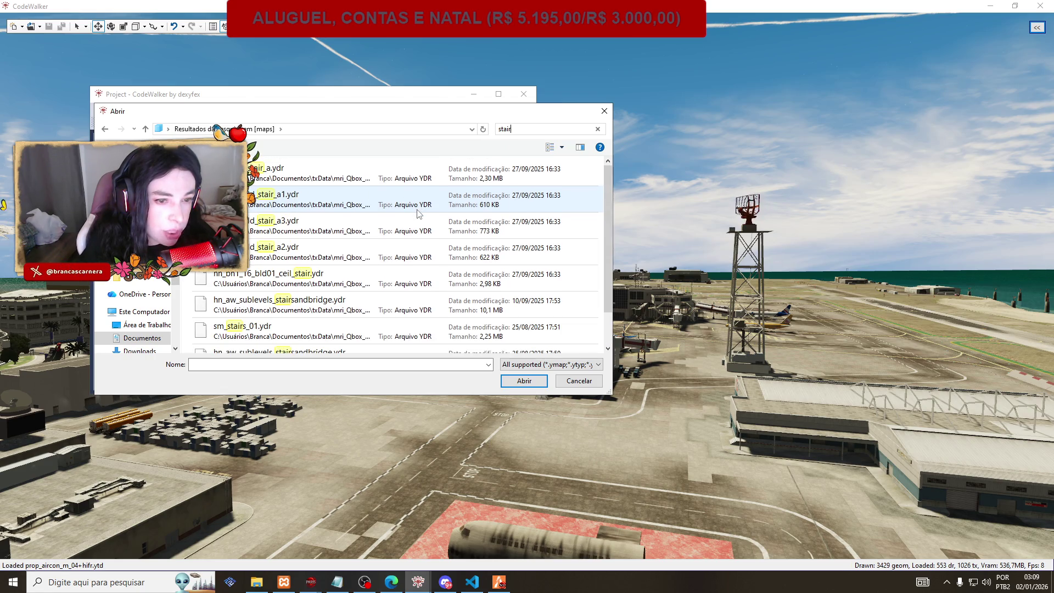
Search for 'entrance' and then 'ha', then go Back to the plain [maps] listing.
left_click(524, 130)
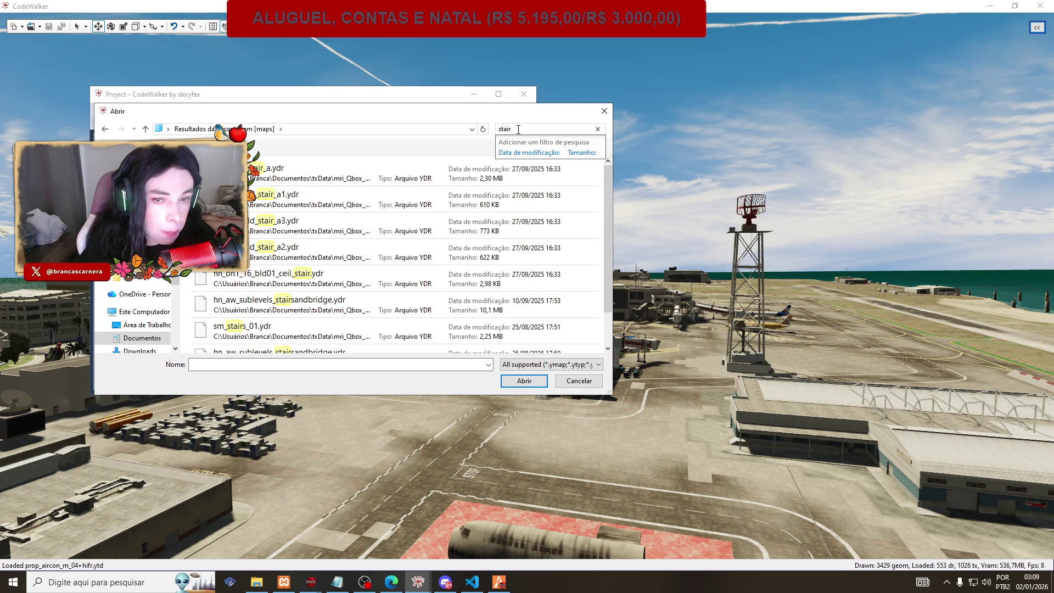
type("entrace")
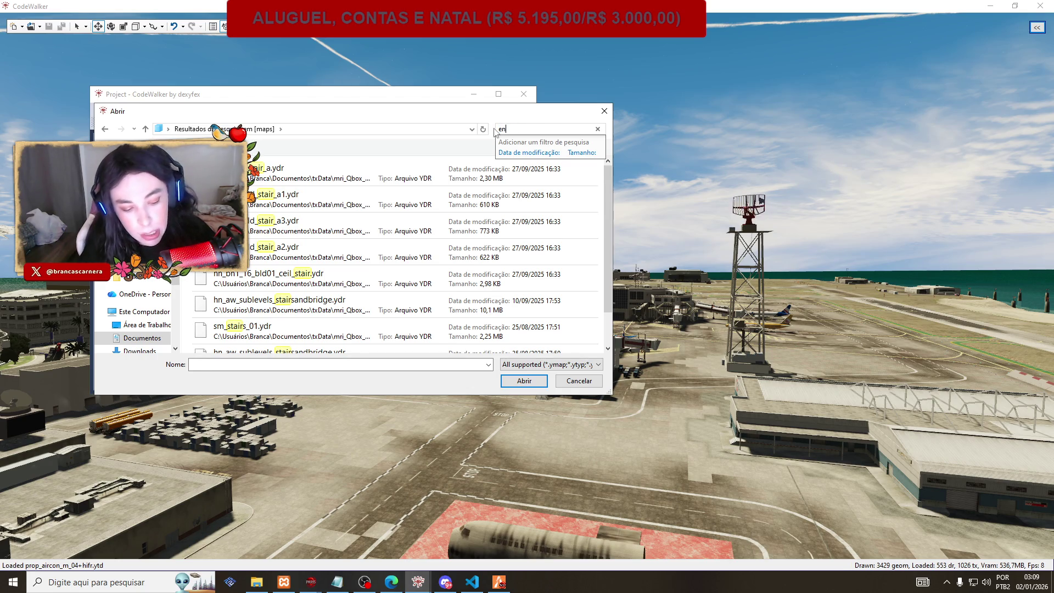
key("BackSpace")
key("BackSpace")
type("nce")
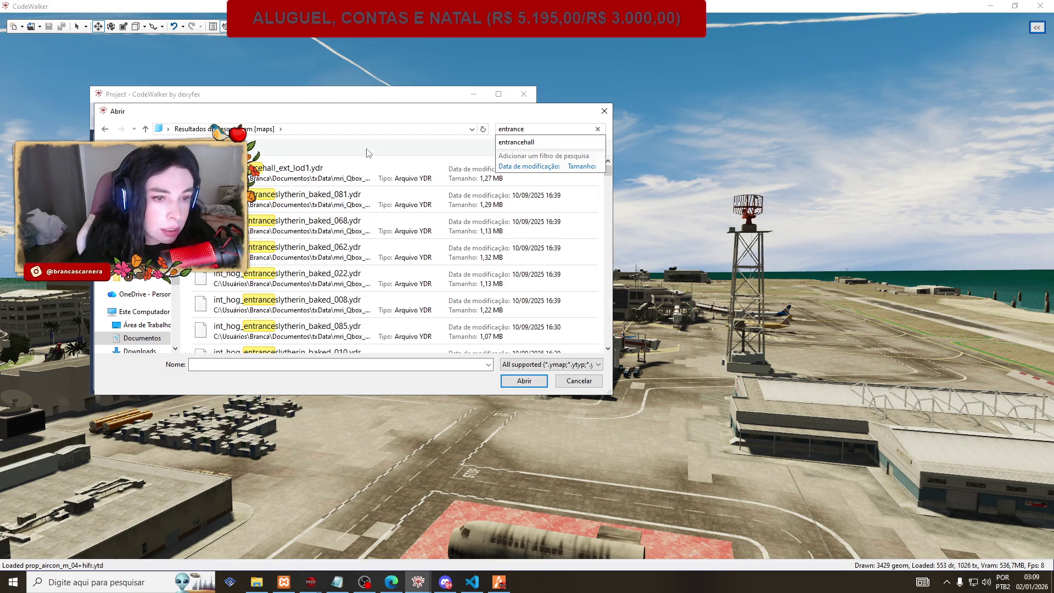
scroll(374, 232, "down", 5)
scroll(374, 232, "down", 10)
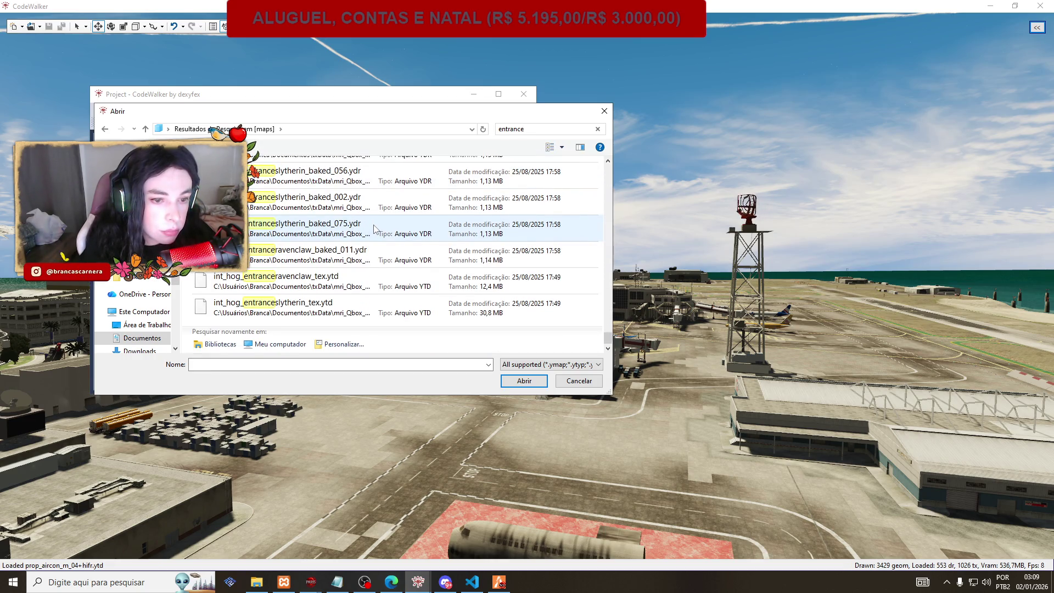
left_click(543, 132)
key("BackSpace")
key("BackSpace")
key("BackSpace")
key("BackSpace")
type("hall")
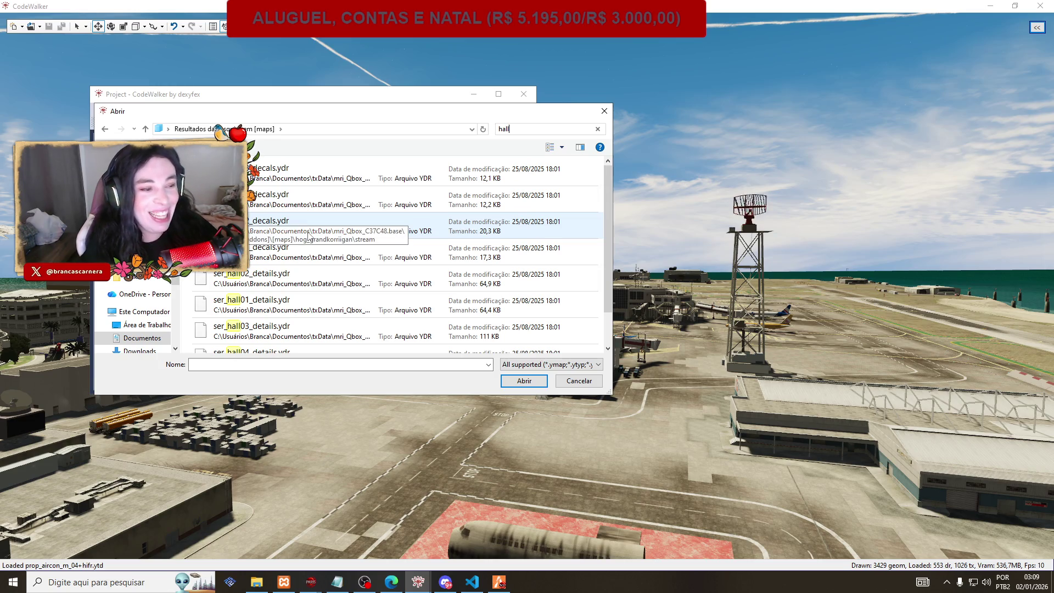
left_click(105, 130)
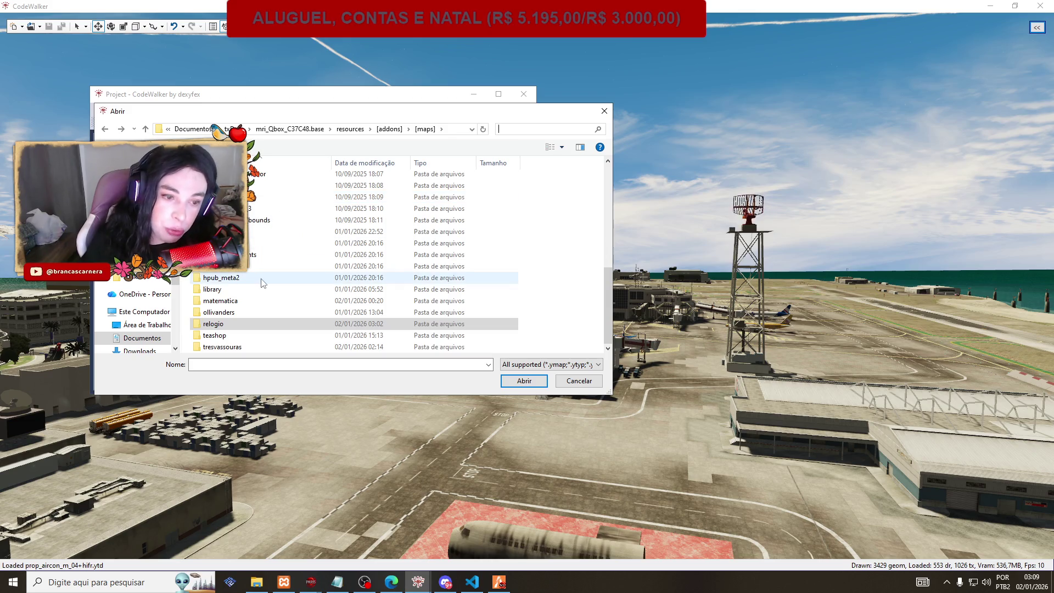
Search 'ymap' in the Abrir dialog, select all results with Ctrl+A and open them.
scroll(262, 282, "up", 3)
scroll(262, 283, "up", 2)
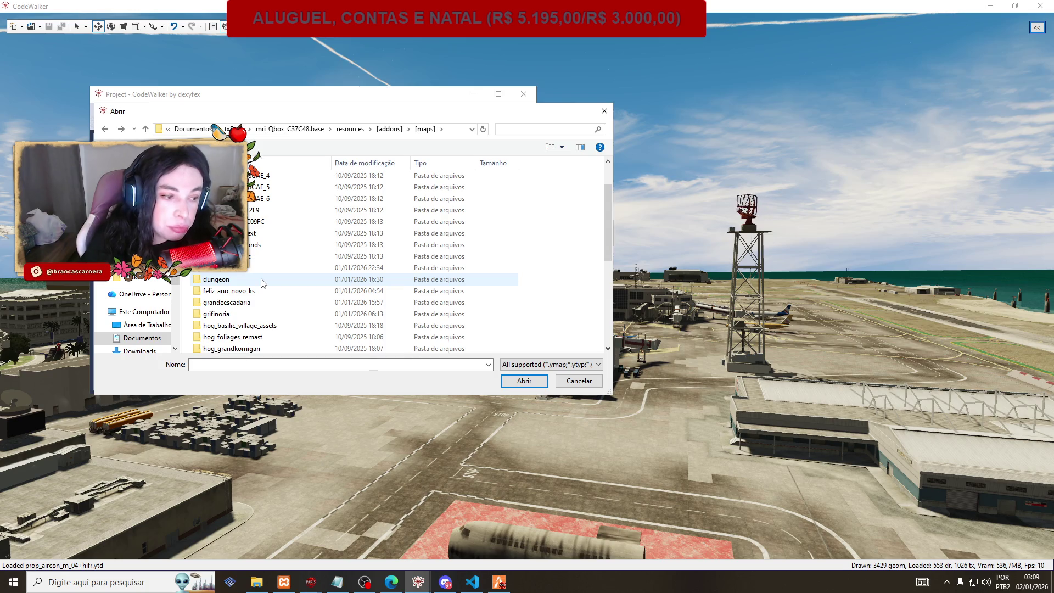
scroll(262, 283, "up", 2)
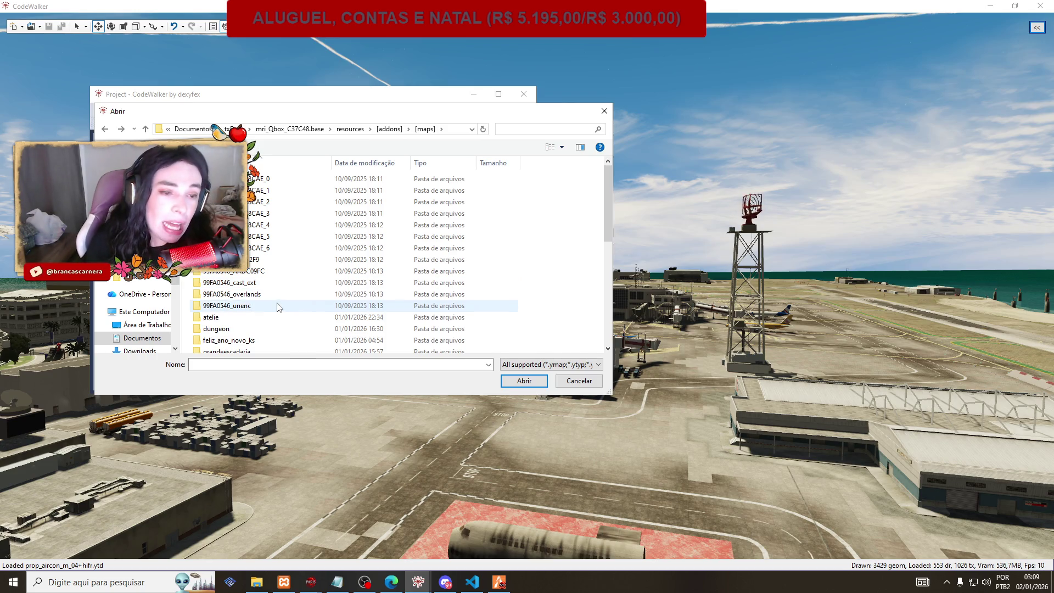
scroll(278, 306, "down", 8)
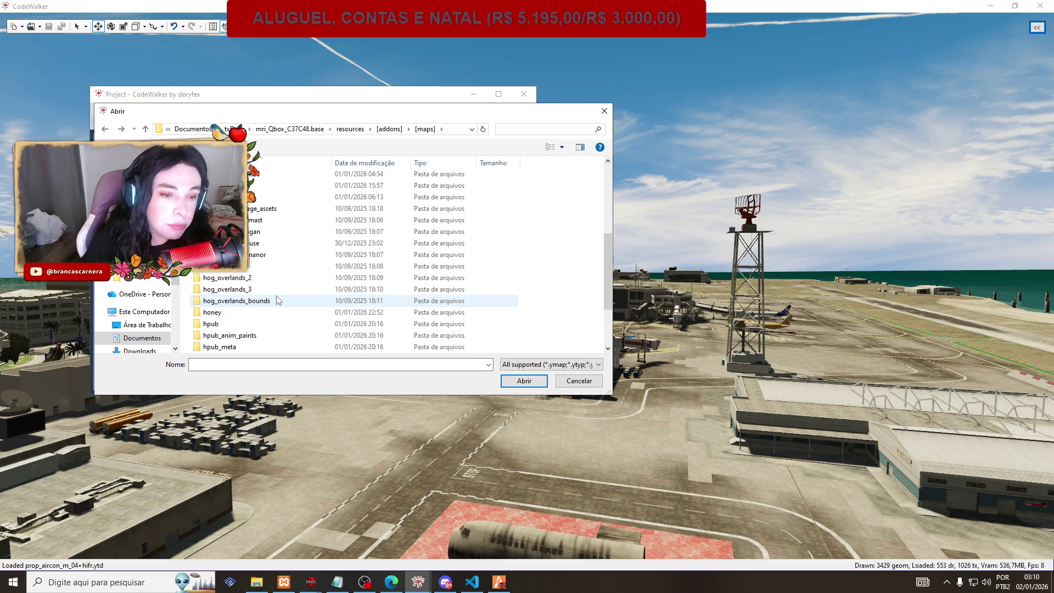
scroll(384, 264, "up", 3)
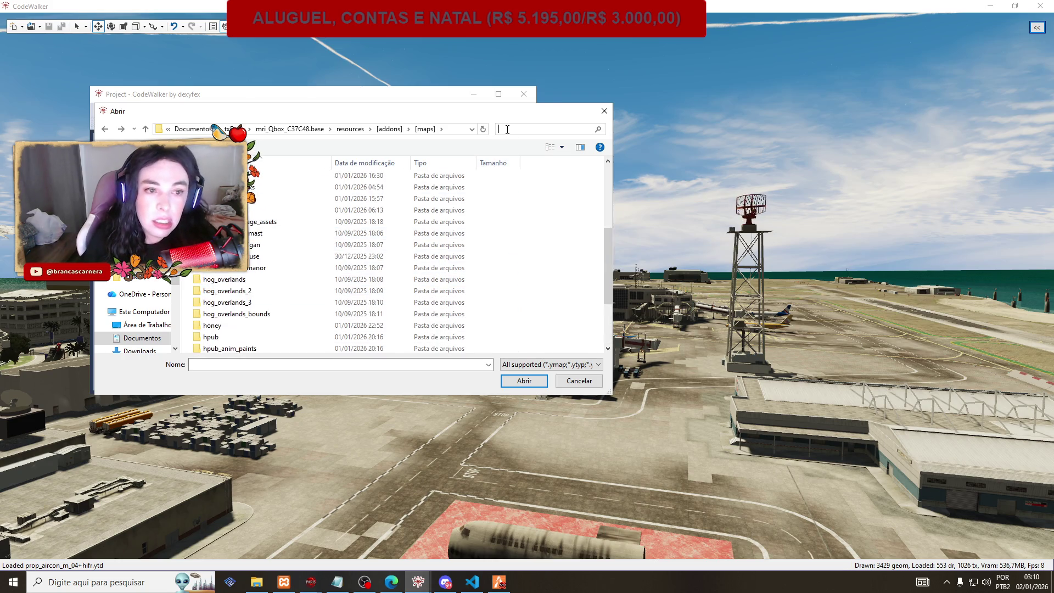
type("ymap")
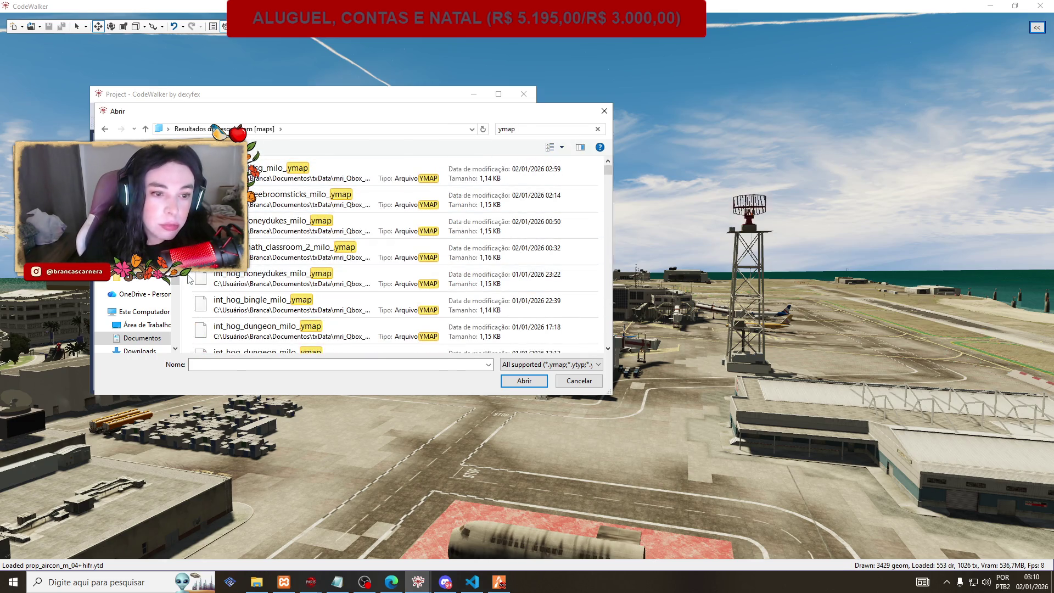
key("ctrl+a")
left_click(541, 381)
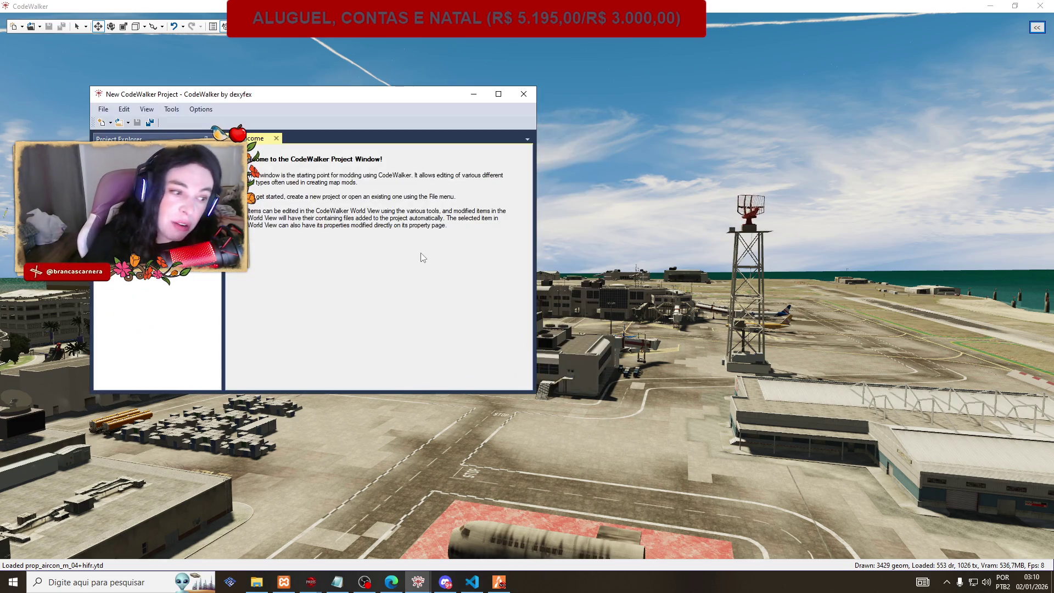
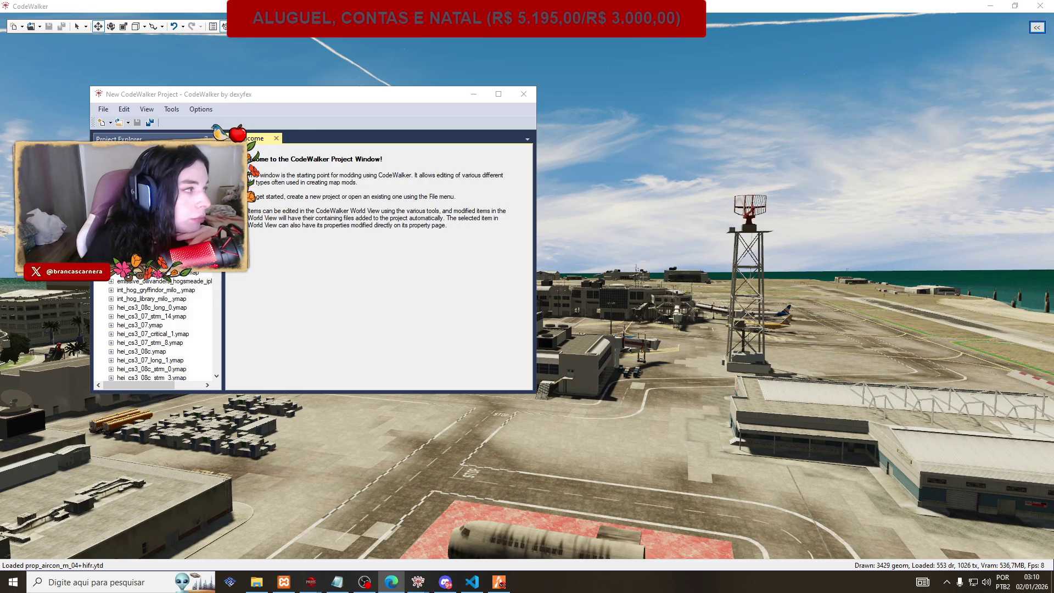
Scroll through the Project Explorer tree to find int_hog_math_dada_milo_.ymap.
scroll(209, 376, "down", 5)
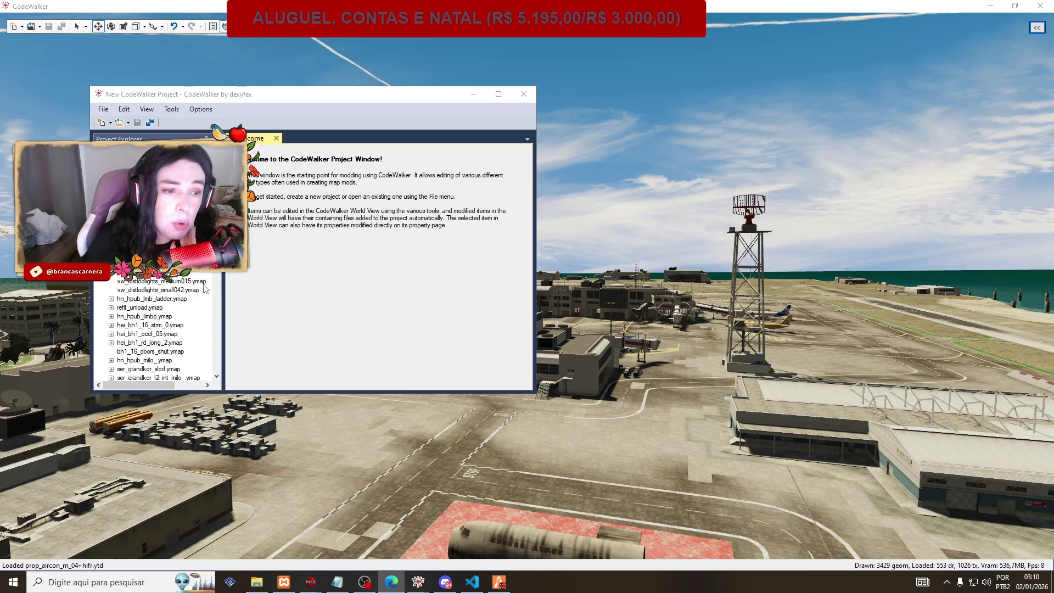
left_click(219, 296)
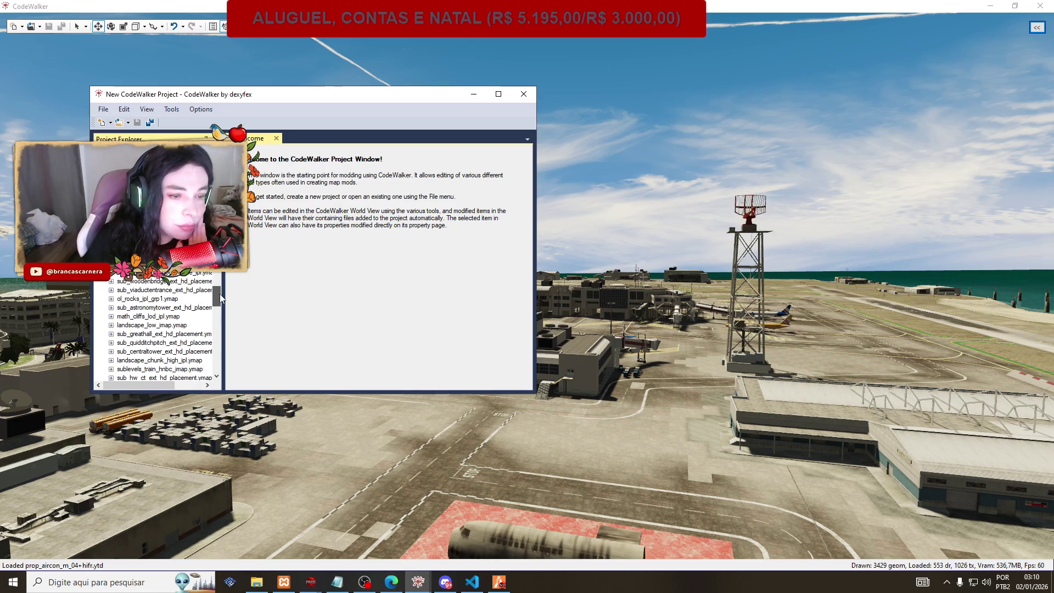
left_click_drag(220, 297, 221, 263)
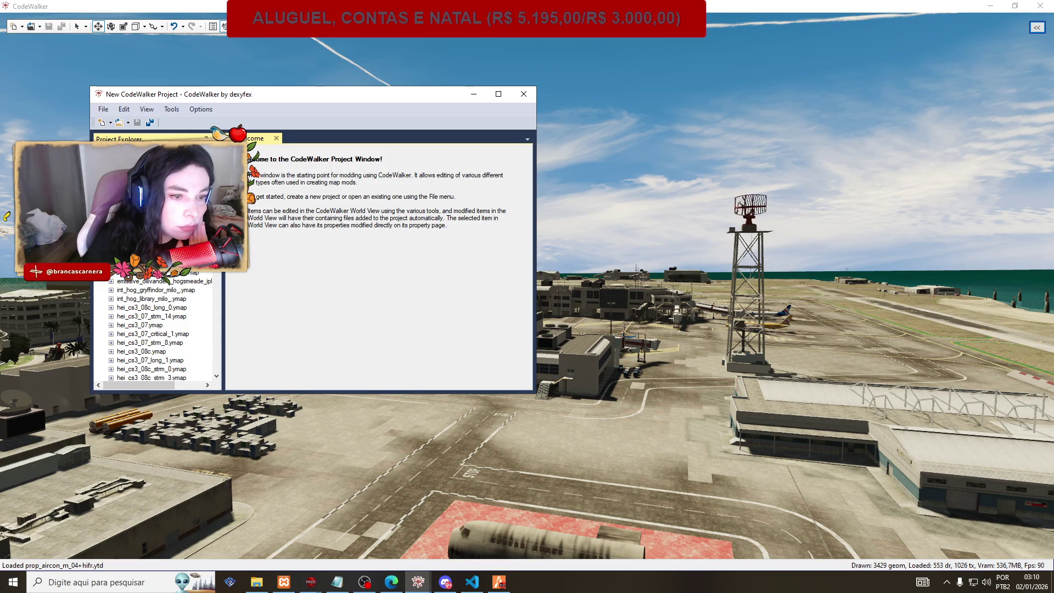
left_click_drag(218, 258, 222, 320)
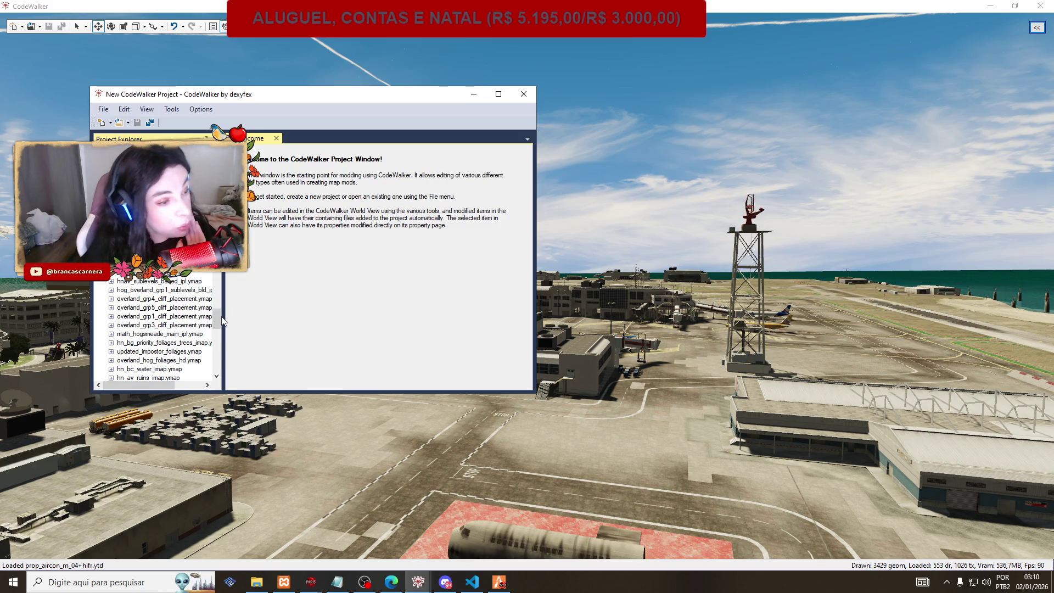
scroll(162, 343, "up", 5)
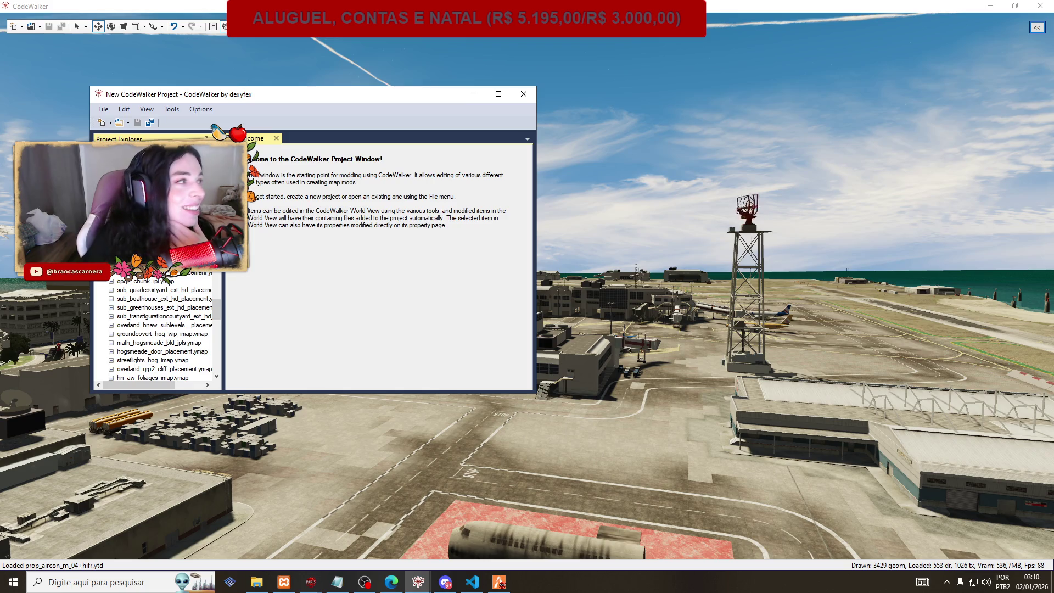
key("alt+Tab")
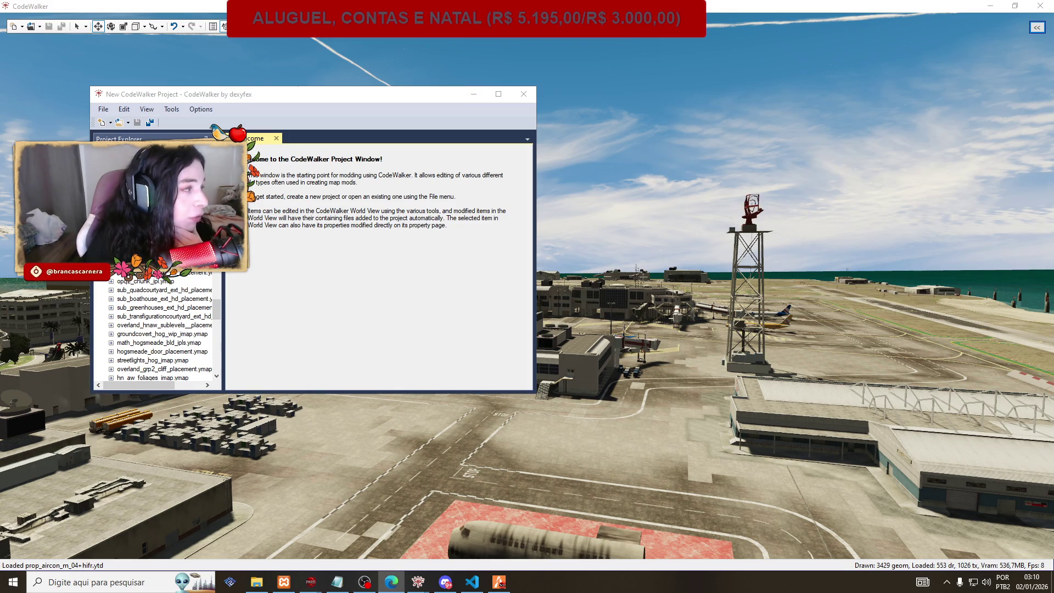
scroll(177, 301, "up", 5)
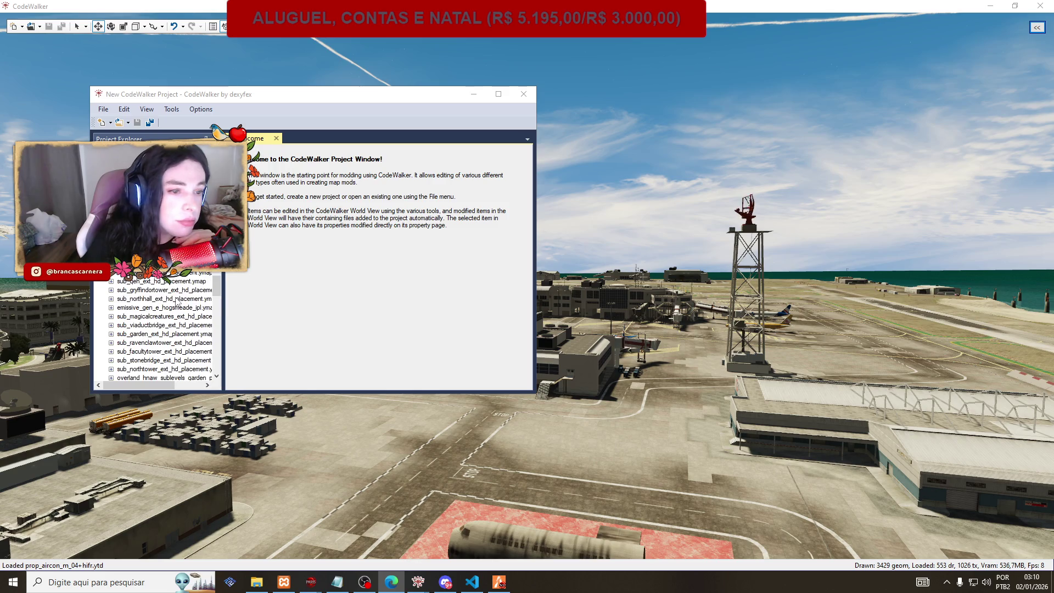
scroll(176, 301, "up", 5)
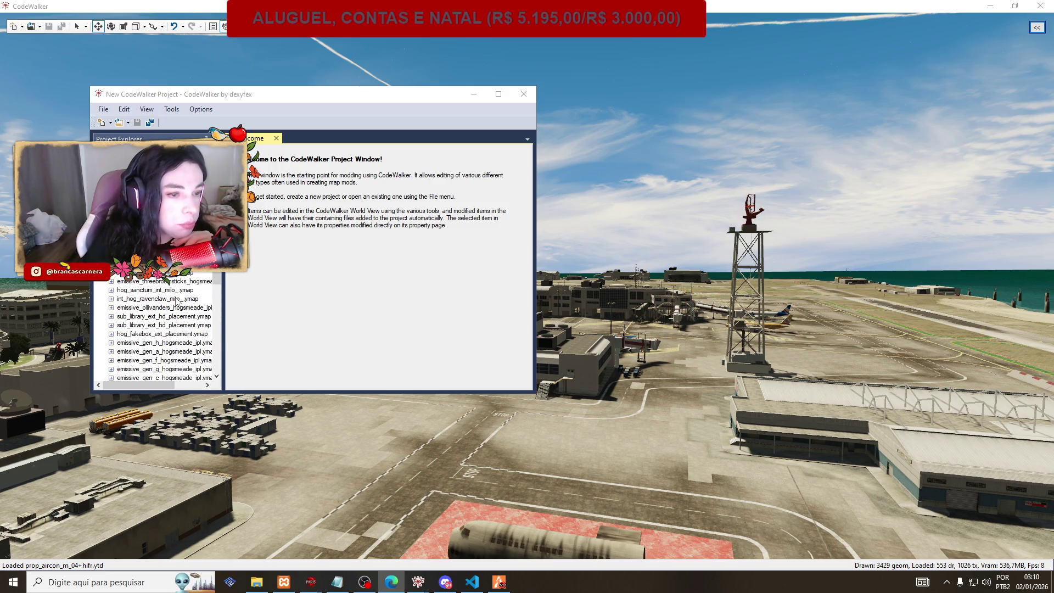
scroll(177, 301, "up", 3)
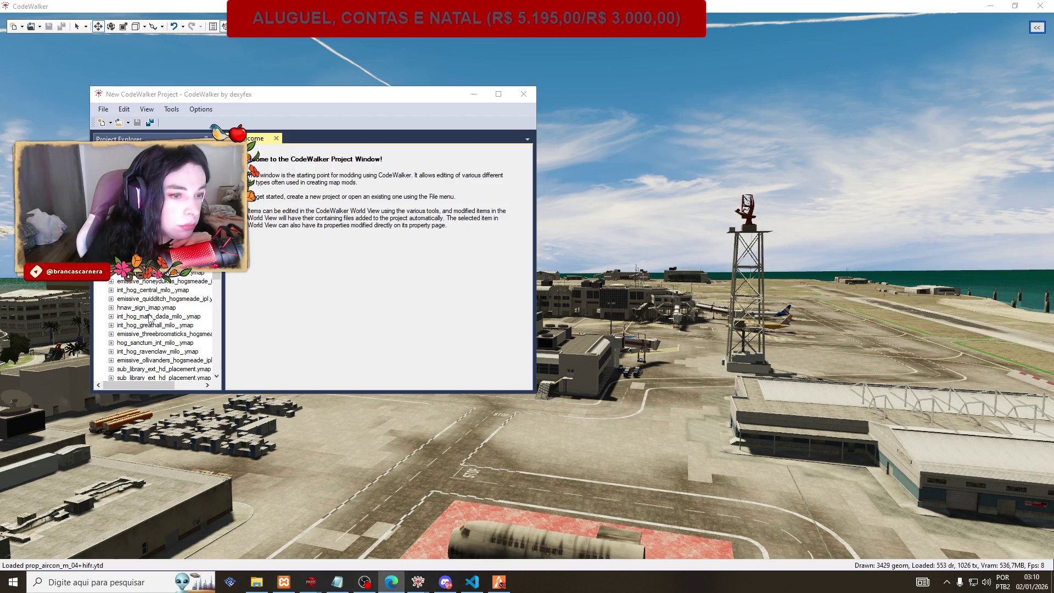
left_click(111, 317)
left_click(122, 325)
left_click(124, 334)
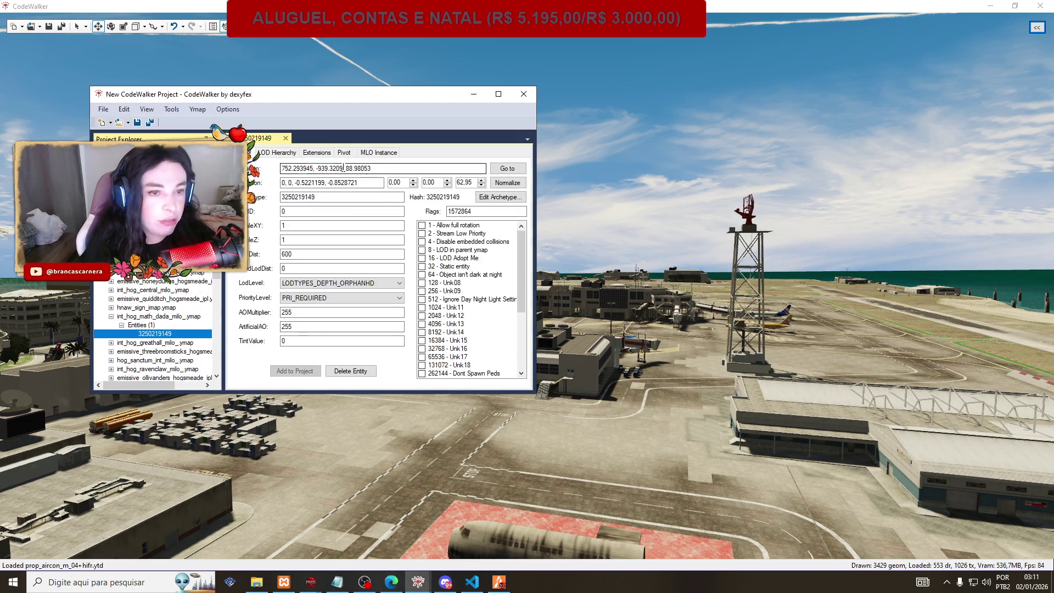
triple_click(344, 168)
left_click(497, 583)
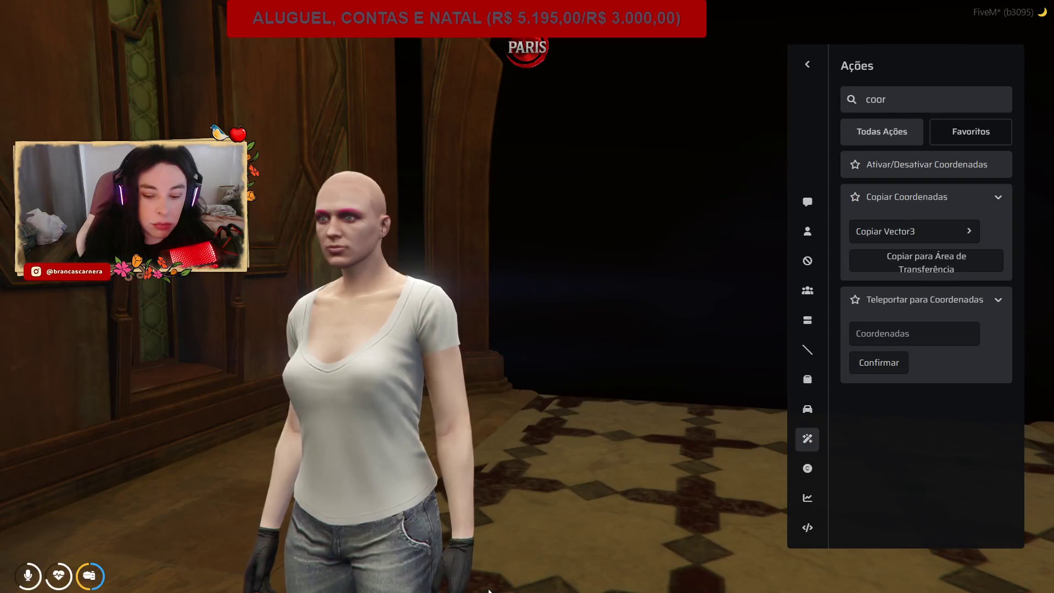
Teleport the FiveM character to 752.293945, -939.3209, 88.98053 and walk into the castle stair hall.
left_click(922, 332)
key("ctrl+v")
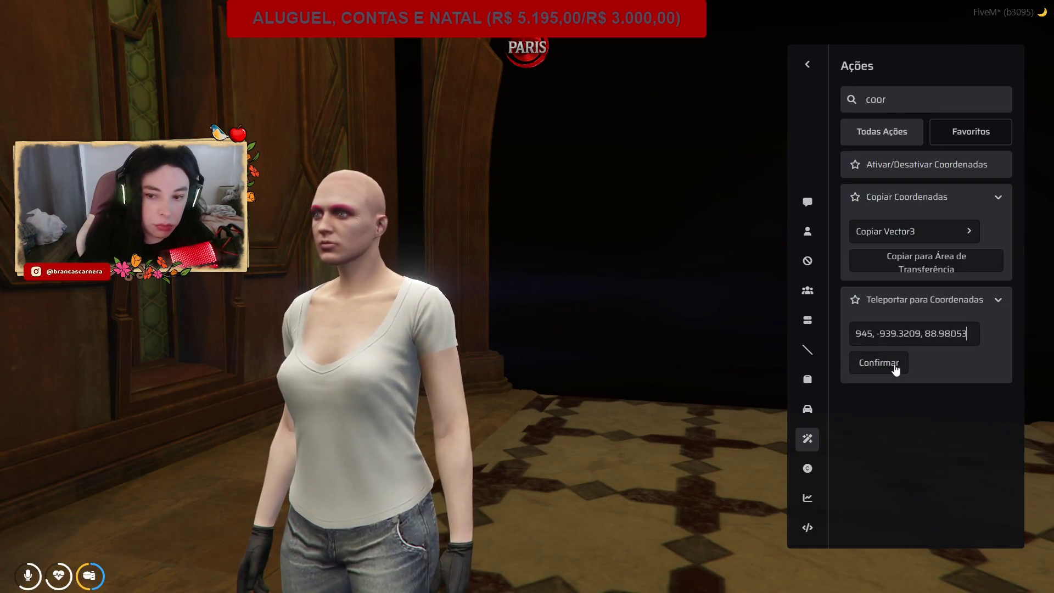
left_click(895, 366)
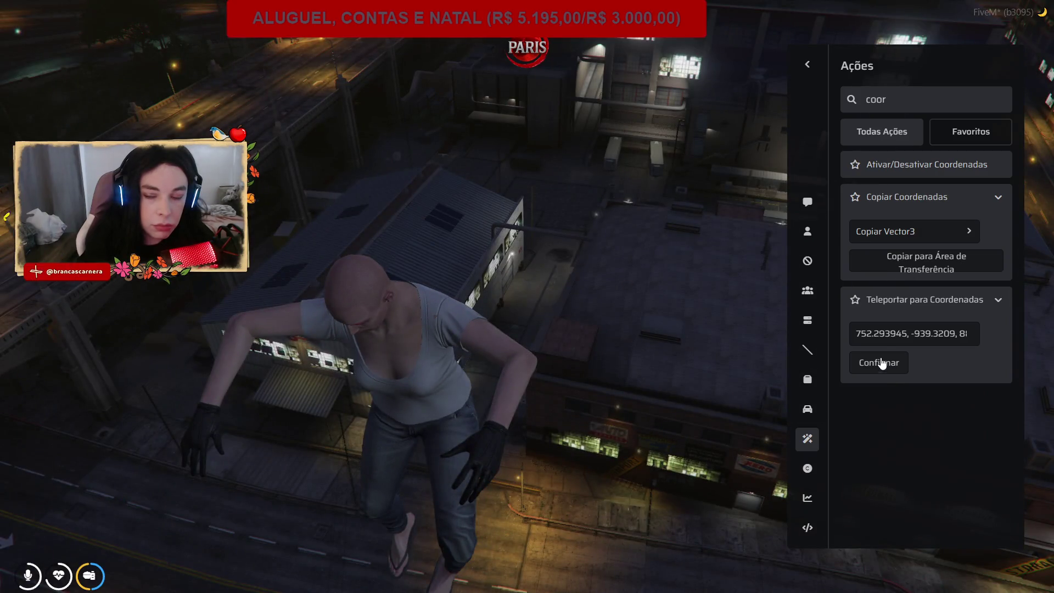
key("Escape")
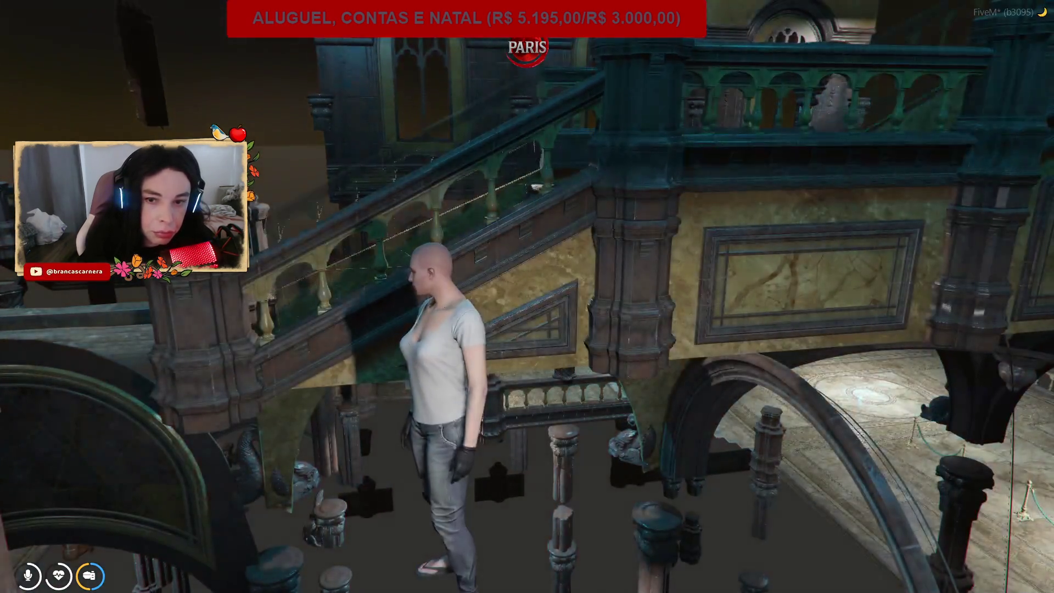
key("w")
key("w")
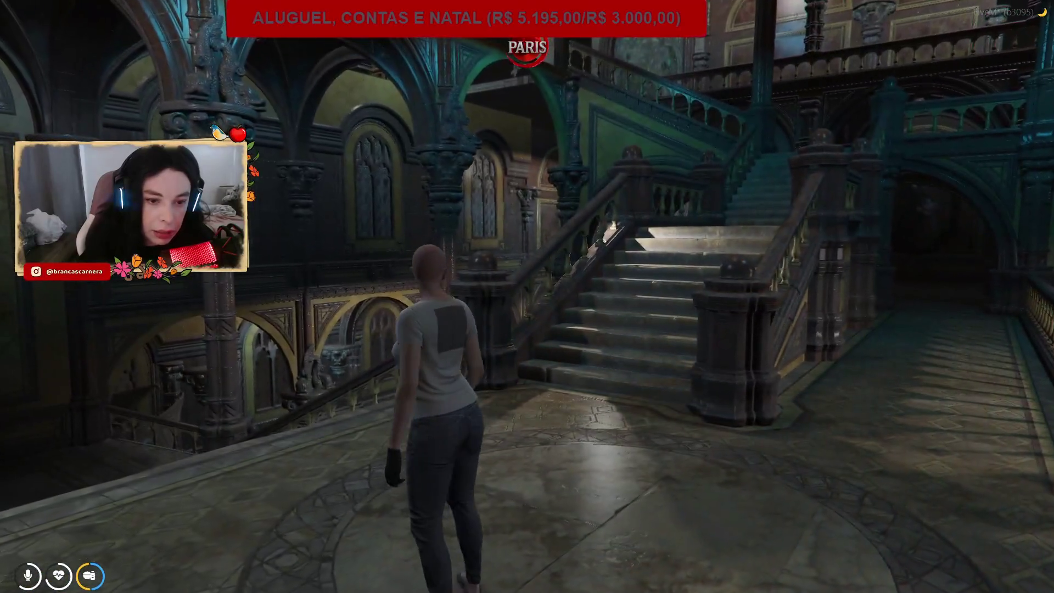
key("alt+Tab")
scroll(168, 308, "down", 3)
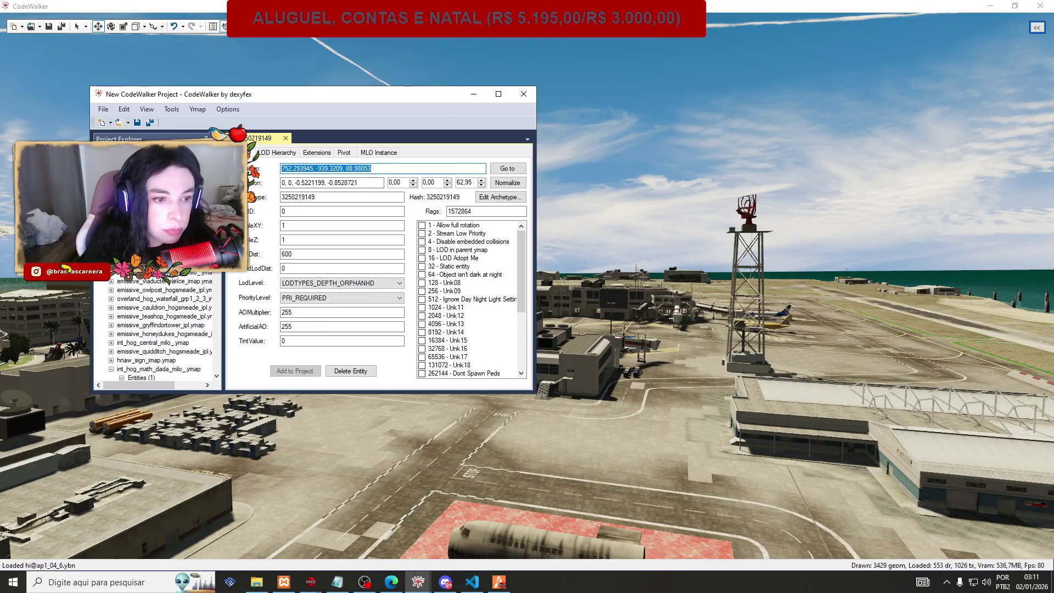
Show entity 274586936 of int_hog_astronomytower_milo_.ymap, positioned at -2474.60852, -3009.539, 138.320282.
scroll(168, 291, "down", 3)
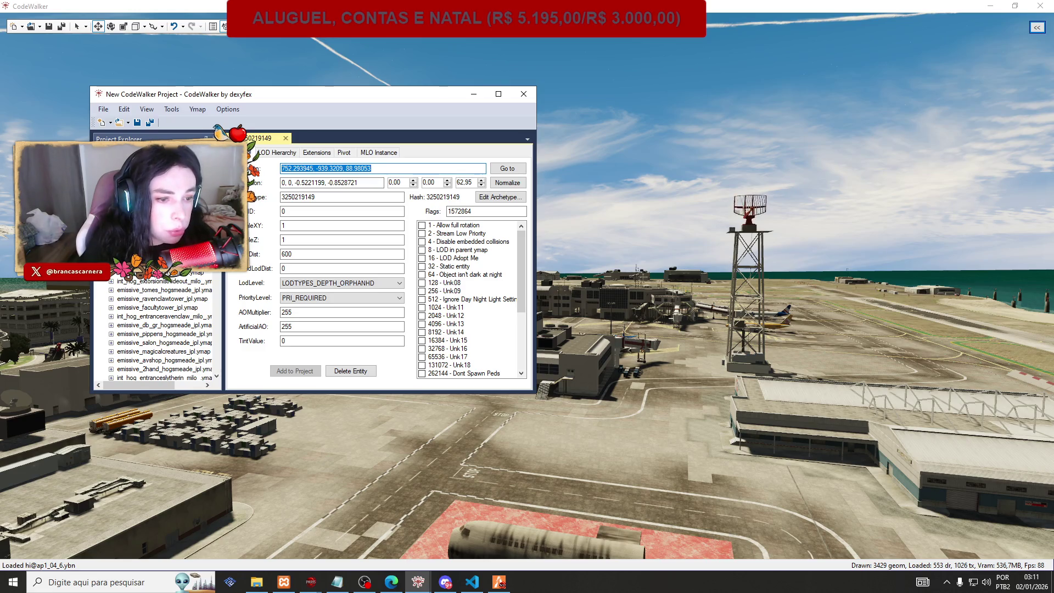
scroll(137, 333, "down", 3)
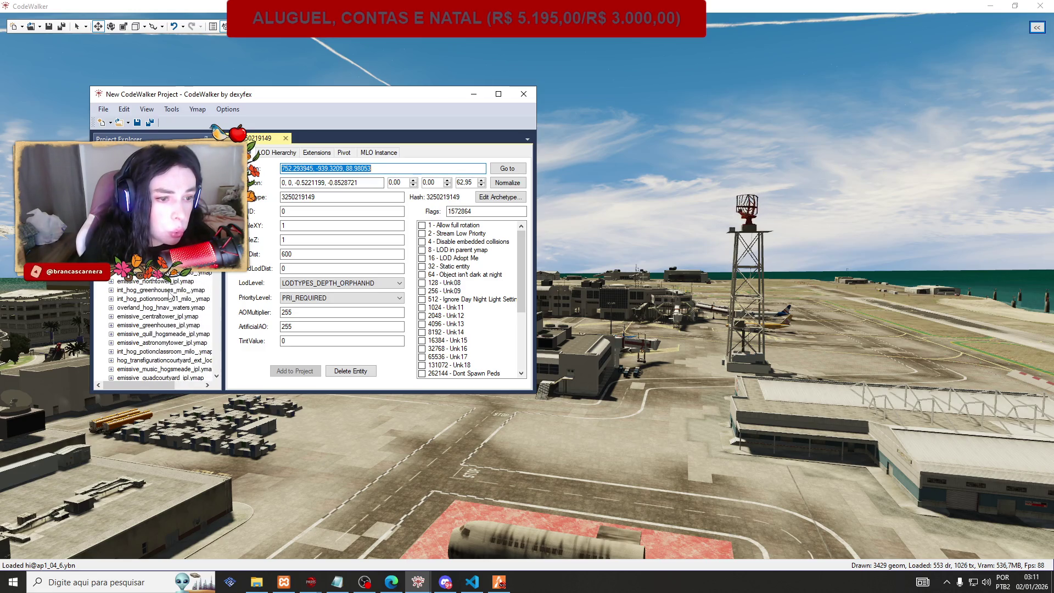
scroll(137, 333, "down", 3)
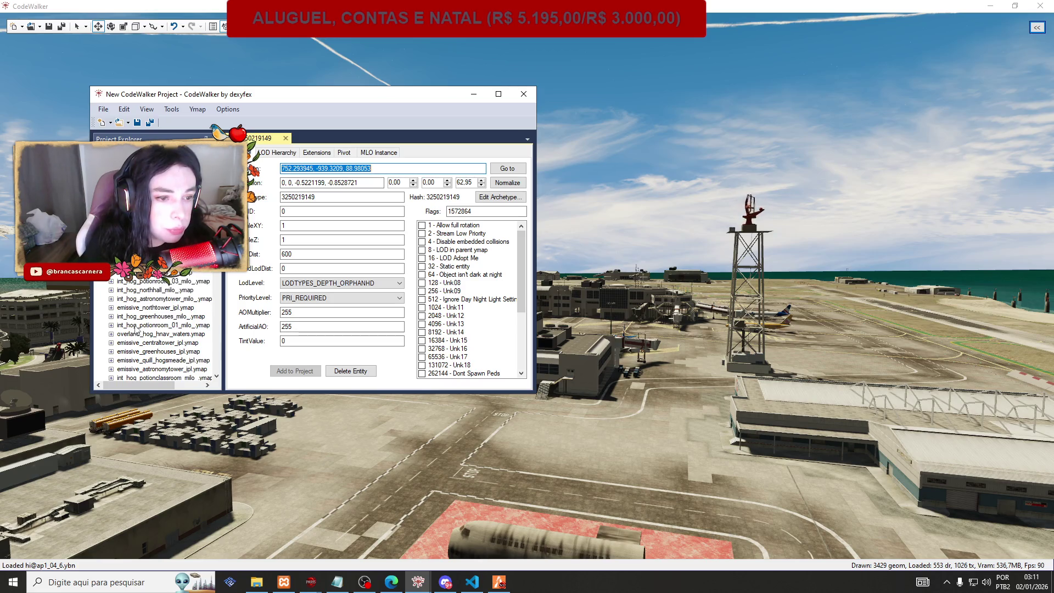
double_click(140, 300)
left_click(122, 308)
left_click(152, 317)
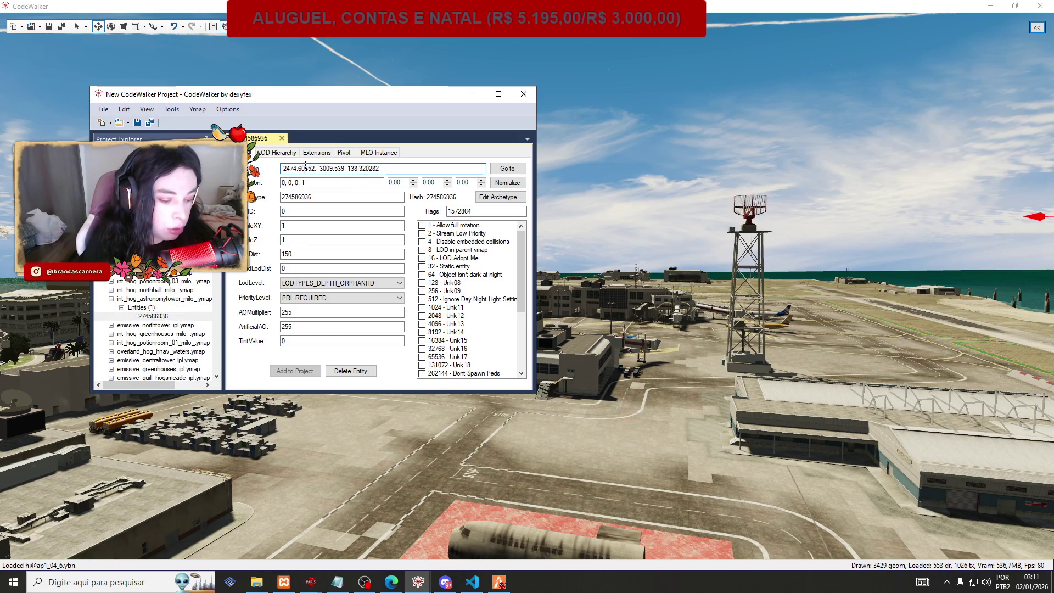
Teleport the FiveM character to the astronomy tower coordinates -2474.60852, -3009.539, 138.320282.
key("alt+Tab")
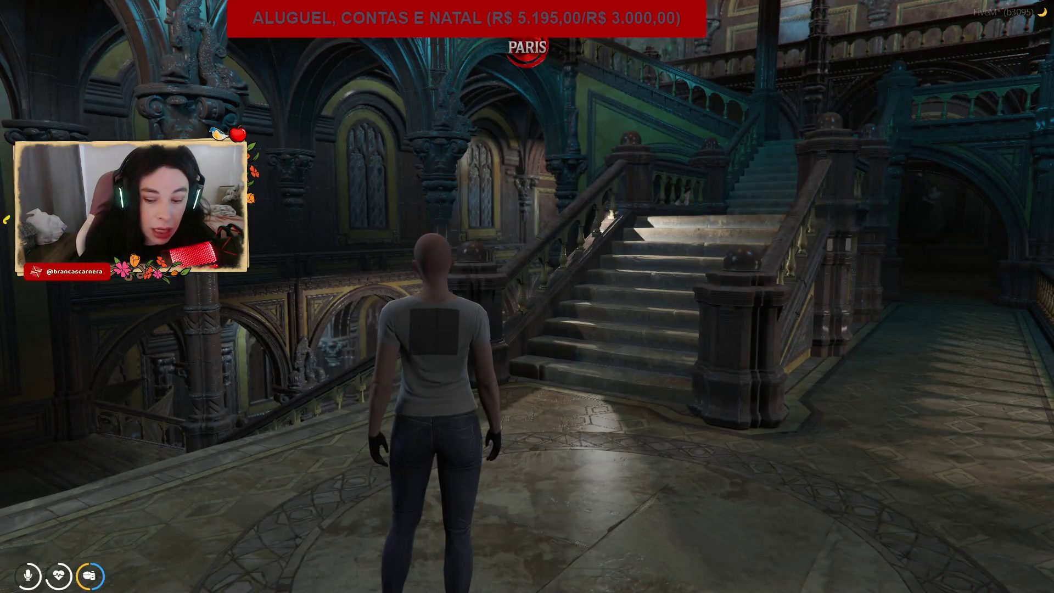
key("F10")
left_click(948, 235)
key("ctrl+v")
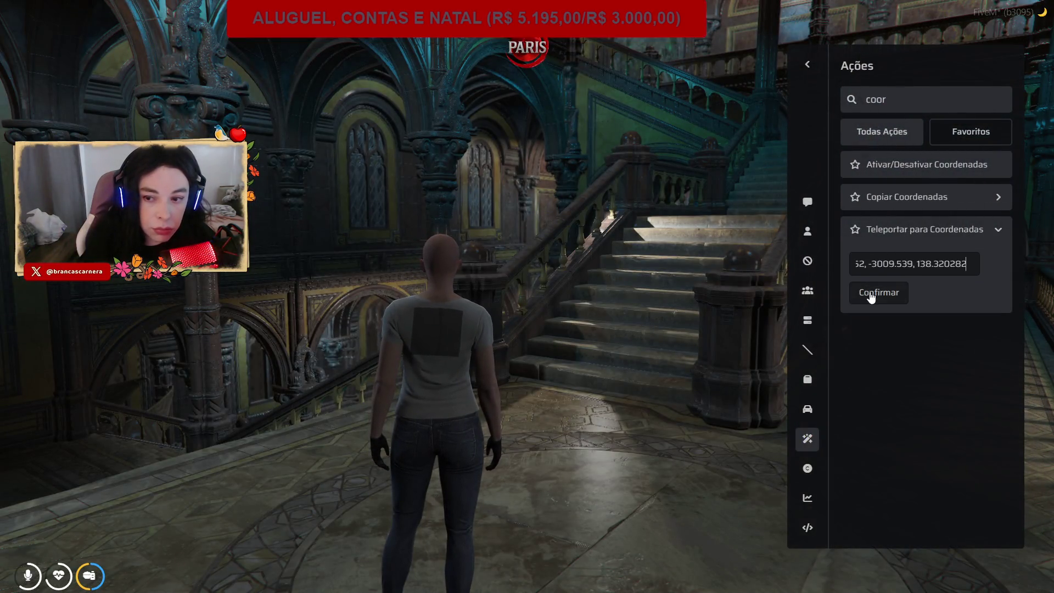
left_click(877, 292)
key("F10")
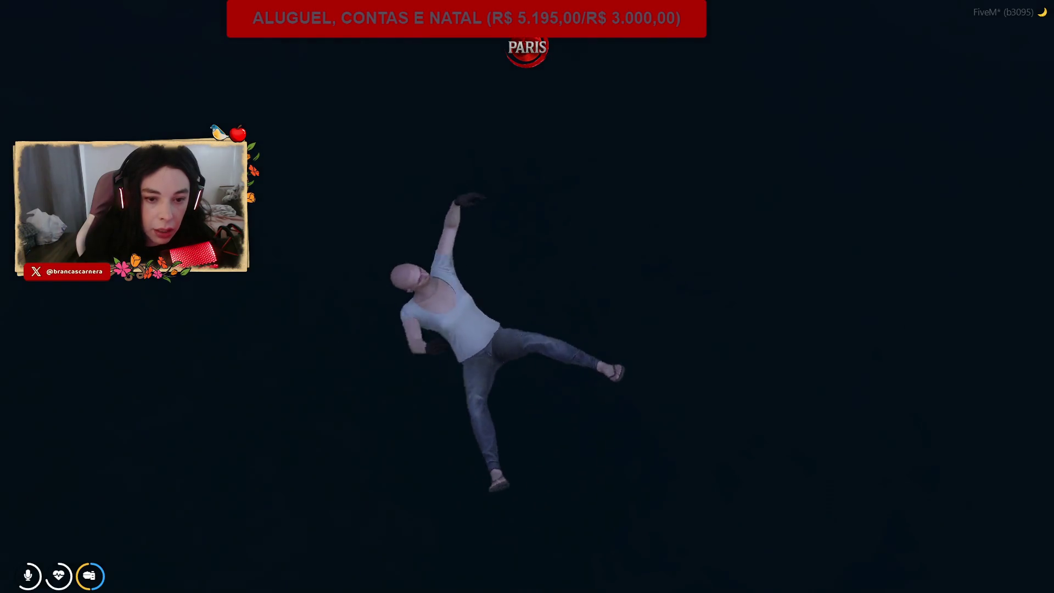
key("alt+Tab")
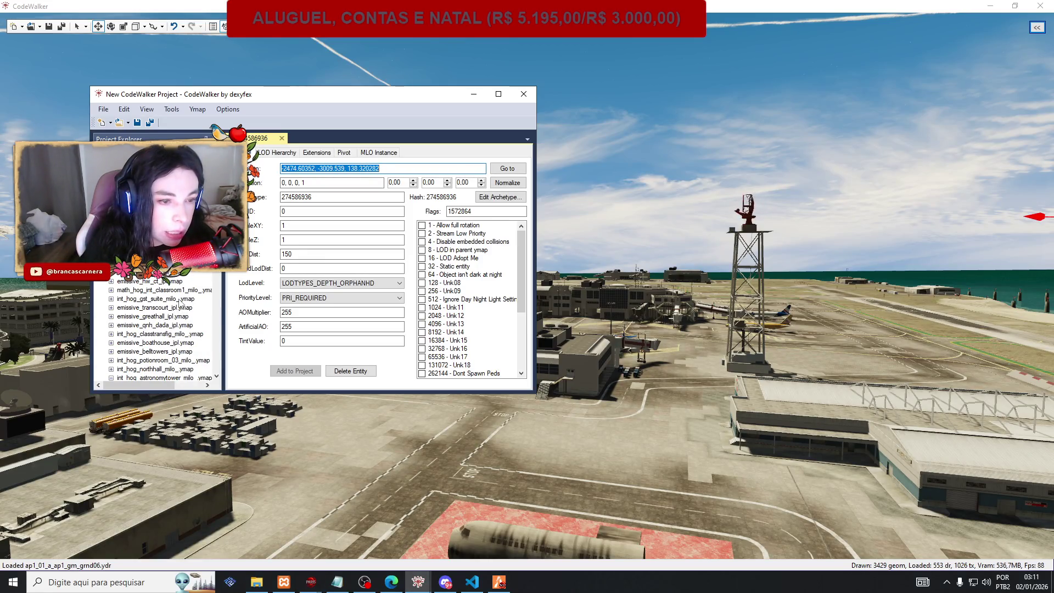
Browse the loaded Hogwarts ymap files, then show the relogio fxmanifest.lua in VS Code.
scroll(180, 301, "up", 3)
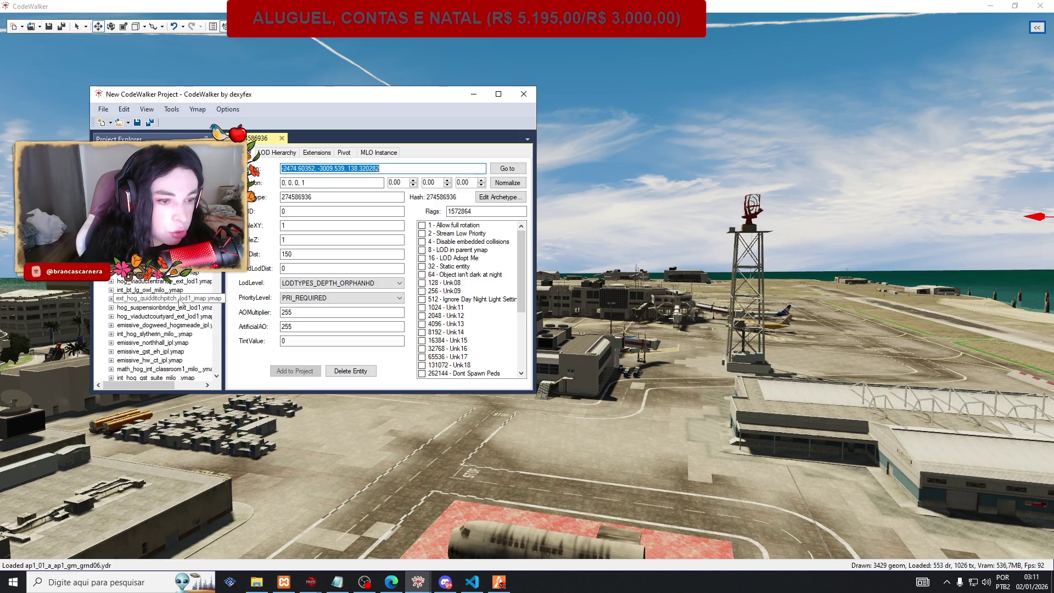
scroll(180, 302, "up", 2)
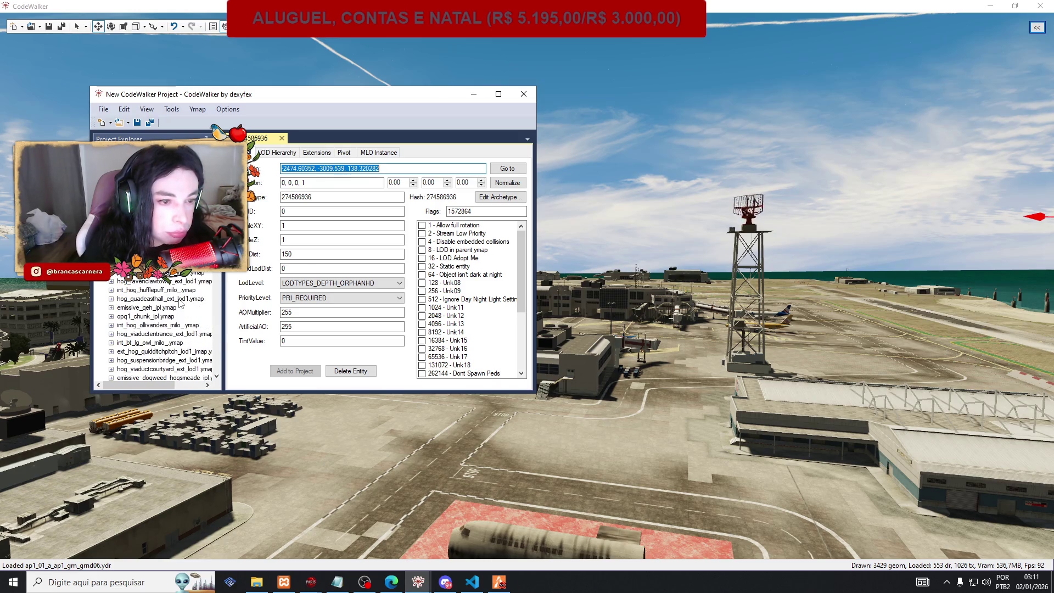
scroll(180, 301, "up", 3)
scroll(180, 301, "up", 3)
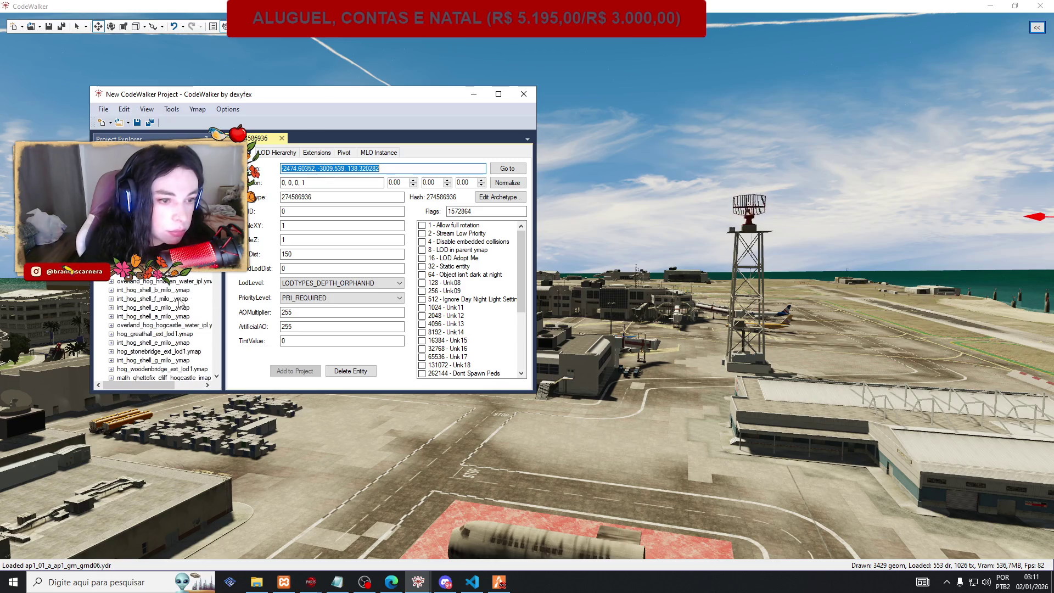
scroll(180, 301, "up", 2)
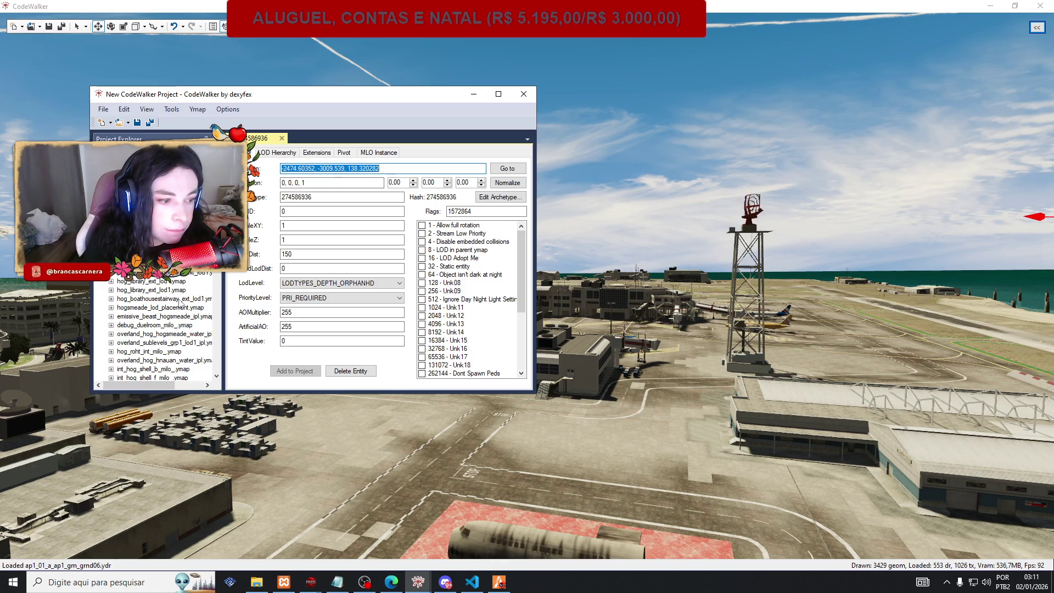
scroll(180, 301, "up", 1)
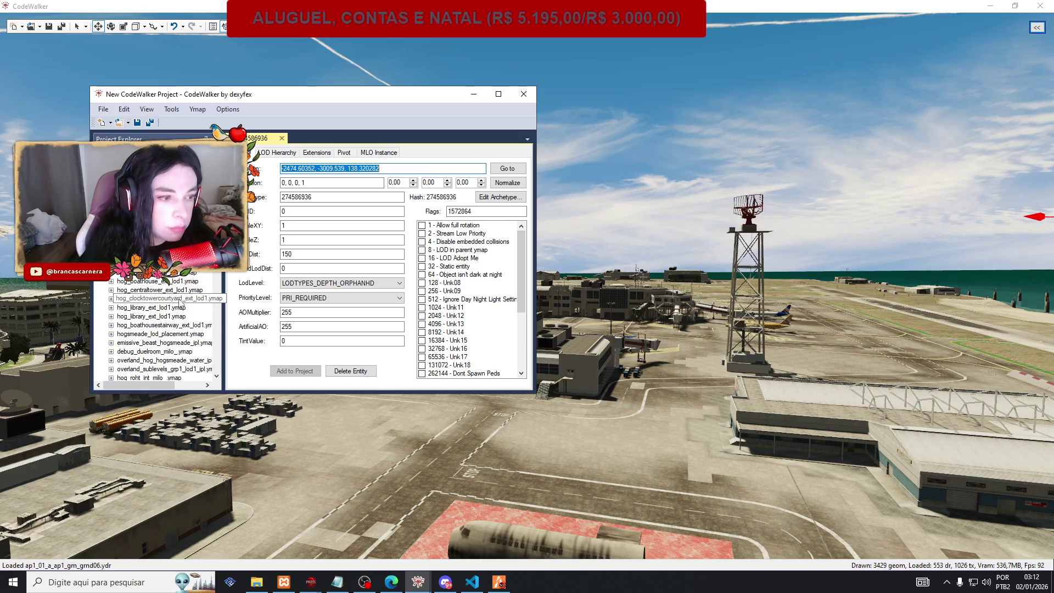
scroll(180, 302, "up", 1)
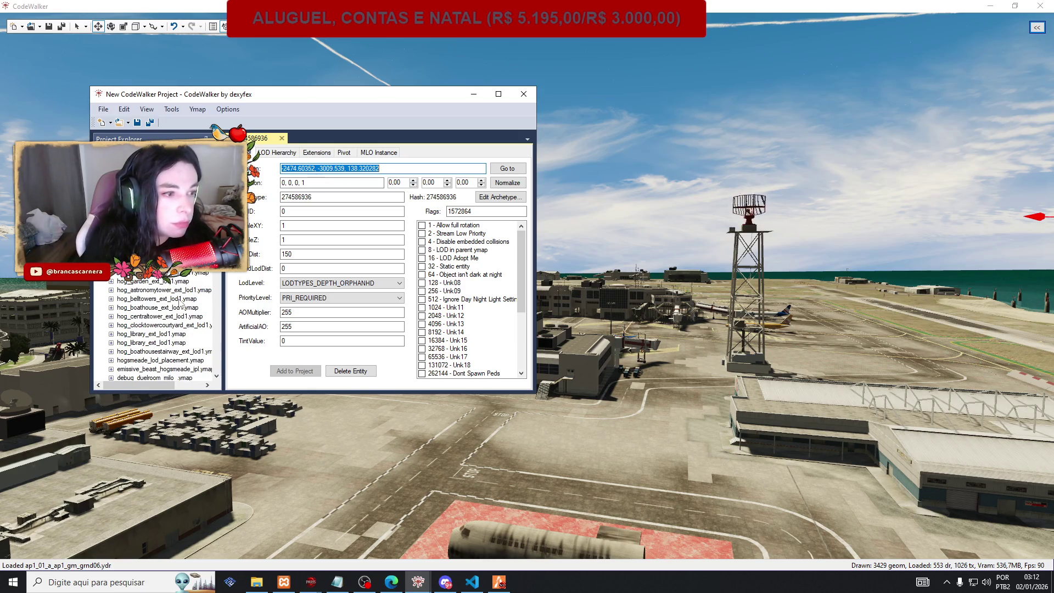
scroll(179, 295, "up", 3)
scroll(175, 280, "up", 3)
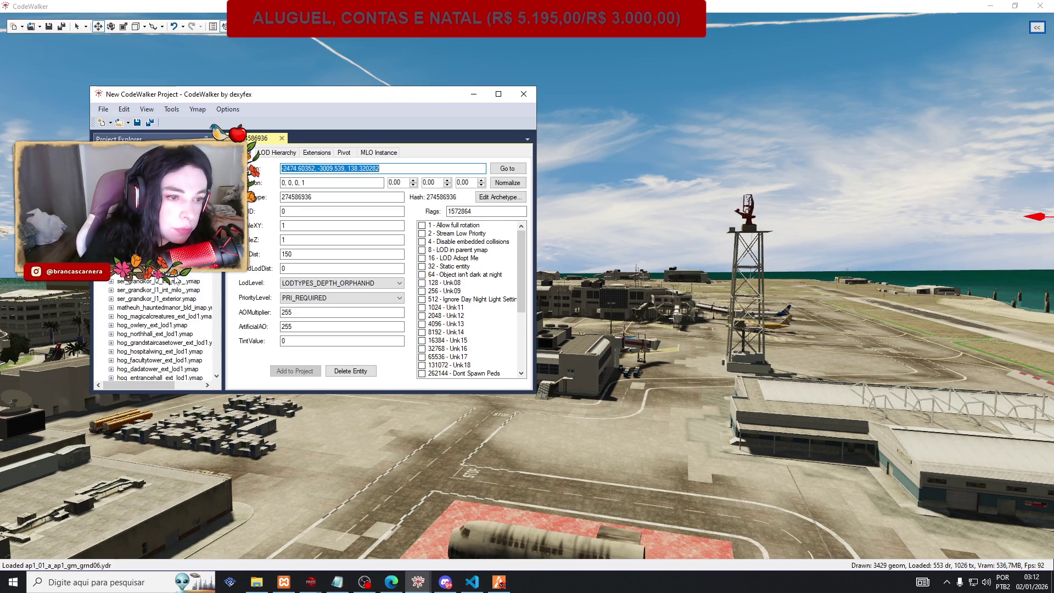
scroll(176, 281, "down", 15)
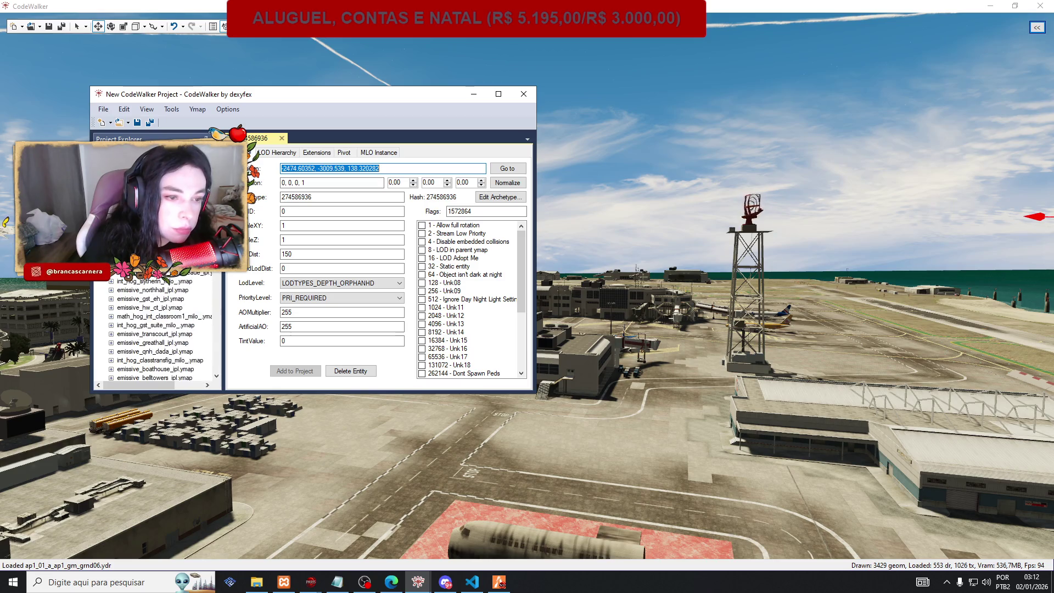
scroll(159, 324, "up", 5)
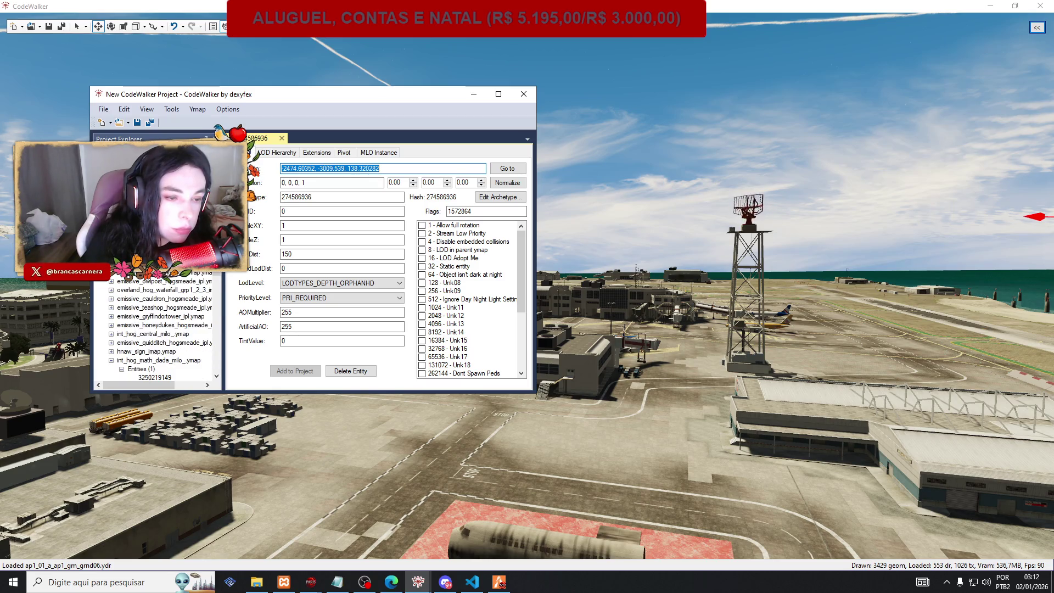
scroll(160, 330, "up", 10)
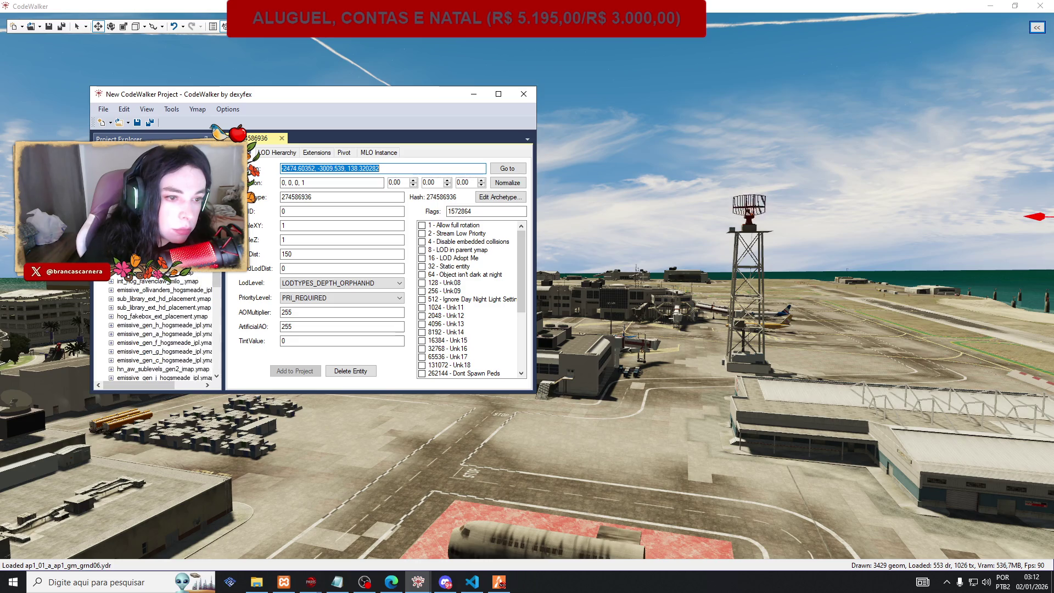
scroll(159, 329, "down", 8)
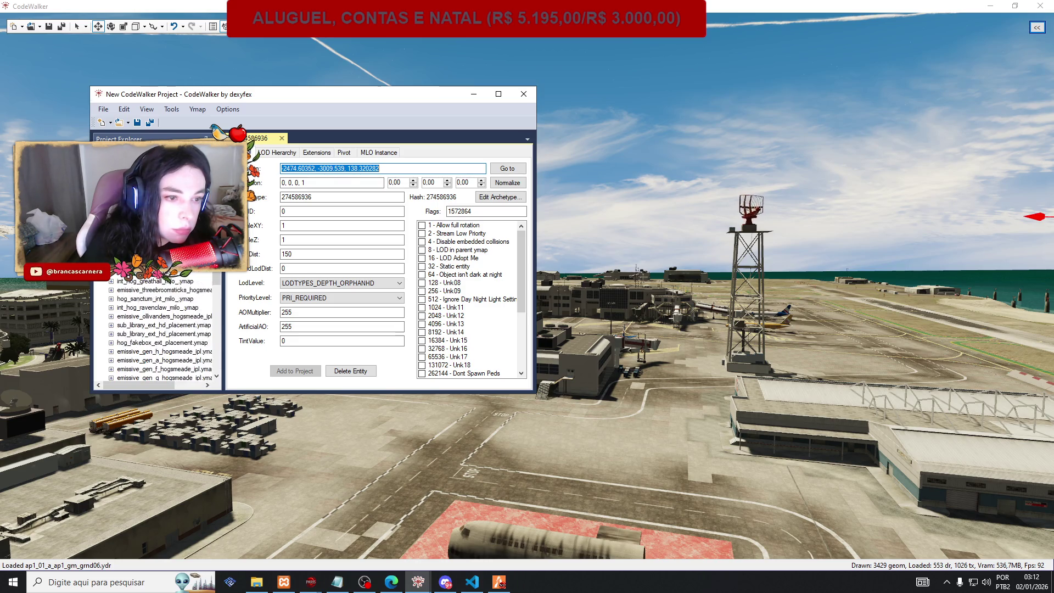
scroll(164, 281, "up", 1)
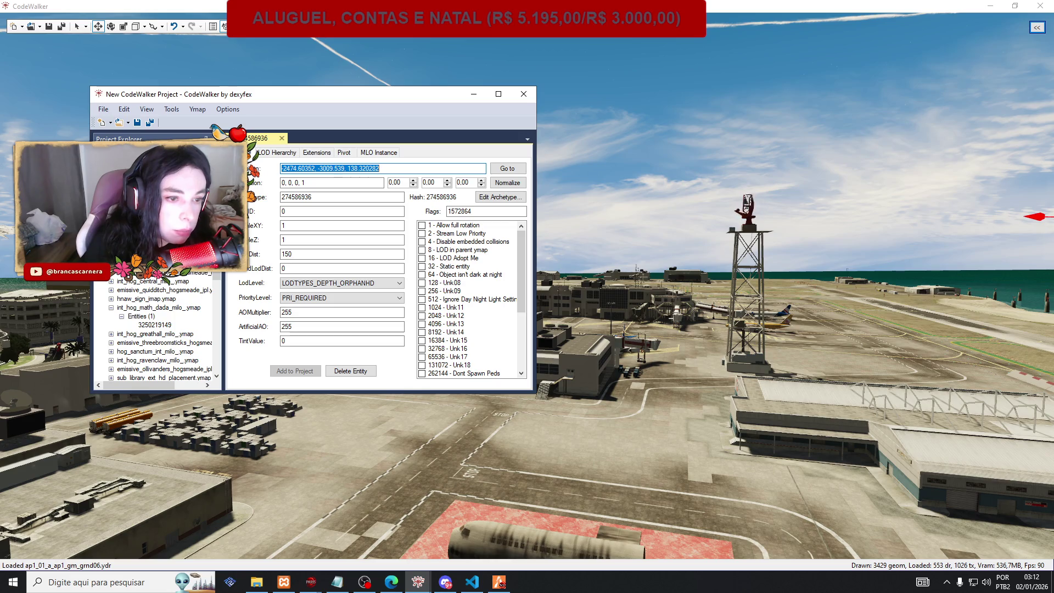
left_click(473, 582)
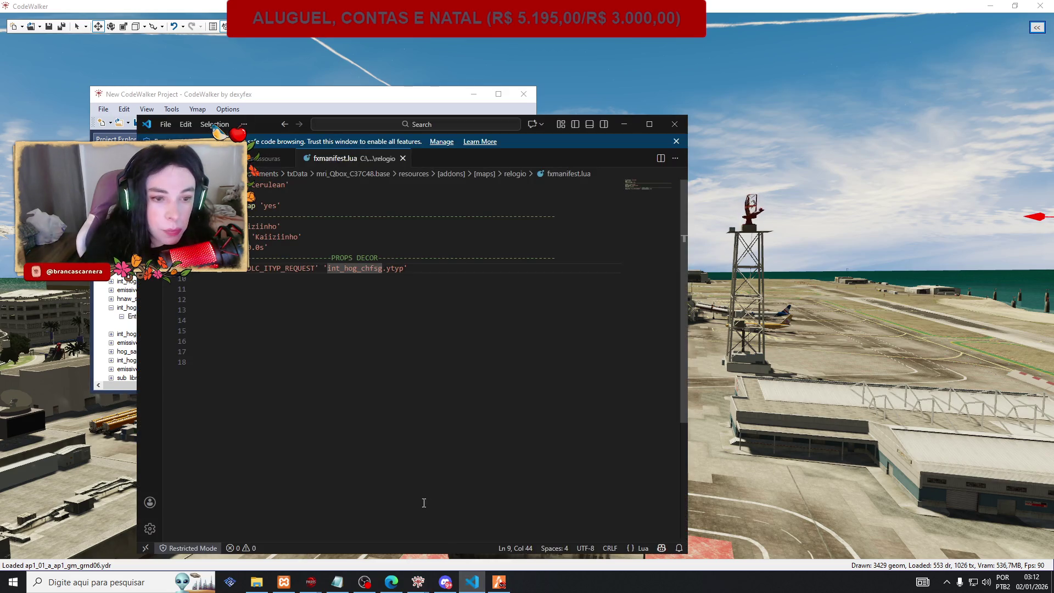
Add a 'faltam:' heading listing '3 vassouras' and 'entrance slytherin' to kaizinho.txt and save.
left_click(472, 582)
left_click(337, 582)
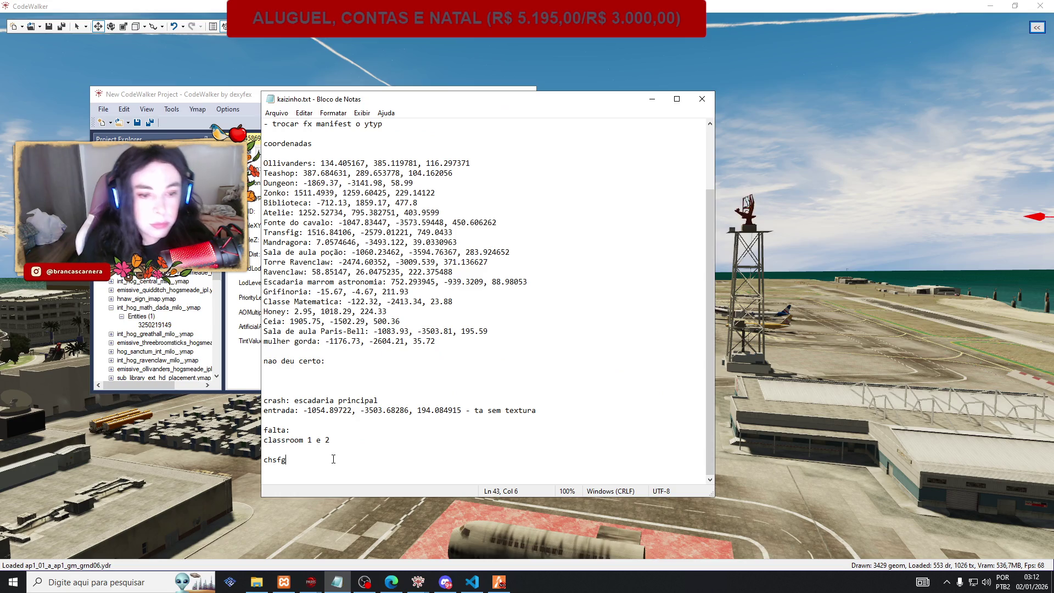
type("faltam:")
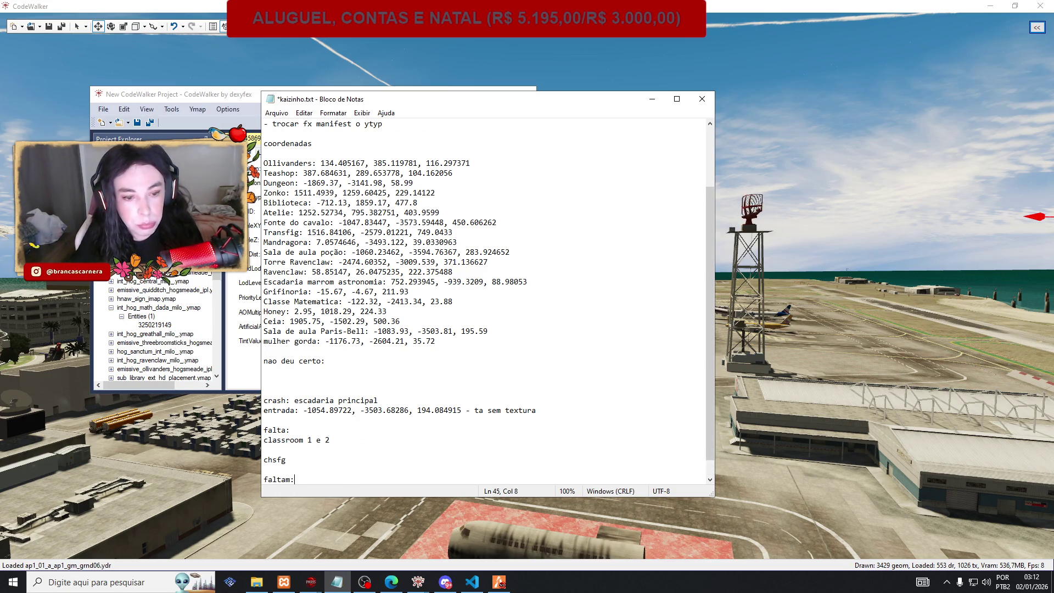
key("Return")
type("3 va")
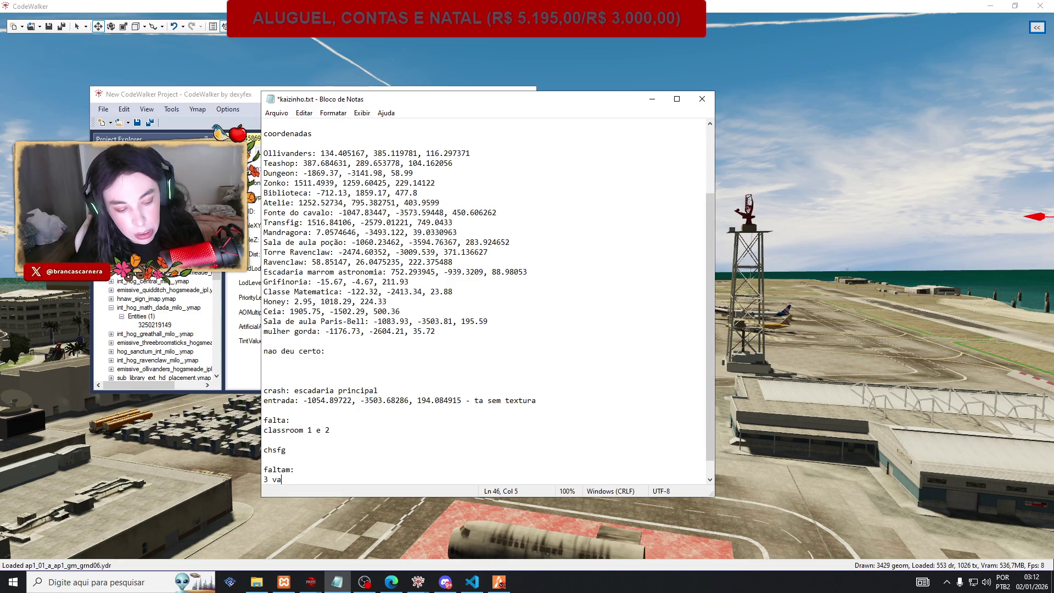
type("ras")
key("Return")
type("ent")
key("BackSpace")
key("BackSpace")
type("e slytherin")
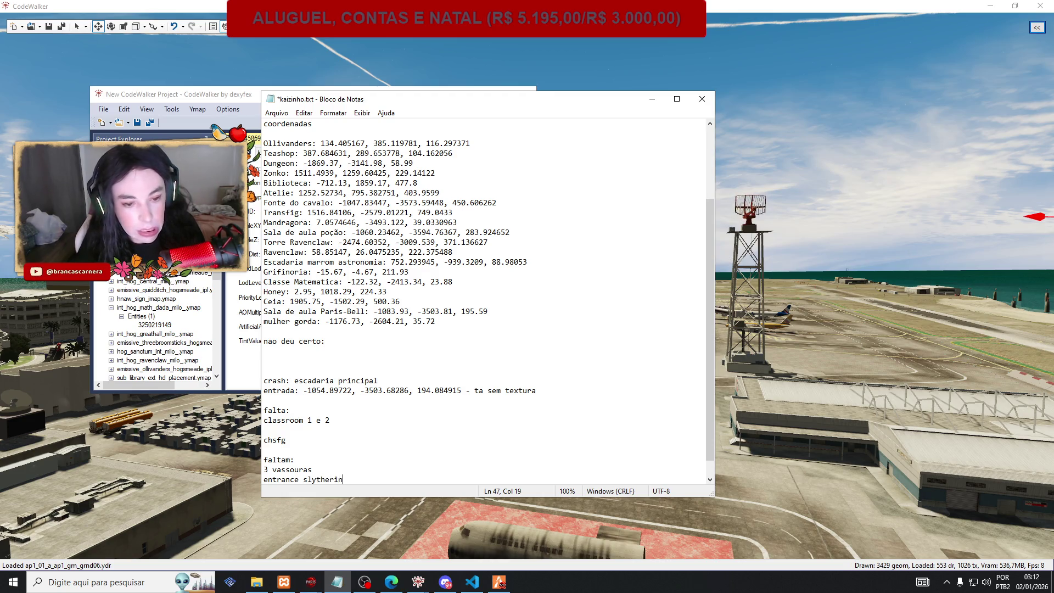
key("Return")
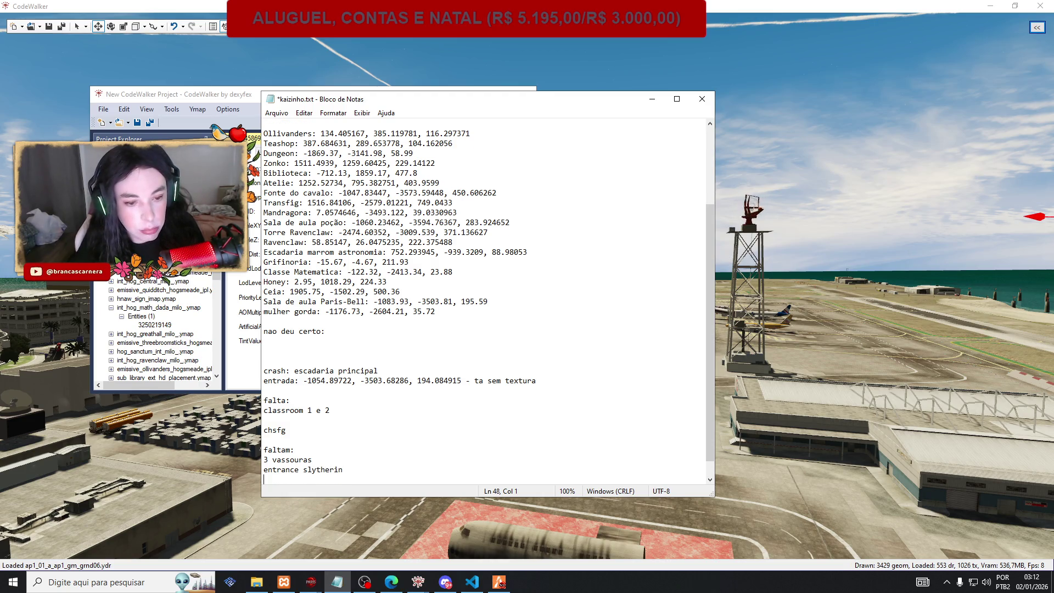
key("ctrl+s")
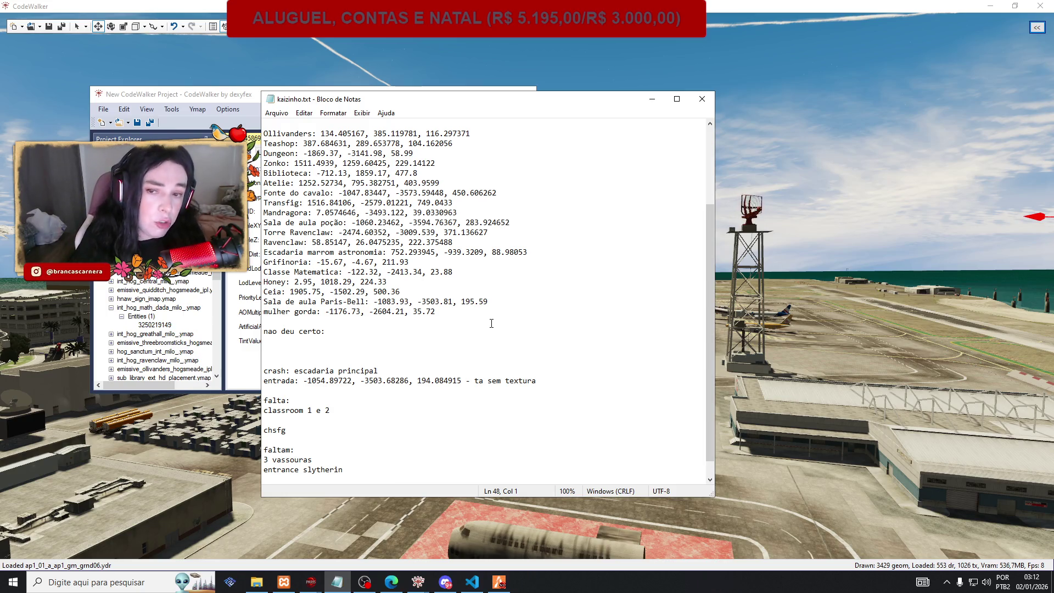
Add 'potion room' to the faltam list, save kaizinho.txt, and minimize Notepad.
left_click(652, 99)
scroll(185, 280, "down", 3)
scroll(185, 281, "down", 5)
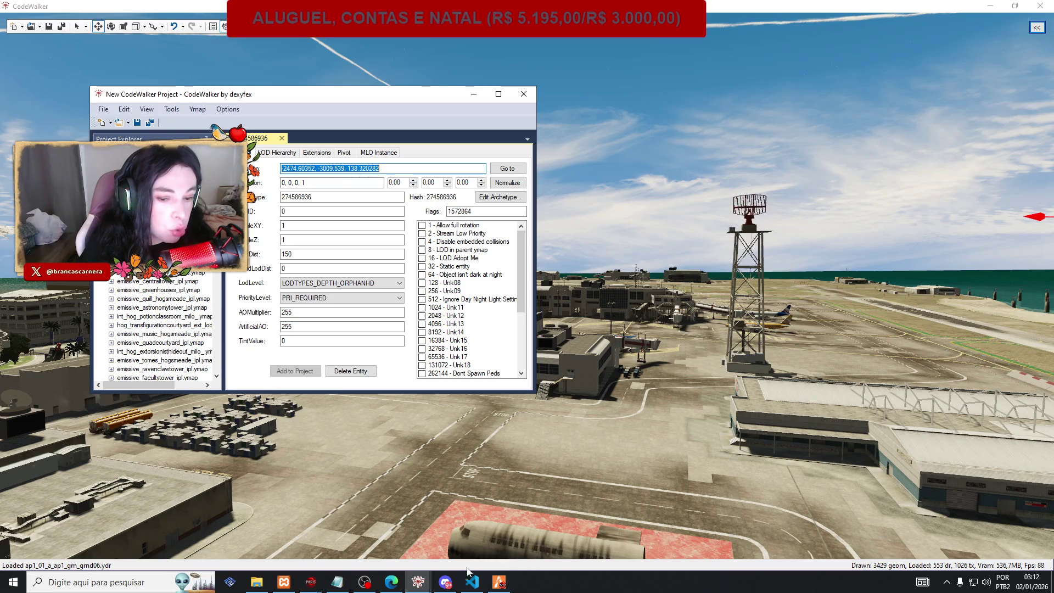
left_click(472, 583)
left_click(473, 584)
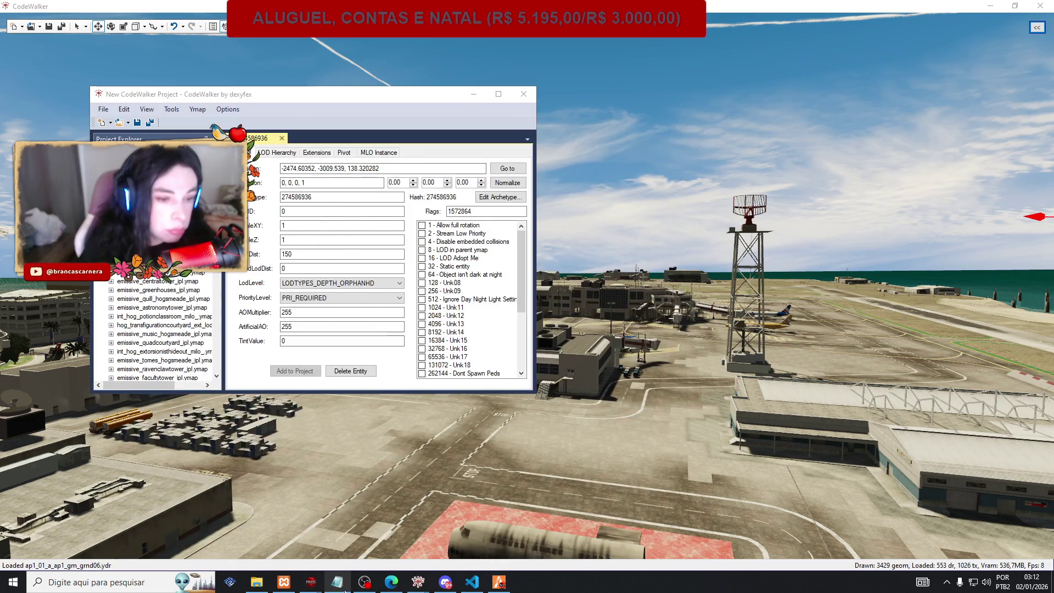
left_click(337, 584)
type("pi")
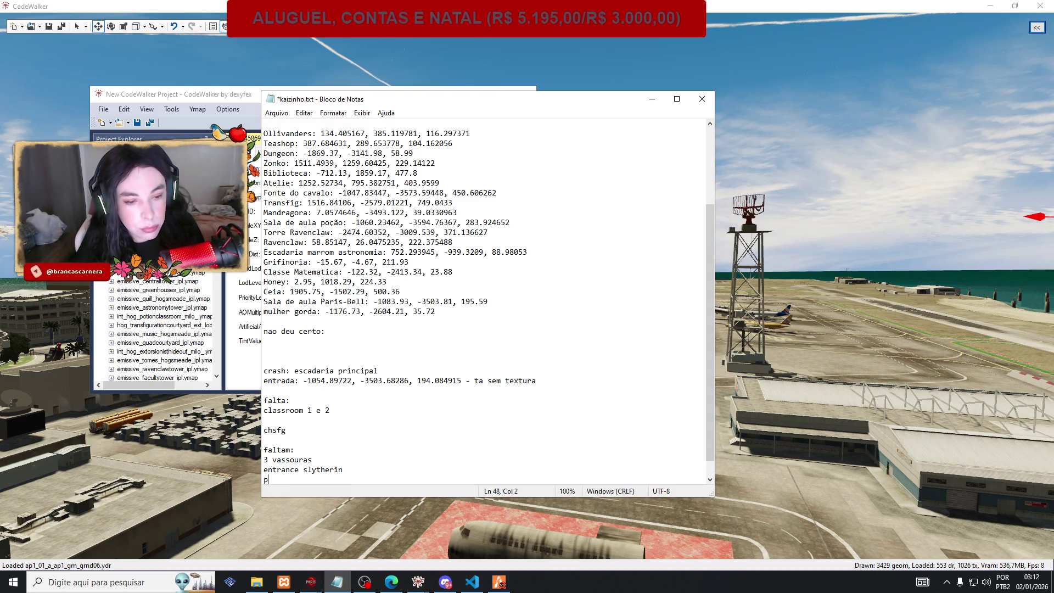
type("otion room")
key("ctrl+s")
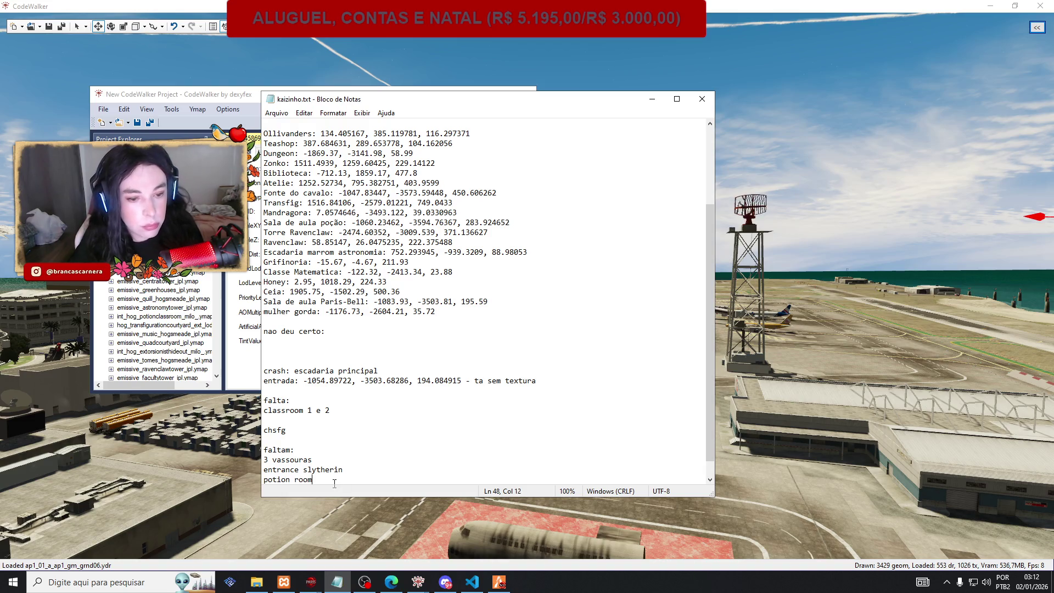
left_click(652, 99)
scroll(196, 299, "up", 5)
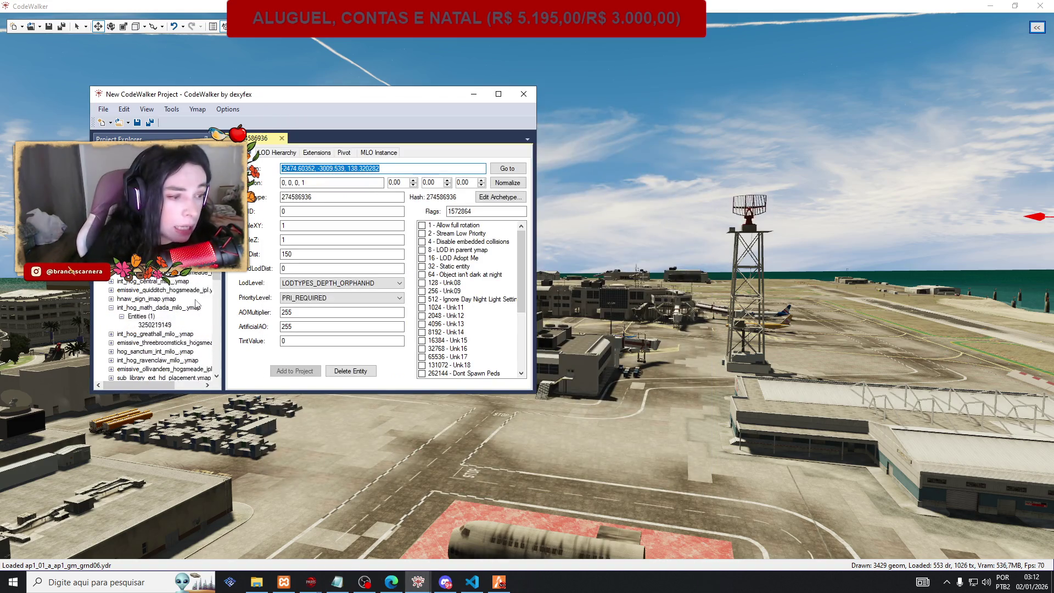
Scroll through the Project Explorer and the web browser to locate hog_grandstaircase_ext_lod1.ymap.
scroll(197, 300, "down", 5)
mouse_move(218, 300)
left_mouse_down()
mouse_move(215, 372)
mouse_move(216, 182)
left_mouse_up()
key("alt+Tab")
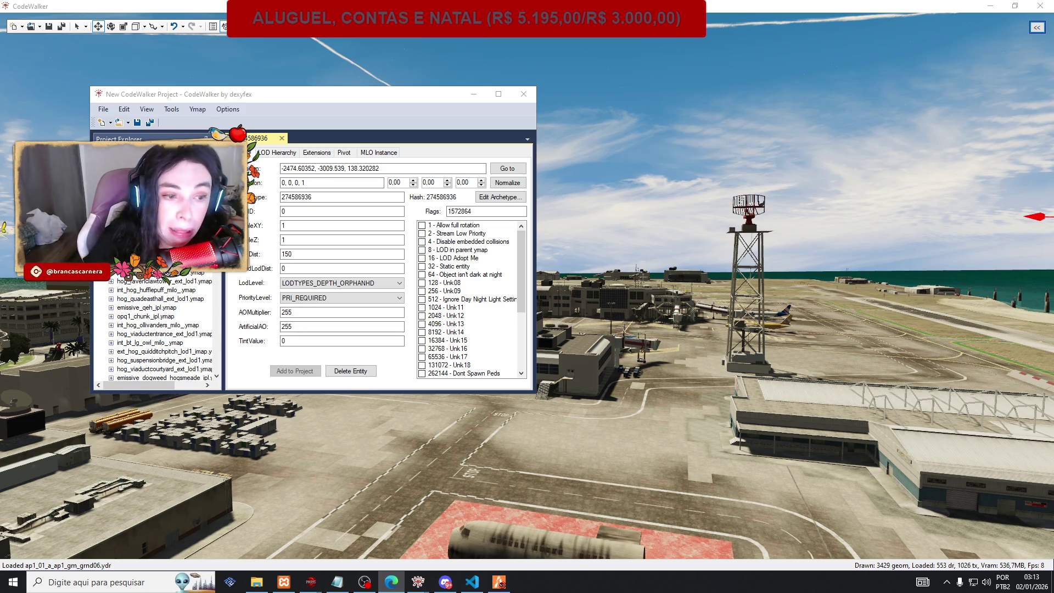
scroll(154, 334, "down", 1)
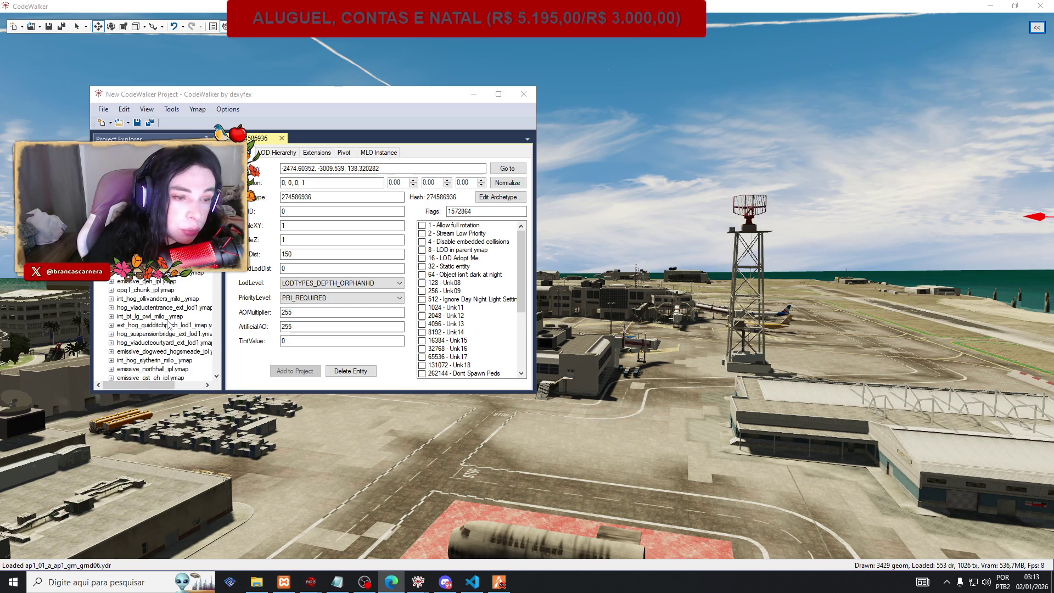
scroll(168, 324, "down", 5)
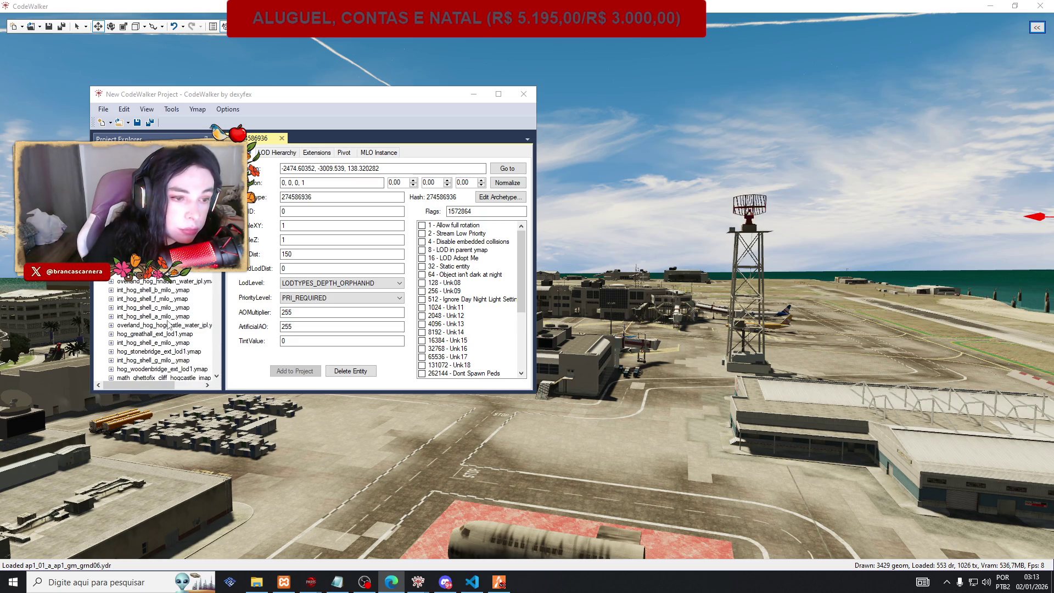
scroll(167, 324, "up", 1)
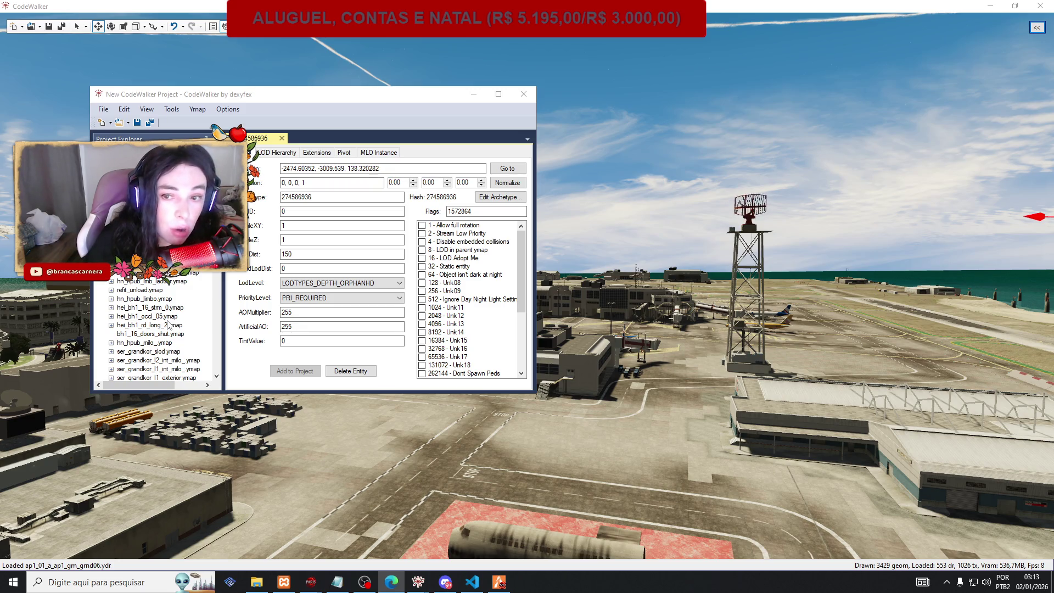
scroll(167, 324, "up", 3)
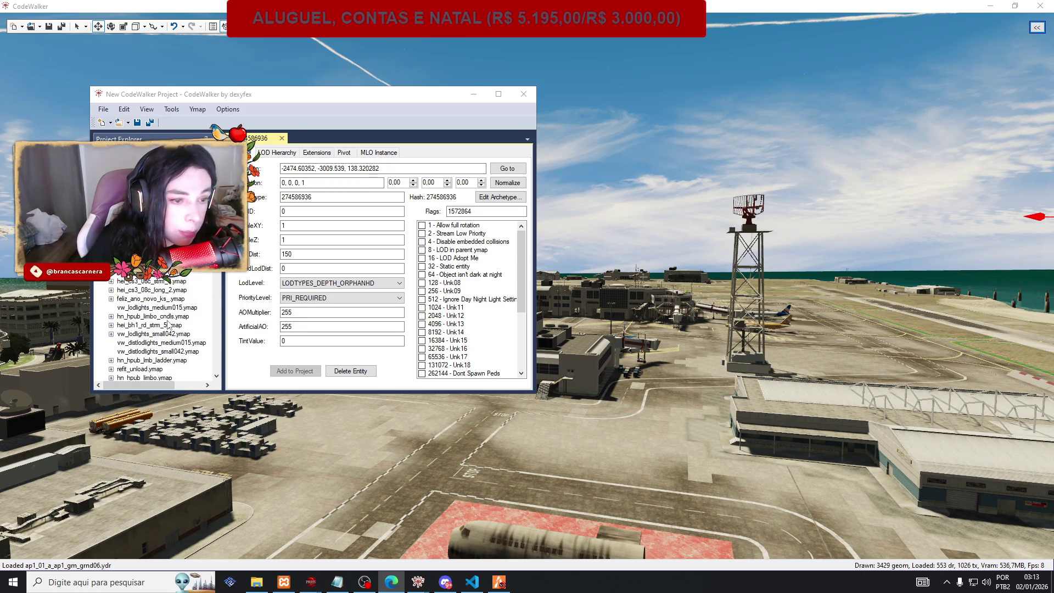
scroll(167, 324, "up", 4)
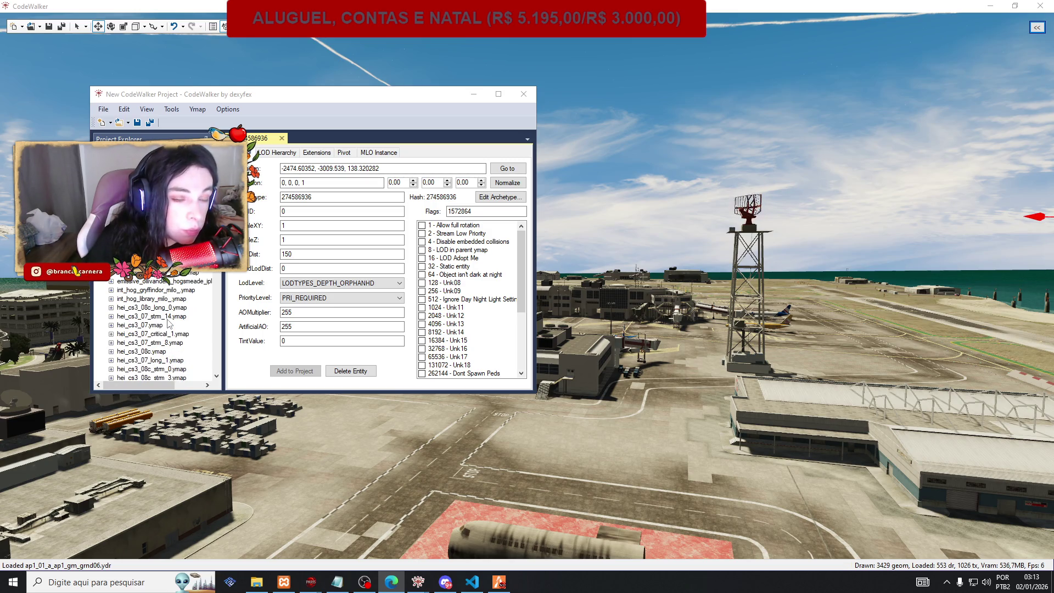
scroll(167, 324, "down", 1)
scroll(168, 322, "down", 5)
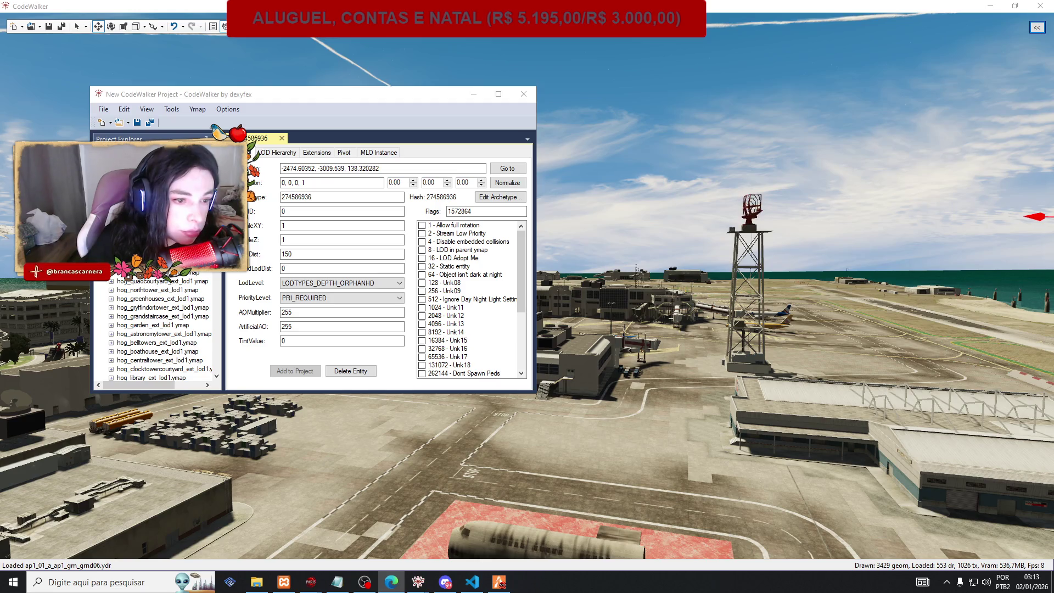
Copy the position of the hog_grandstaircase_ext_lod1.ymap entity.
left_click(111, 316)
left_click(121, 325)
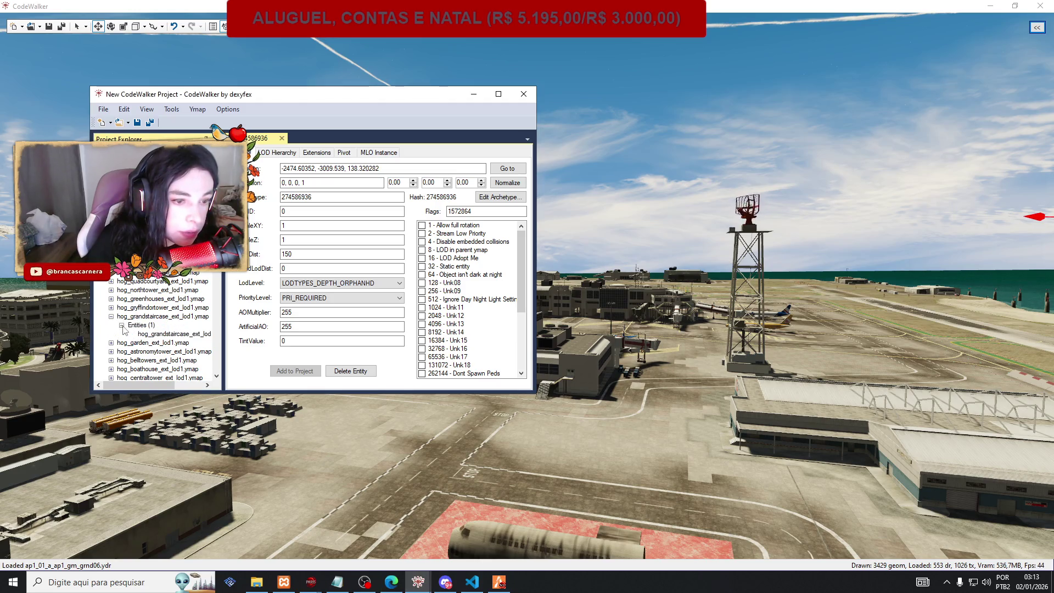
left_click(165, 334)
left_click(325, 172)
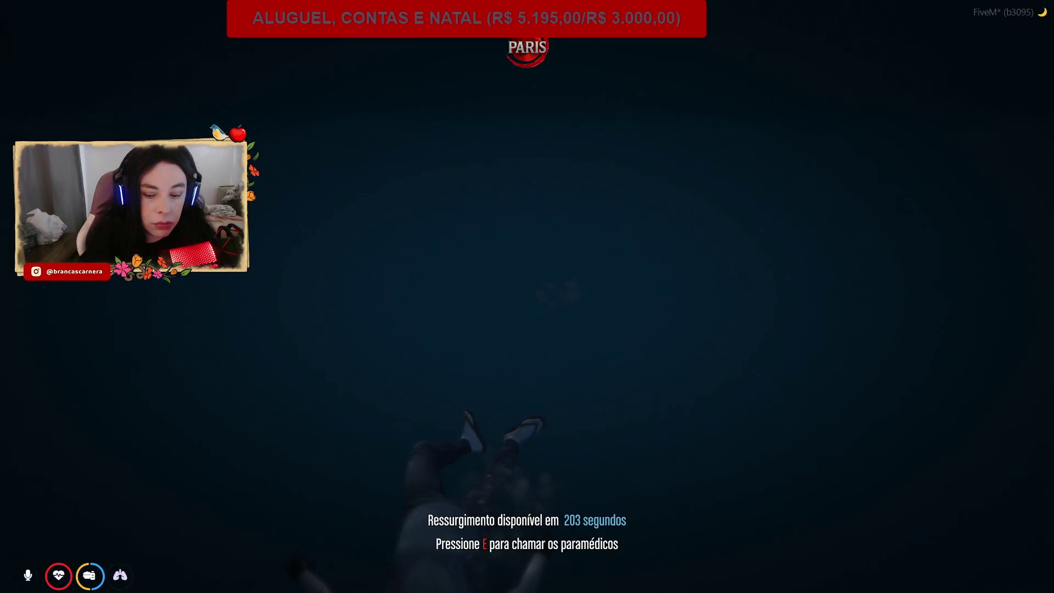
Teleport the FiveM character to the pasted grand staircase coordinates via Teleportar para Coordenadas.
key("F1")
left_click(906, 229)
key("ctrl+v")
left_click(873, 292)
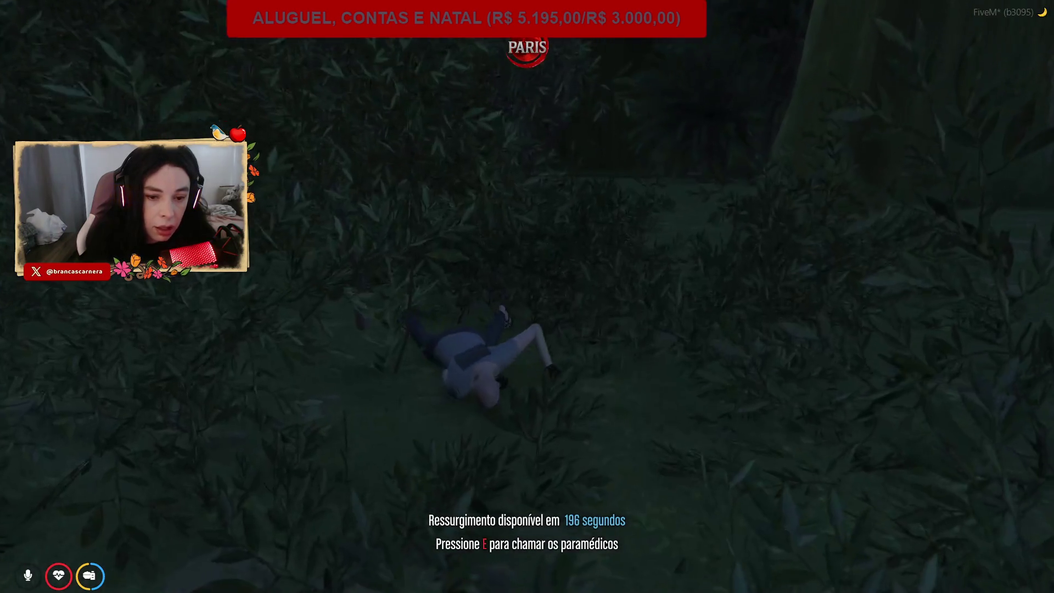
Confirm the teleport to the castle coordinates, landing the character in the grassy courtyard.
key("F7")
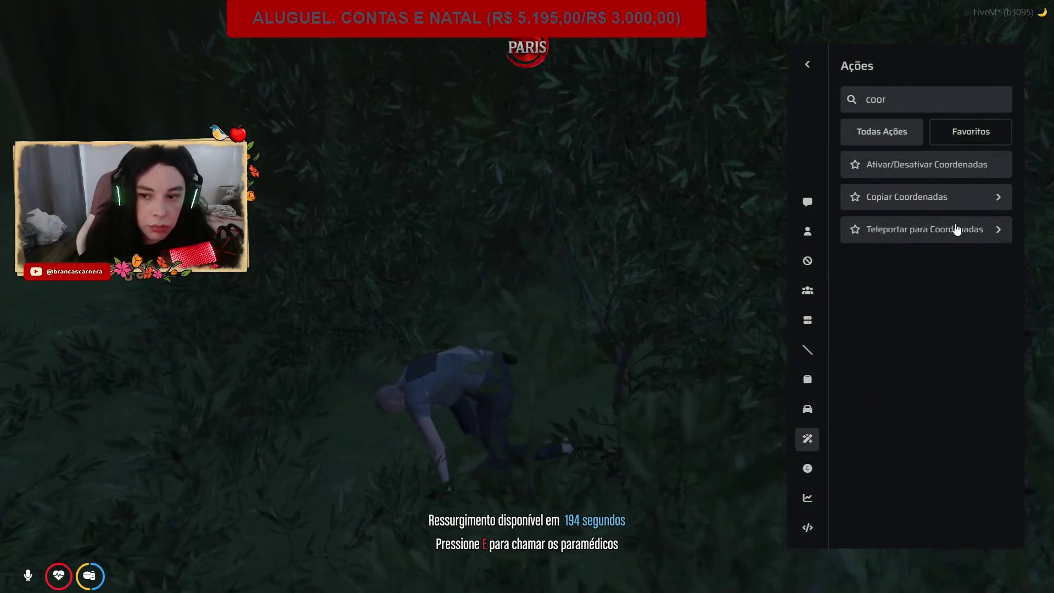
left_click(960, 229)
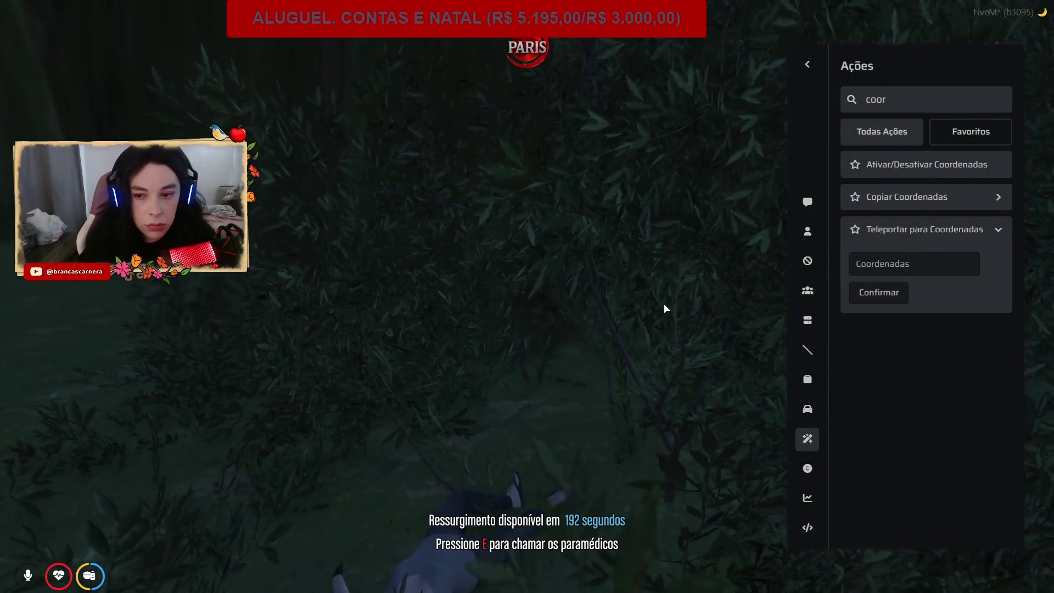
key("Escape")
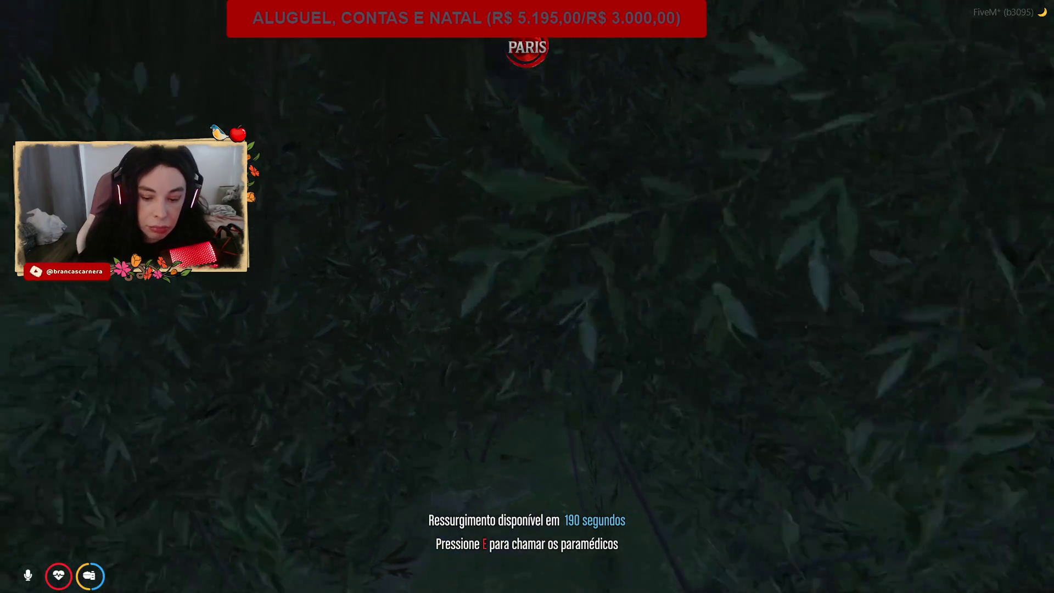
key("F7")
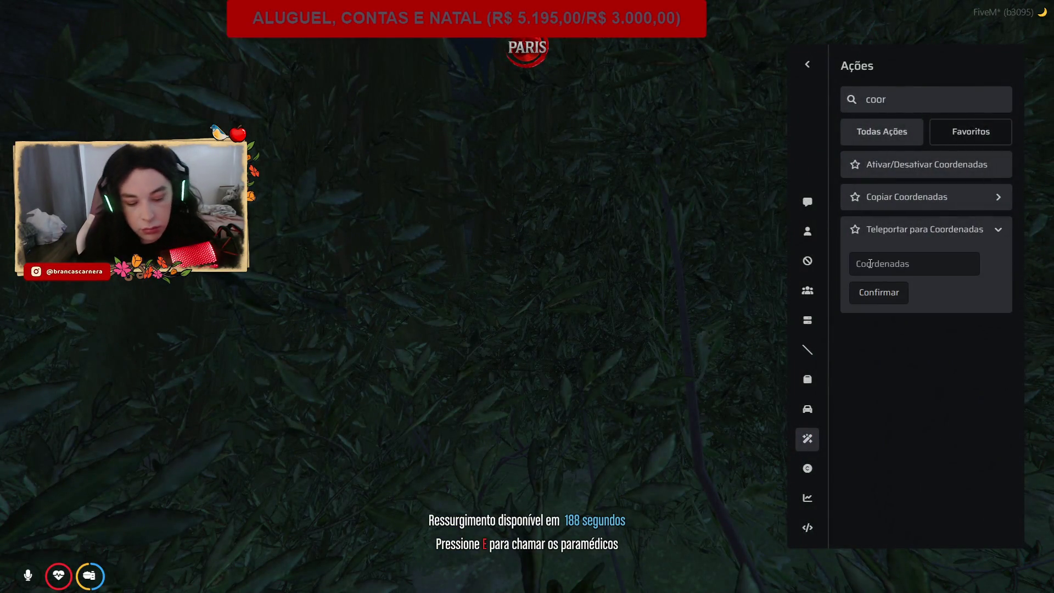
left_click(868, 293)
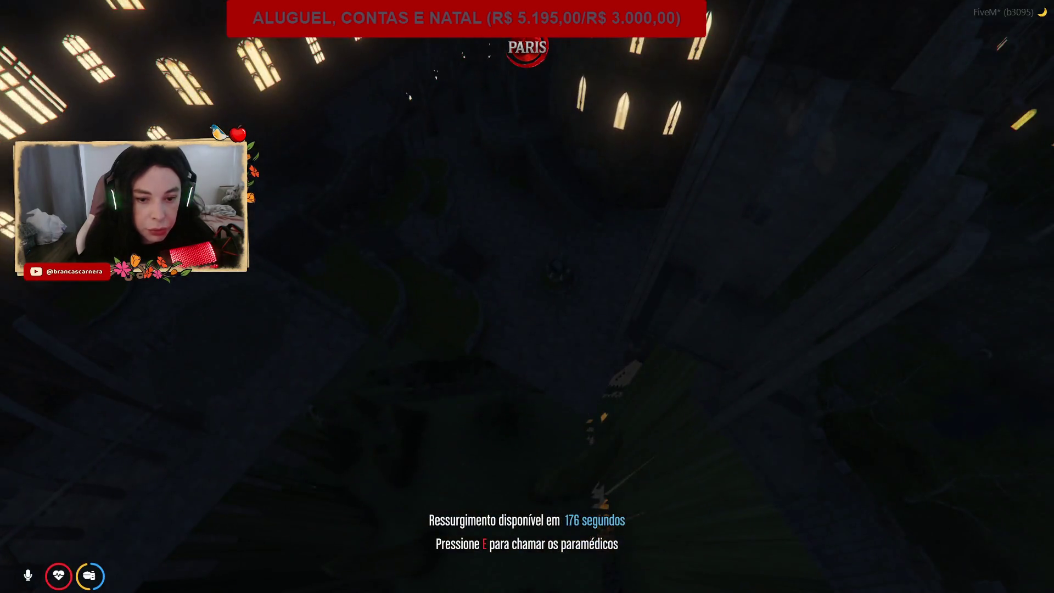
key("alt+Tab")
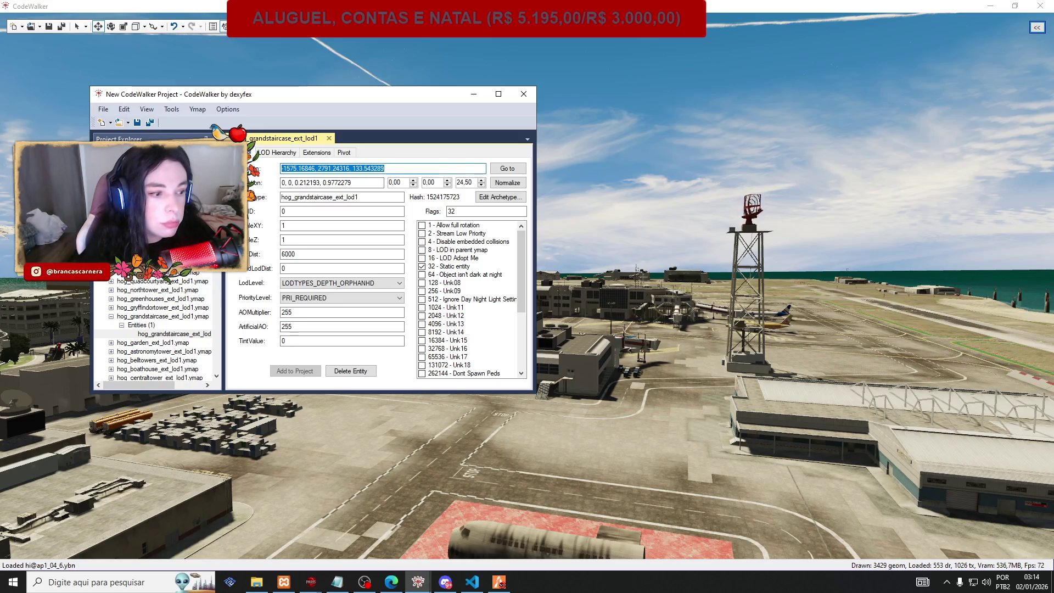
Add 'grandstaircase' below 'potion room' in kaizinho.txt and save.
key("alt+Tab")
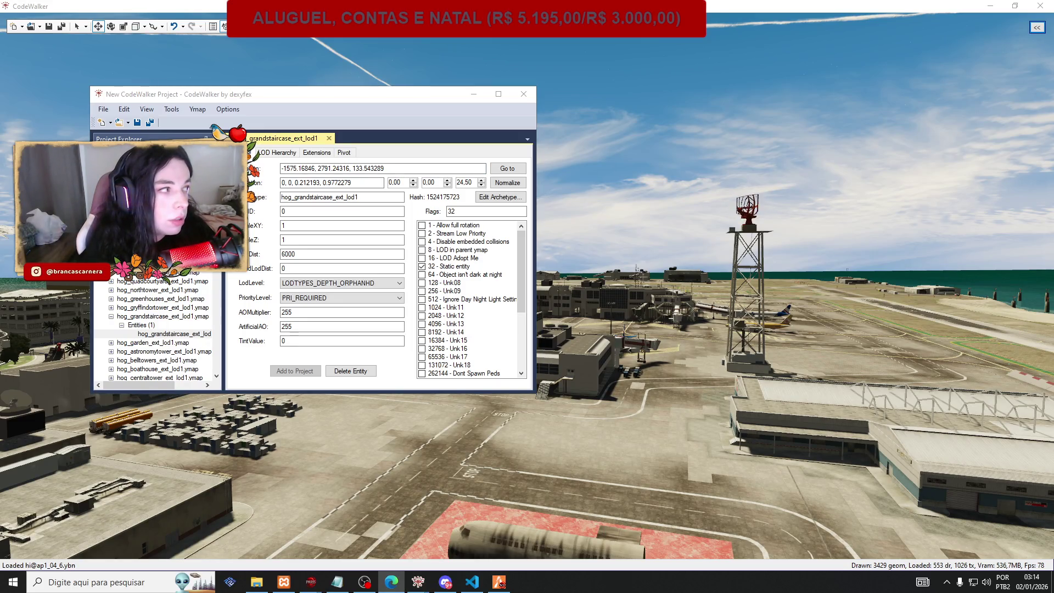
left_click(337, 582)
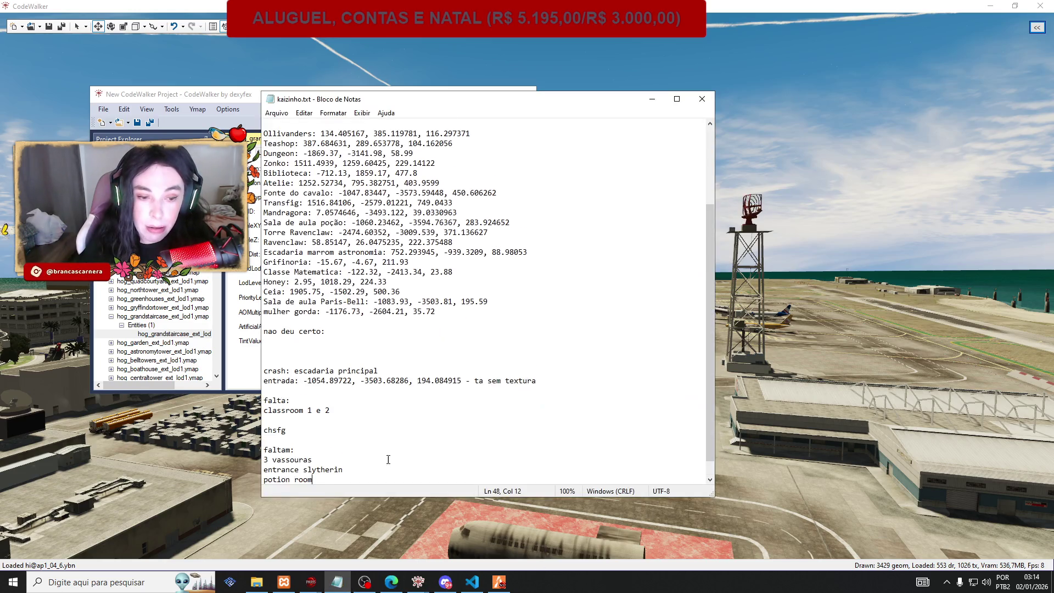
key("Return")
type("grand")
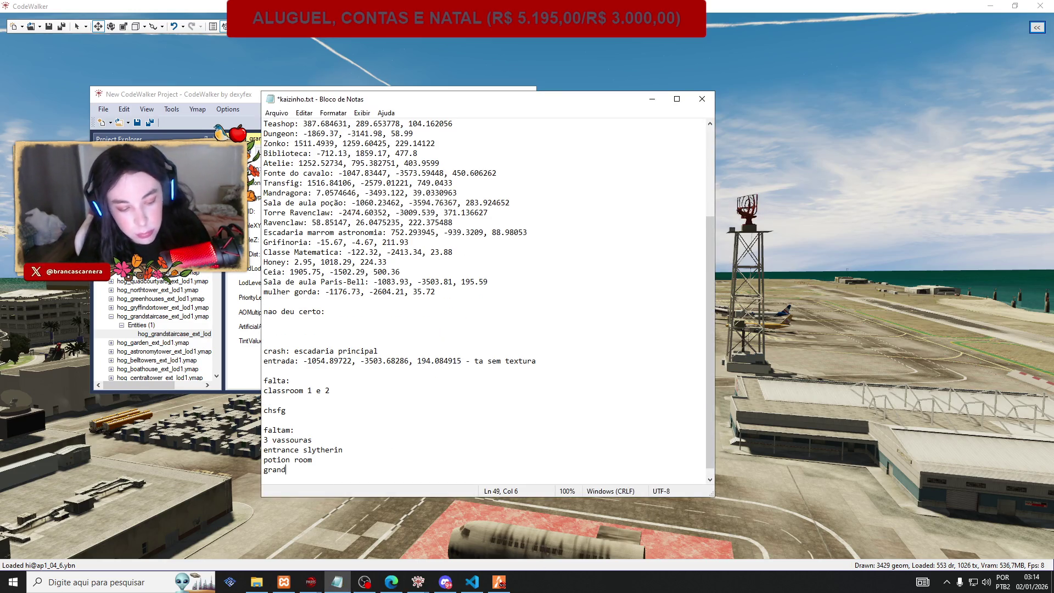
type("sta")
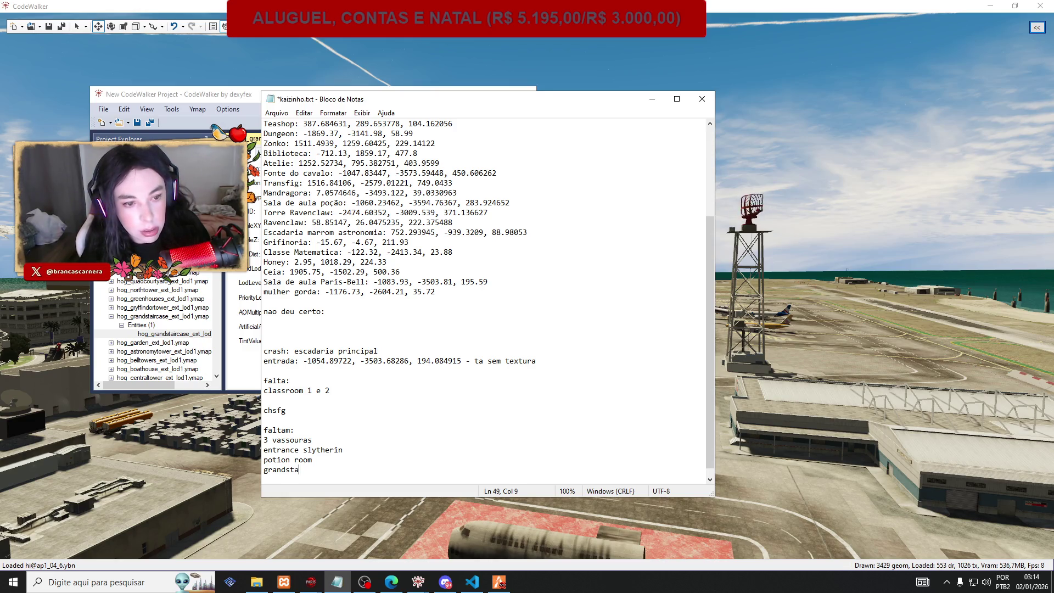
type("ircase")
key("ctrl+s")
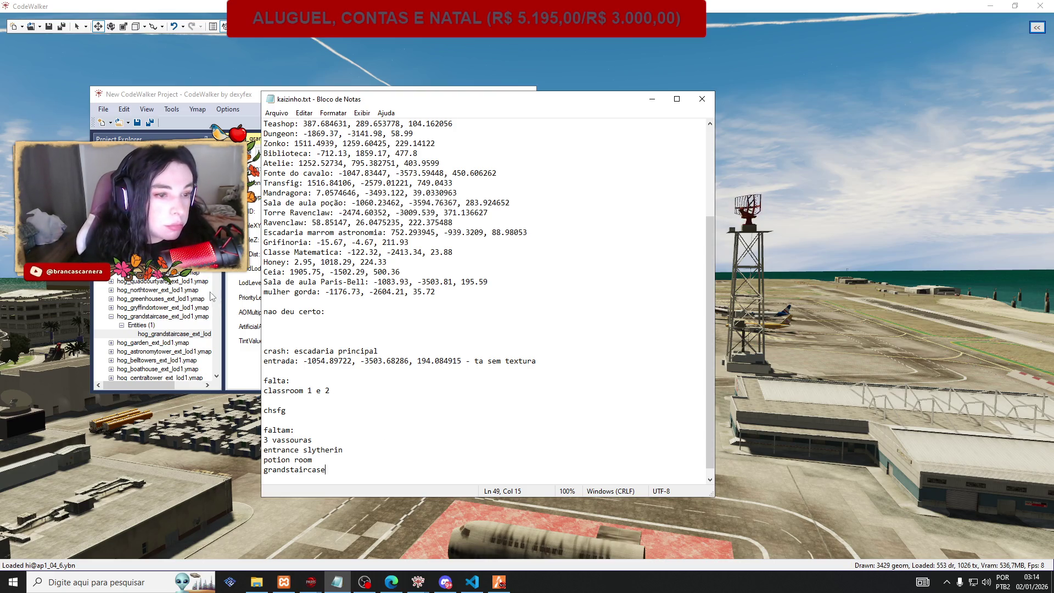
Delete the 'grandstaircase' line from the faltam list again.
scroll(196, 324, "up", 1)
scroll(195, 317, "up", 1)
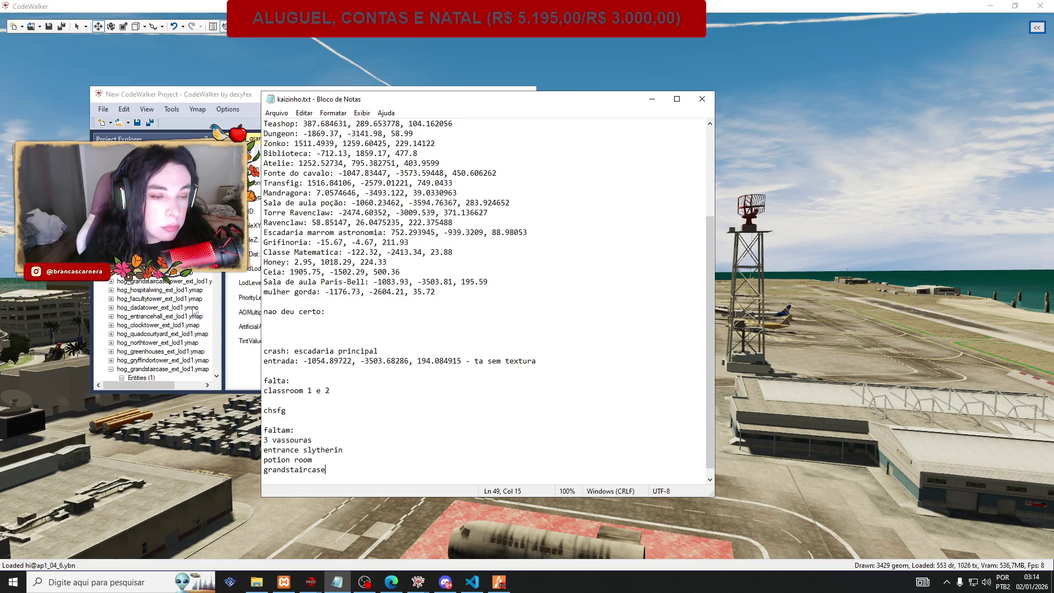
scroll(172, 292, "down", 1)
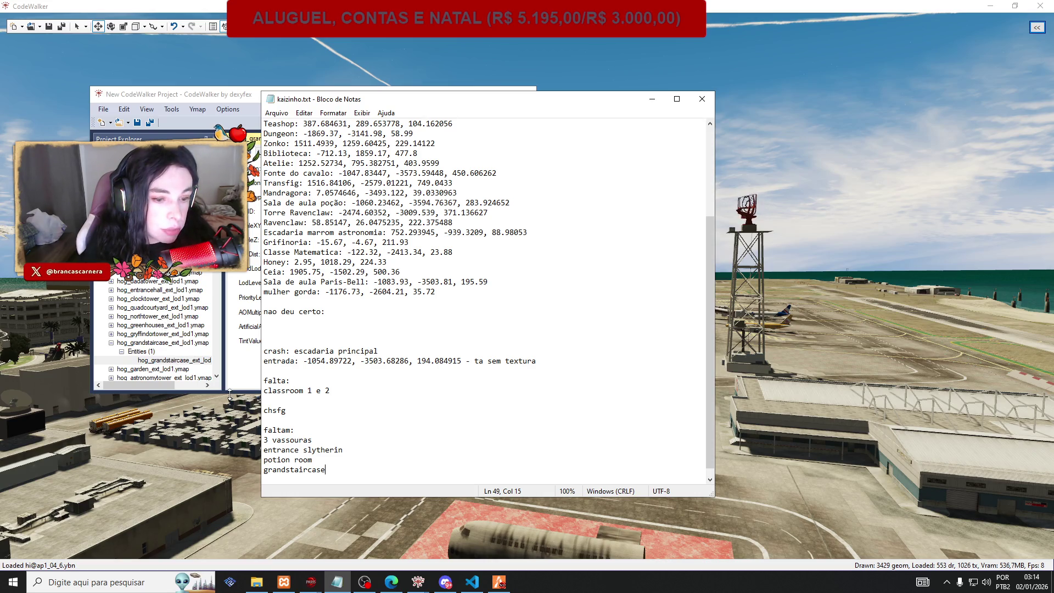
left_click_drag(336, 469, 274, 474)
key("BackSpace")
key("BackSpace")
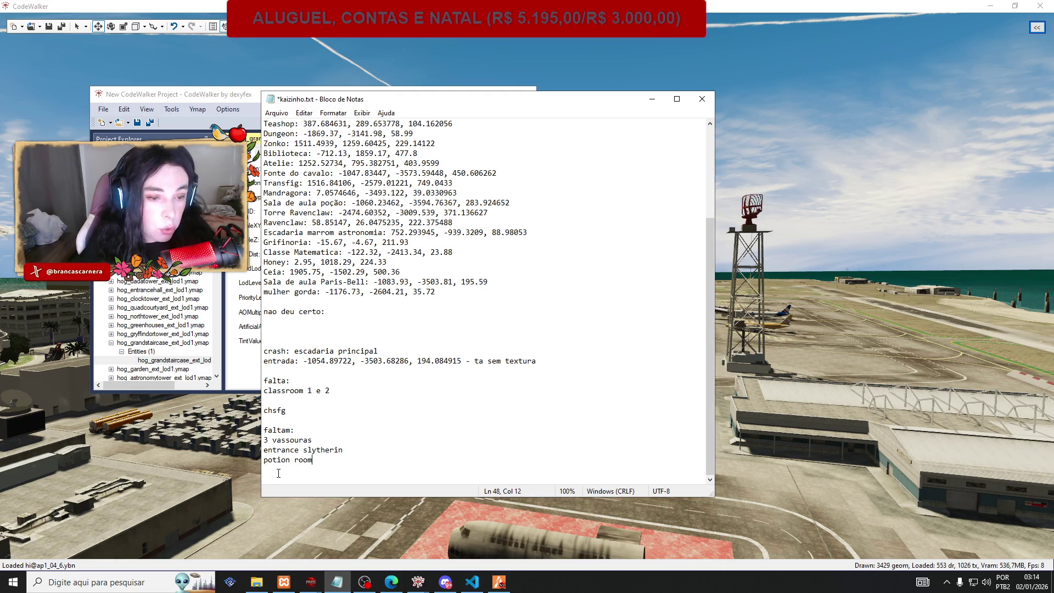
Scroll through the Project Explorer's ymap list looking for hog_sanctum_int_milo_.ymap.
scroll(183, 313, "up", 3)
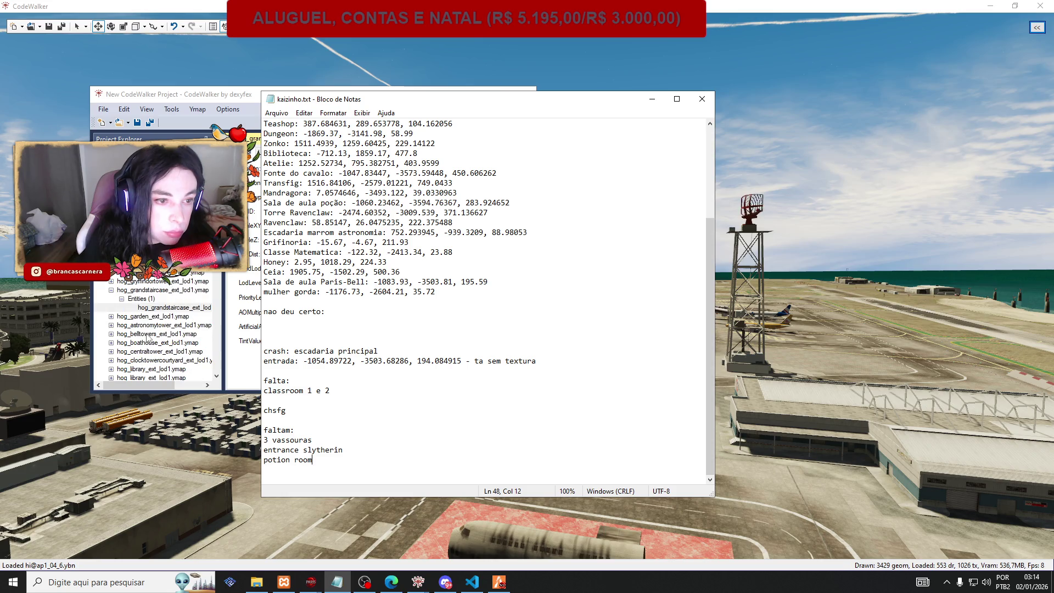
scroll(148, 336, "down", 5)
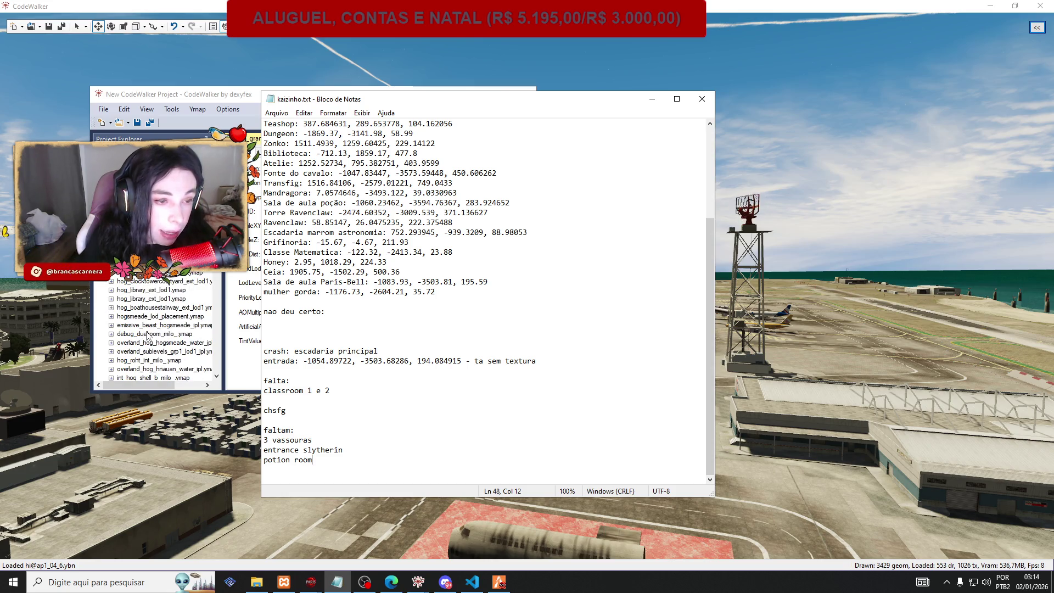
scroll(147, 336, "down", 1)
scroll(147, 336, "down", 3)
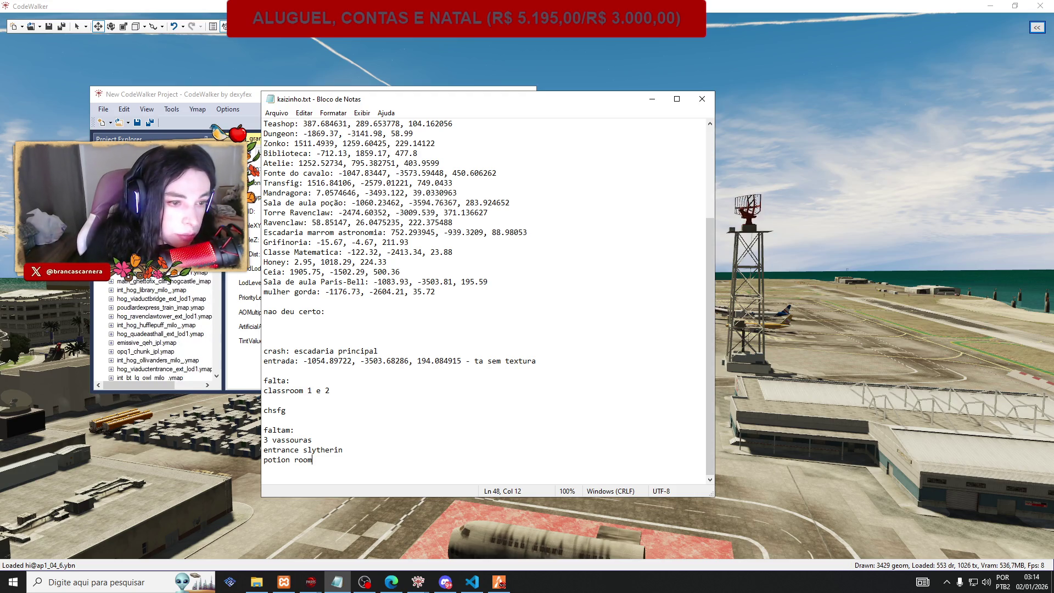
scroll(148, 336, "down", 2)
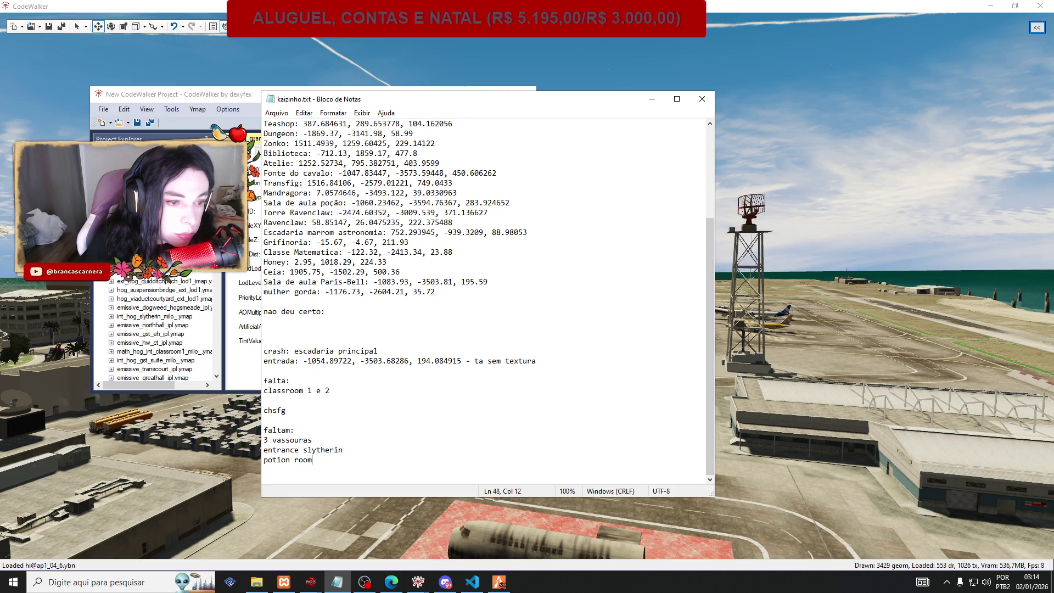
scroll(147, 336, "down", 1)
scroll(156, 285, "down", 2)
scroll(156, 285, "down", 2)
scroll(155, 286, "down", 1)
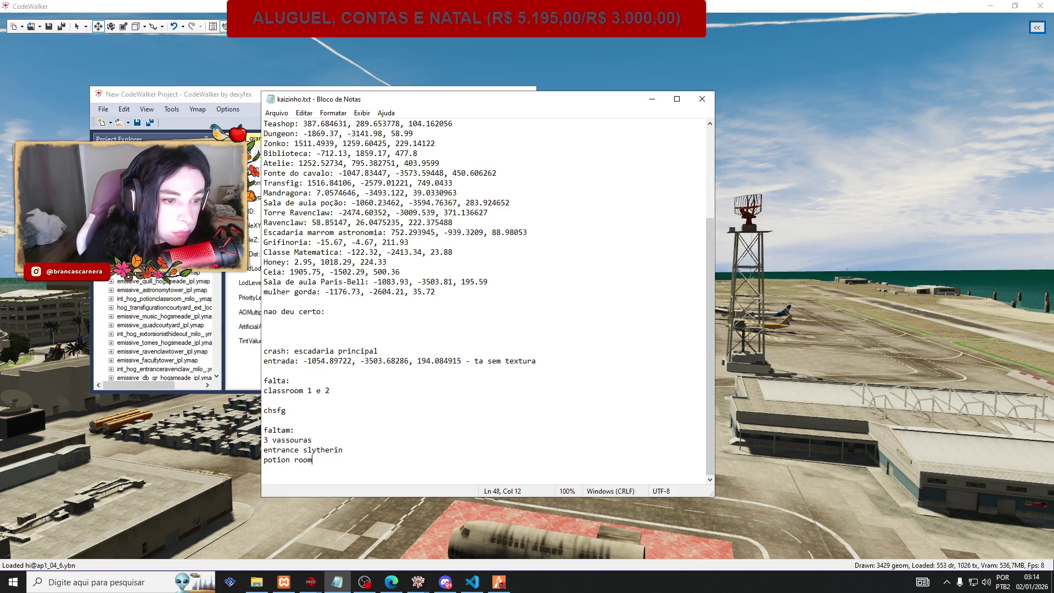
scroll(165, 281, "down", 3)
scroll(165, 282, "down", 1)
scroll(166, 281, "up", 1)
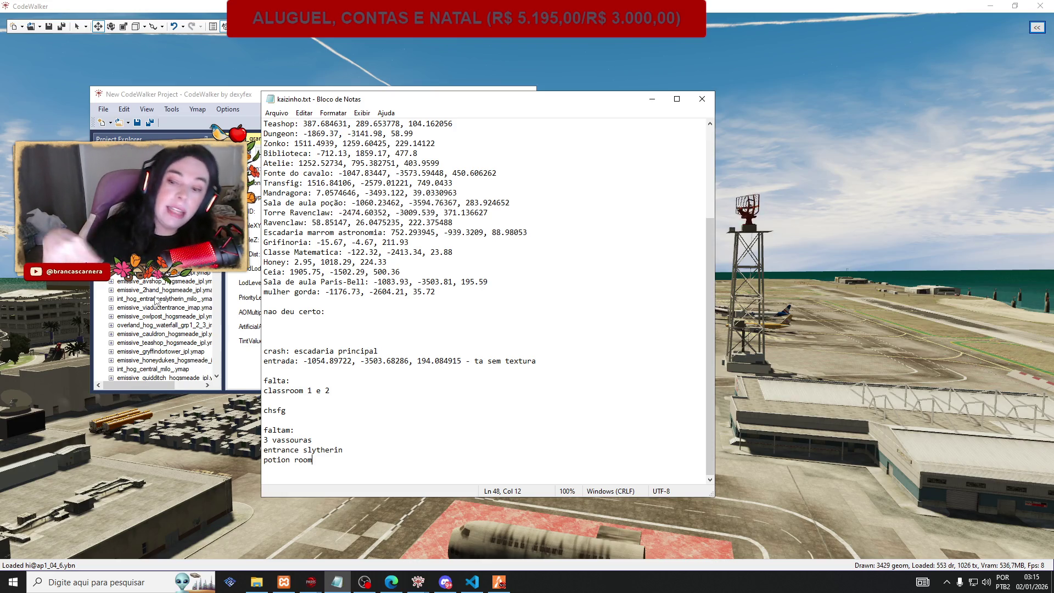
scroll(164, 324, "down", 1)
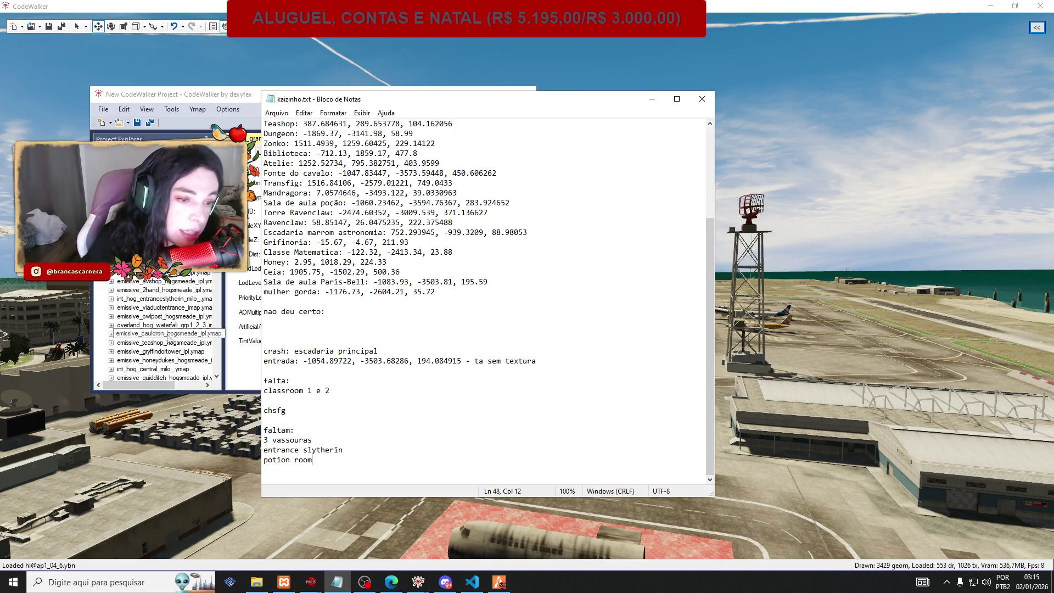
scroll(183, 351, "down", 5)
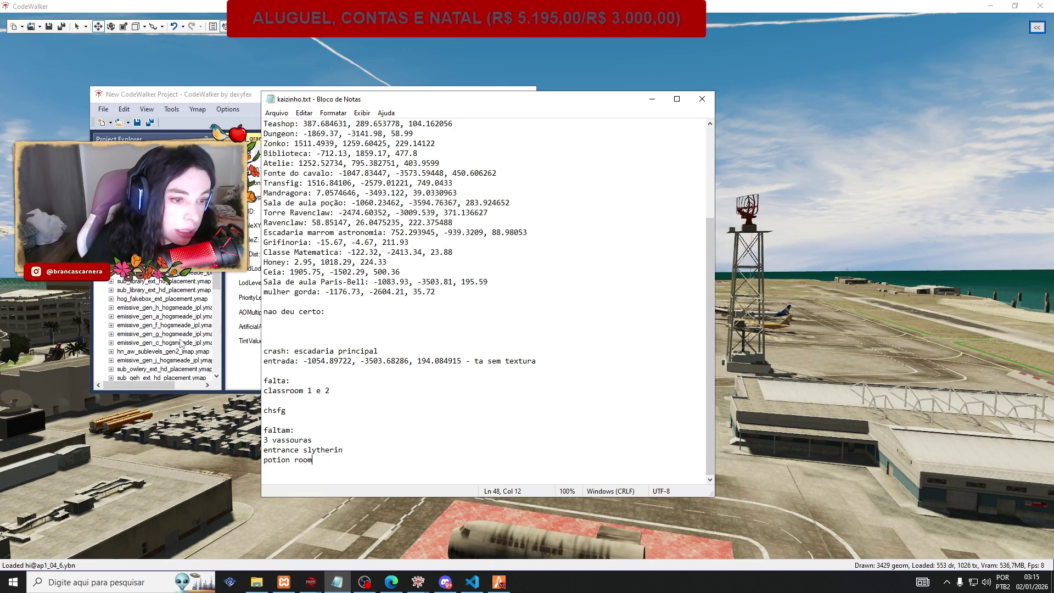
scroll(180, 342, "down", 3)
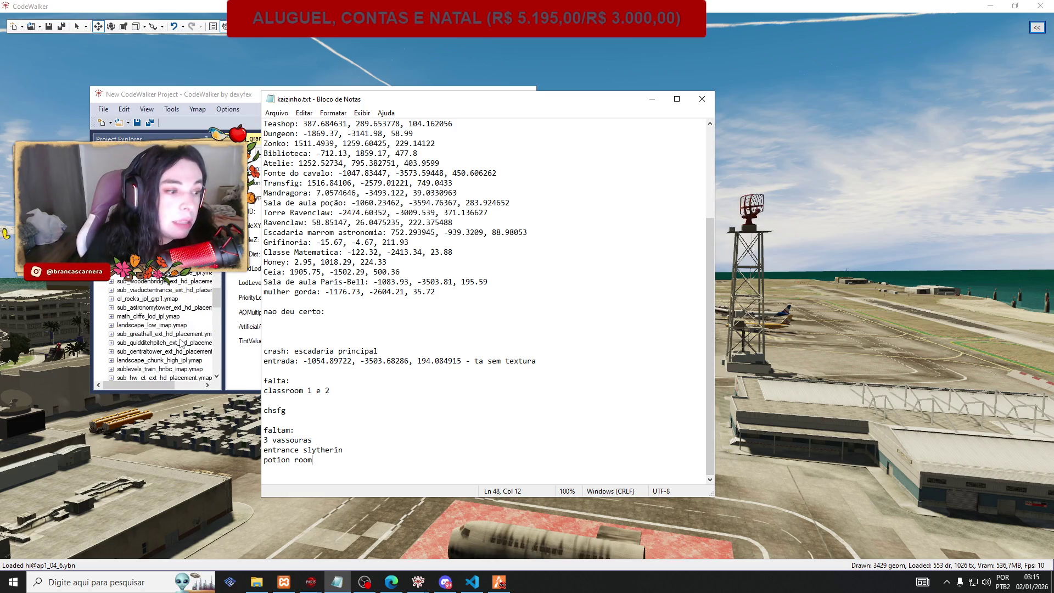
scroll(182, 343, "down", 3)
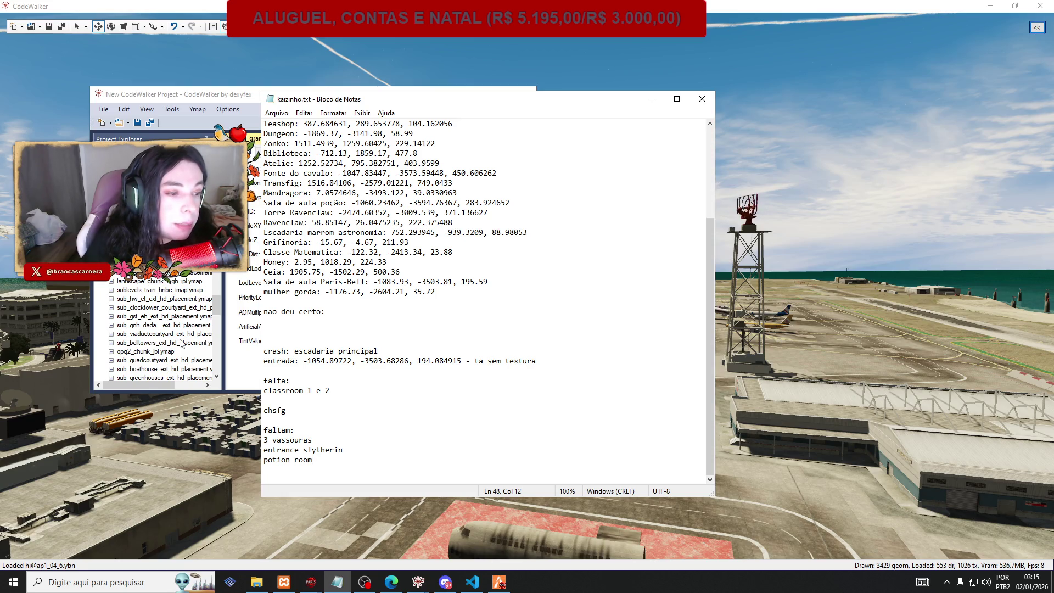
scroll(181, 343, "down", 3)
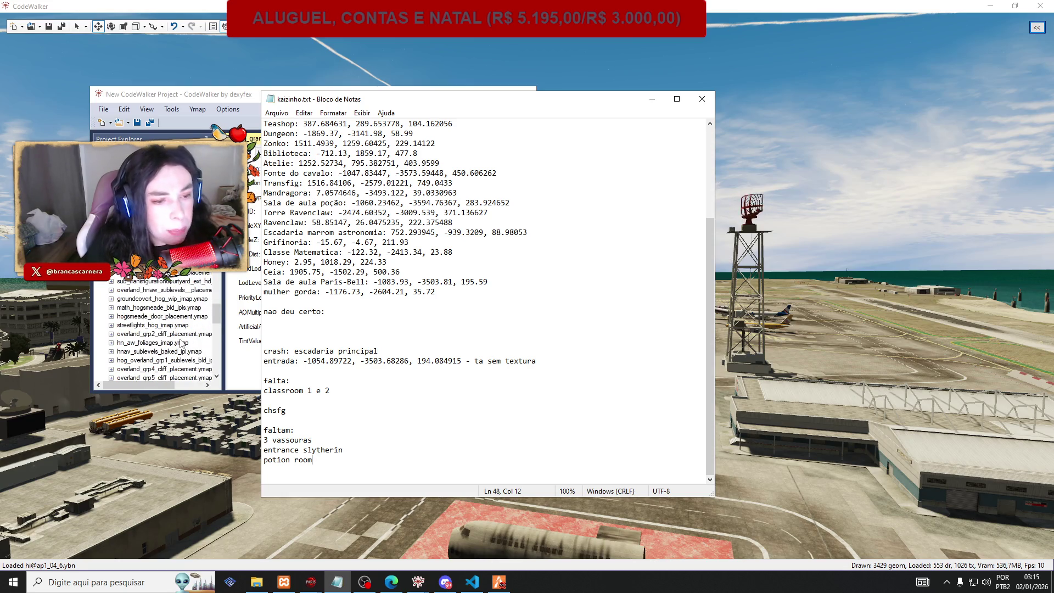
scroll(181, 344, "down", 3)
scroll(181, 344, "up", 2)
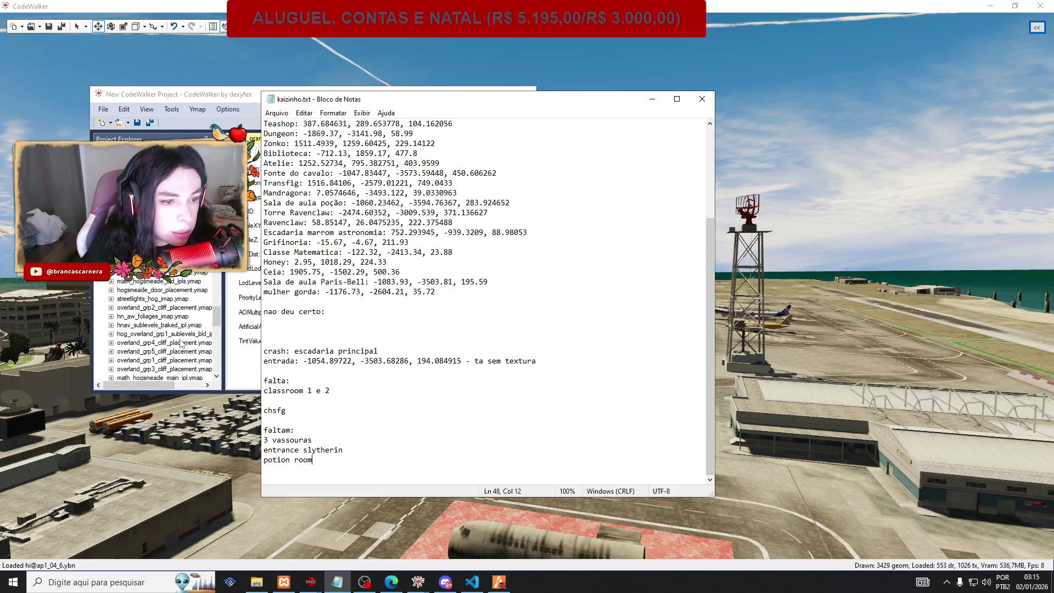
scroll(181, 343, "down", 5)
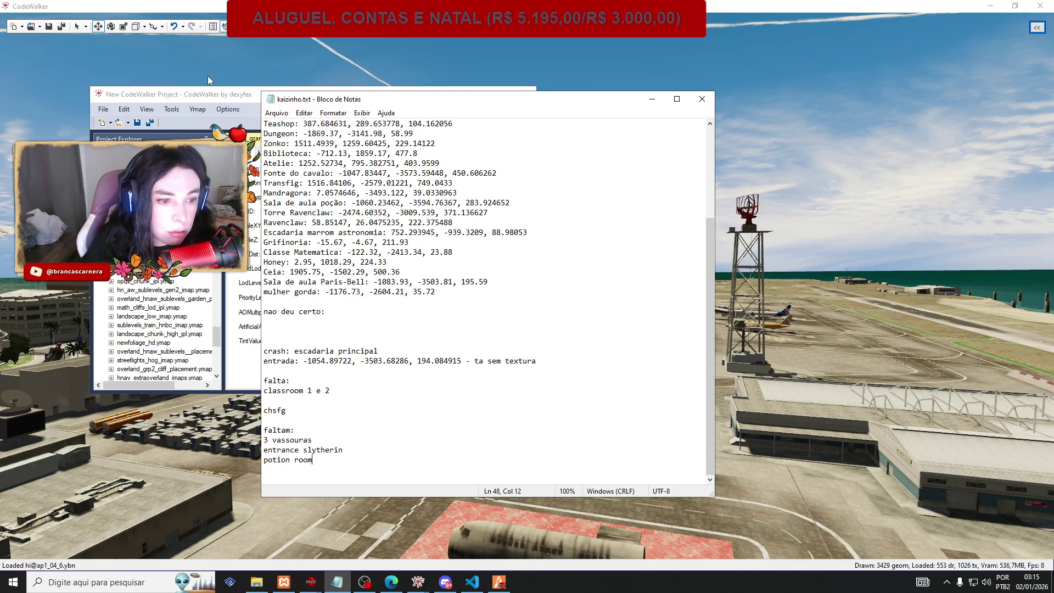
Bring the CodeWalker project window forward, browse the tree again, and close the current project.
left_click(219, 94)
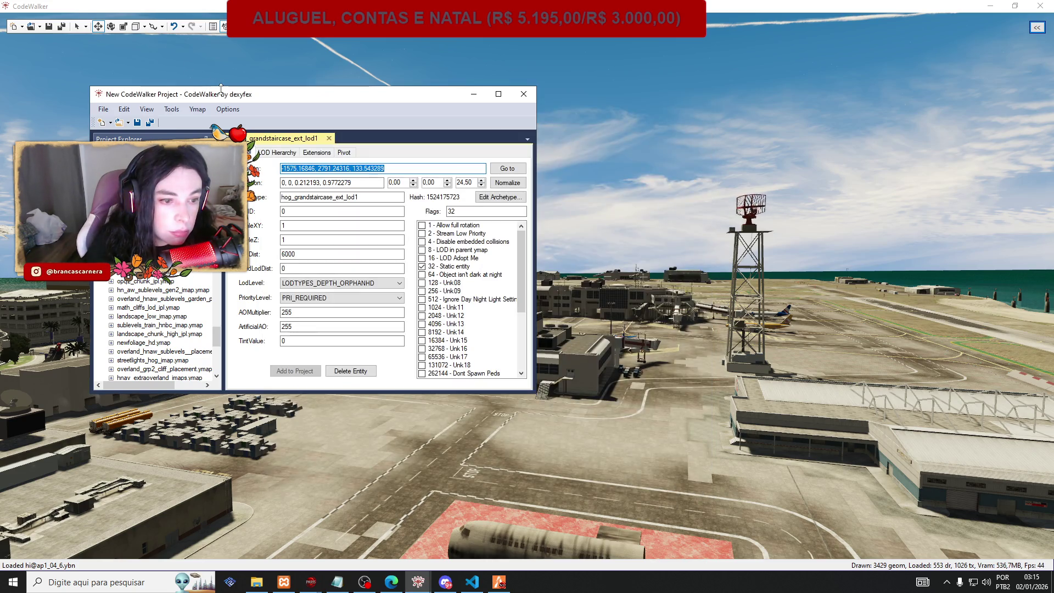
scroll(208, 276, "down", 3)
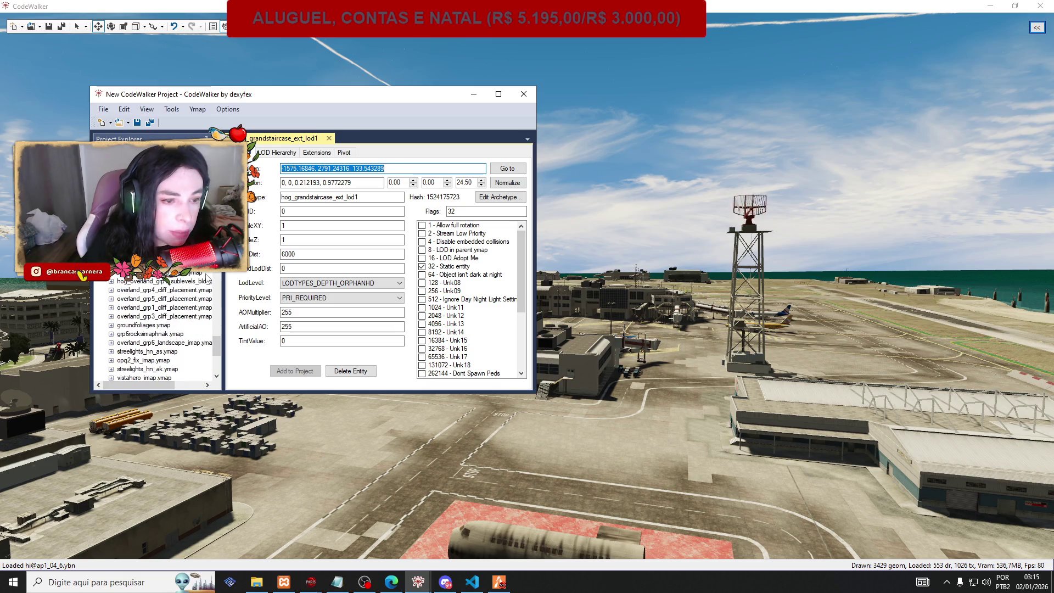
scroll(207, 276, "down", 5)
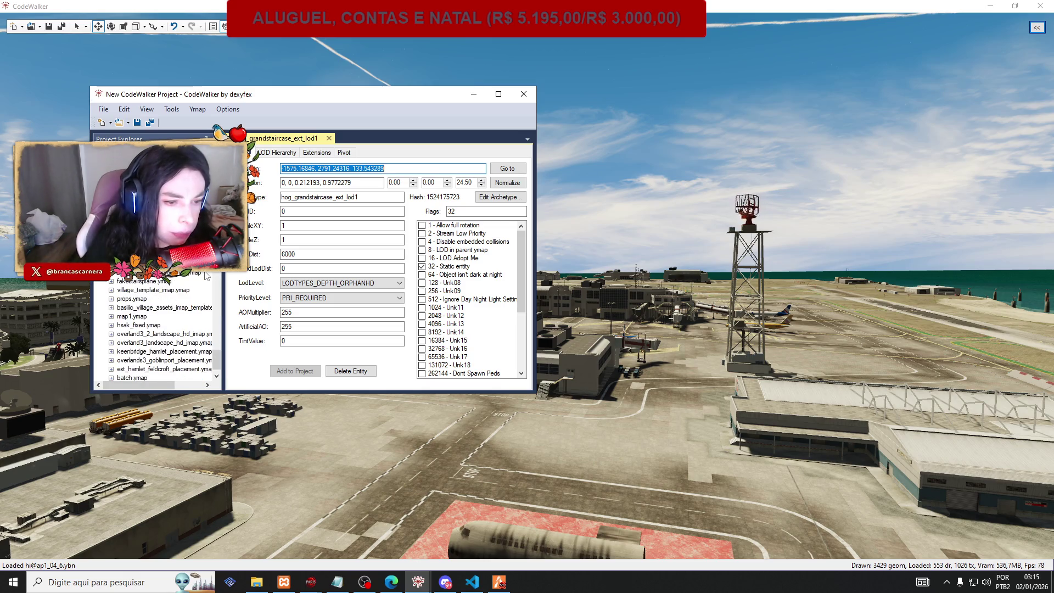
scroll(208, 274, "up", 5)
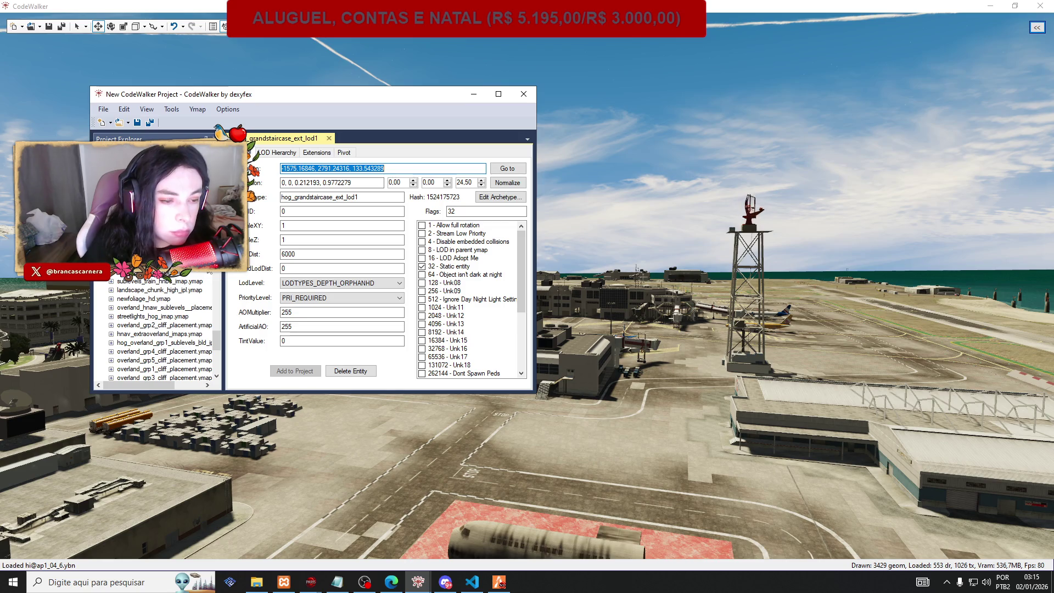
scroll(164, 329, "up", 3)
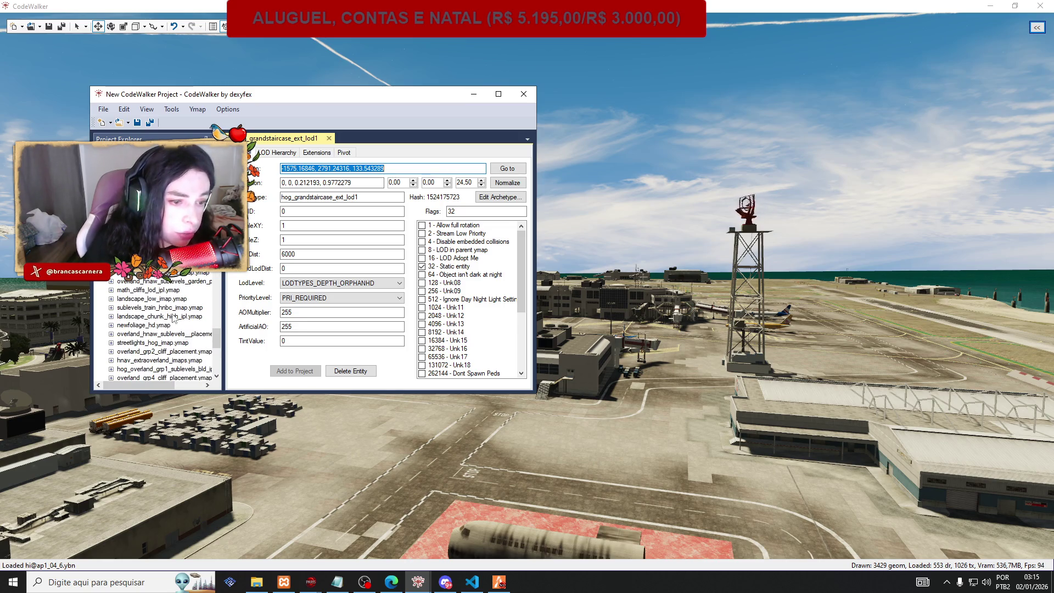
scroll(146, 341, "down", 3)
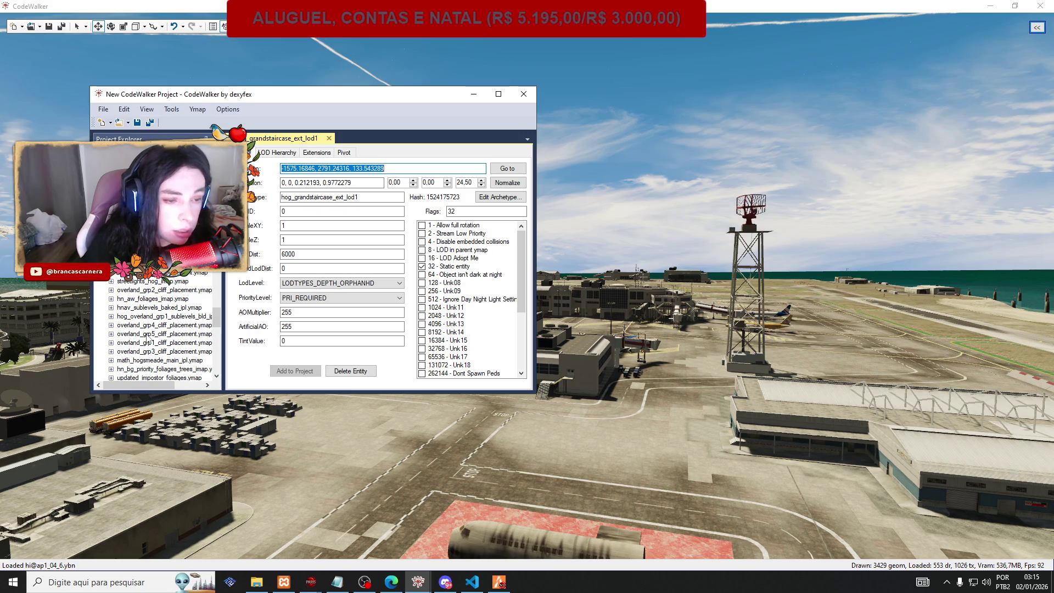
scroll(148, 338, "up", 3)
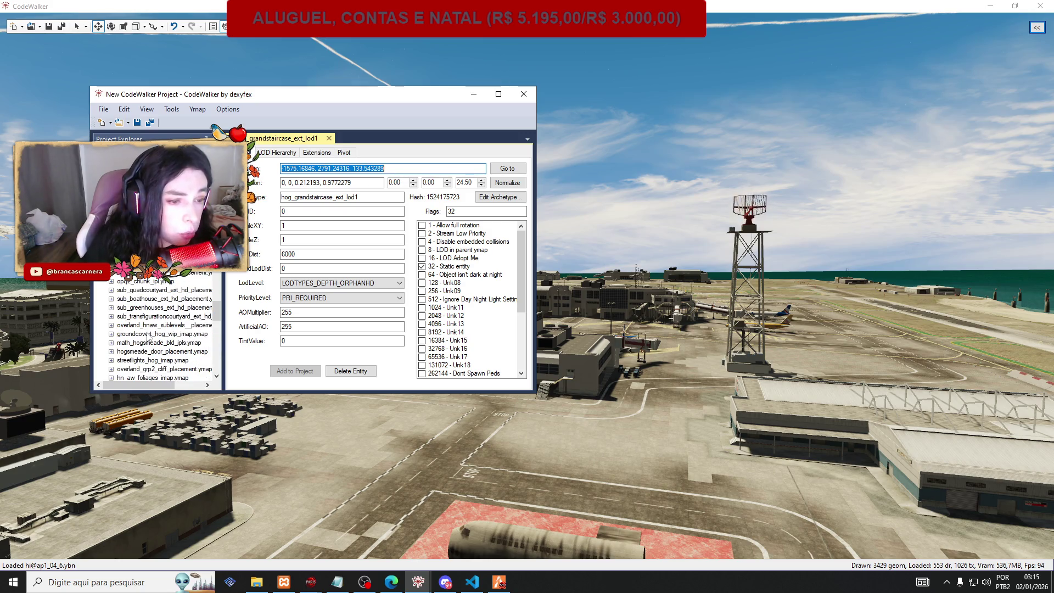
scroll(148, 337, "up", 3)
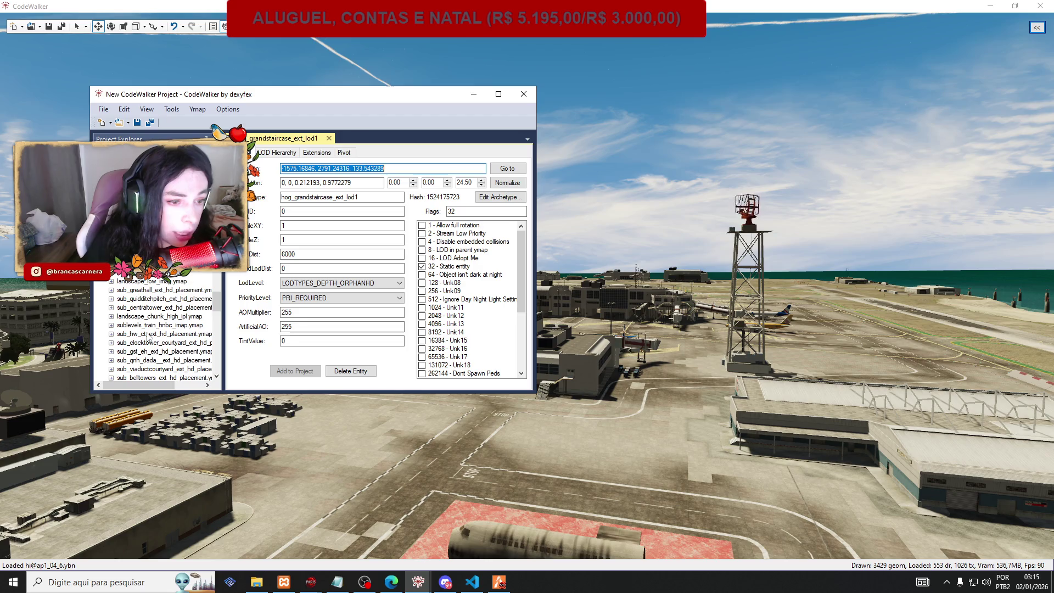
scroll(148, 337, "up", 3)
scroll(149, 337, "up", 3)
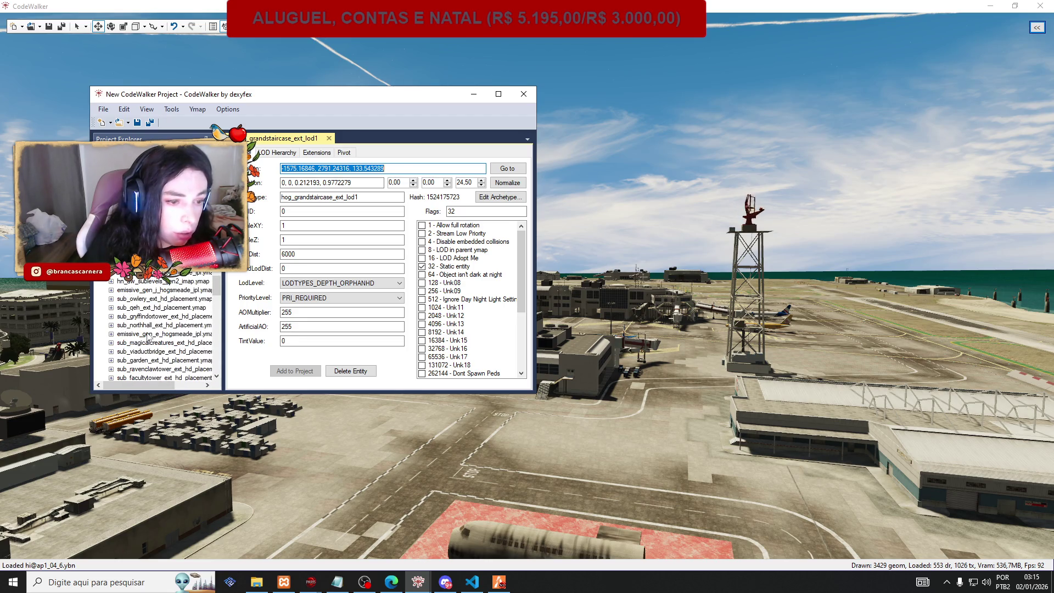
scroll(148, 337, "up", 3)
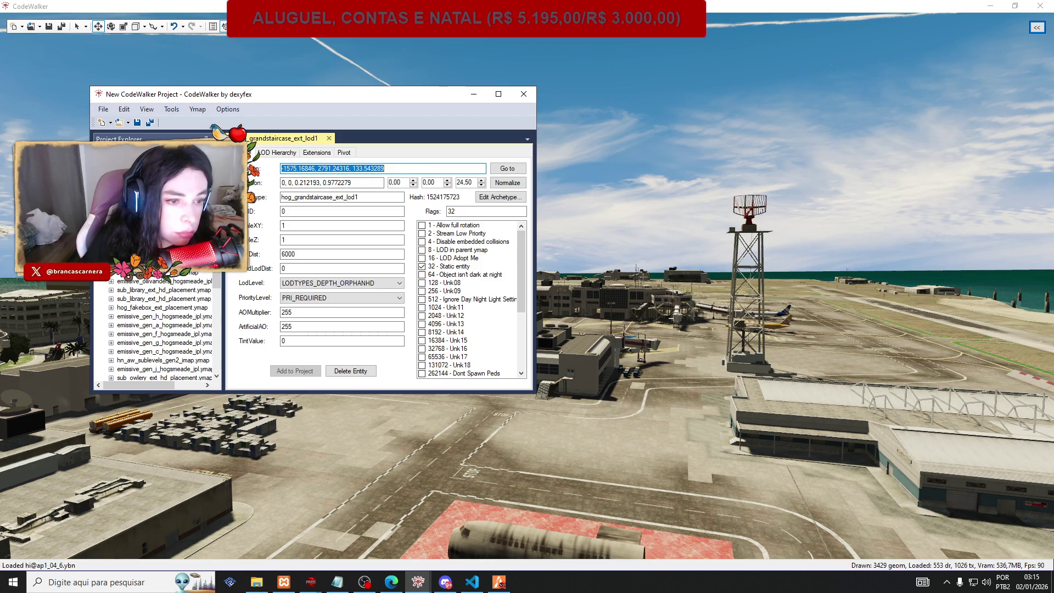
scroll(123, 280, "up", 1)
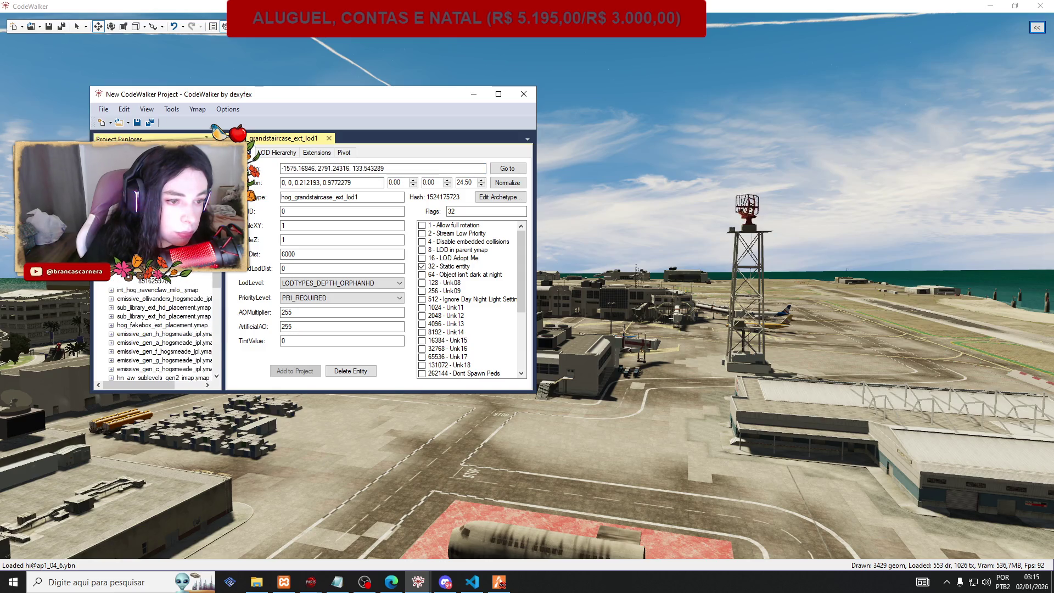
scroll(165, 279, "up", 1)
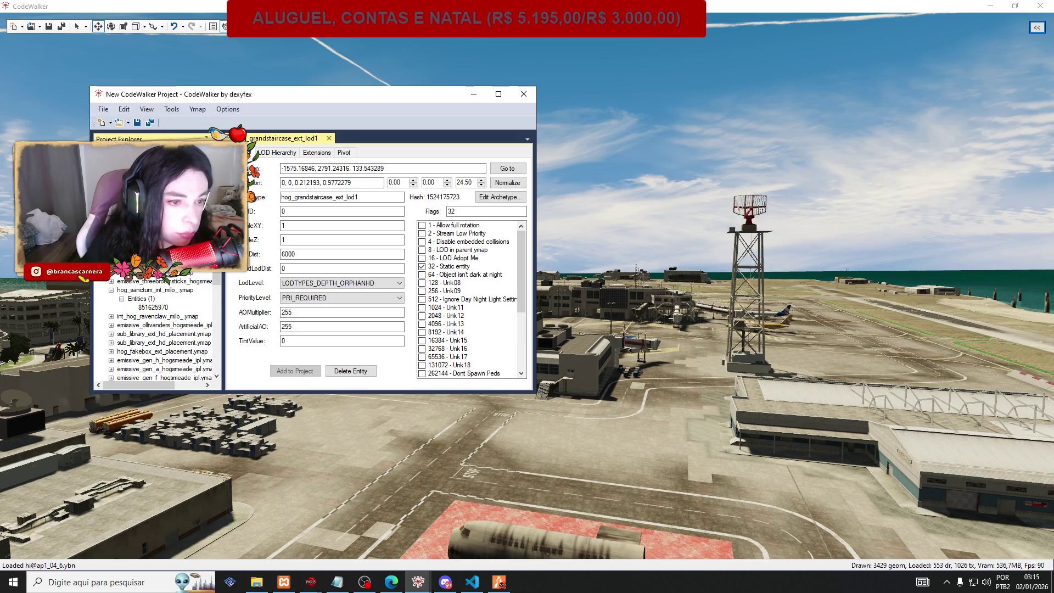
scroll(165, 330, "up", 1)
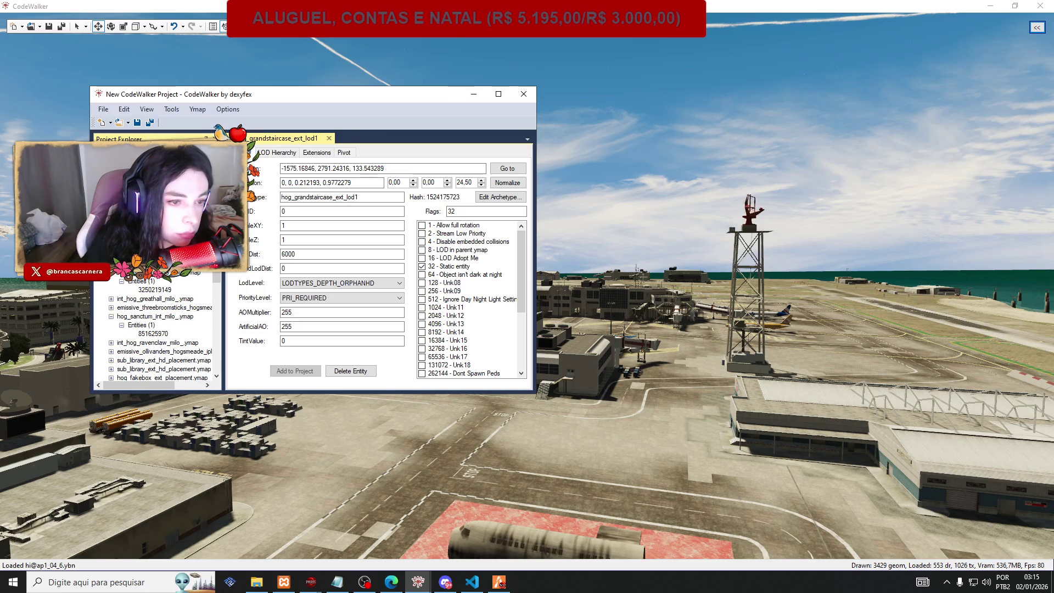
scroll(160, 330, "up", 1)
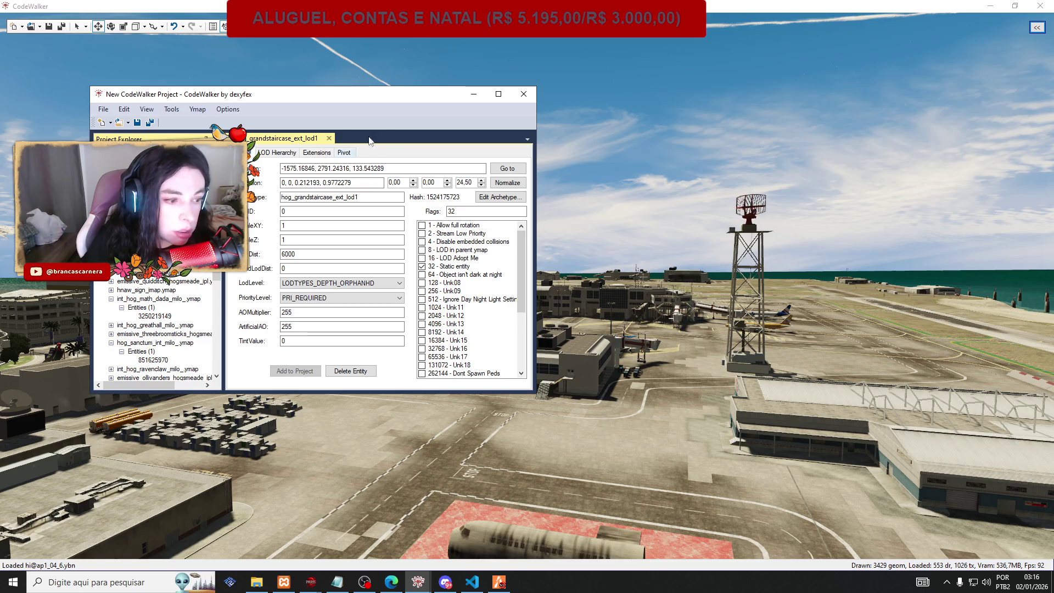
left_click(524, 94)
Close the old project without saving, then open all four files matching 'sanctum' into a new project.
left_click(607, 326)
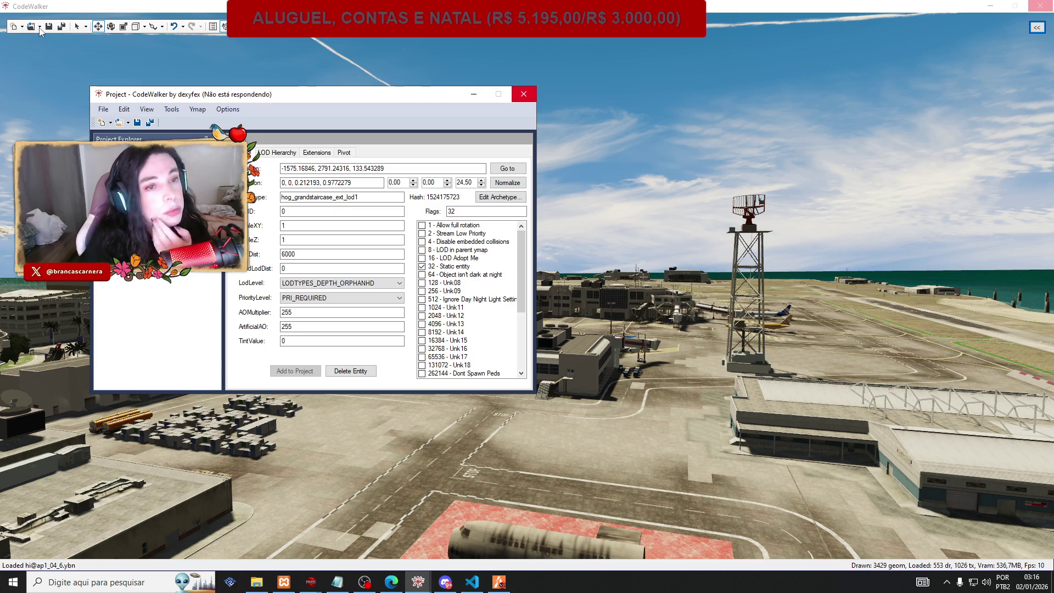
left_click(522, 99)
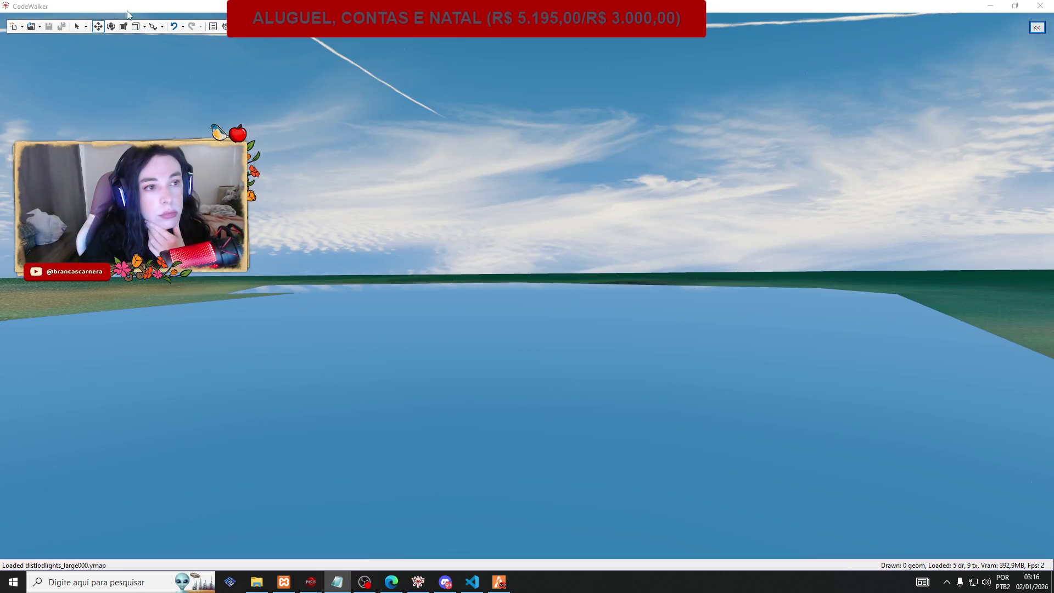
left_click(40, 27)
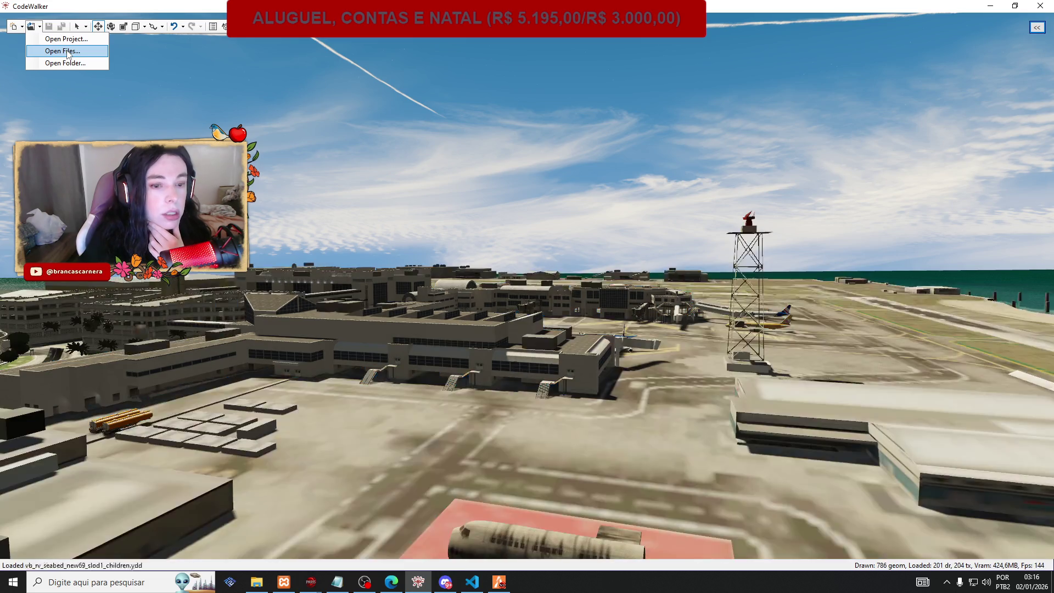
left_click(62, 51)
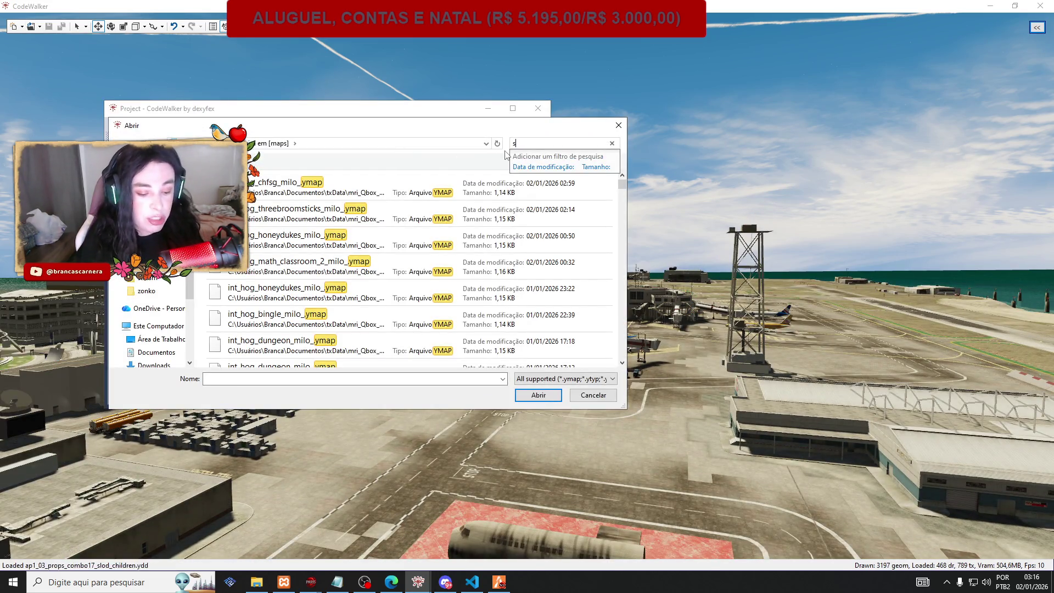
type("sanctum")
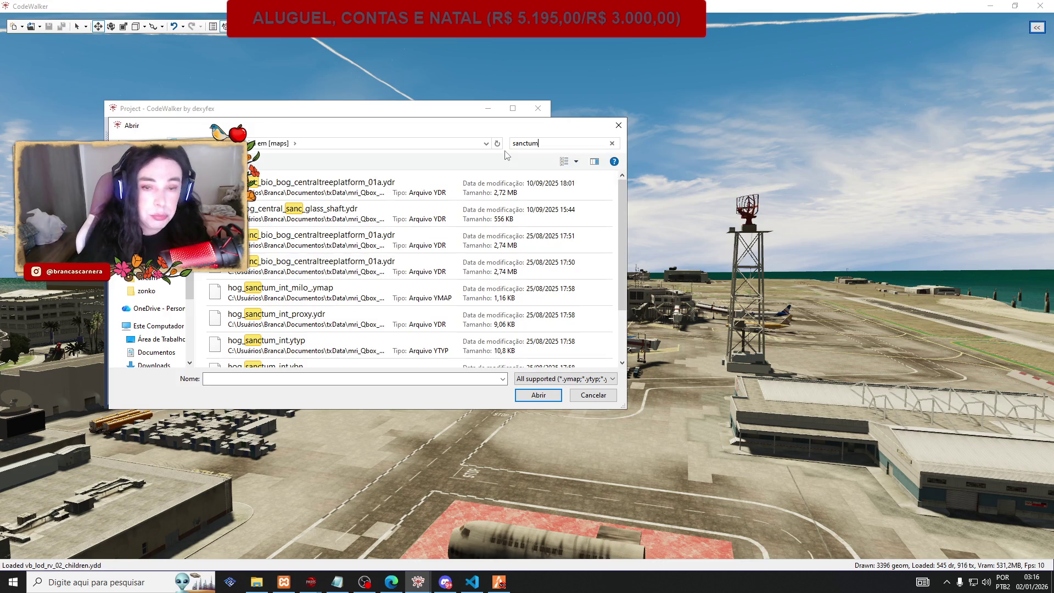
left_click(225, 273)
key("ctrl+a")
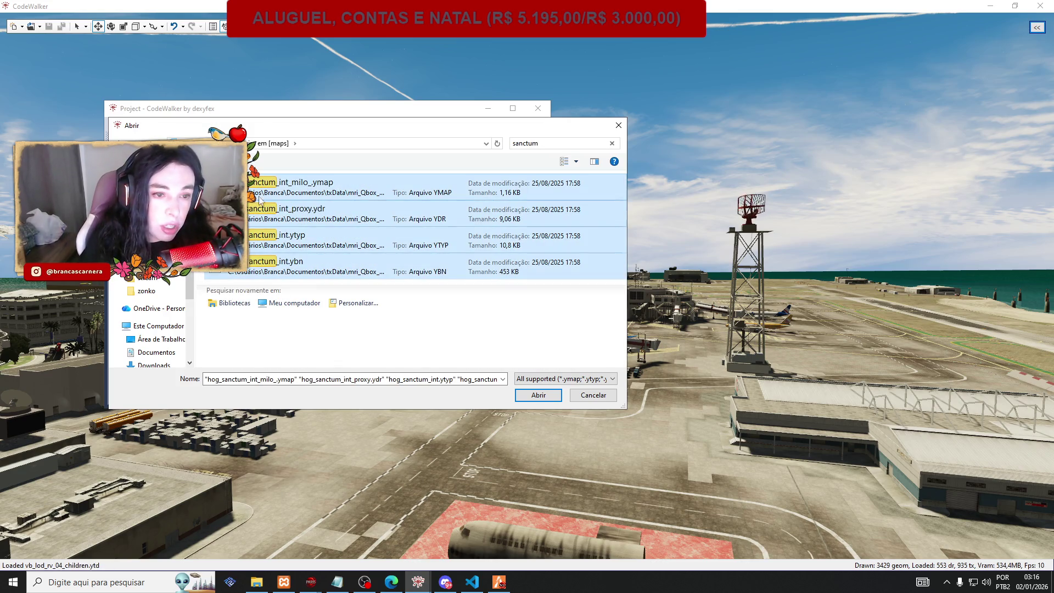
left_click(519, 395)
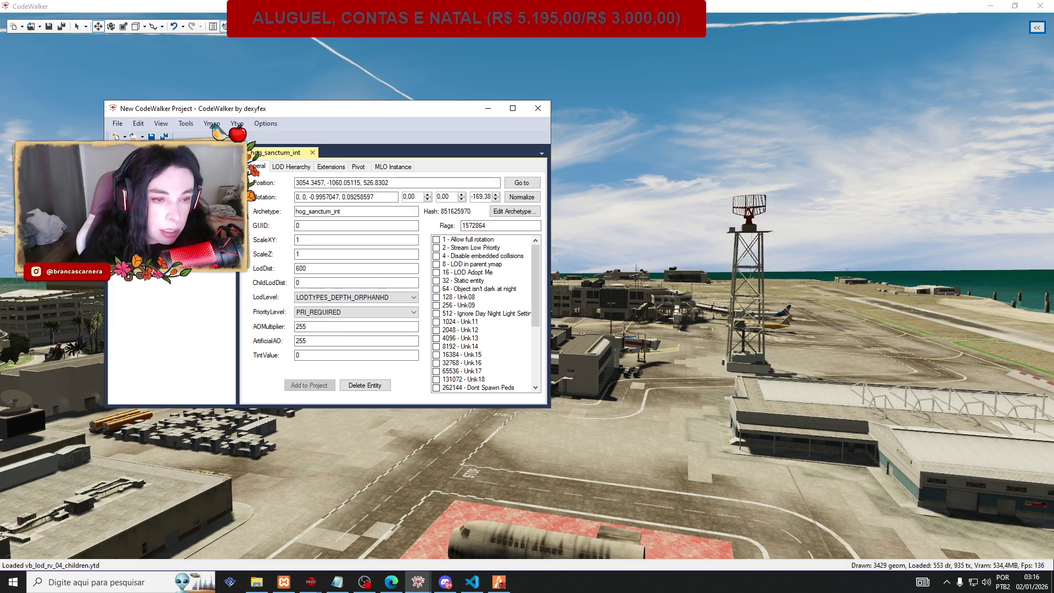
Fly the view to hog_sanctum_int at 3054.3457, -1060.05115, 526.8302 and orbit its bounding box.
left_click(522, 182)
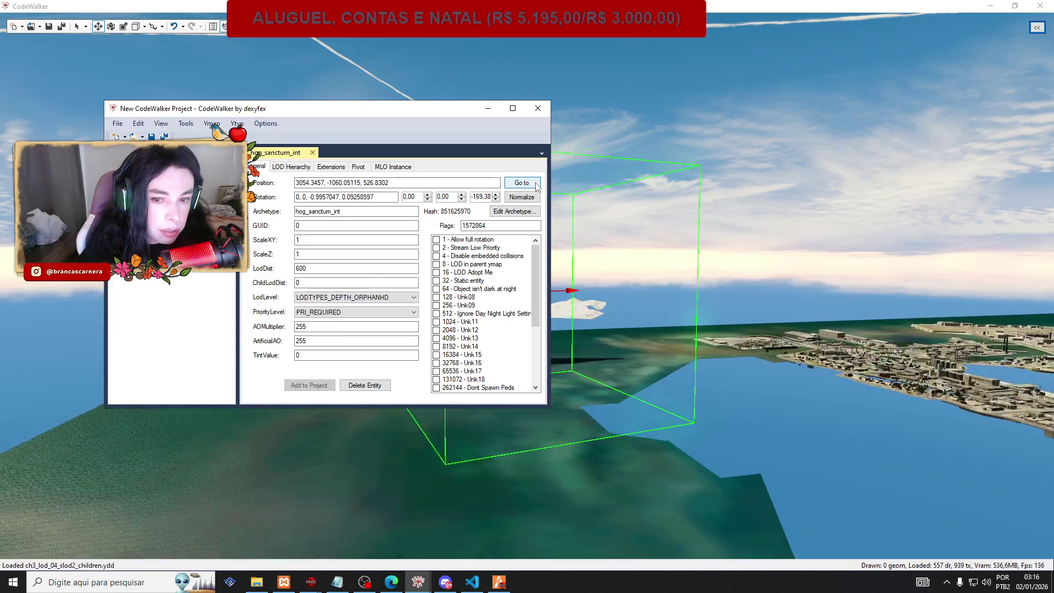
left_click(488, 109)
mouse_move(474, 195)
left_mouse_down()
mouse_move(684, 186)
mouse_move(713, 137)
mouse_move(692, 366)
mouse_move(693, 245)
mouse_move(703, 366)
mouse_move(710, 278)
mouse_move(680, 221)
mouse_move(911, 324)
mouse_move(1040, 283)
mouse_move(971, 269)
mouse_move(1023, 317)
mouse_move(1010, 245)
left_mouse_up()
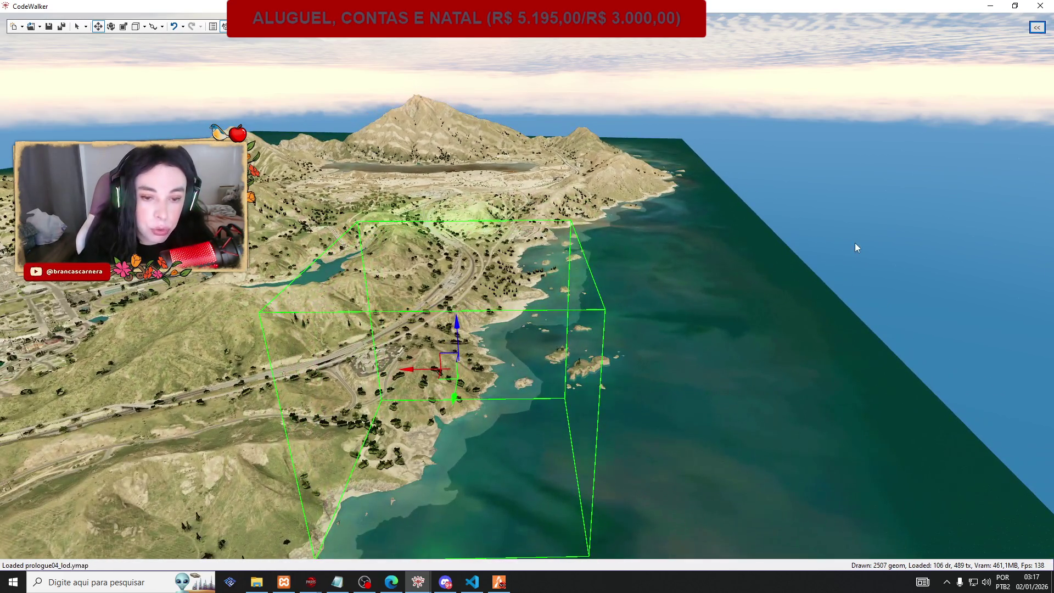
Close the project window without saving and return to CodeWalker.
mouse_move(410, 581)
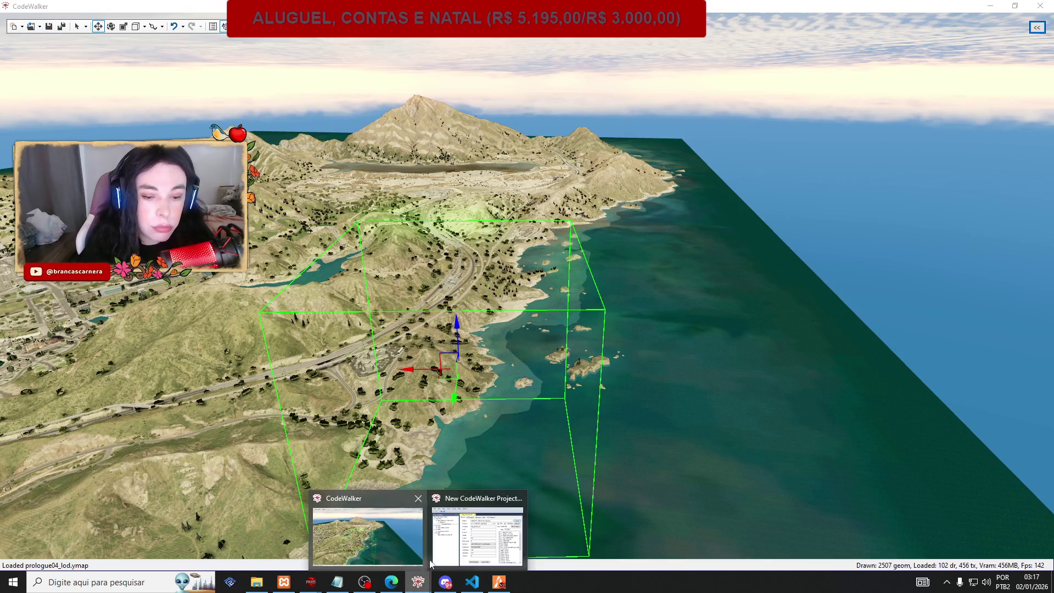
left_click(518, 499)
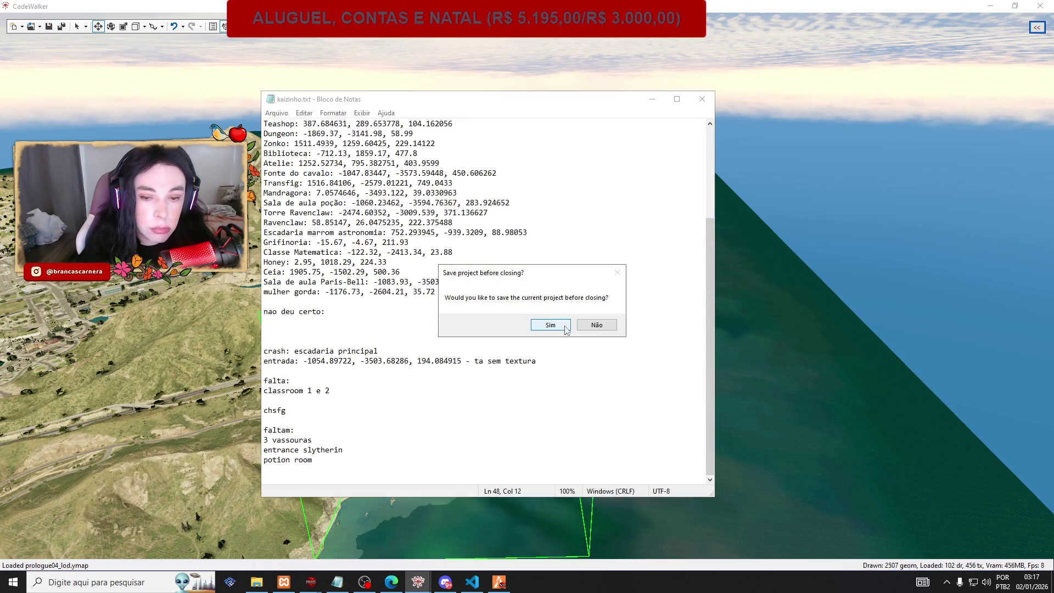
left_click(598, 325)
key("alt+Tab")
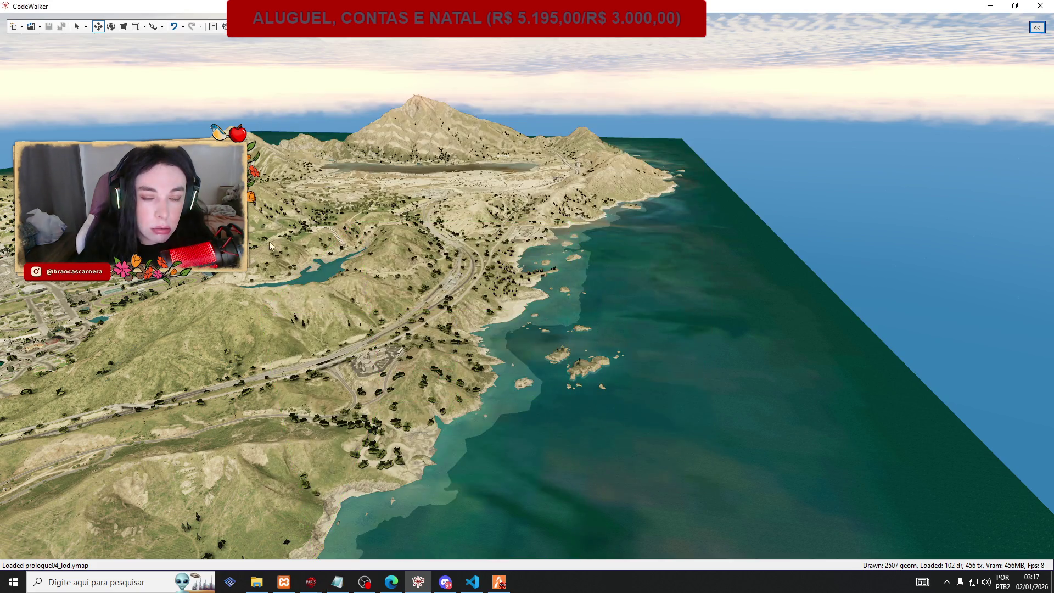
Bring up the Open Files dialog and try searching for 'mlo' and 'star'.
left_click(33, 27)
left_click(58, 51)
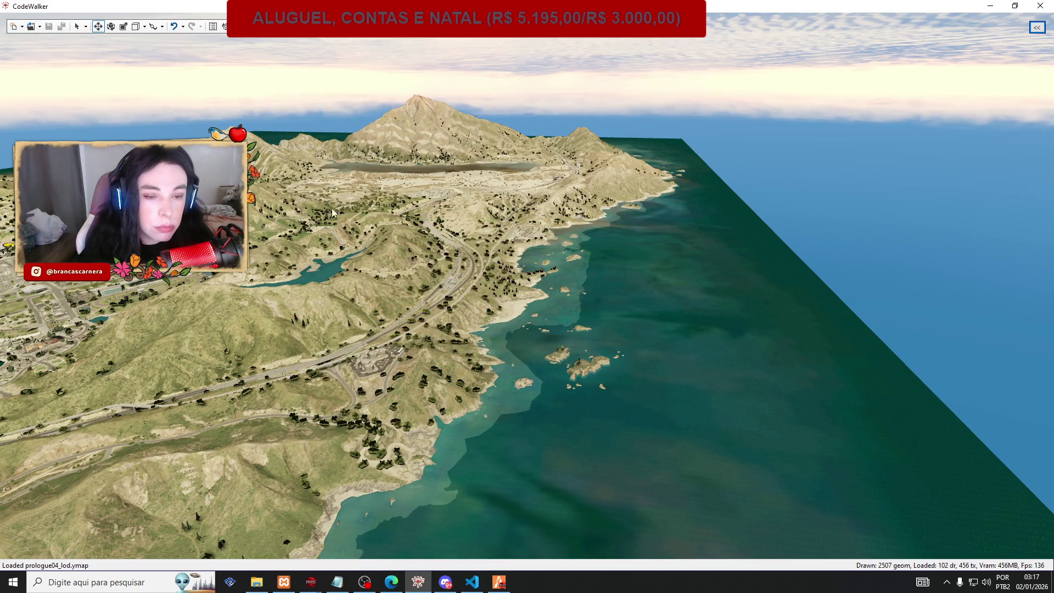
left_click(571, 156)
type("mlo")
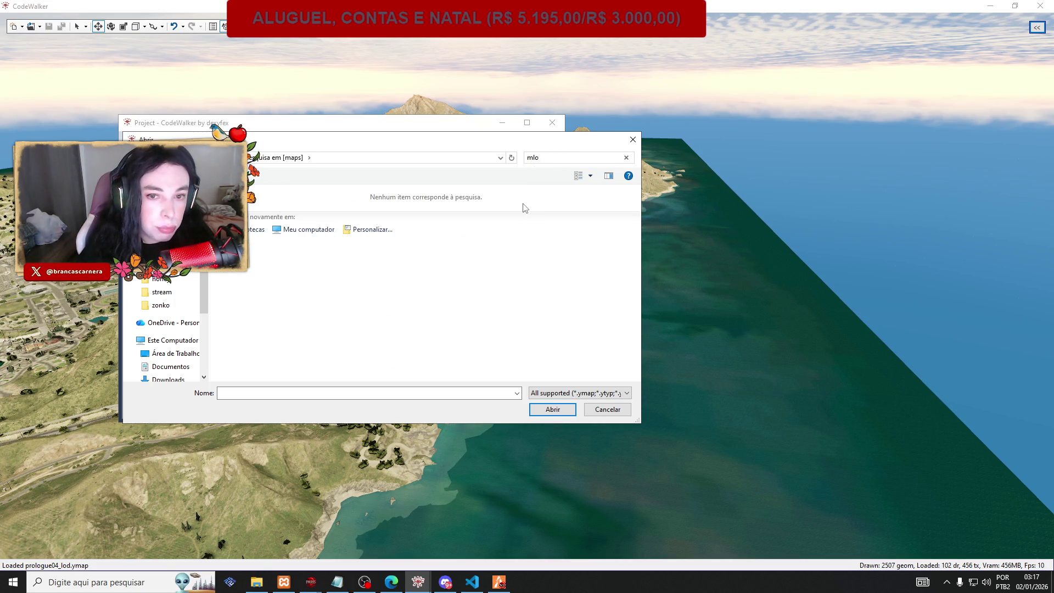
left_click(552, 159)
key("BackSpace")
key("BackSpace")
key("BackSpace")
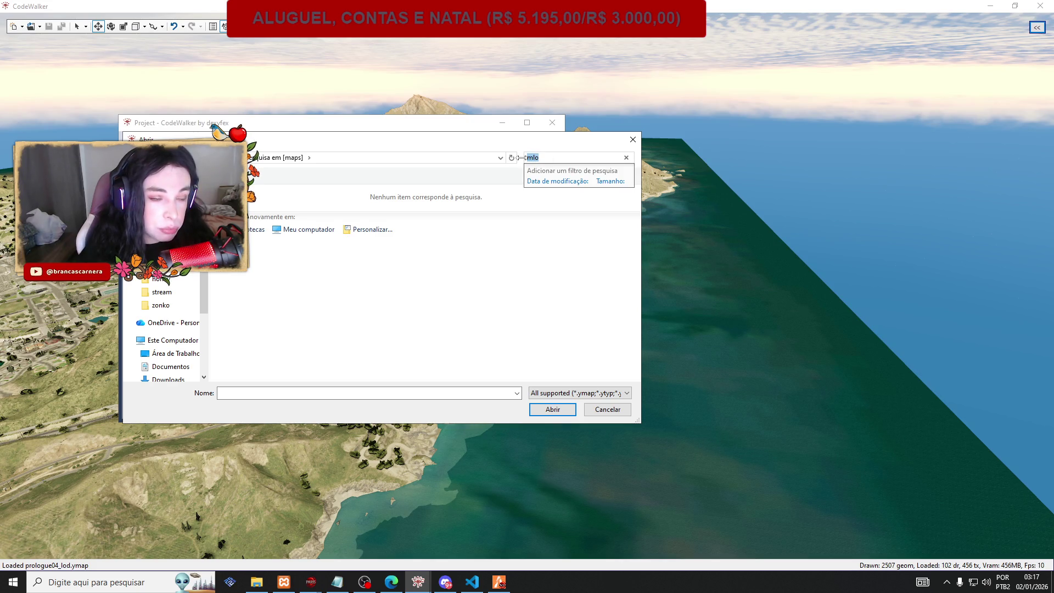
type("star")
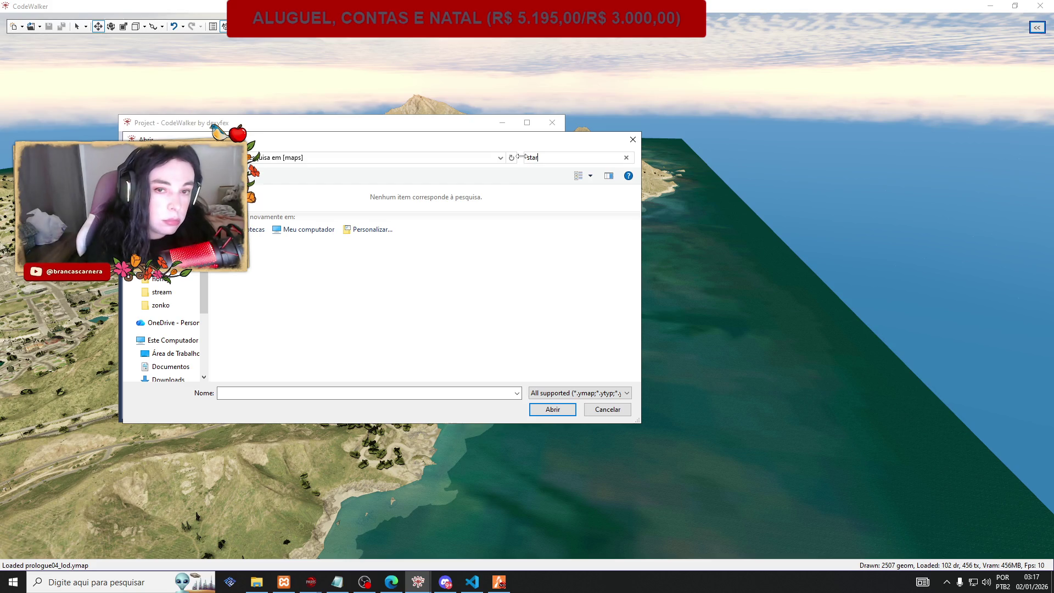
key("BackSpace")
key("BackSpace")
key("BackSpace")
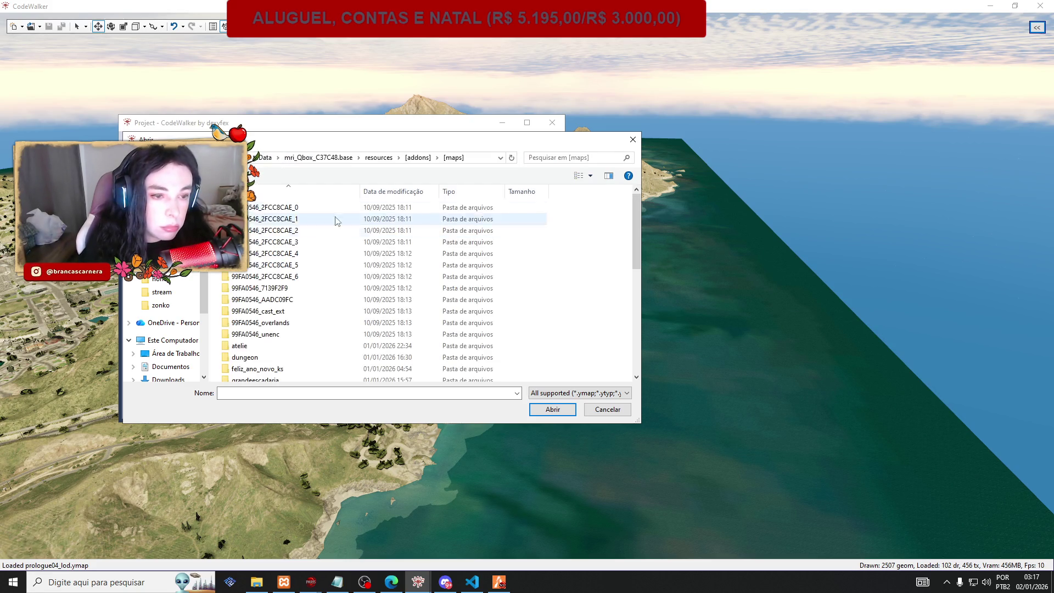
Search the maps folder for 'ymap' and pick batch.ymap from the results.
left_click(553, 157)
type("mlo")
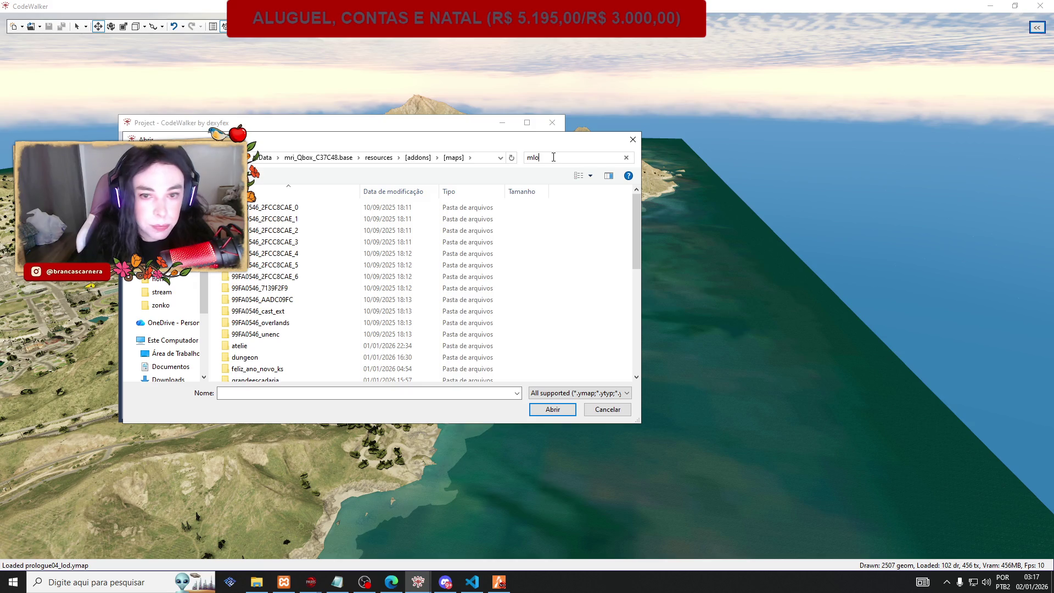
key("BackSpace")
key("BackSpace")
key("BackSpace")
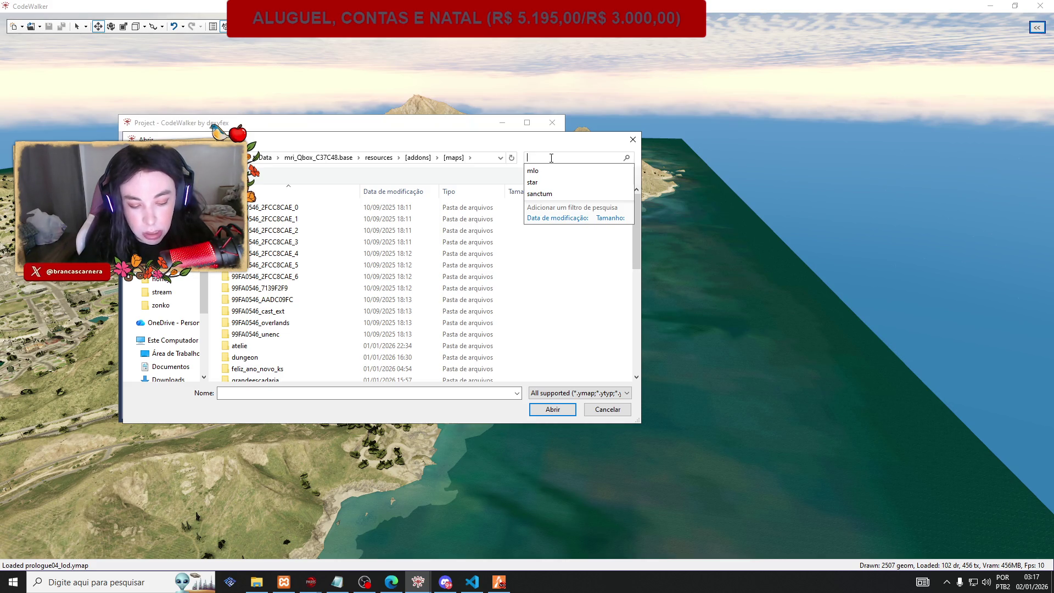
type("ymap")
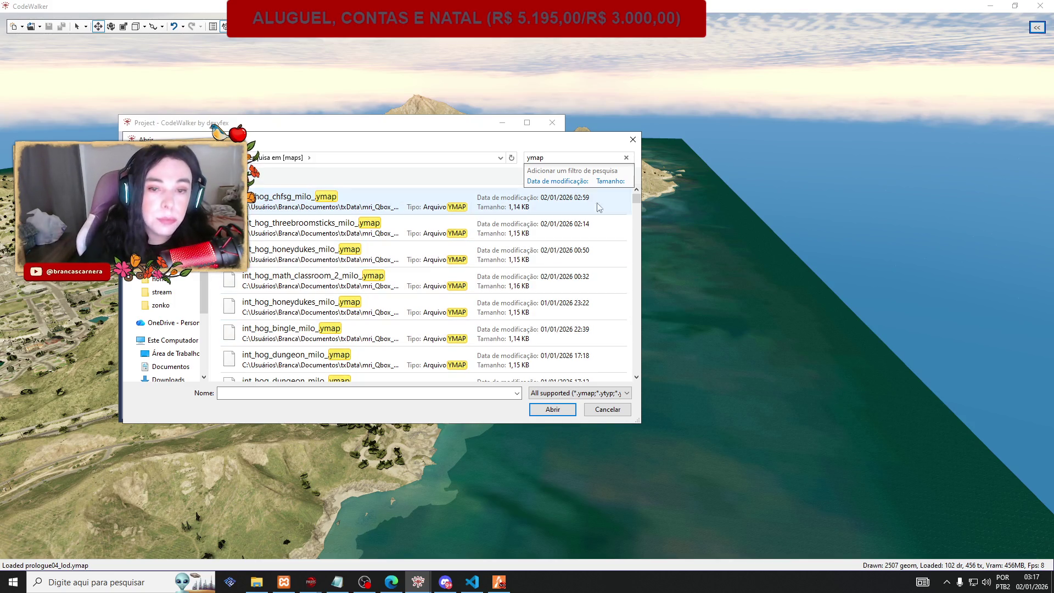
left_click_drag(637, 201, 650, 384)
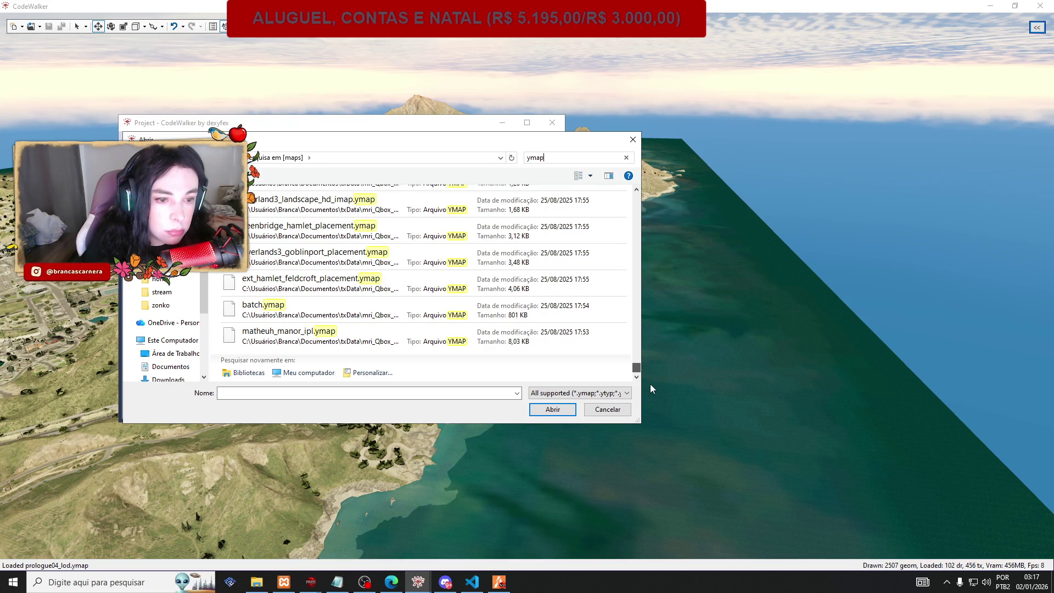
left_click(285, 307)
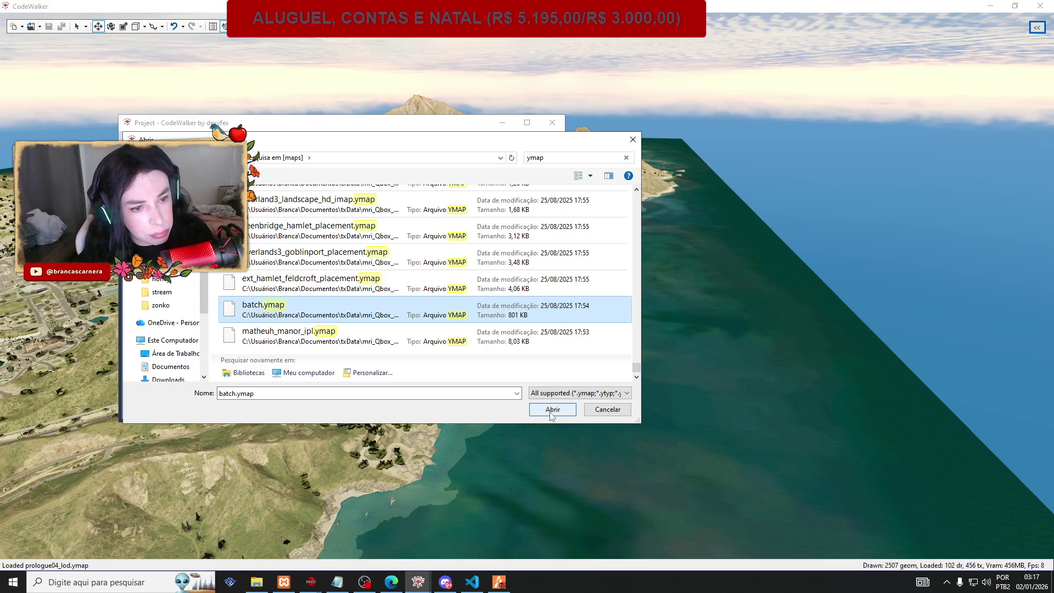
Narrow the search to 'batch', open batch.ymap, and hide the project window.
left_click(513, 158)
type("batch")
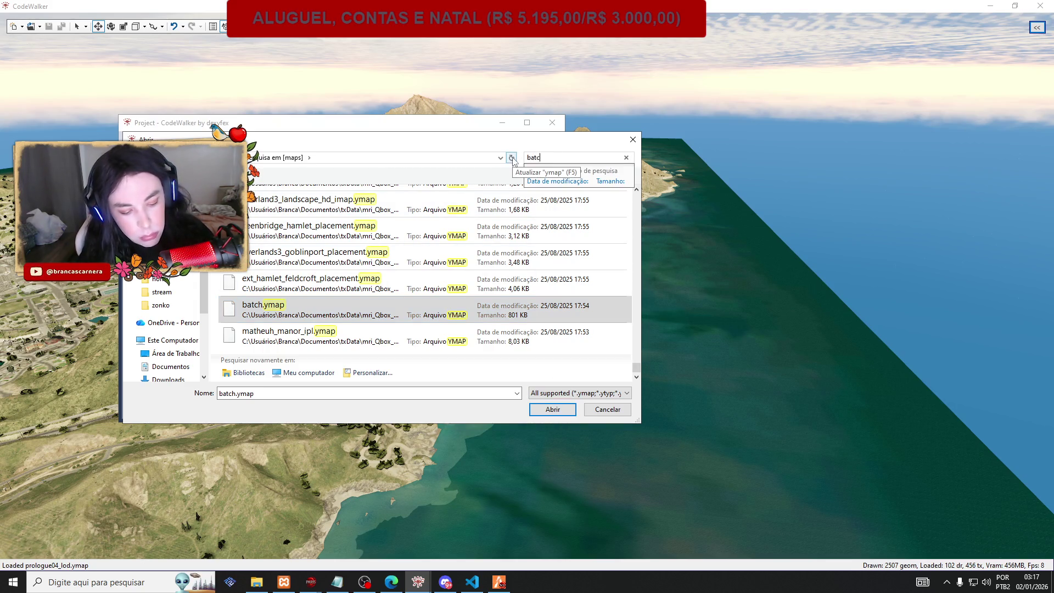
left_click(444, 197)
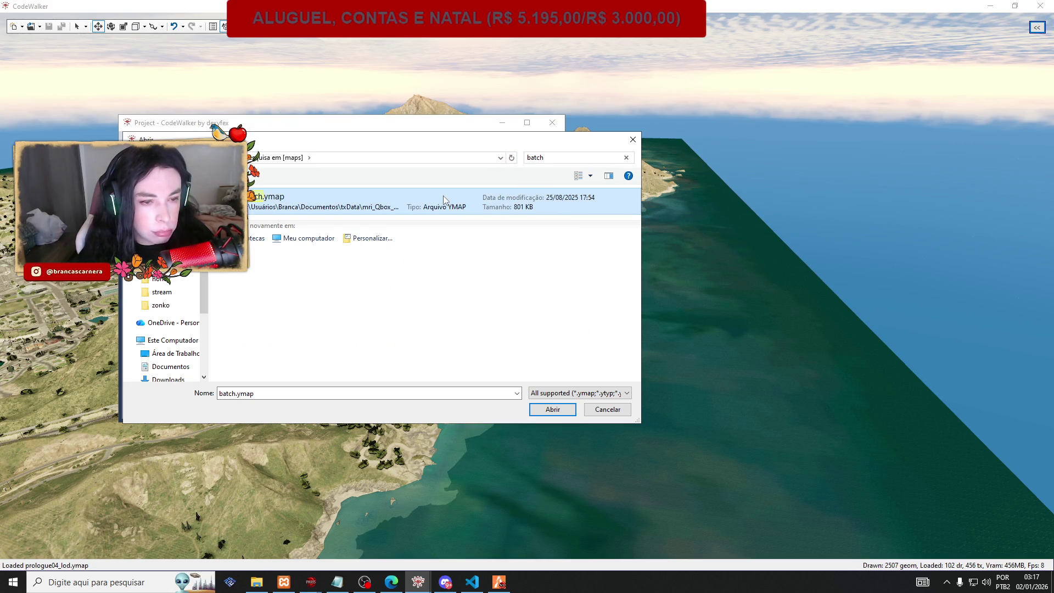
double_click(443, 195)
left_click(502, 123)
Orbit around the green batch box, fly in and out of it, then approach a nearby hillside.
left_click_drag(521, 141, 466, 216)
key("w")
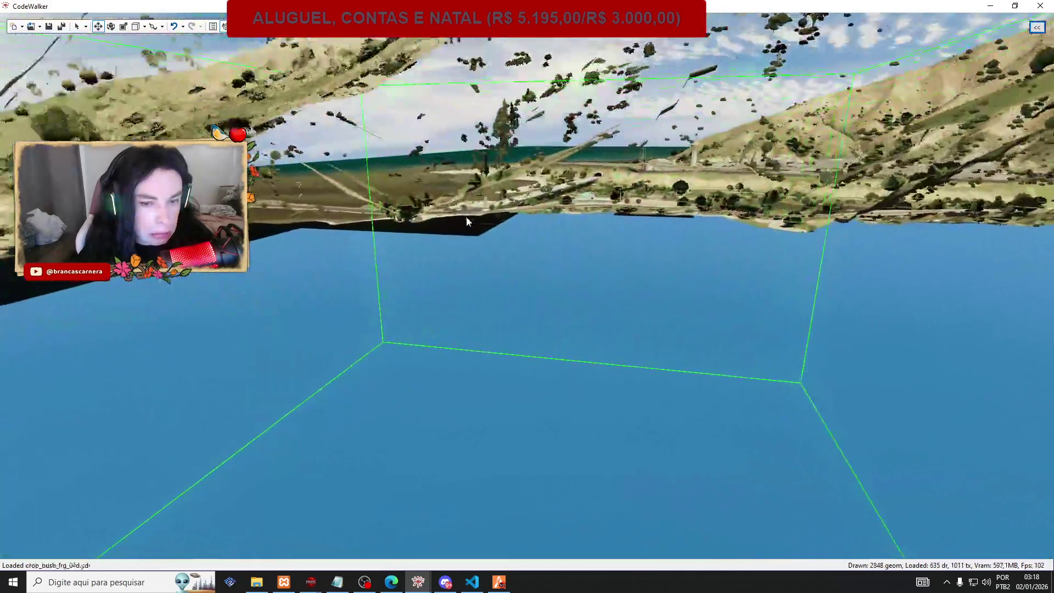
key("s")
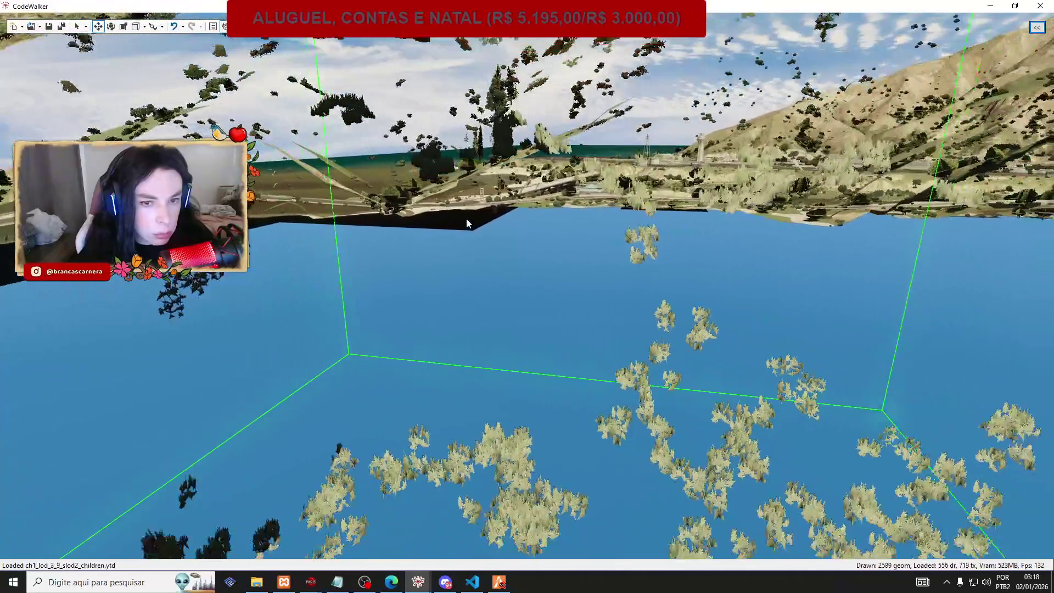
key("w")
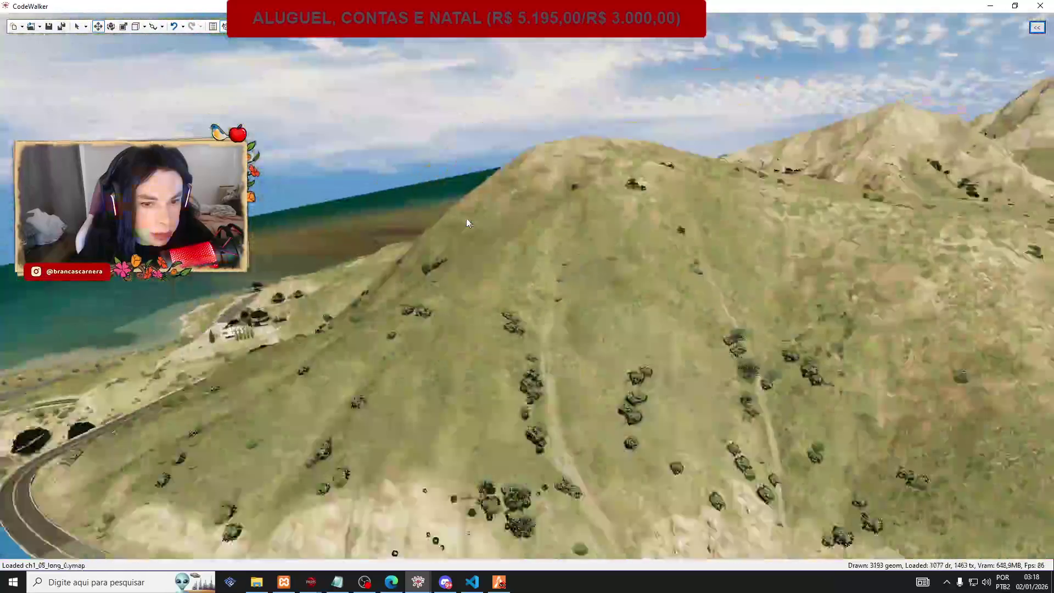
key("w")
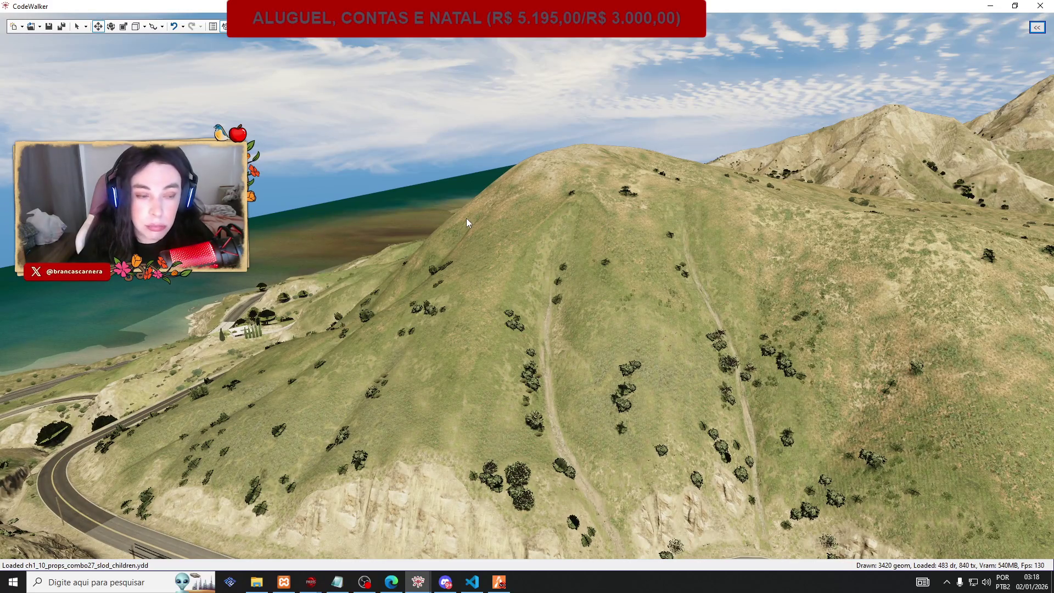
Reload batch.ymap through Open Files, then open and dismiss the New dropdown.
left_click(39, 27)
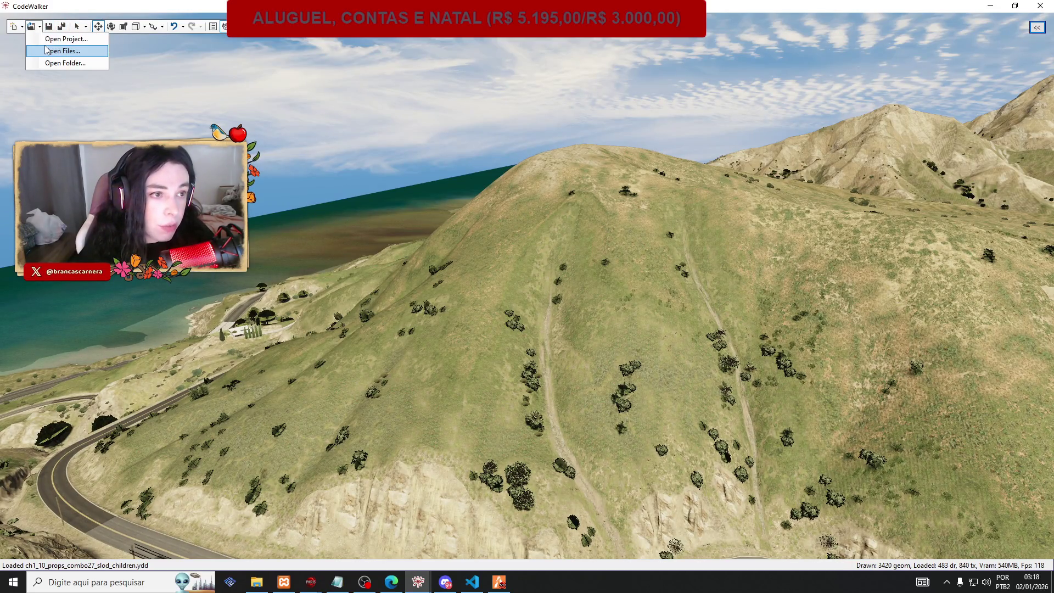
left_click(47, 50)
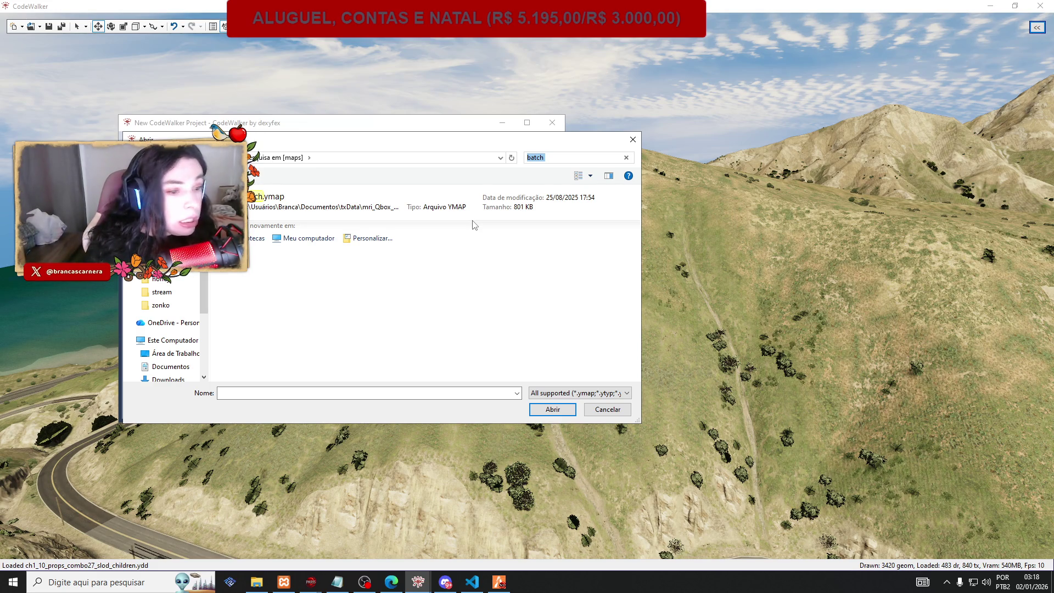
double_click(527, 202)
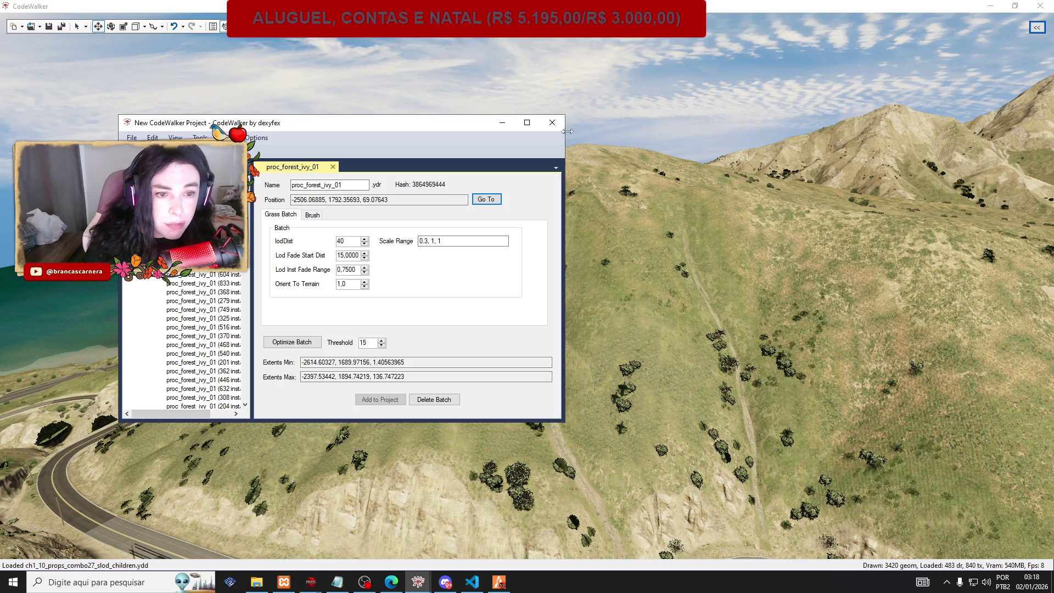
left_click(21, 26)
left_click(37, 51)
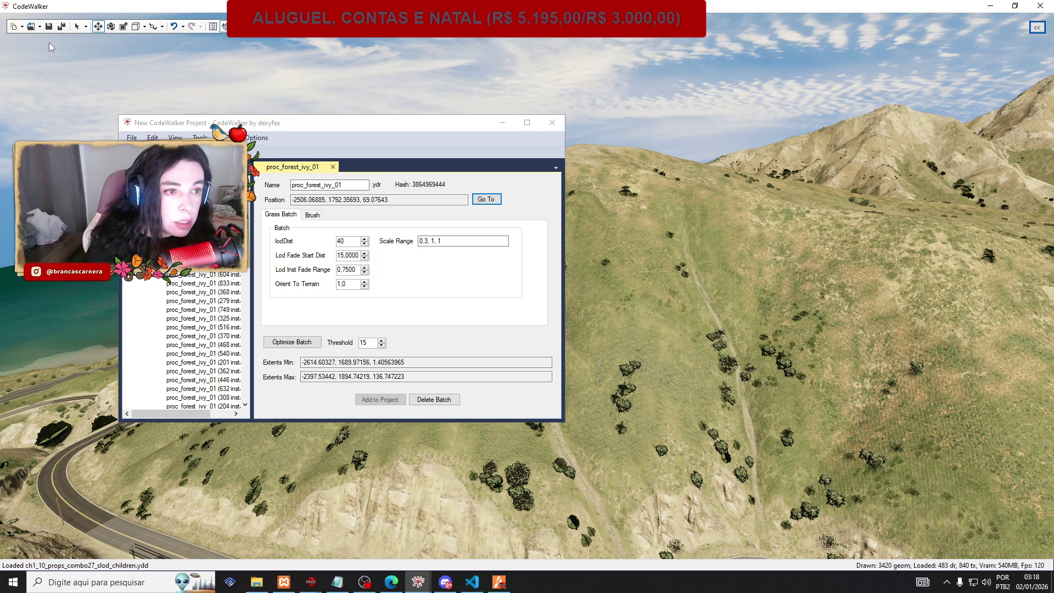
left_click(38, 26)
Reopen the file dialog, try searches for 'bath' and 'principal', then clear the search box.
left_click(53, 61)
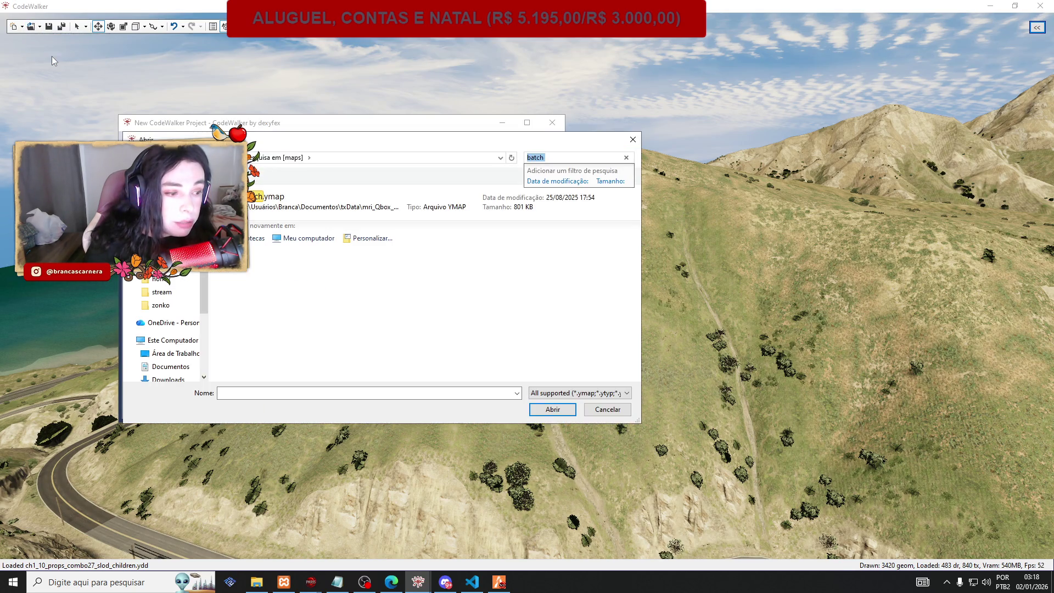
type("bath")
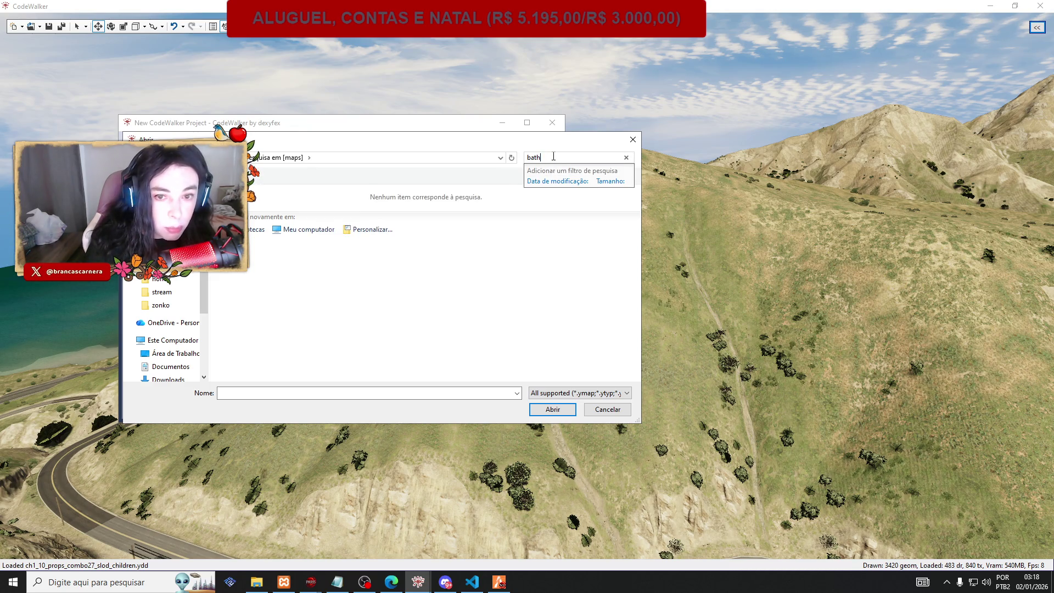
key("BackSpace")
key("BackSpace")
key("BackSpace")
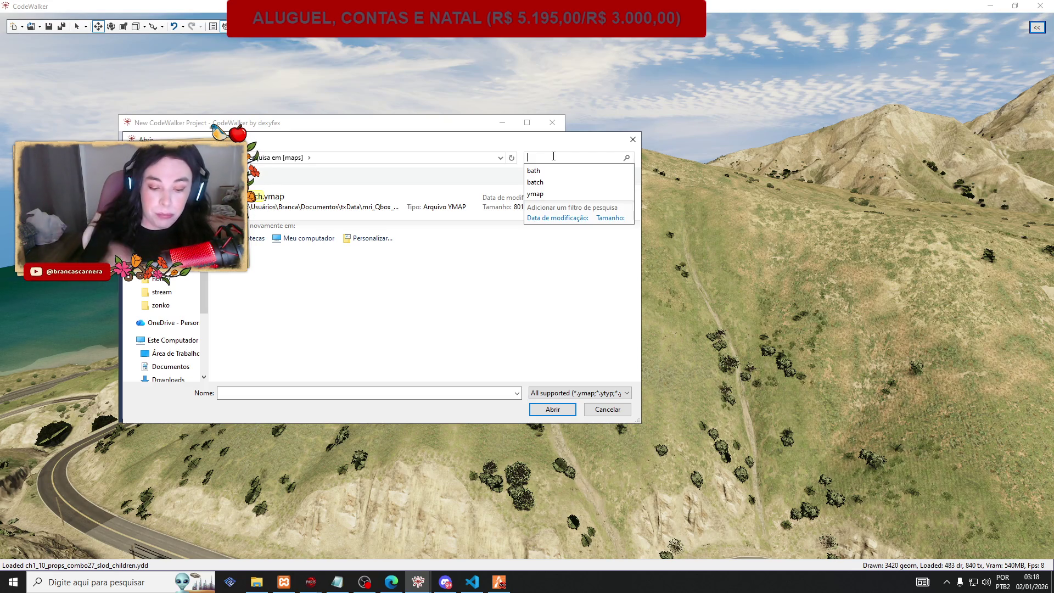
type("principal")
left_click(554, 157)
double_click(554, 156)
key("BackSpace")
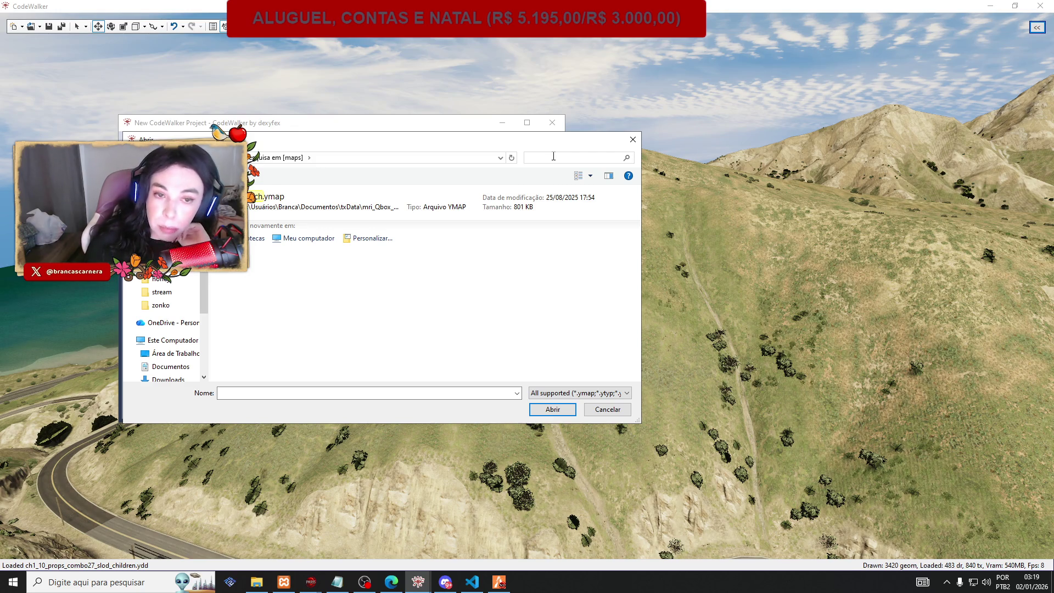
left_click(554, 157)
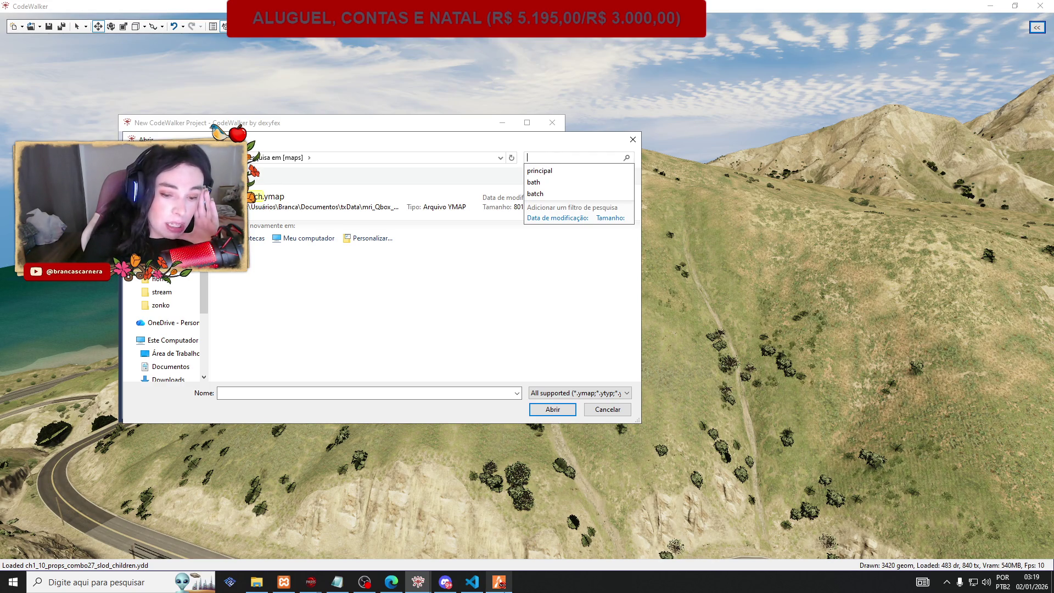
mouse_move(499, 584)
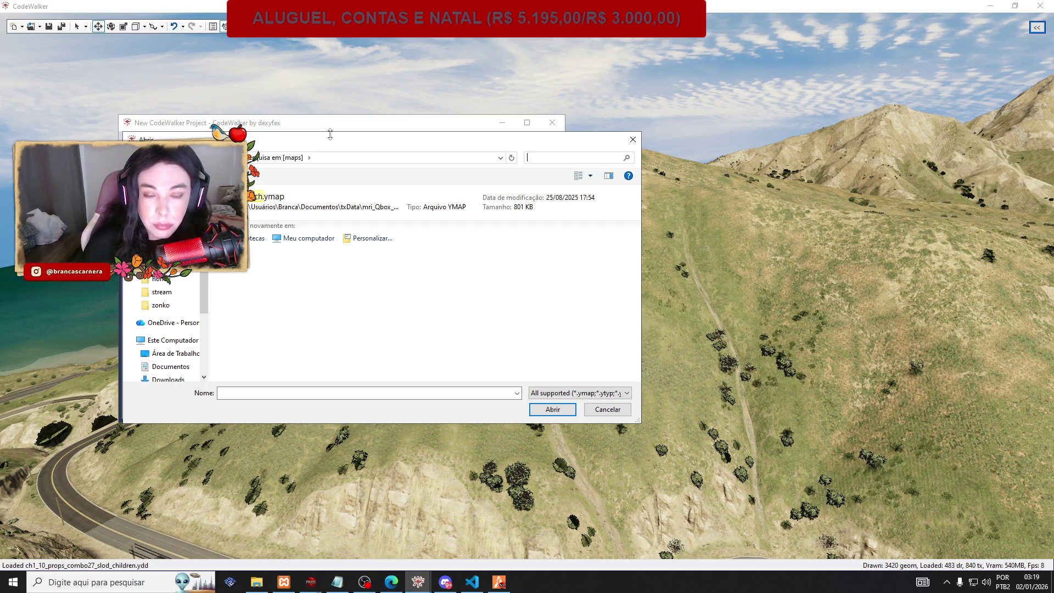
left_click(530, 157)
left_click(545, 158)
left_click(365, 584)
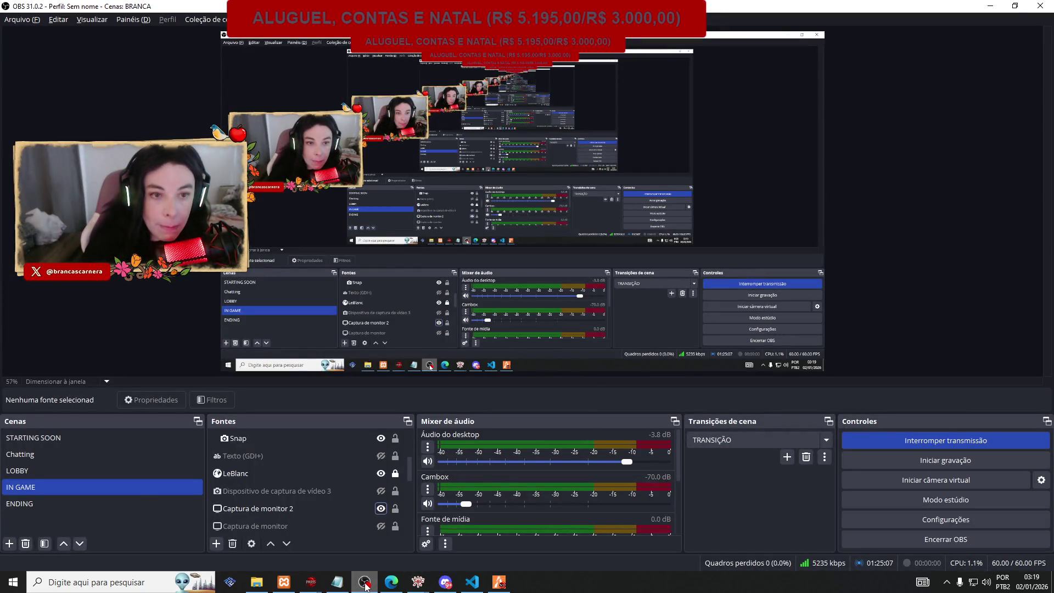
left_click(365, 583)
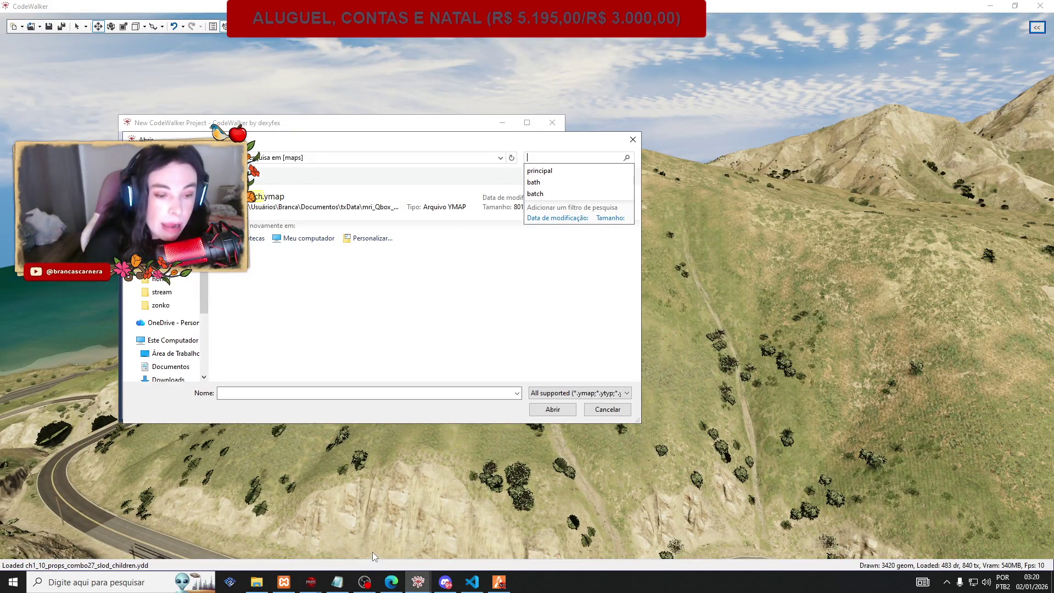
Search 'ymap', select every result with Ctrl+A, and open them all in the project.
type("ymap")
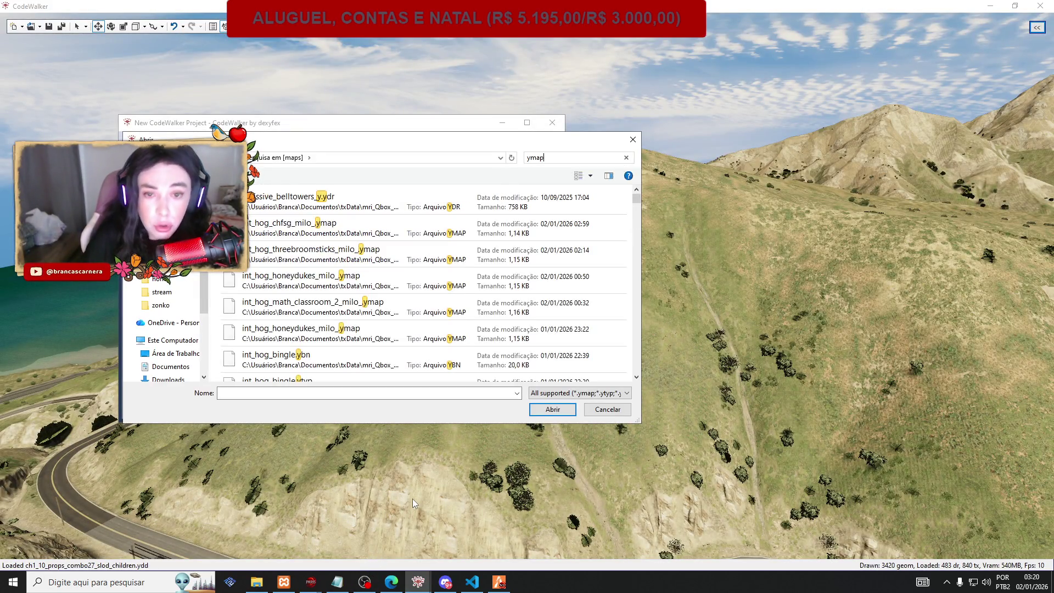
left_click(225, 287)
key("ctrl+a")
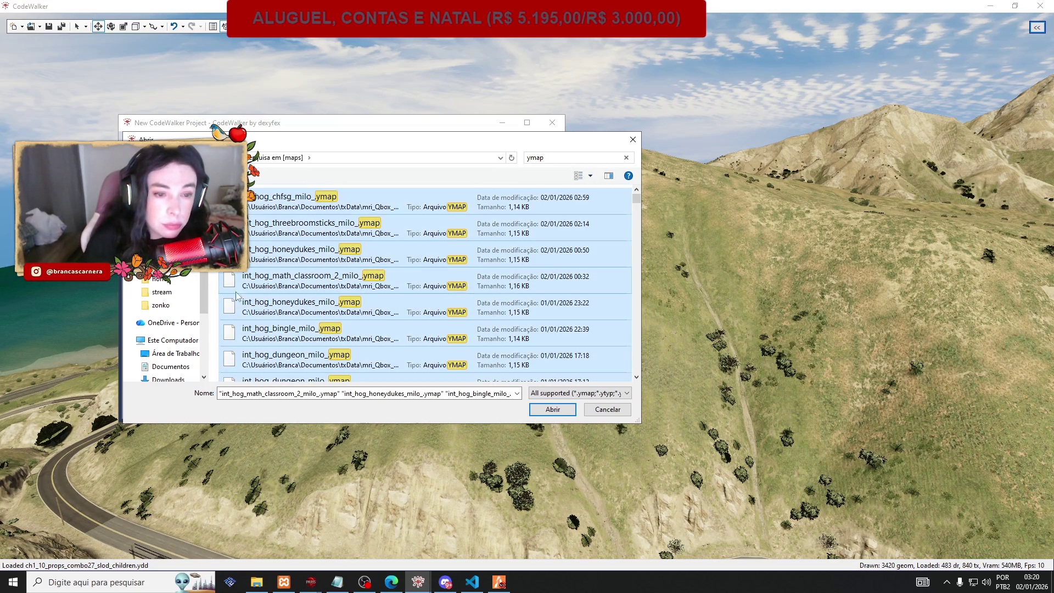
left_click(551, 409)
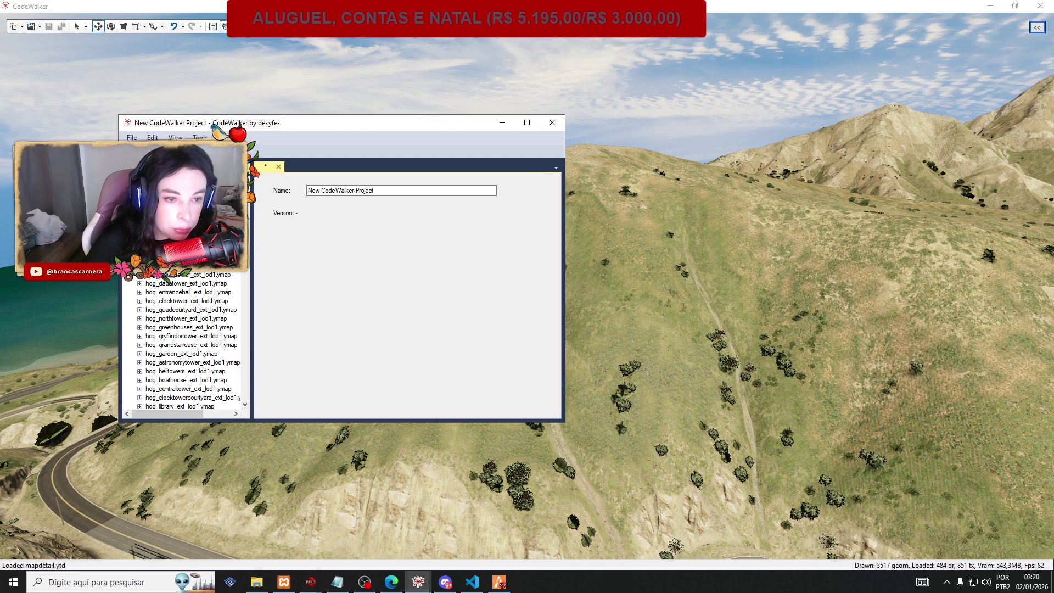
scroll(187, 340, "down", 4)
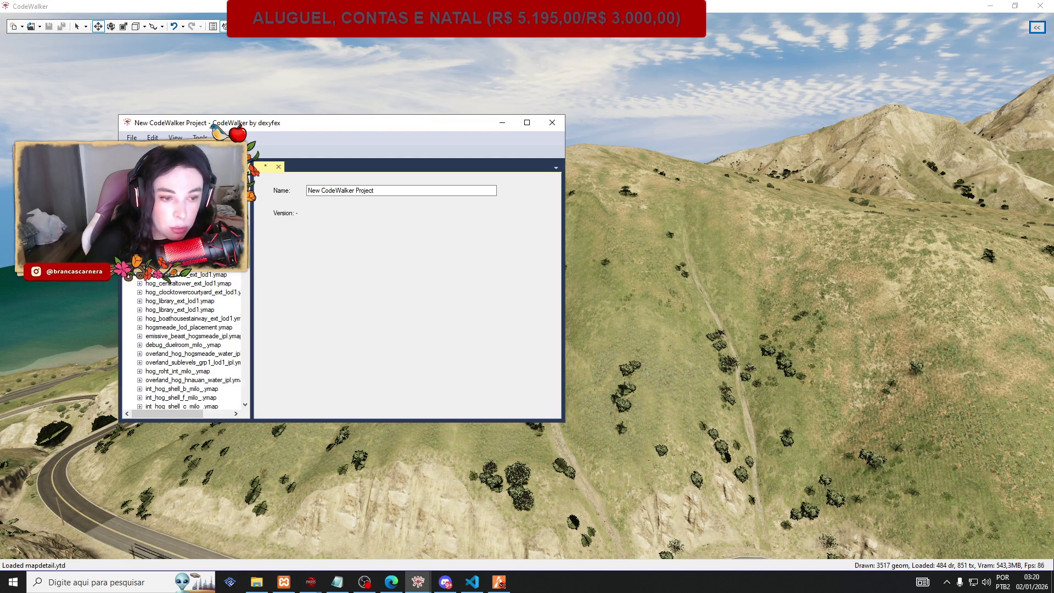
scroll(187, 340, "down", 4)
scroll(187, 341, "down", 4)
scroll(187, 341, "down", 2)
scroll(167, 282, "down", 2)
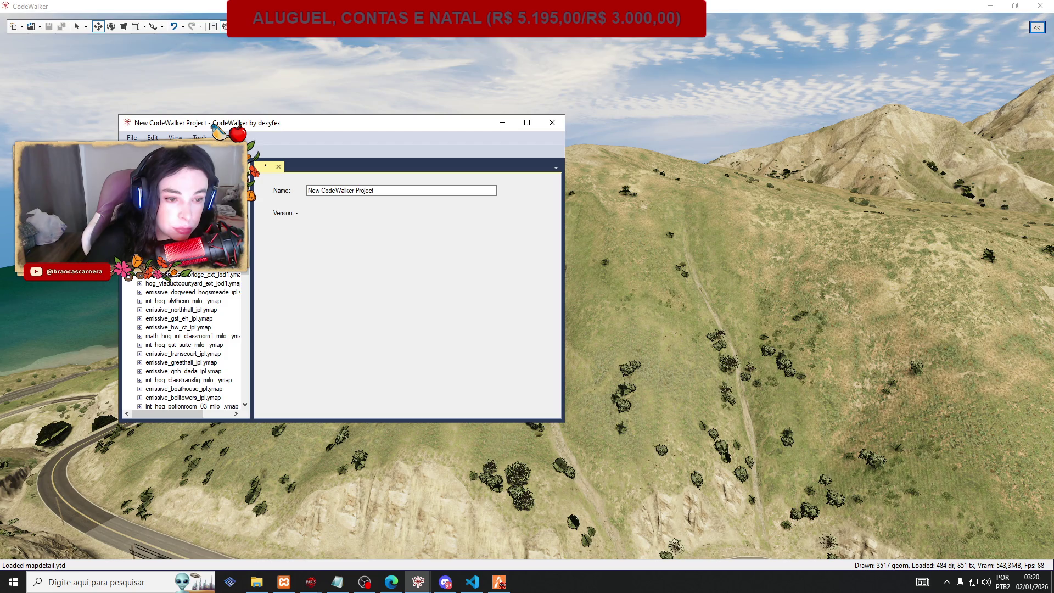
scroll(168, 284, "down", 4)
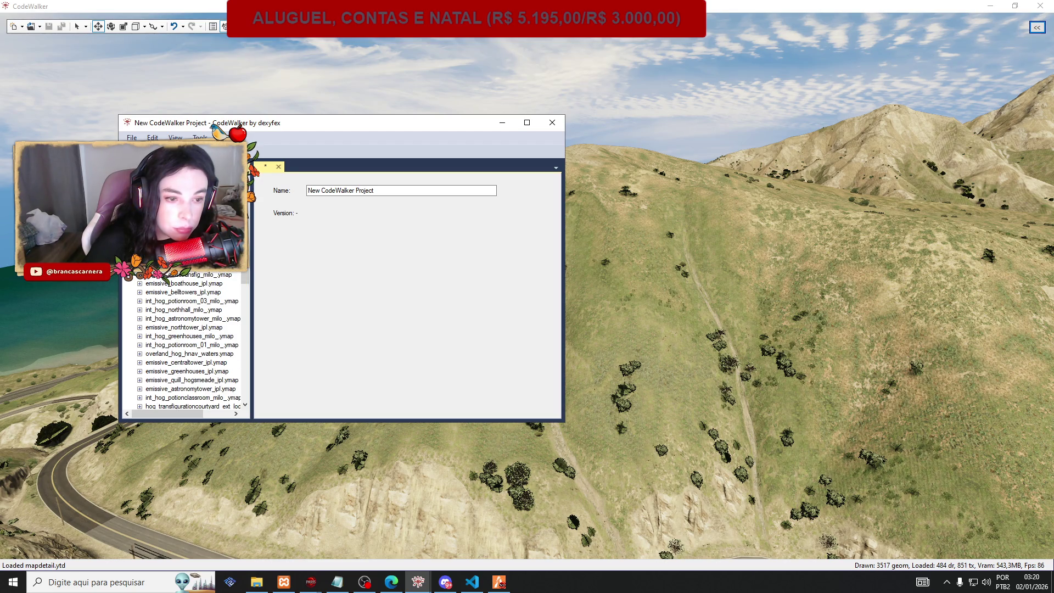
scroll(168, 281, "down", 3)
scroll(168, 281, "down", 3)
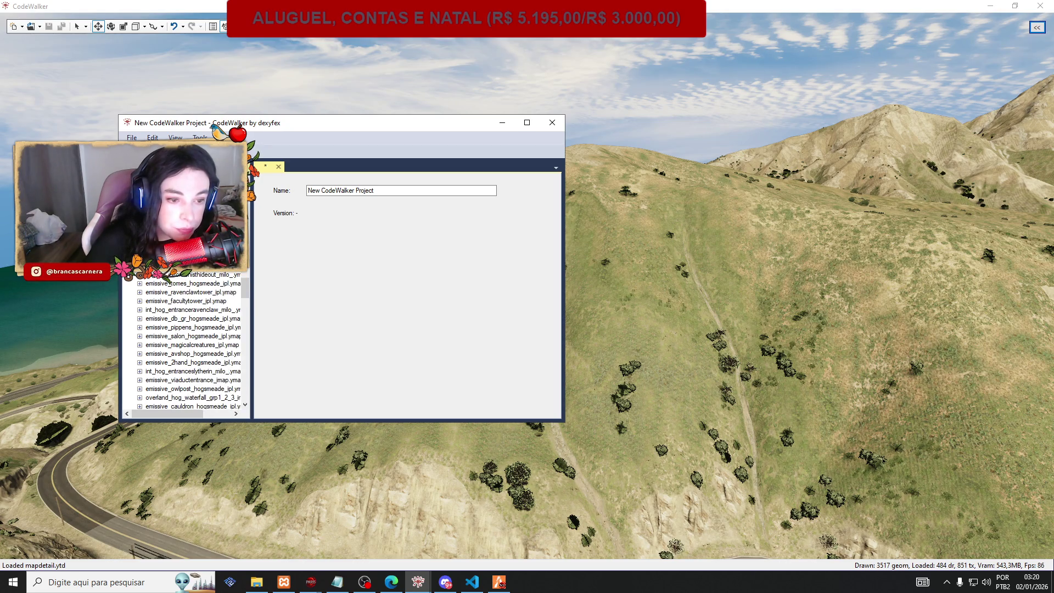
scroll(168, 284, "down", 4)
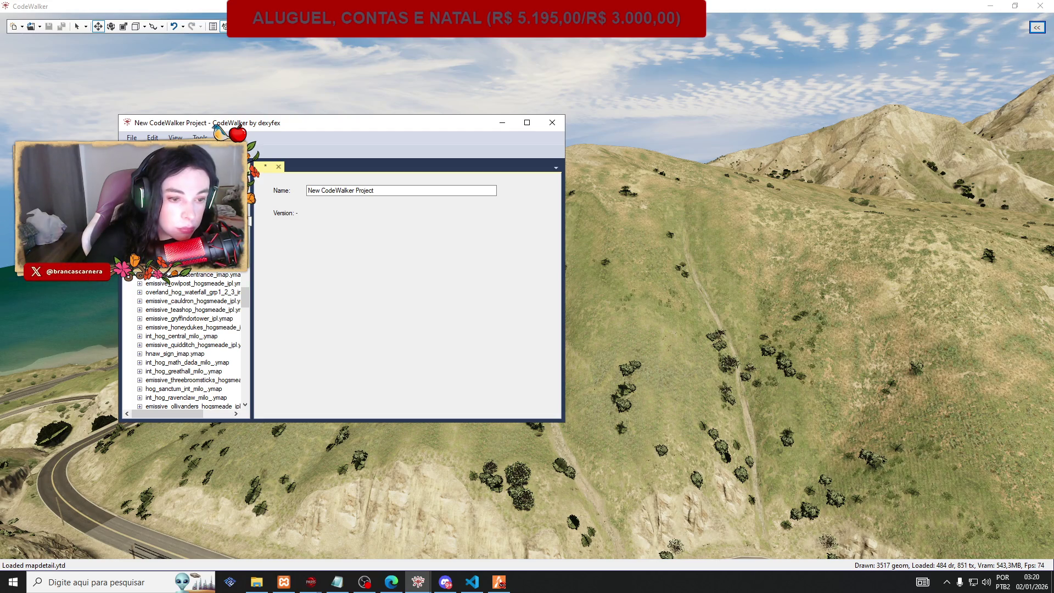
scroll(169, 284, "down", 5)
scroll(170, 283, "up", 4)
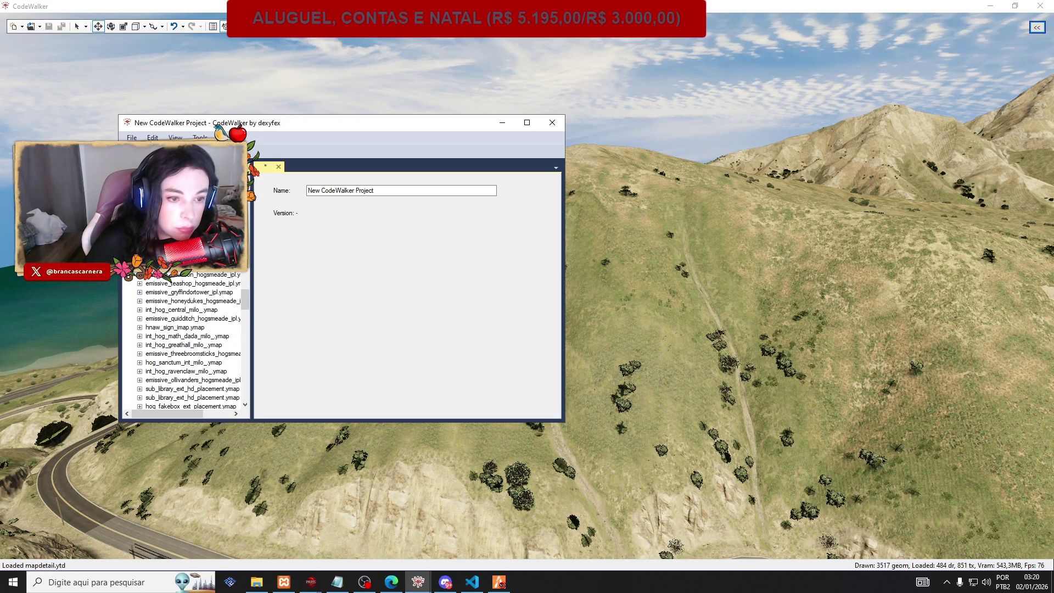
scroll(222, 285, "up", 2)
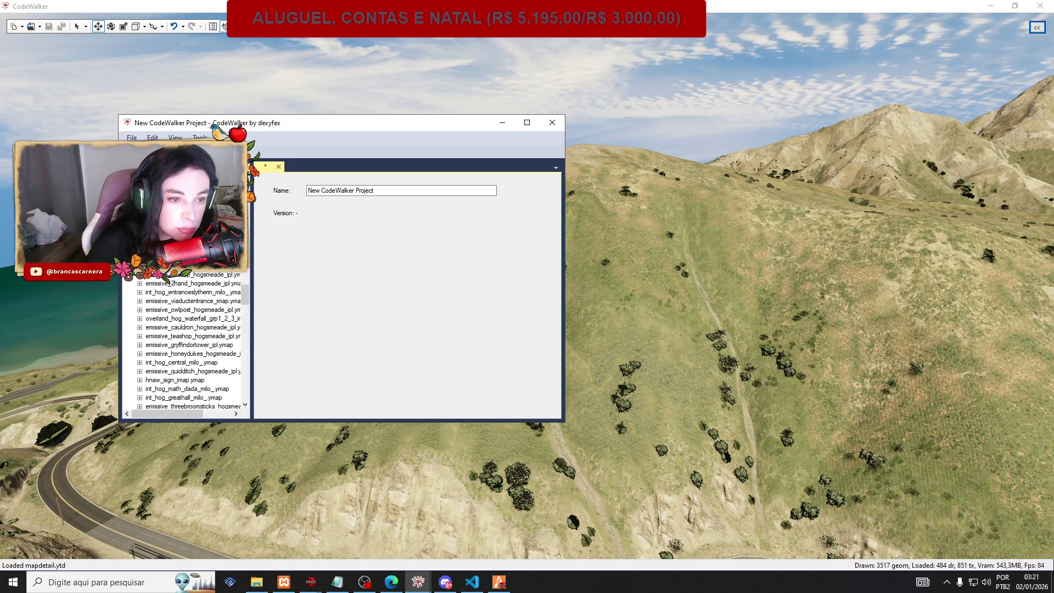
scroll(171, 283, "up", 1)
scroll(171, 284, "down", 1)
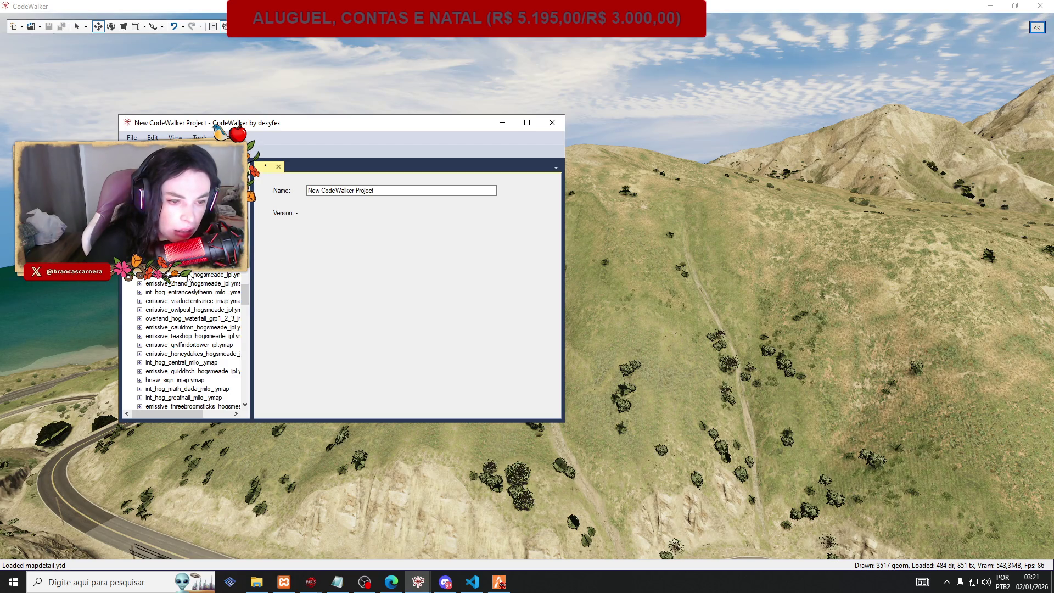
scroll(188, 277, "down", 2)
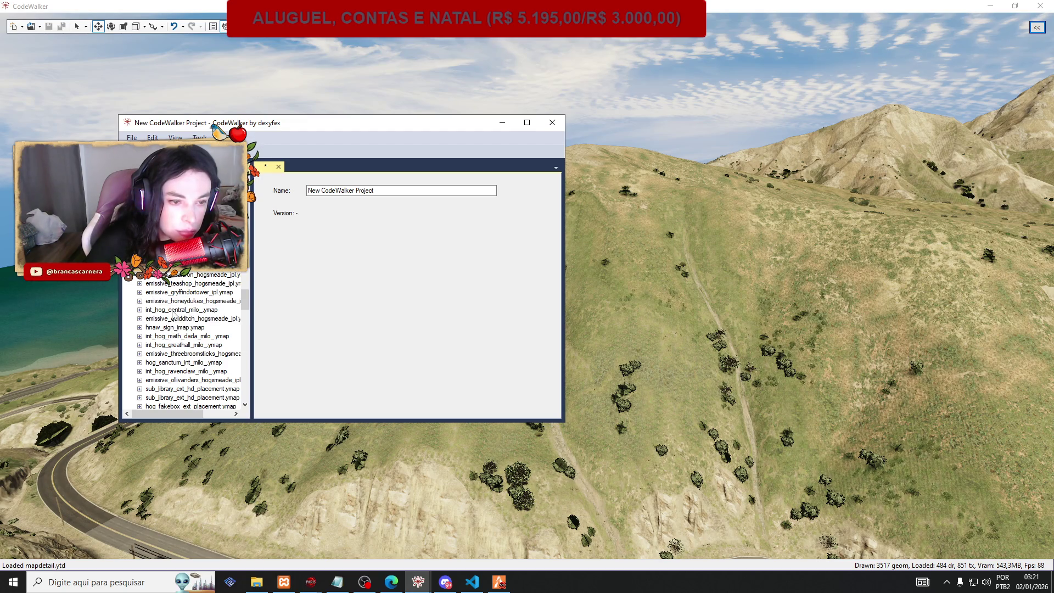
scroll(177, 309, "down", 2)
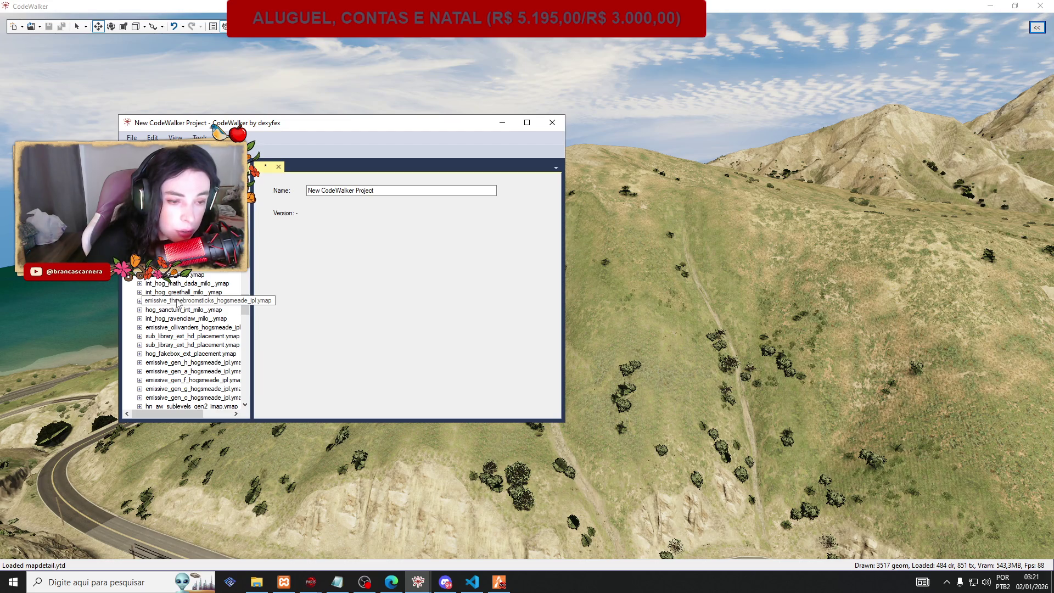
scroll(177, 304, "down", 4)
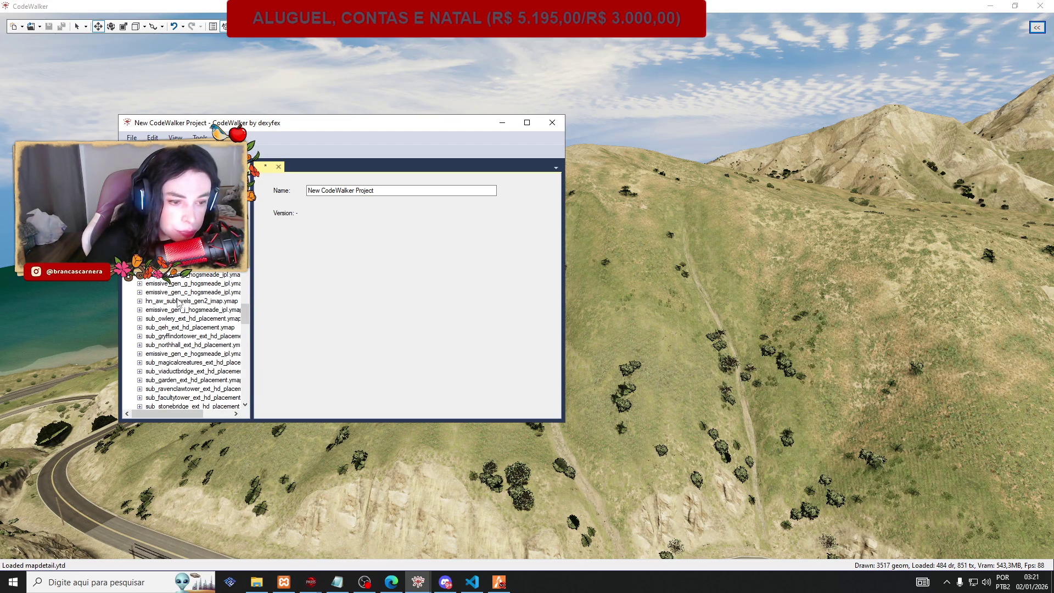
scroll(177, 303, "down", 5)
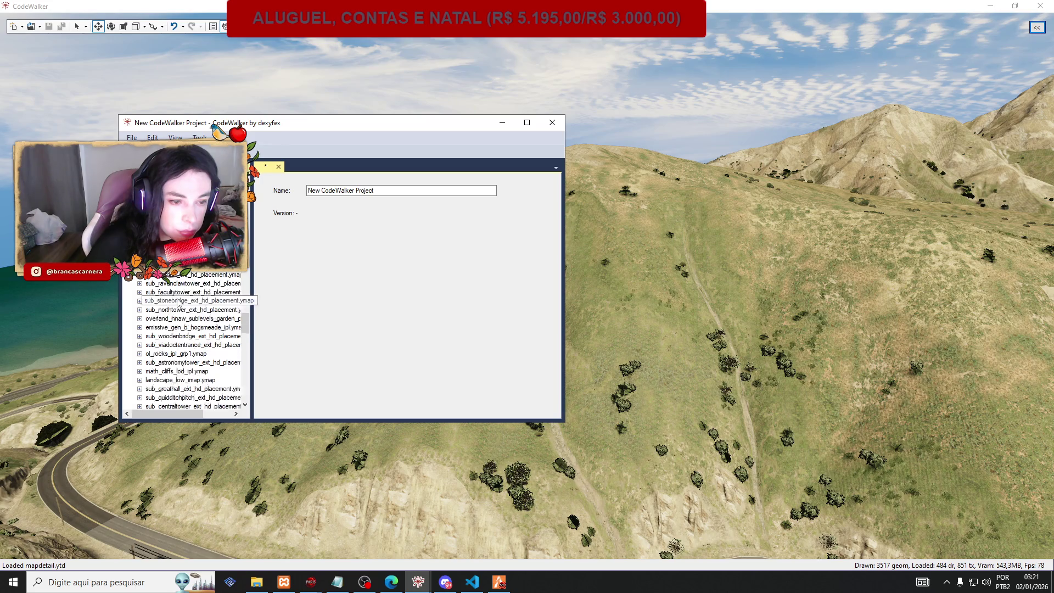
scroll(178, 304, "down", 4)
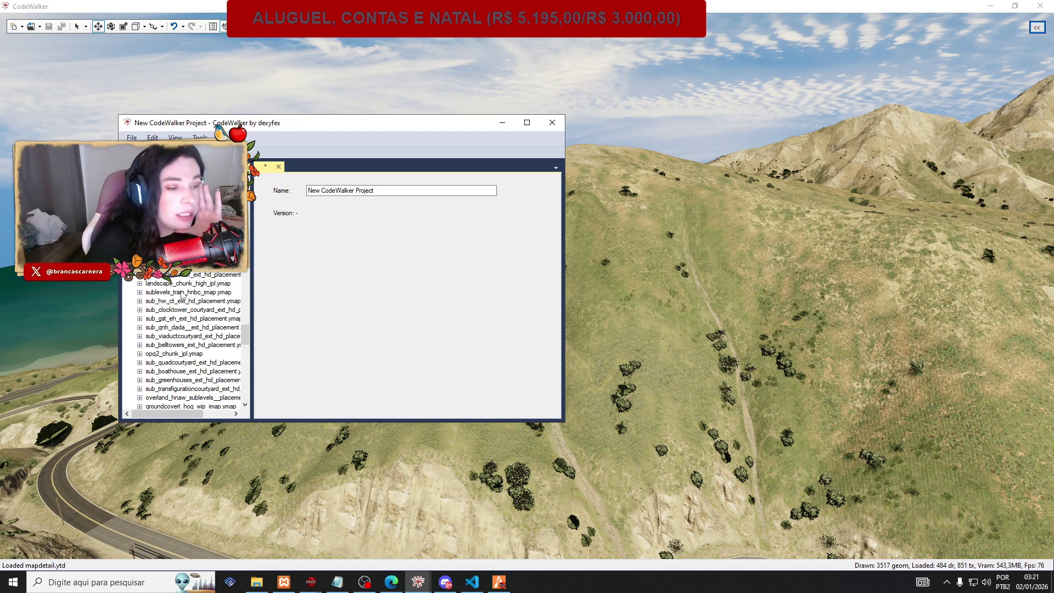
scroll(183, 295, "down", 3)
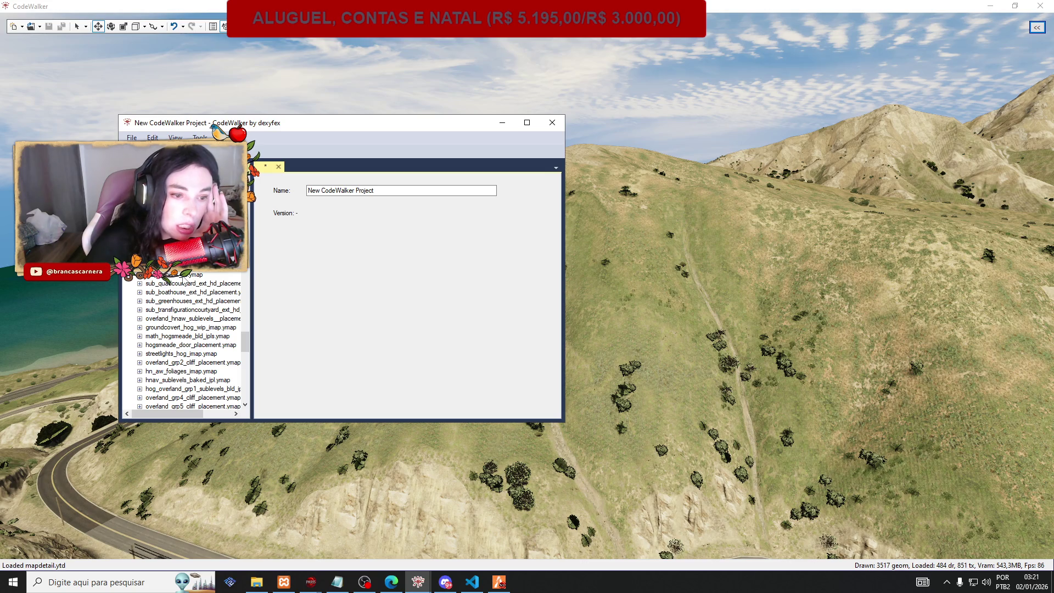
scroll(183, 279, "down", 5)
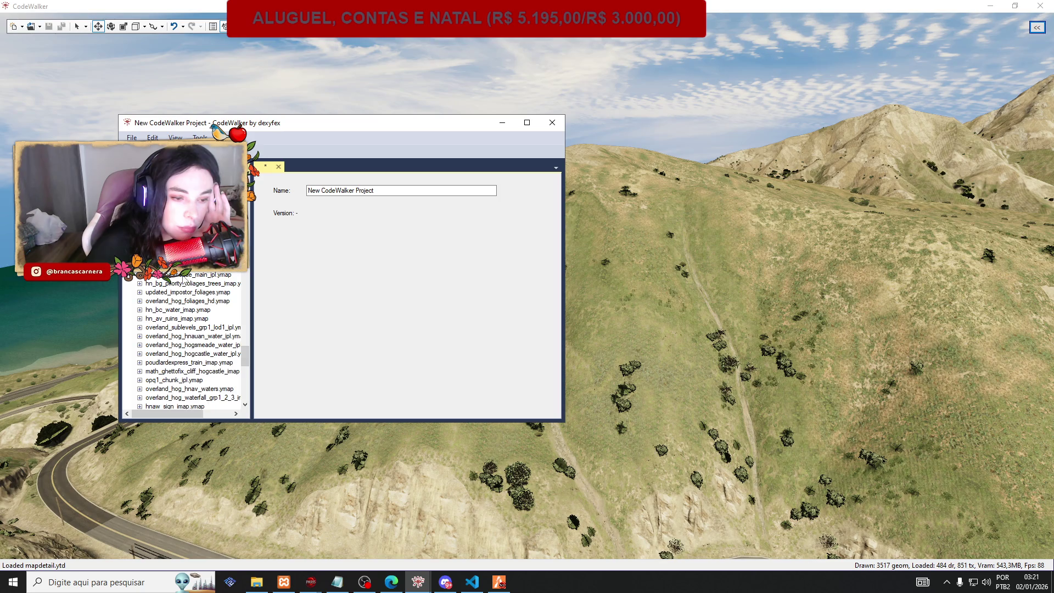
scroll(183, 280, "down", 3)
scroll(184, 280, "down", 4)
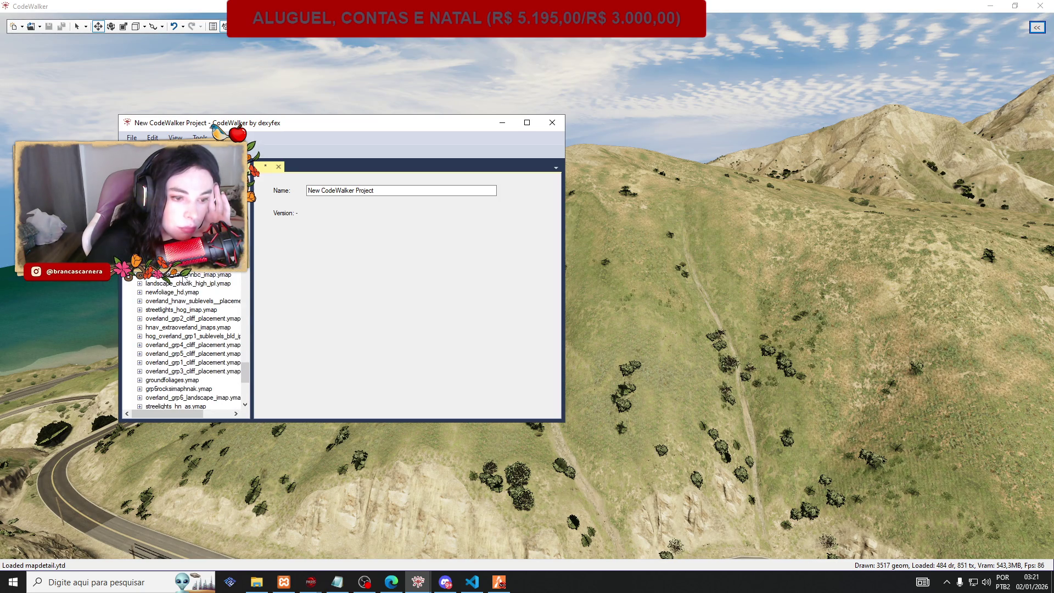
scroll(184, 280, "down", 3)
scroll(184, 280, "down", 5)
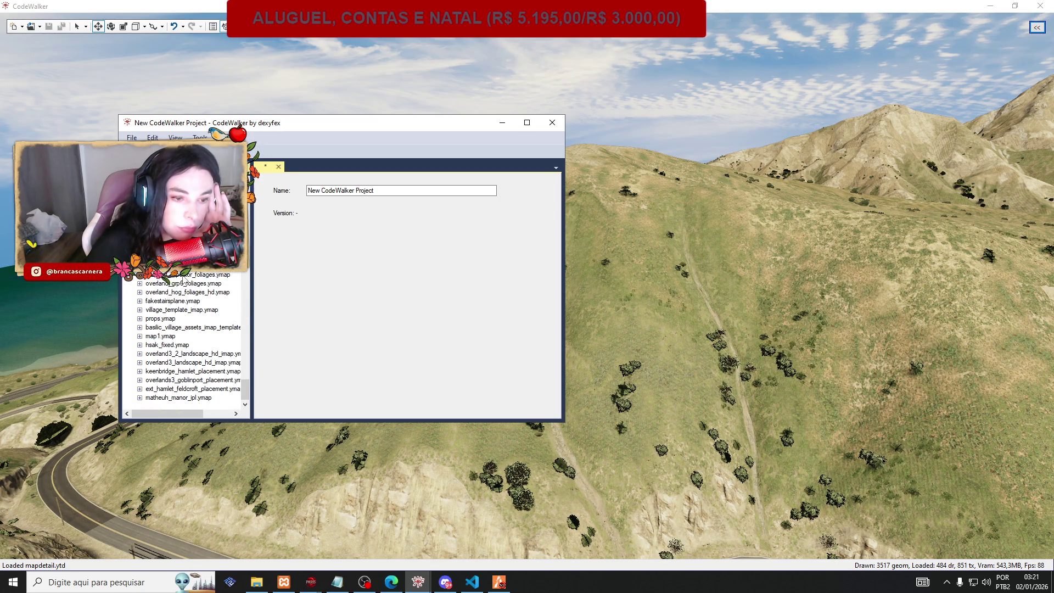
scroll(184, 280, "up", 10)
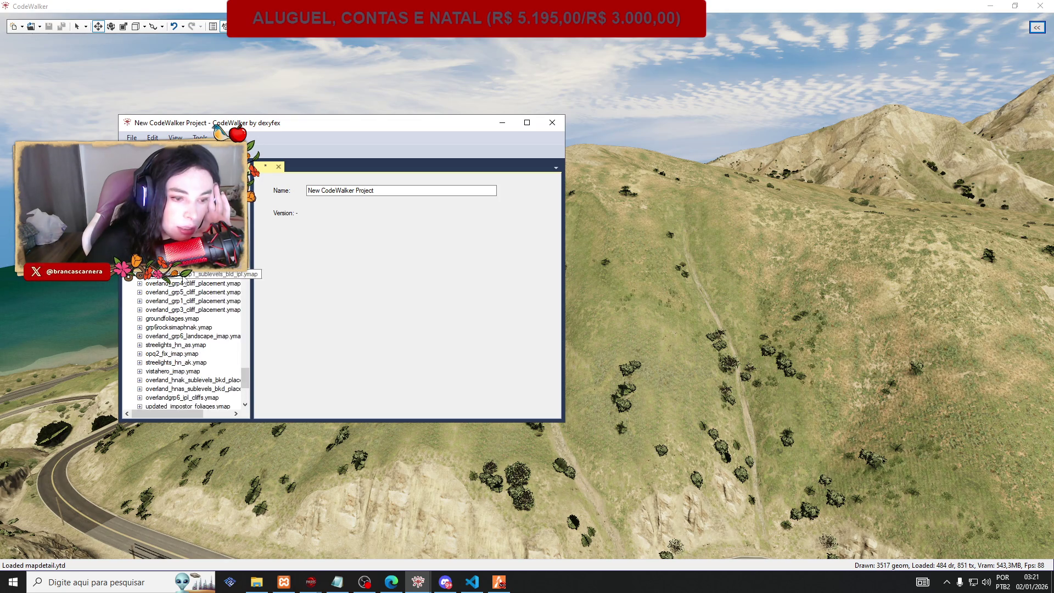
scroll(184, 279, "down", 2)
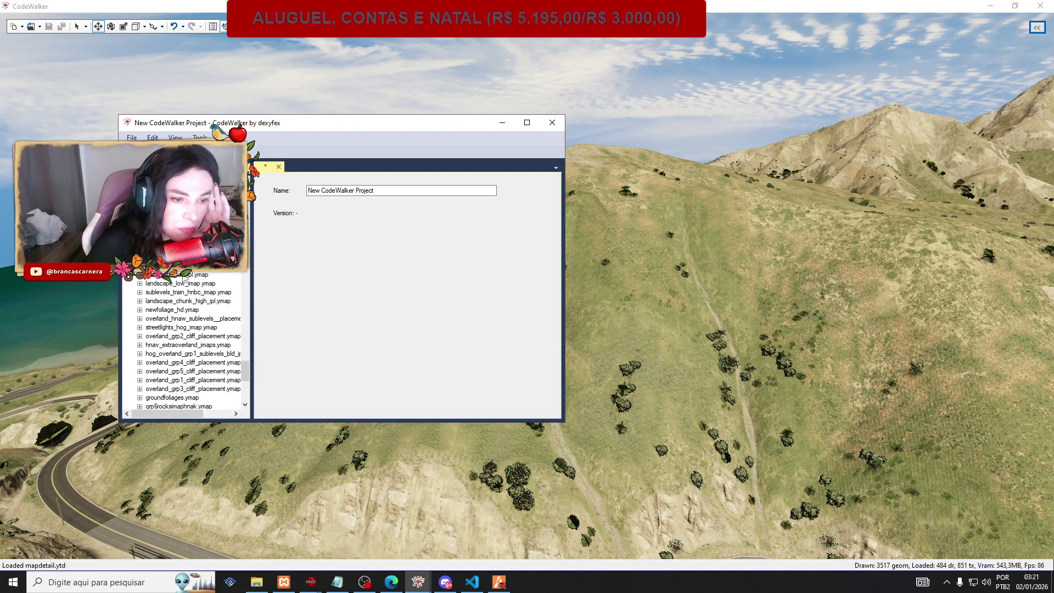
scroll(195, 342, "up", 3)
scroll(194, 341, "up", 1)
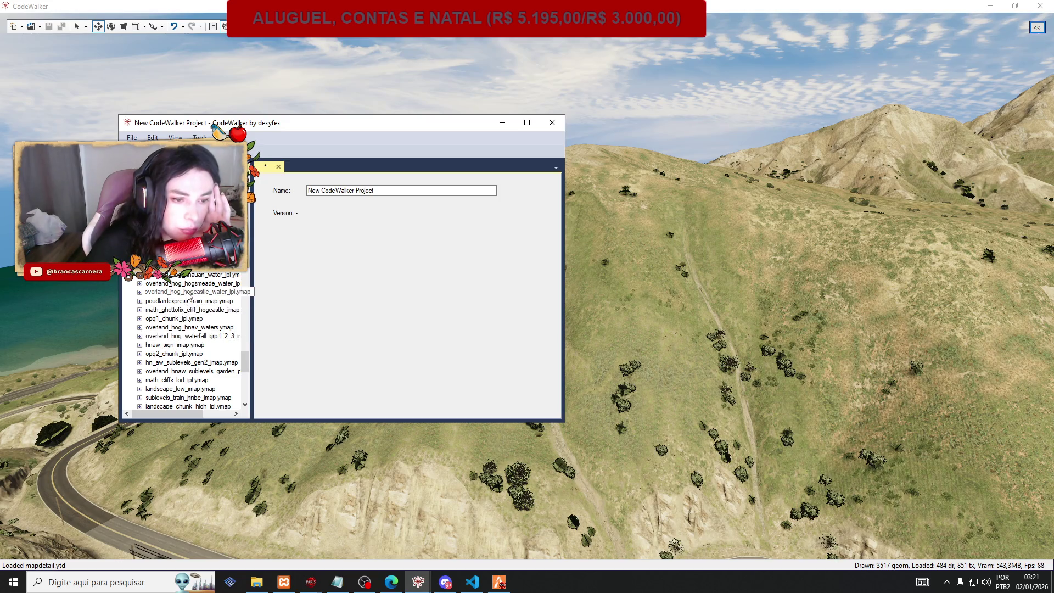
scroll(207, 276, "up", 4)
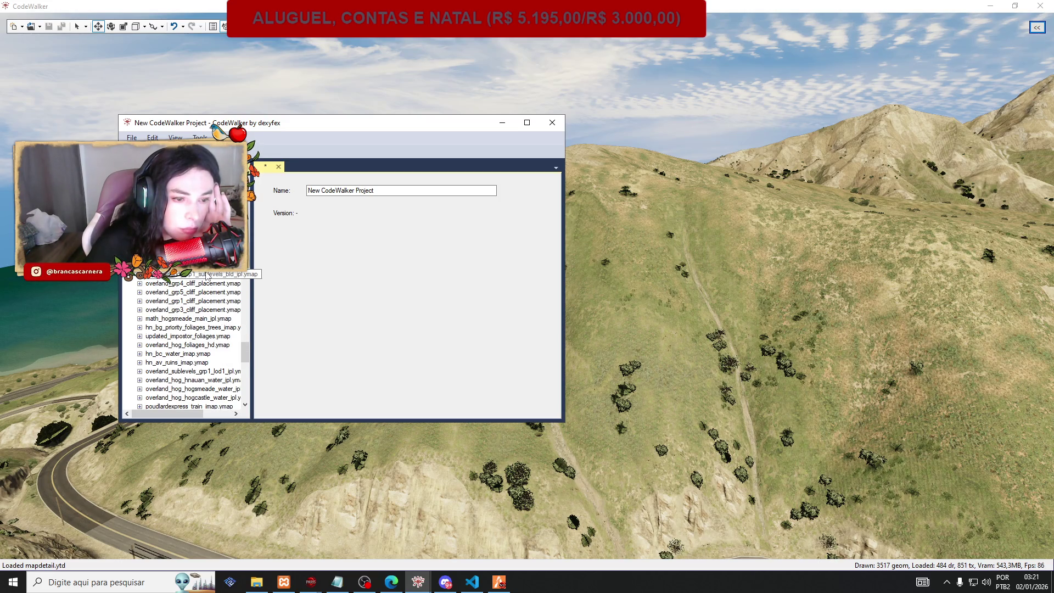
scroll(206, 276, "up", 4)
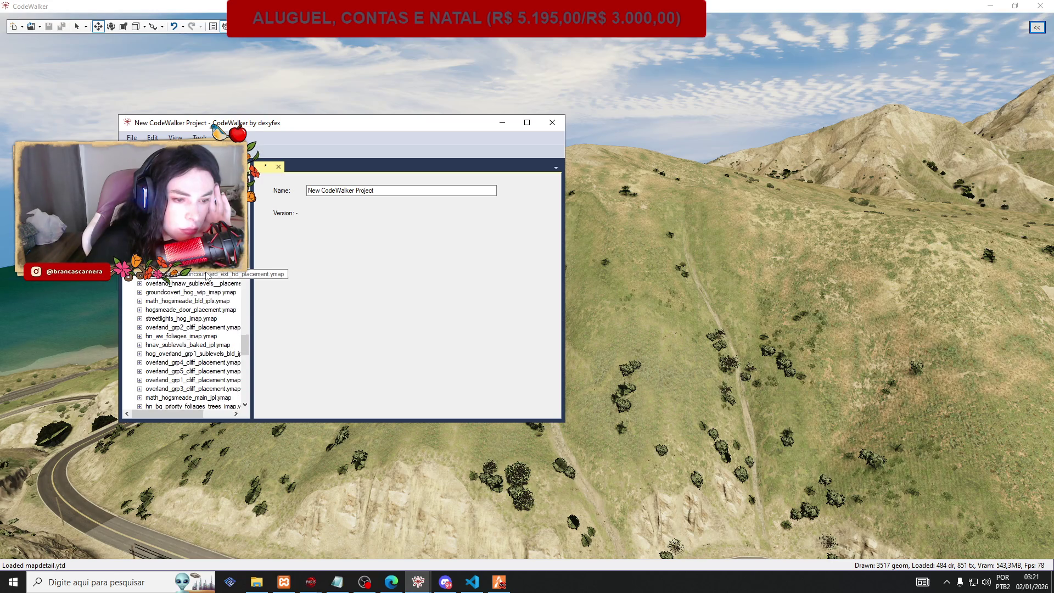
scroll(207, 276, "up", 4)
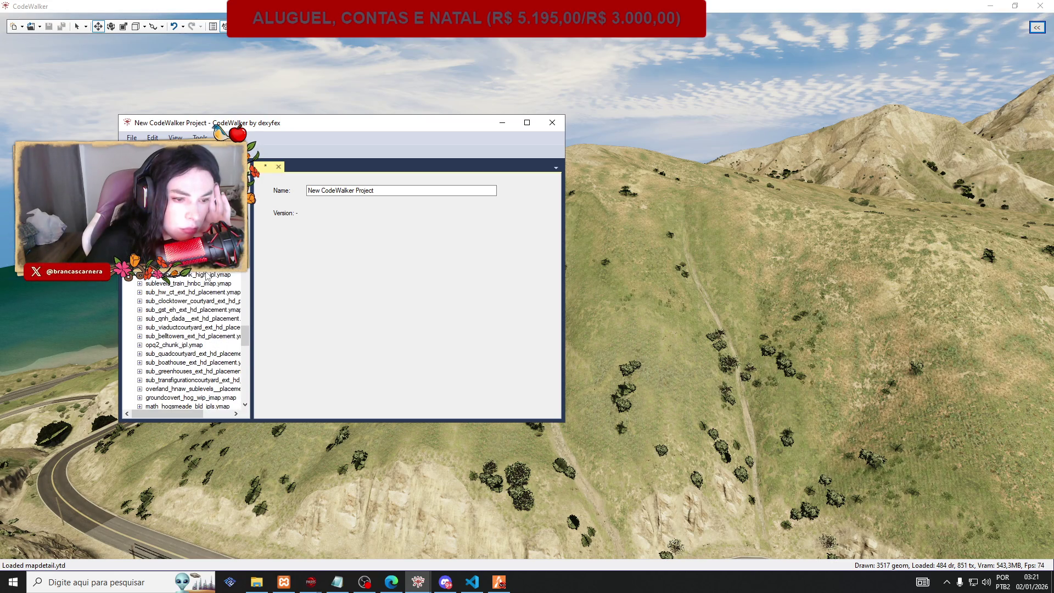
scroll(206, 277, "up", 4)
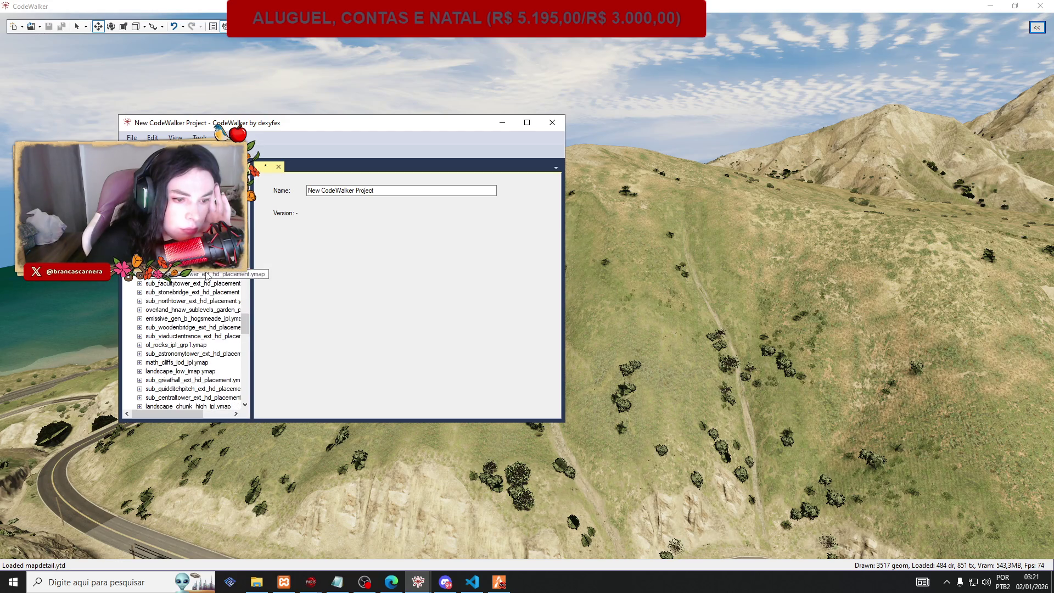
scroll(206, 276, "up", 5)
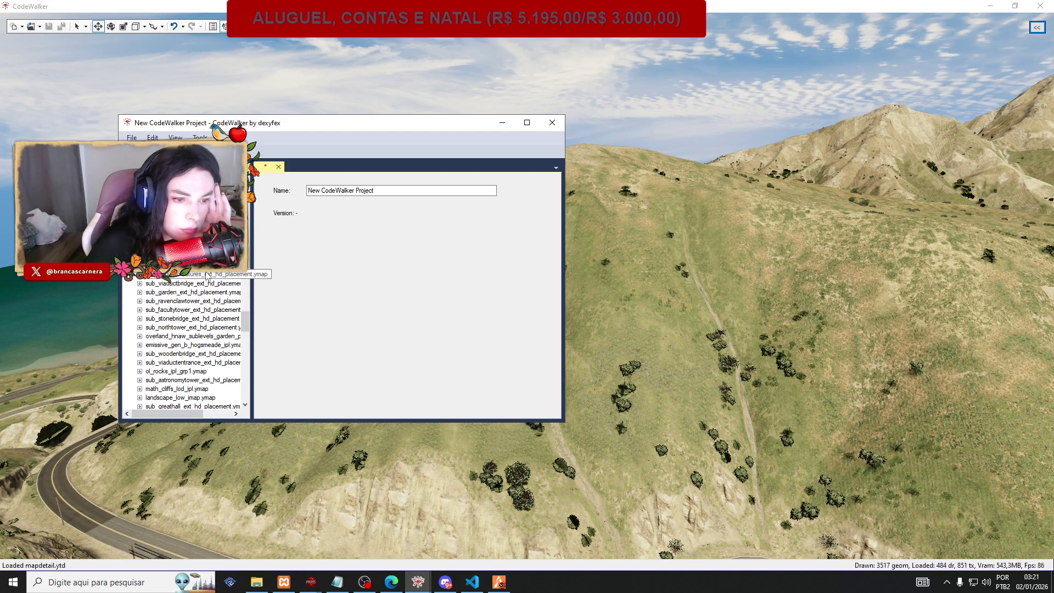
scroll(206, 276, "up", 2)
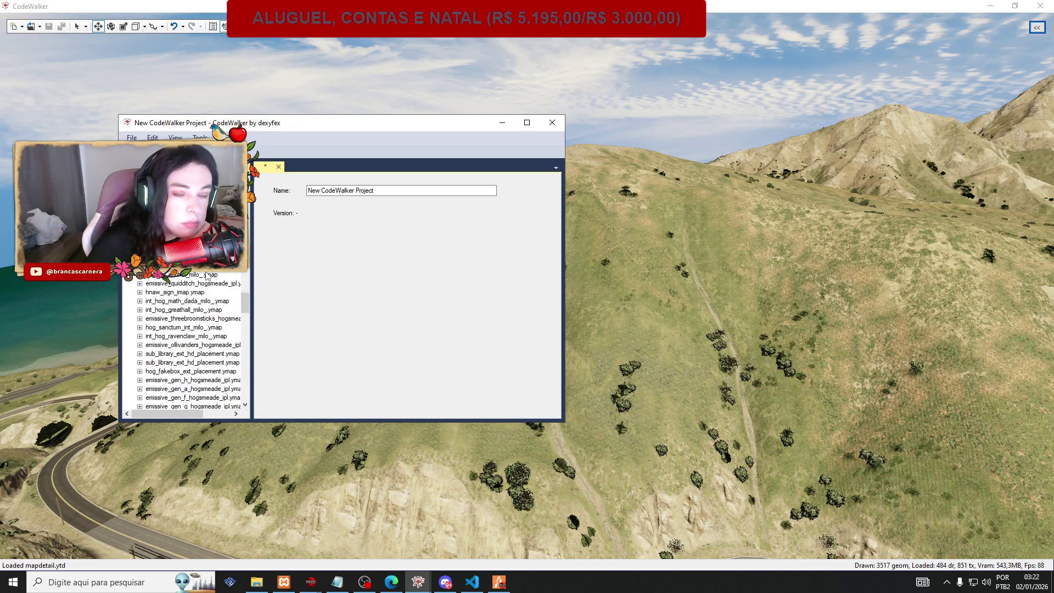
scroll(207, 276, "up", 1)
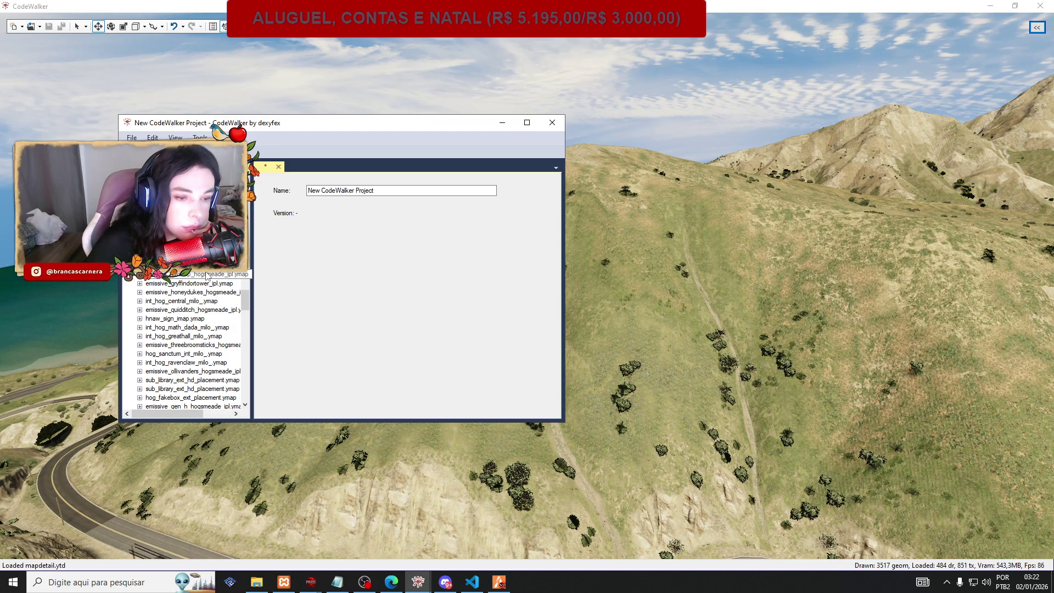
scroll(207, 276, "up", 4)
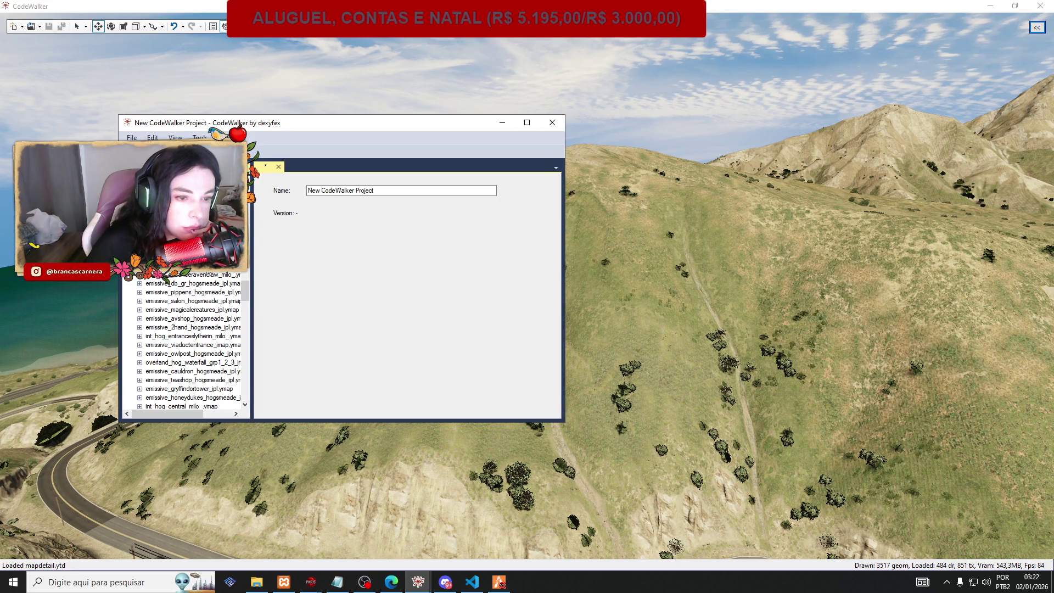
scroll(169, 281, "up", 1)
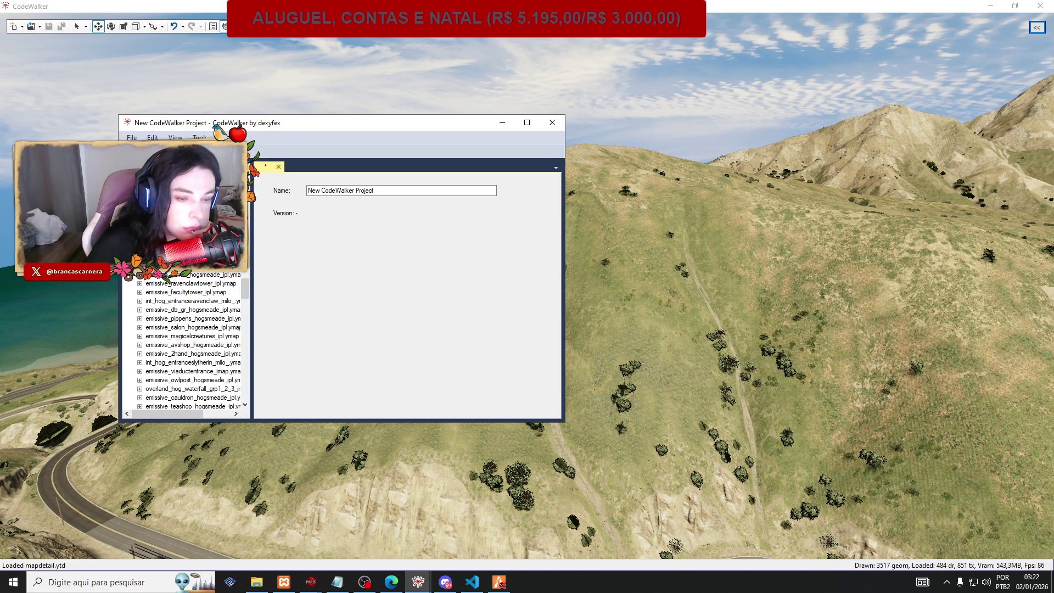
scroll(187, 340, "up", 1)
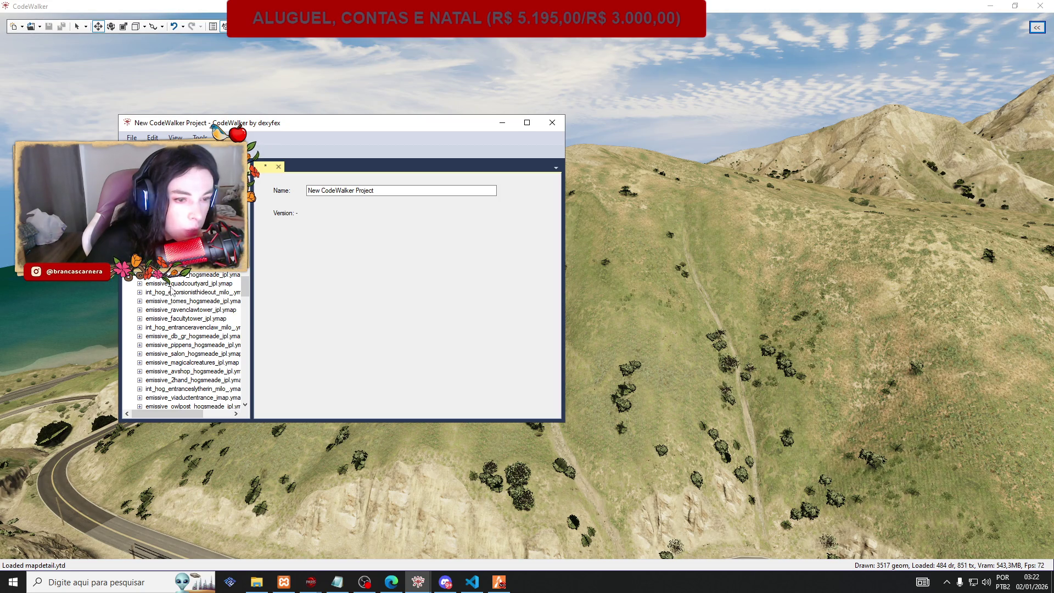
scroll(172, 286, "up", 3)
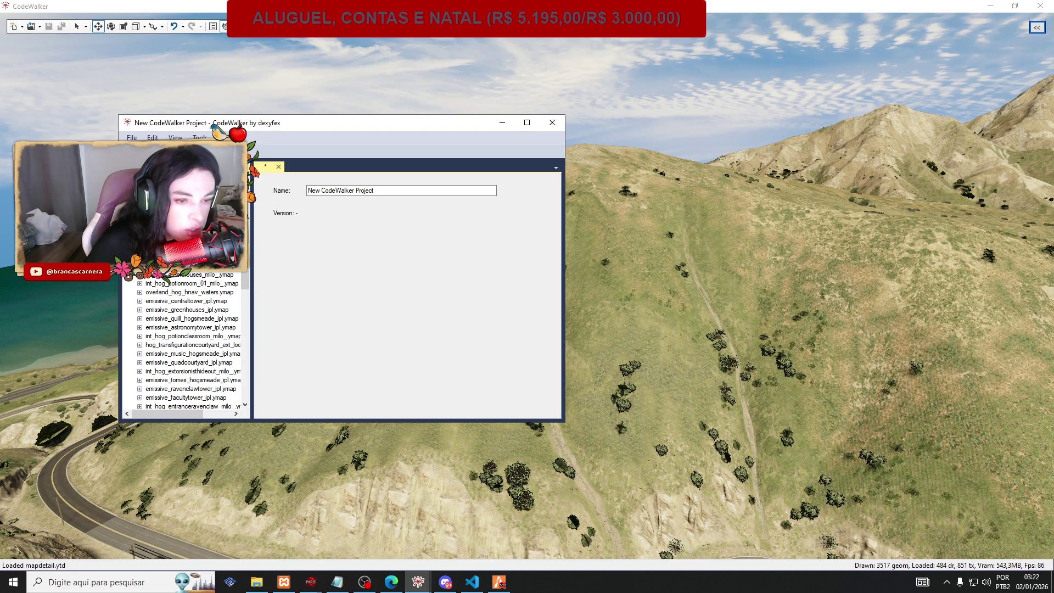
scroll(167, 281, "up", 3)
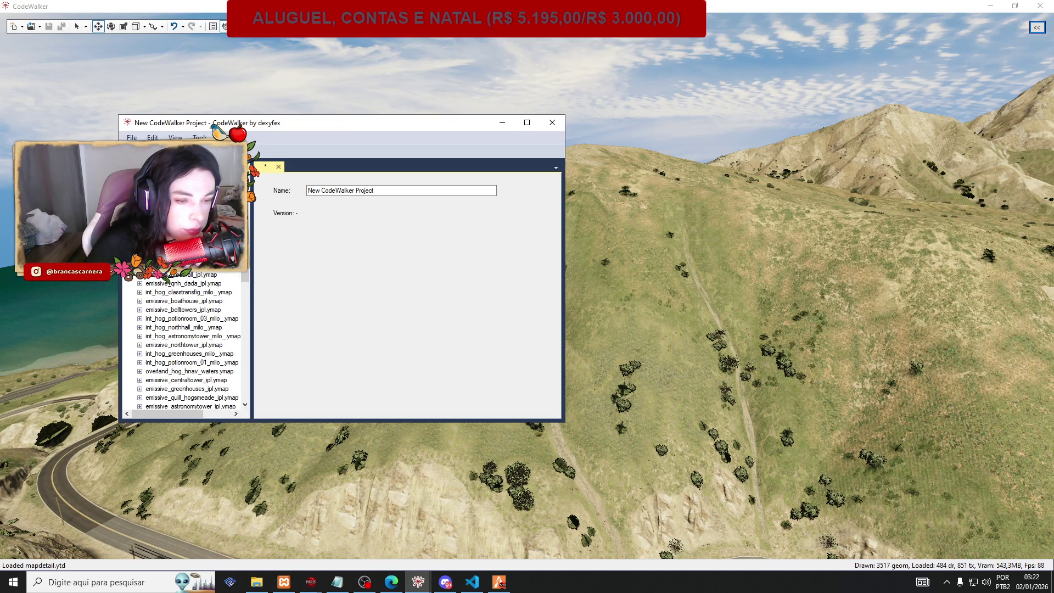
scroll(167, 282, "up", 4)
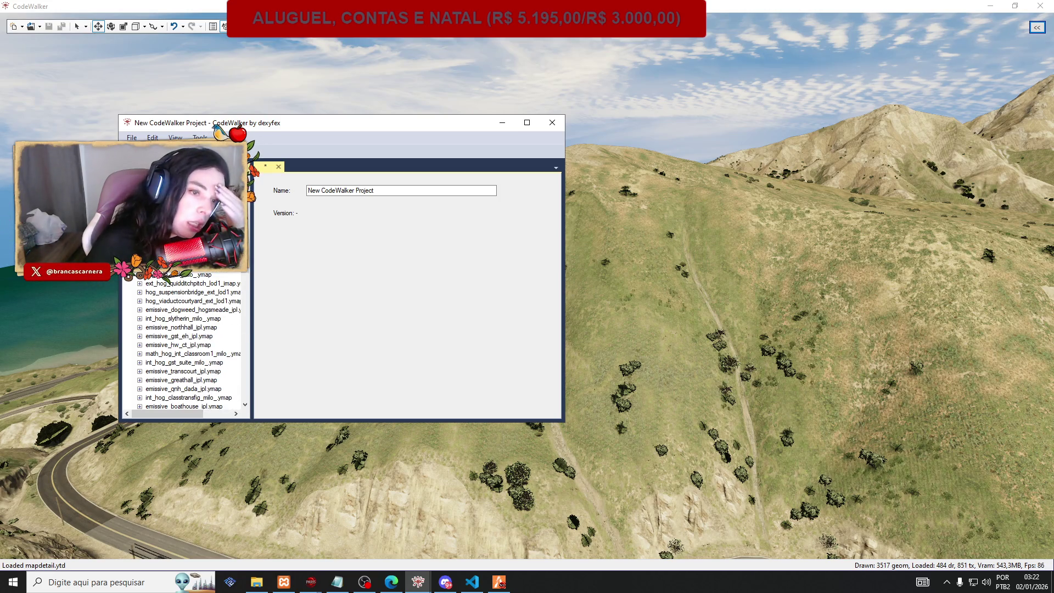
scroll(184, 341, "up", 2)
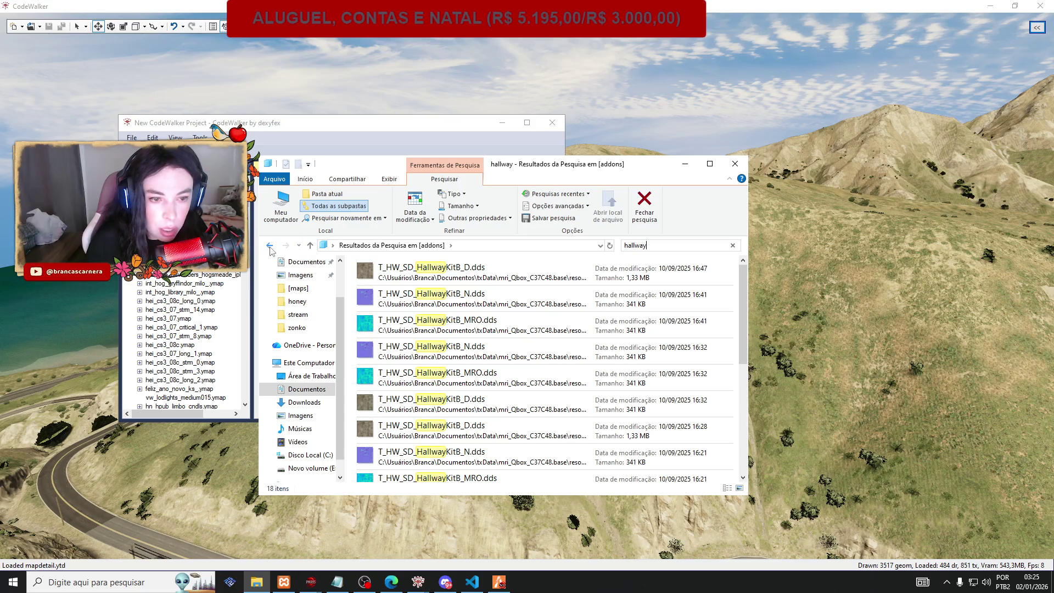
Go back to [addons], search [maps] for 'hourglass', and right-click T_HW_Sly_Hourglass_D.dds.
left_click(269, 246)
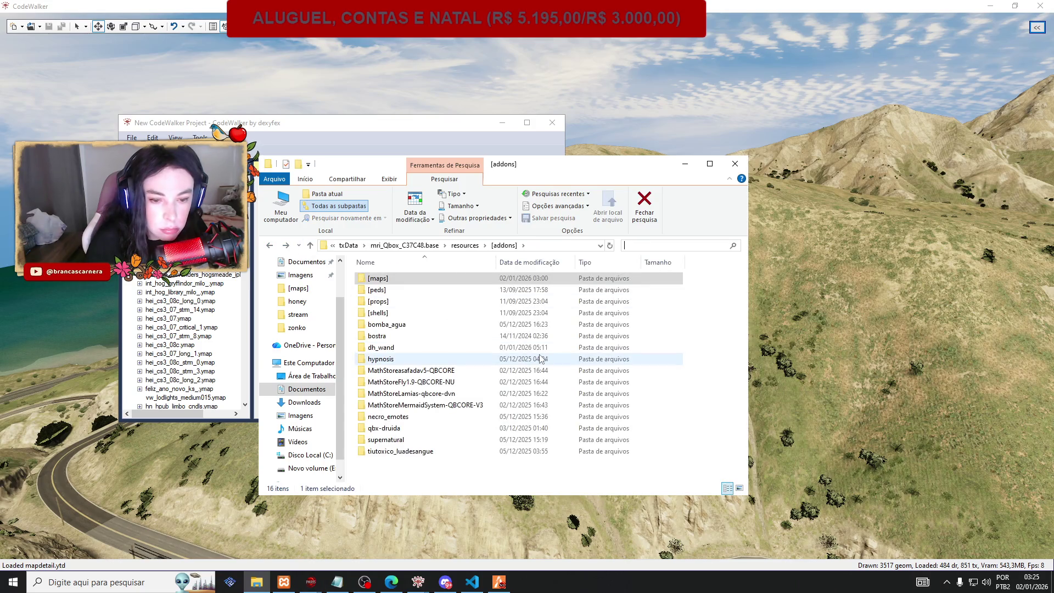
double_click(377, 279)
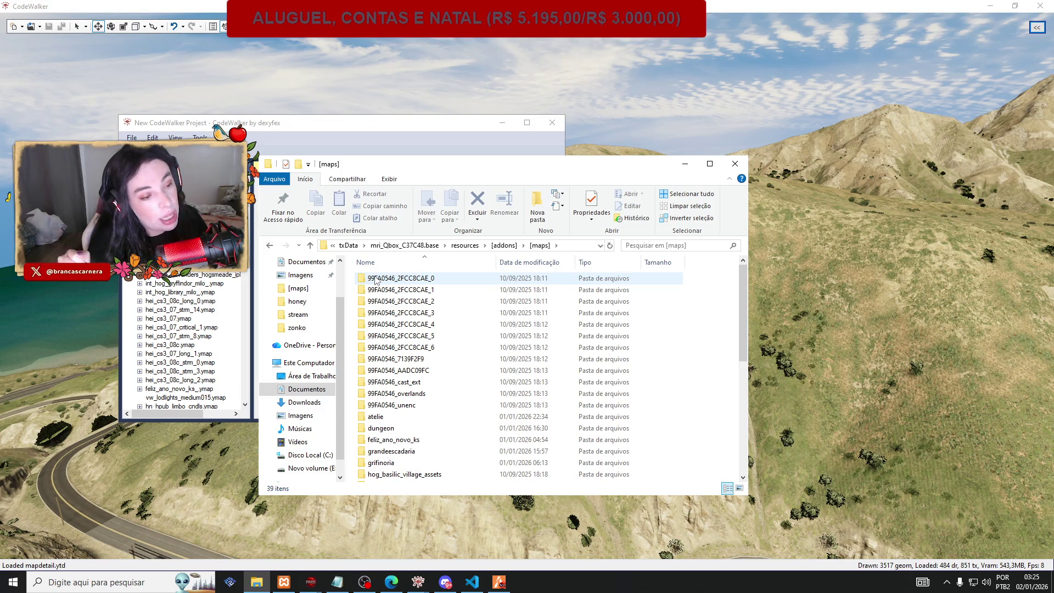
left_click(660, 246)
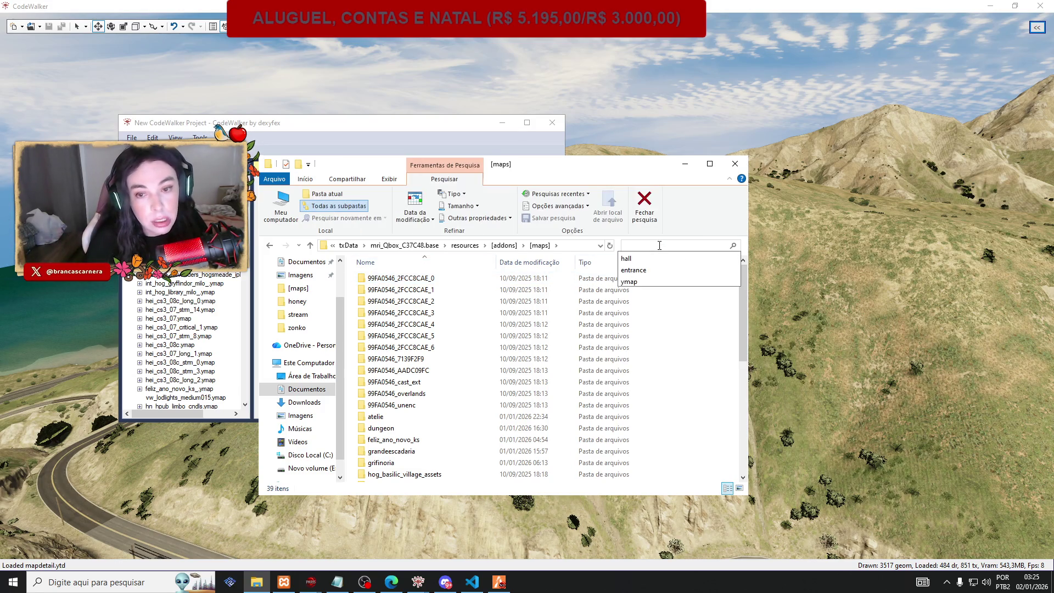
type("hor")
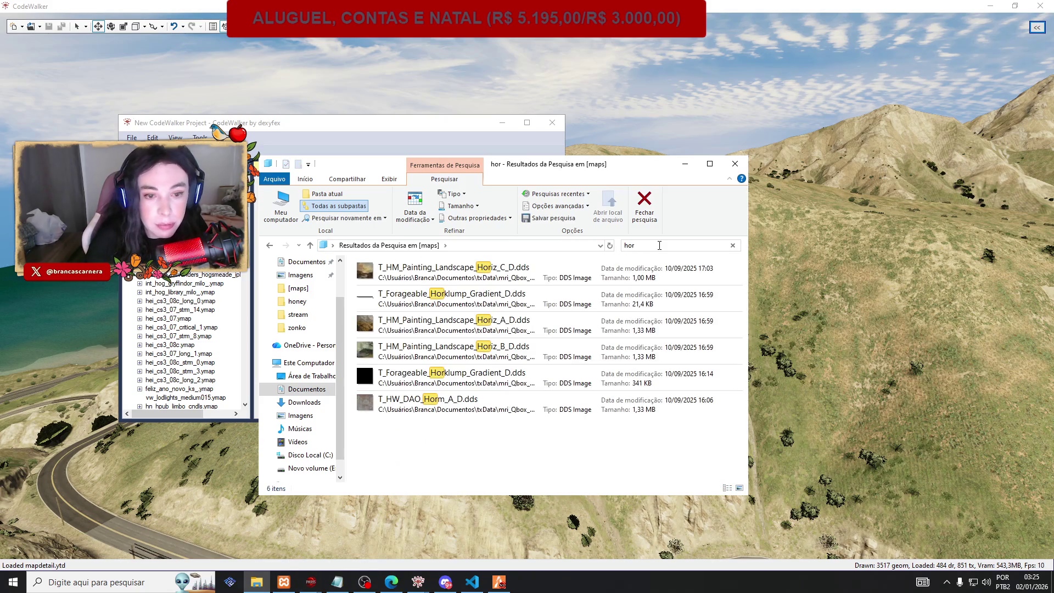
key("BackSpace")
type("ur")
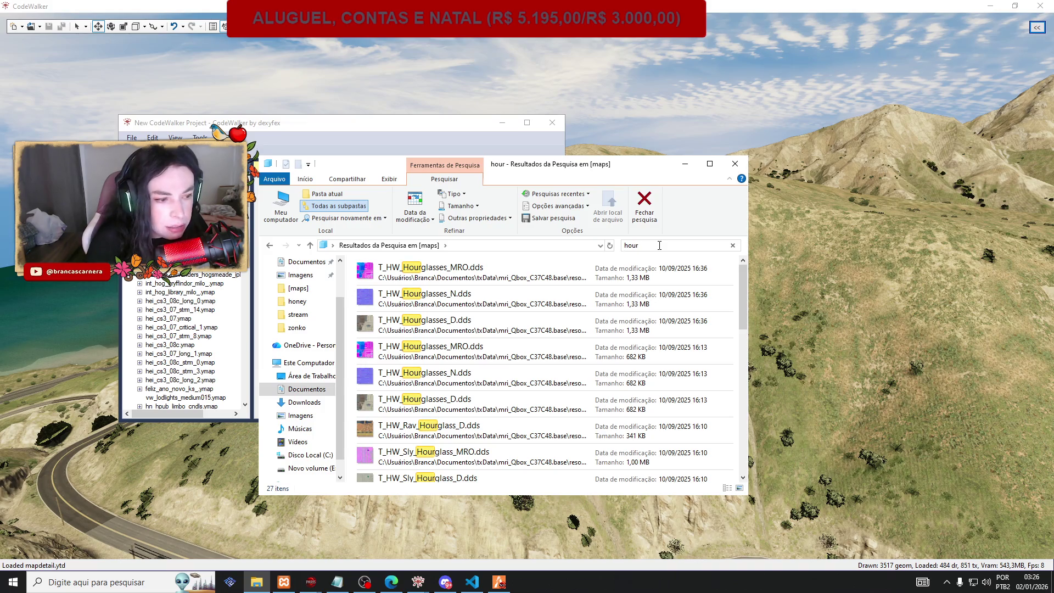
type("glass")
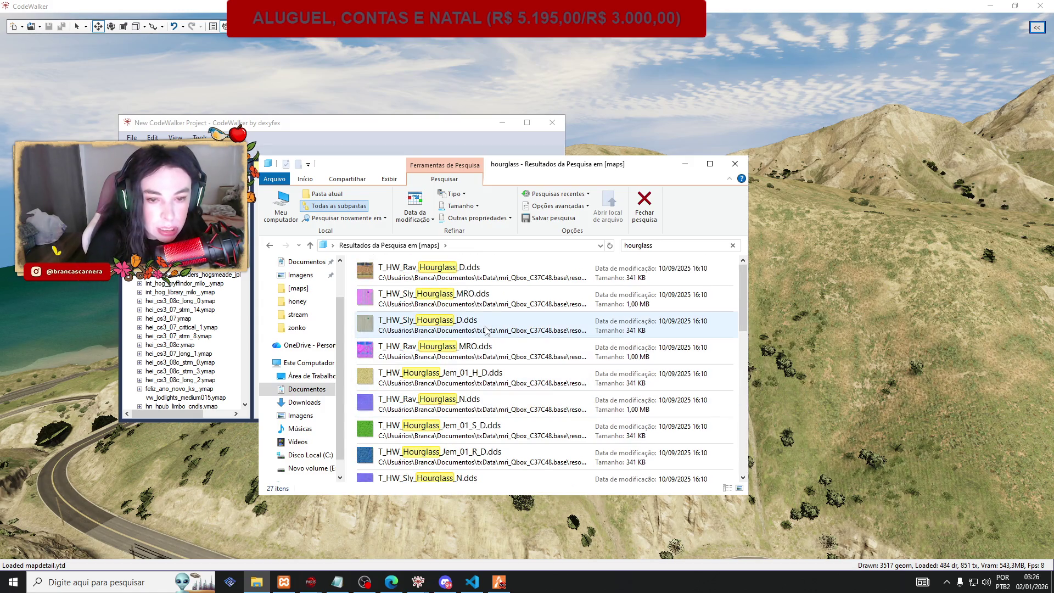
right_click(473, 329)
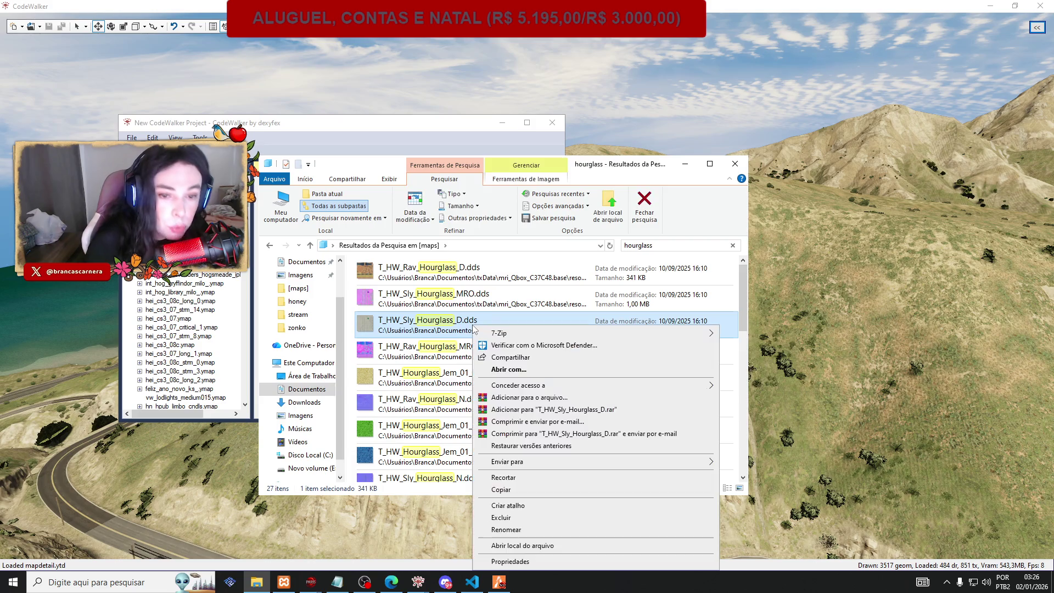
Open the hourglass texture's file location and scroll through the stream folder's 852 files.
left_click(527, 547)
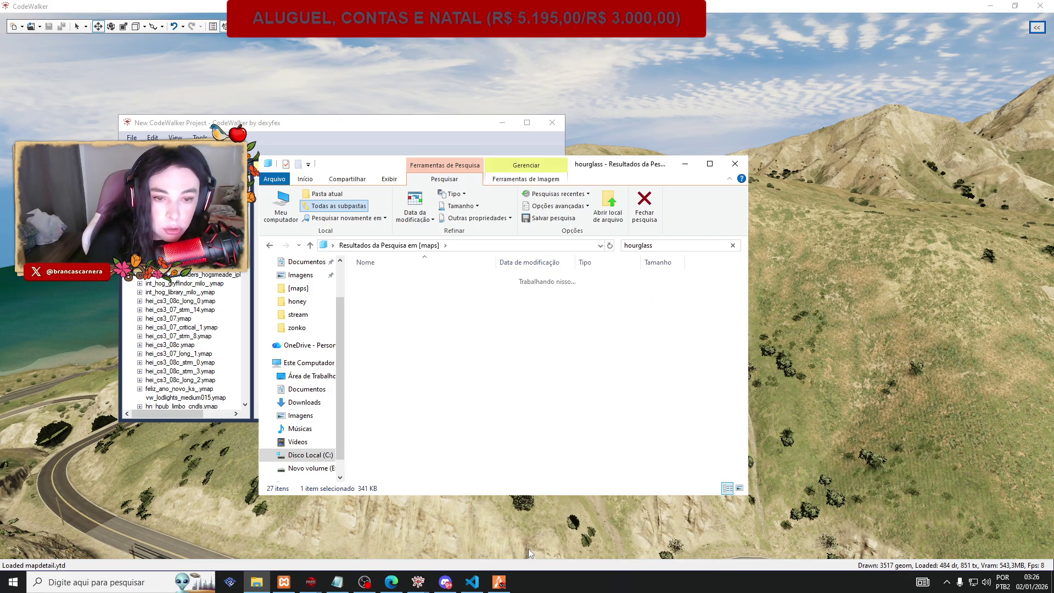
scroll(640, 405, "down", 4)
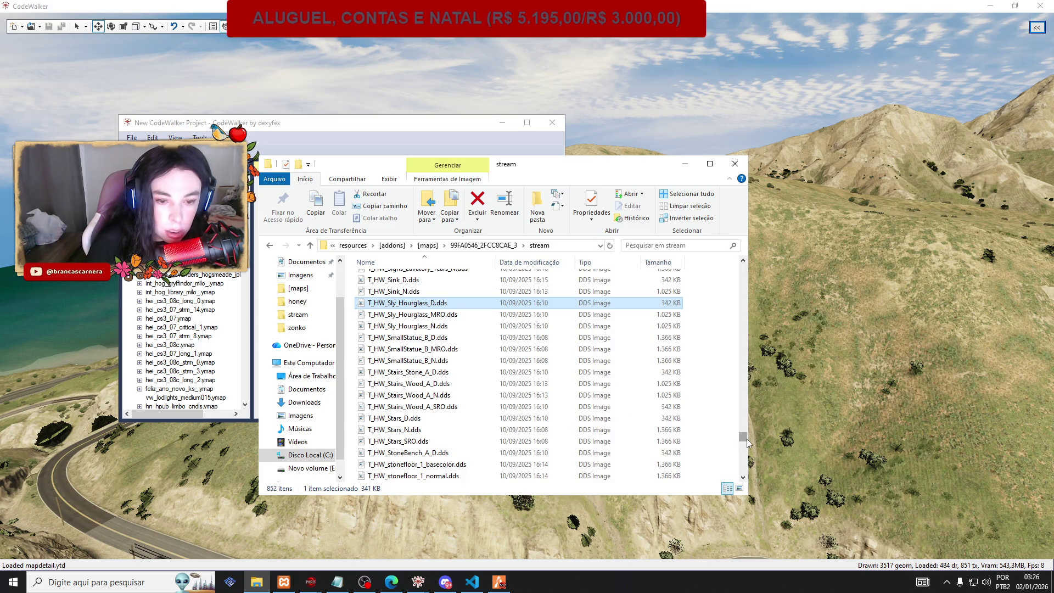
mouse_move(746, 438)
left_mouse_down()
mouse_move(744, 479)
mouse_move(705, 304)
left_mouse_up()
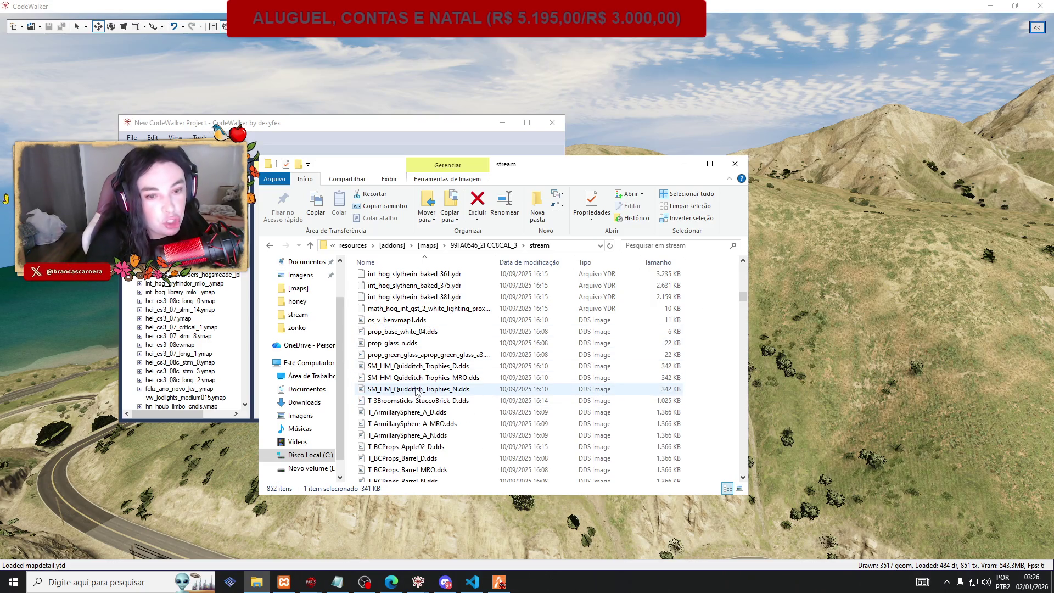
scroll(416, 391, "up", 10)
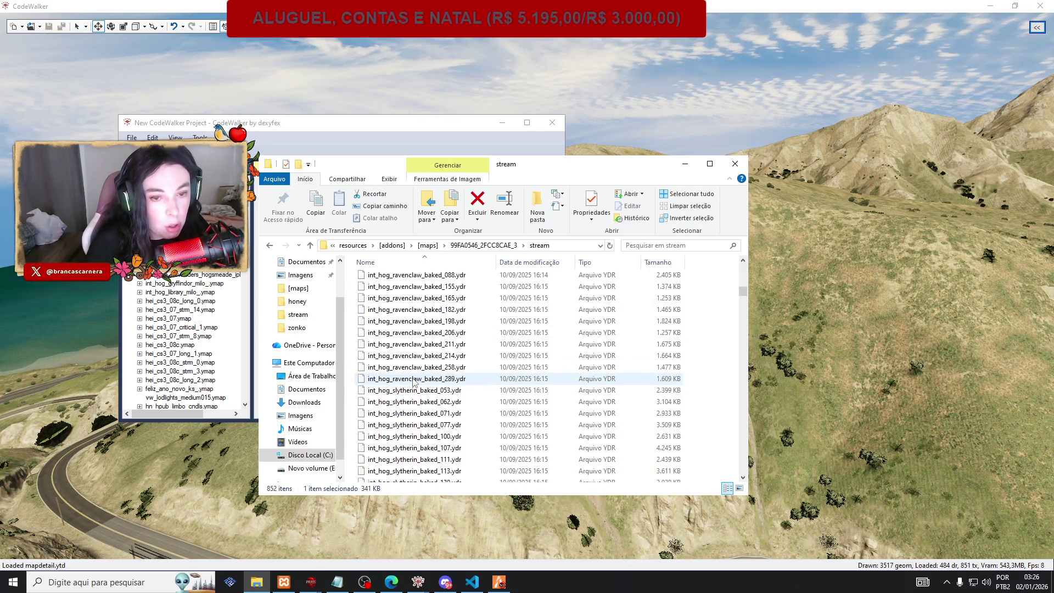
scroll(413, 383, "down", 6)
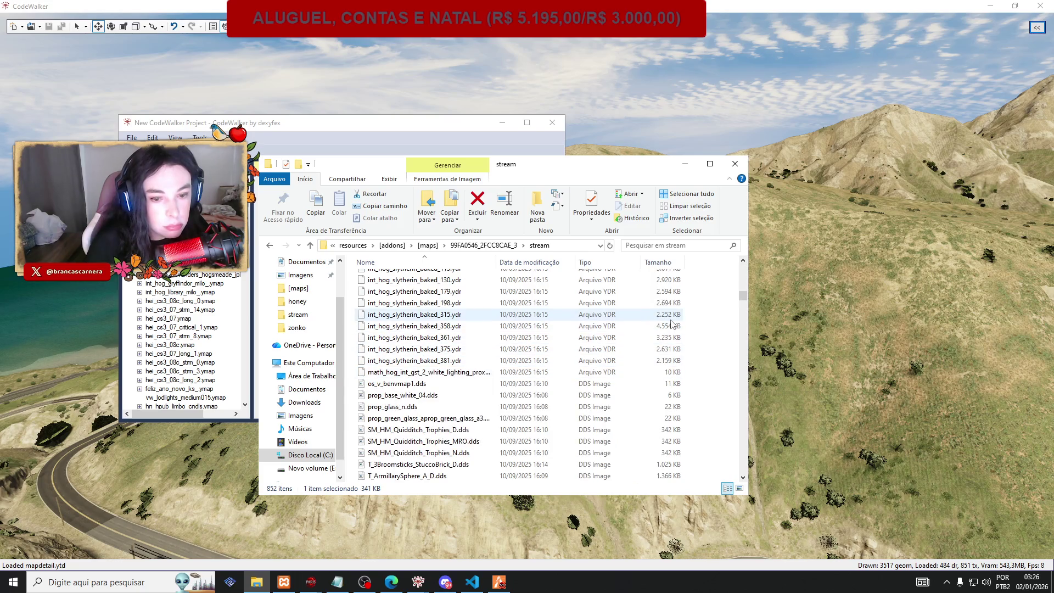
scroll(671, 291, "up", 12)
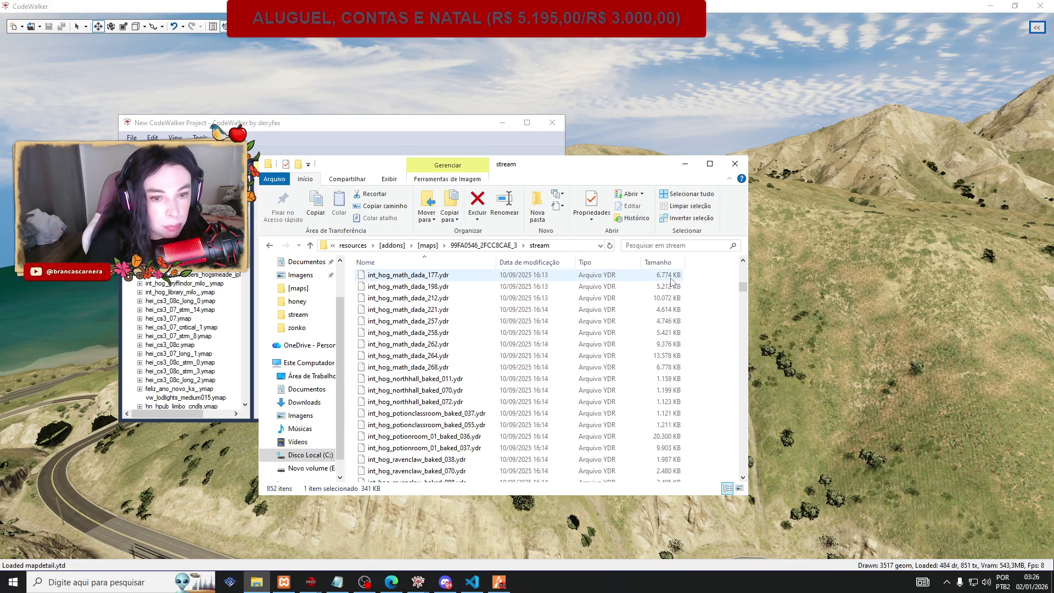
left_click(658, 245)
type("quidi")
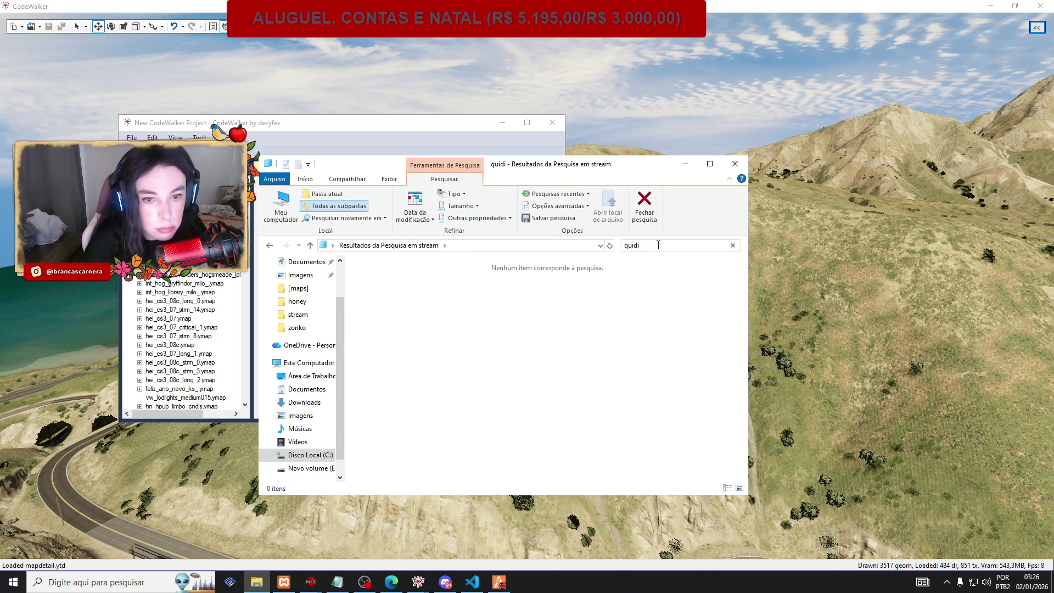
key("BackSpace")
key("BackSpace")
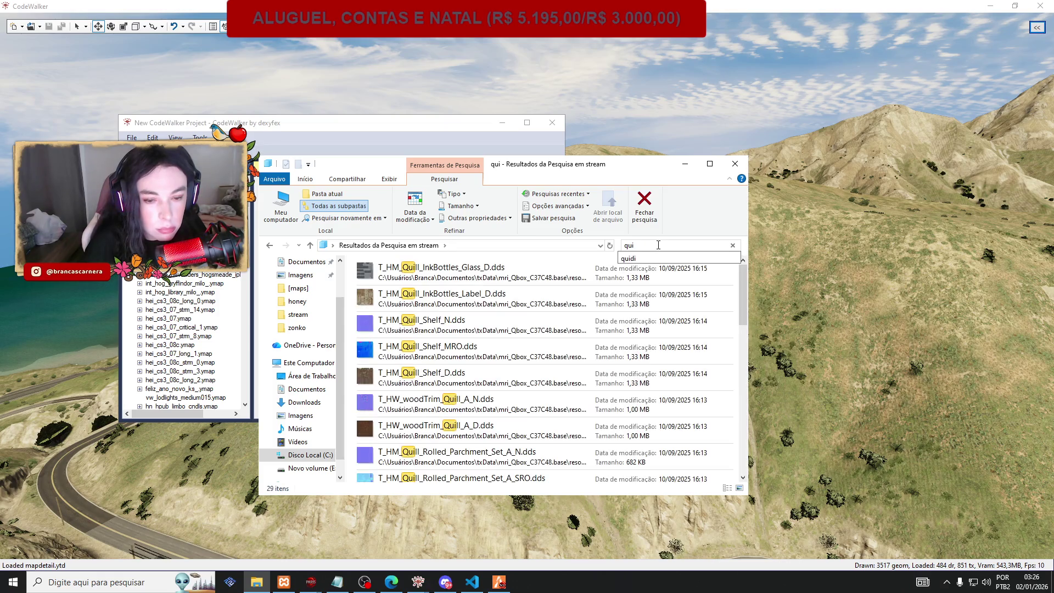
scroll(672, 347, "down", 5)
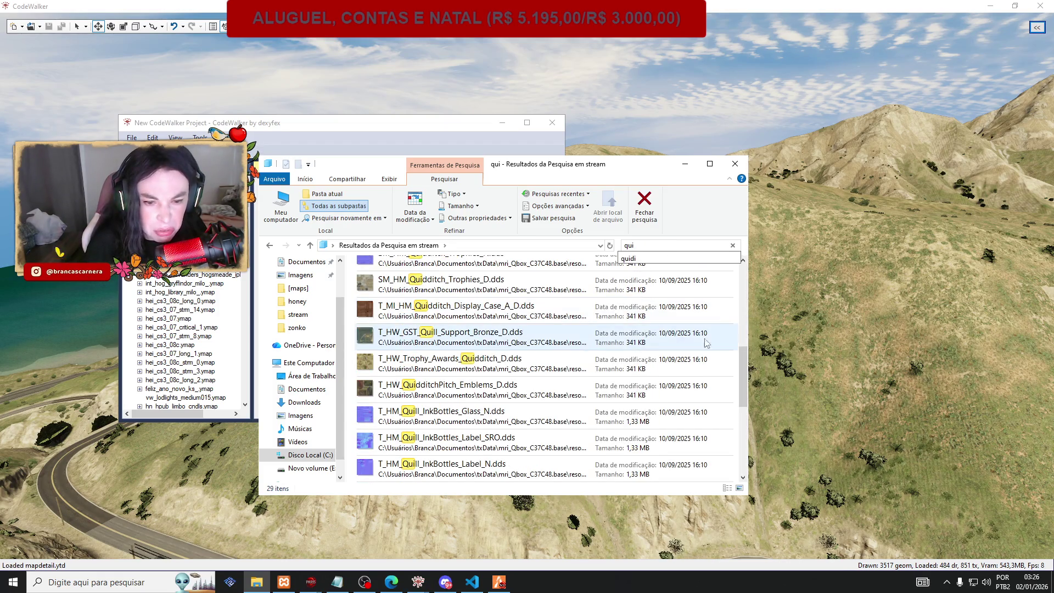
type("dd")
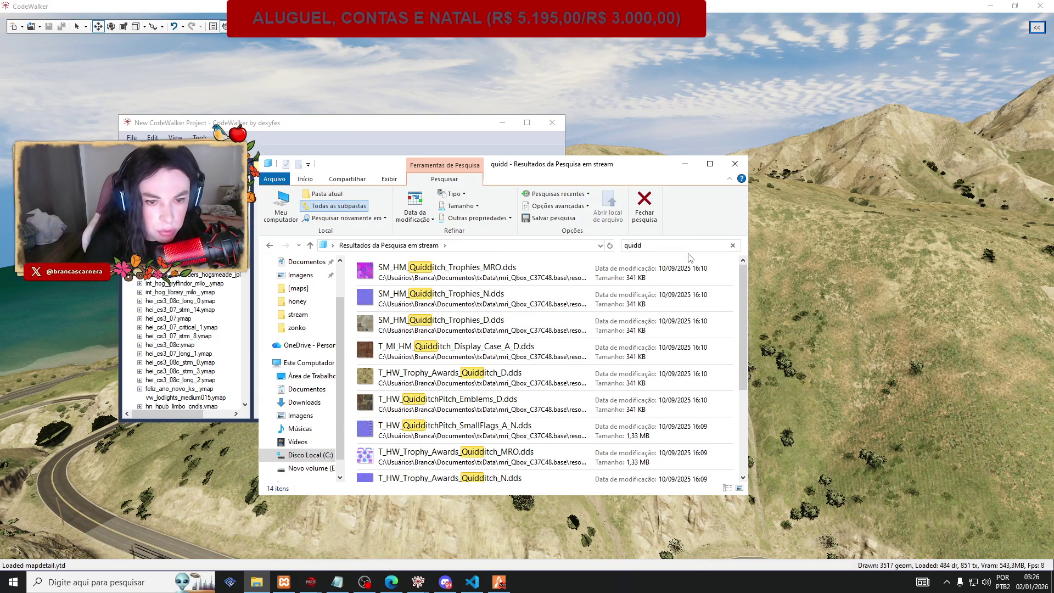
type("itch")
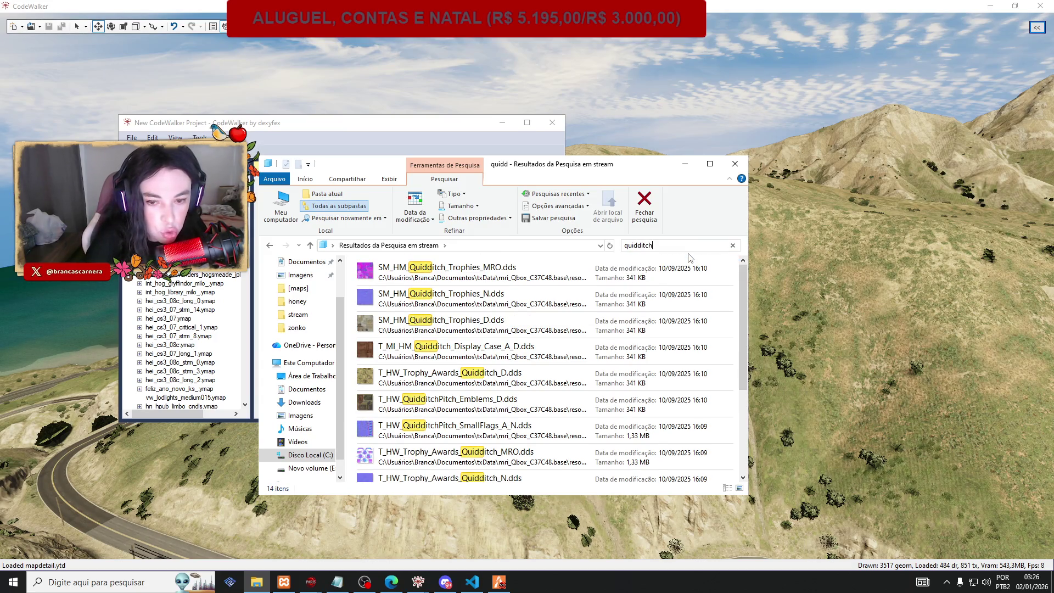
scroll(633, 379, "down", 3)
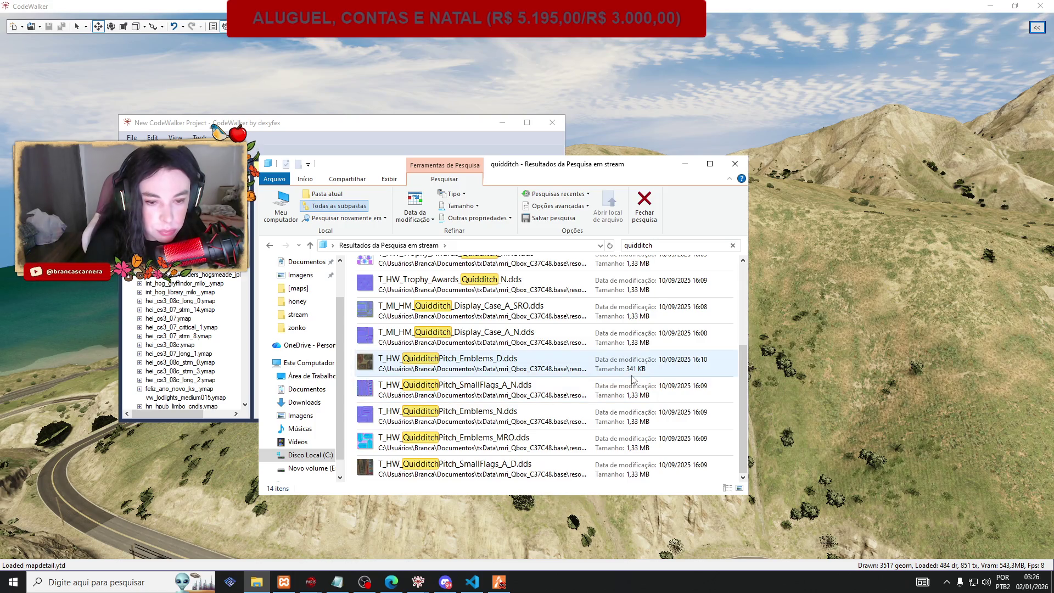
scroll(633, 379, "up", 3)
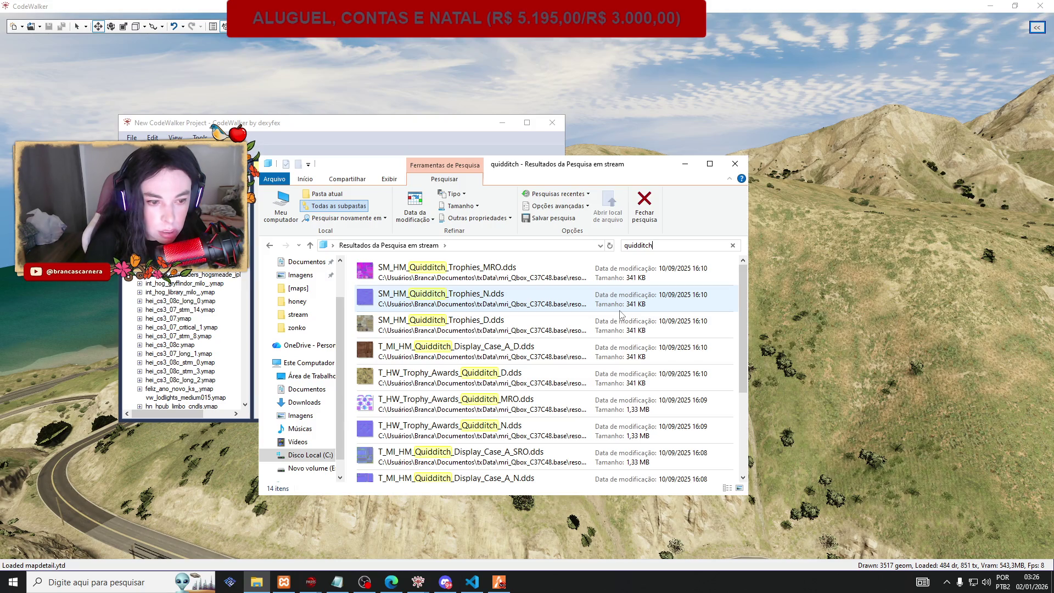
scroll(211, 286, "down", 3)
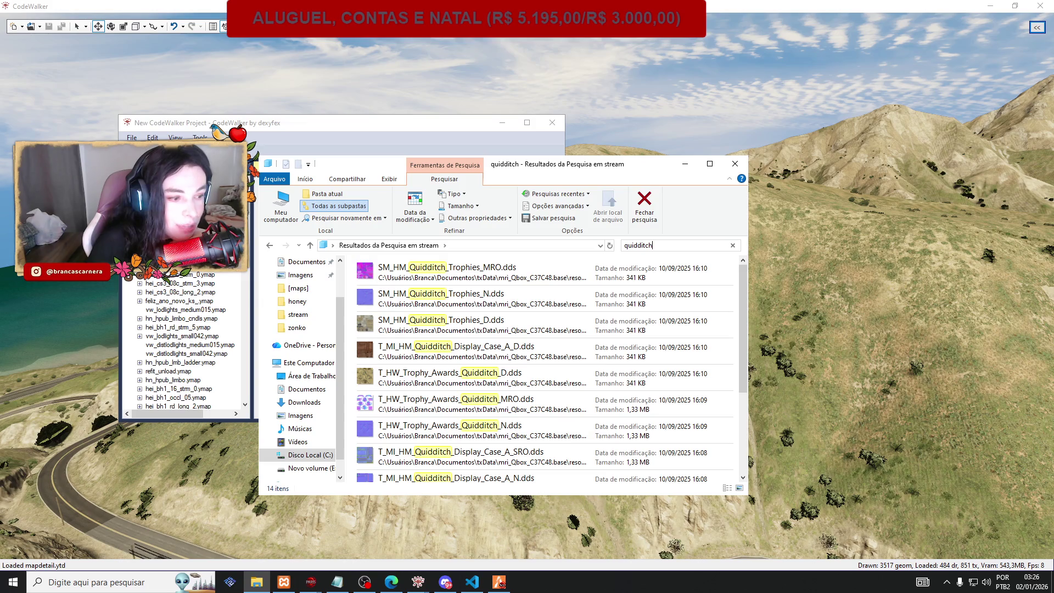
scroll(596, 280, "down", 3)
scroll(595, 280, "up", 3)
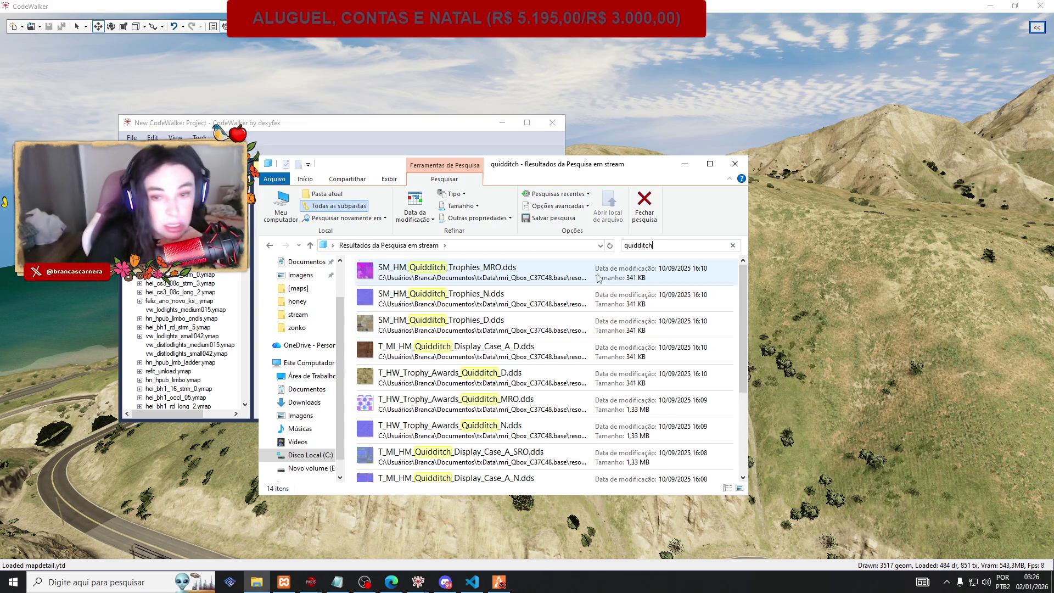
left_click(272, 247)
mouse_move(743, 433)
left_mouse_down()
mouse_move(729, 367)
mouse_move(753, 268)
left_mouse_up()
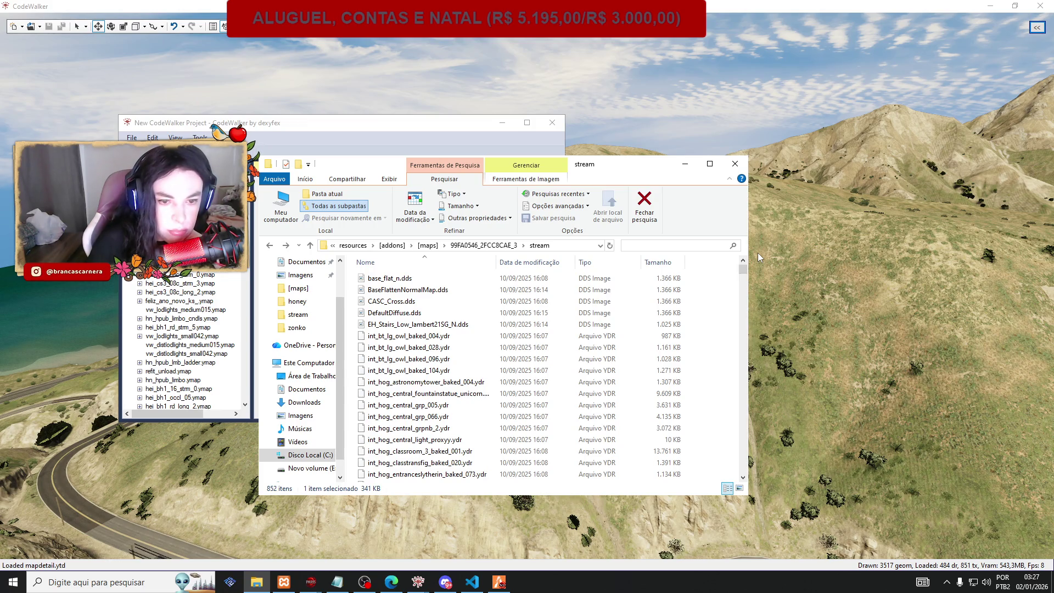
Scroll through the stream folder listing.
scroll(490, 304, "down", 7)
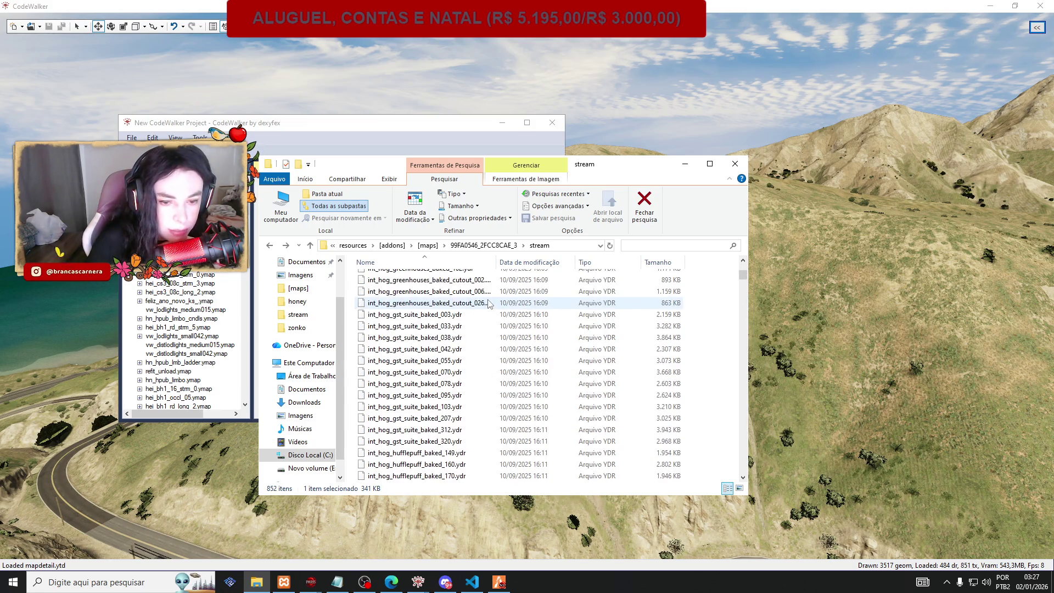
scroll(489, 303, "down", 3)
scroll(490, 304, "down", 3)
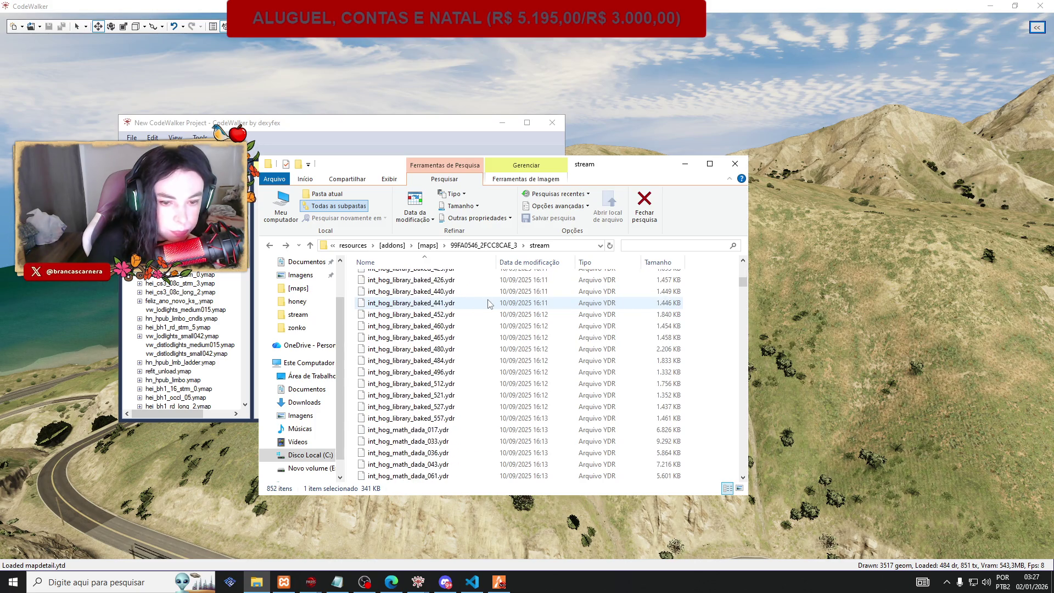
scroll(489, 304, "up", 5)
left_click_drag(742, 275, 742, 262)
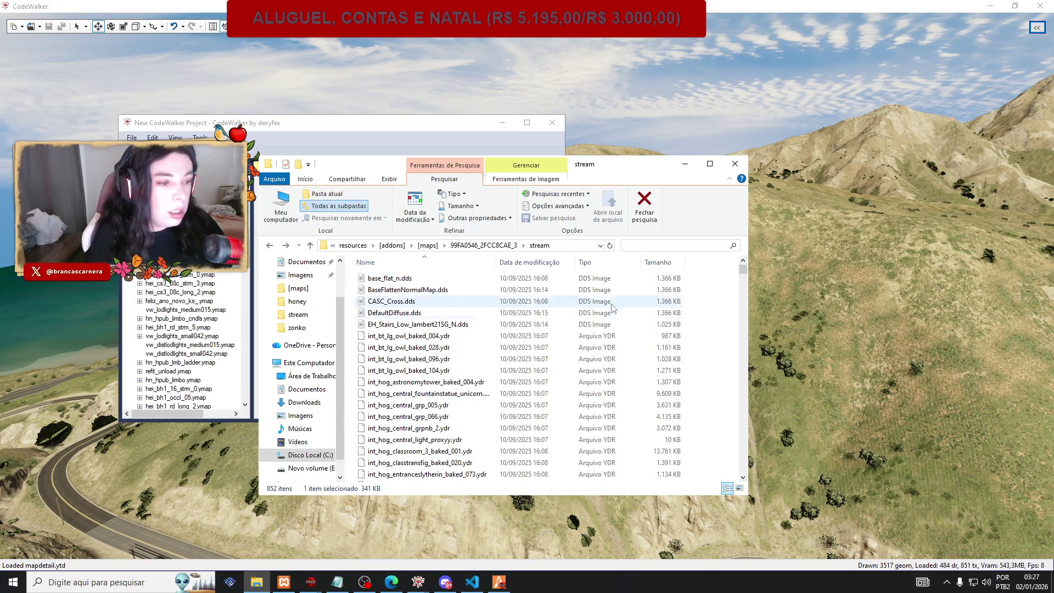
scroll(638, 341, "down", 6)
left_click_drag(743, 273, 749, 332)
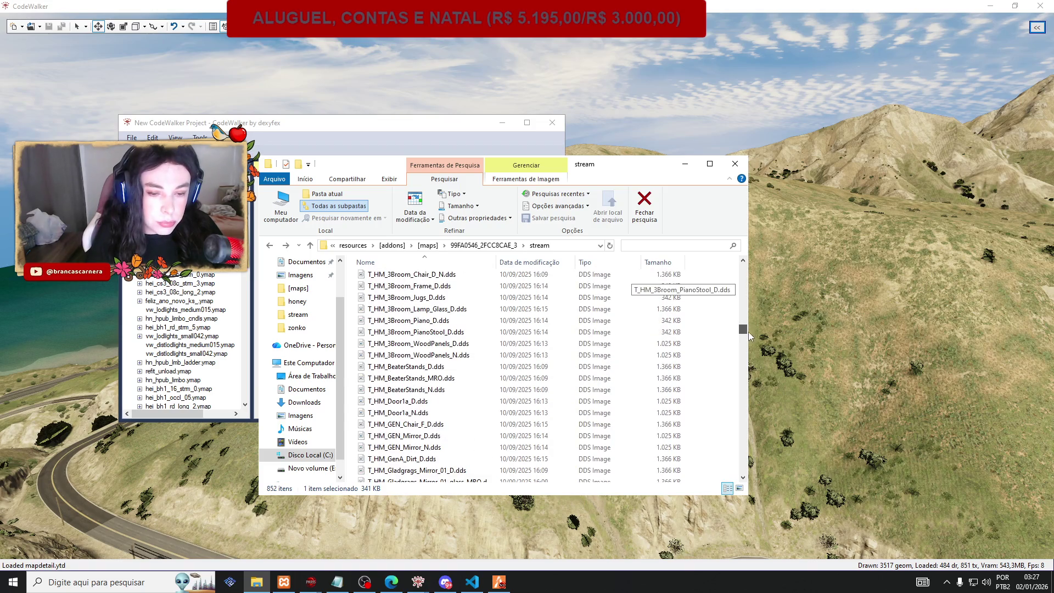
mouse_move(749, 332)
left_mouse_down()
mouse_move(745, 459)
mouse_move(763, 471)
mouse_move(731, 335)
mouse_move(762, 272)
left_mouse_up()
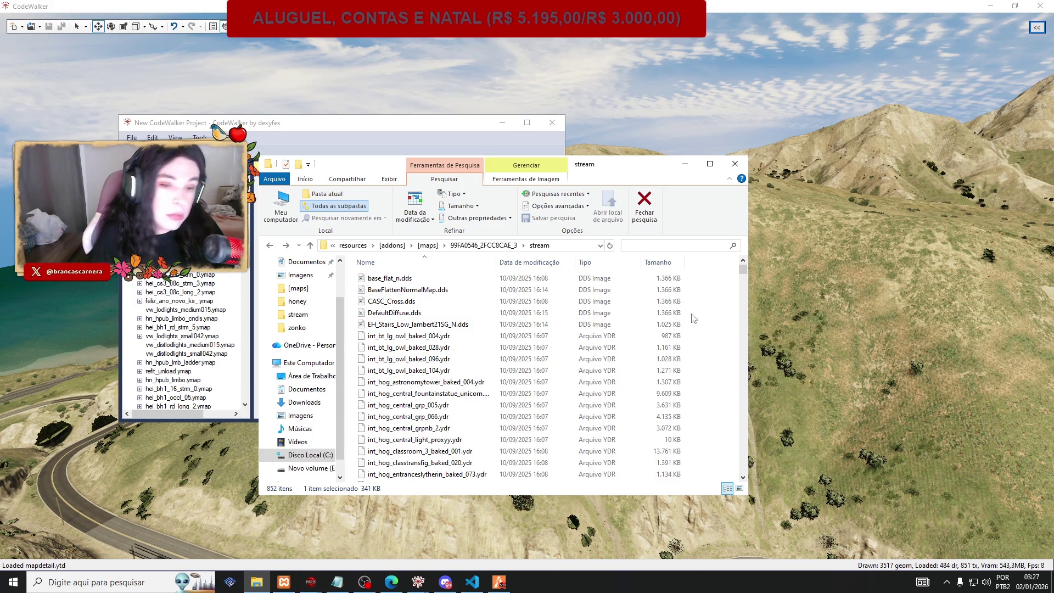
scroll(684, 330, "down", 10)
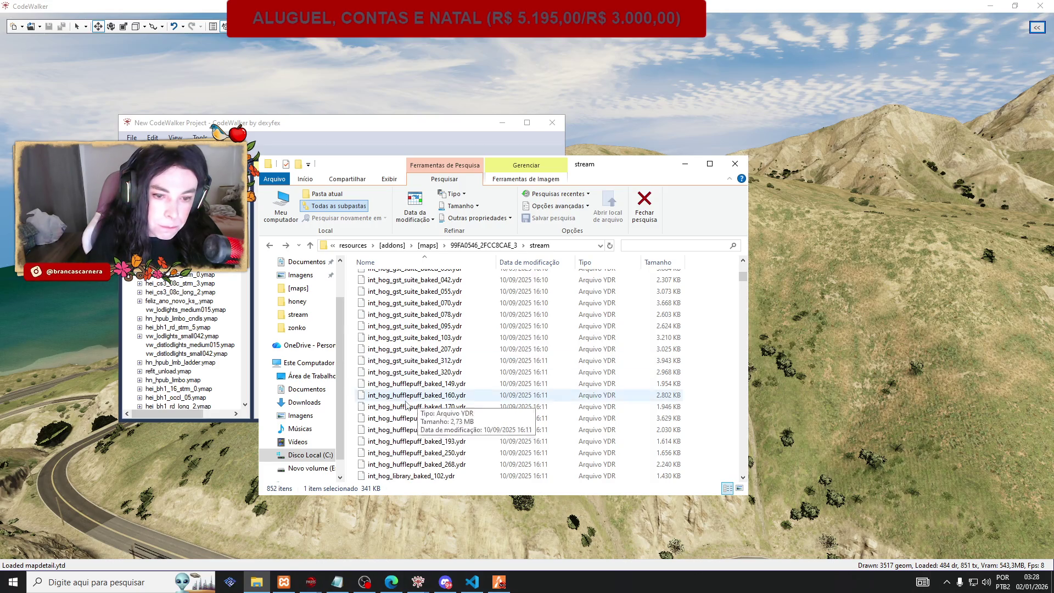
scroll(728, 359, "down", 4)
scroll(728, 360, "down", 18)
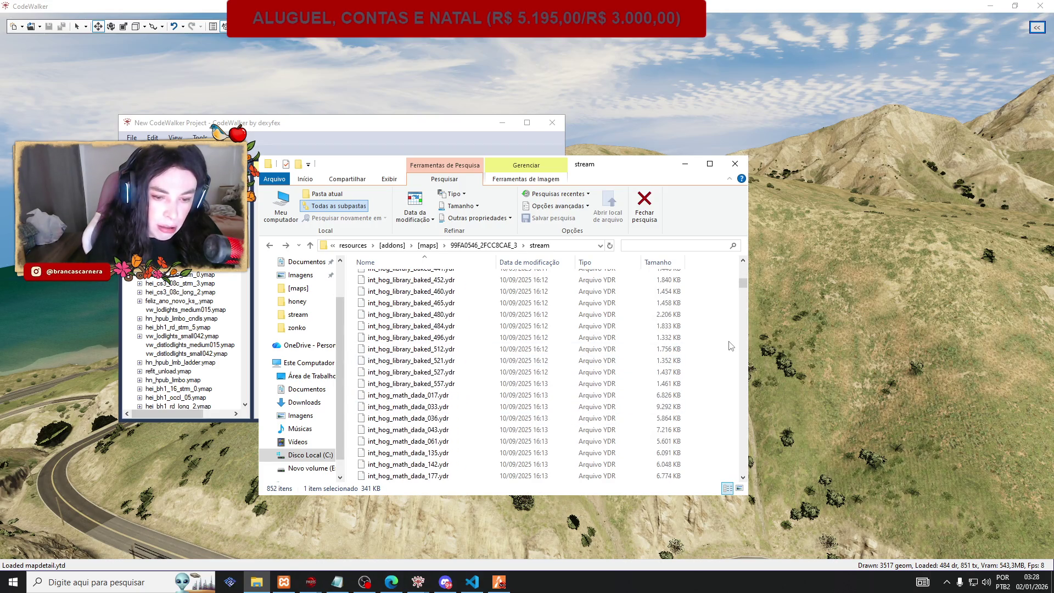
scroll(728, 335, "down", 15)
scroll(728, 335, "down", 12)
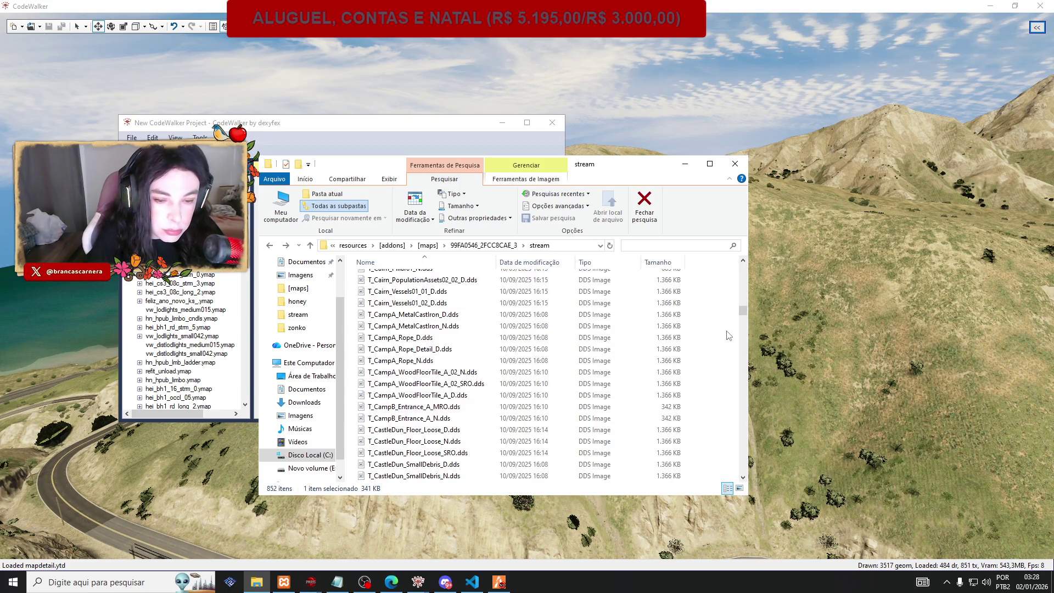
scroll(728, 335, "down", 10)
left_click_drag(744, 328, 740, 397)
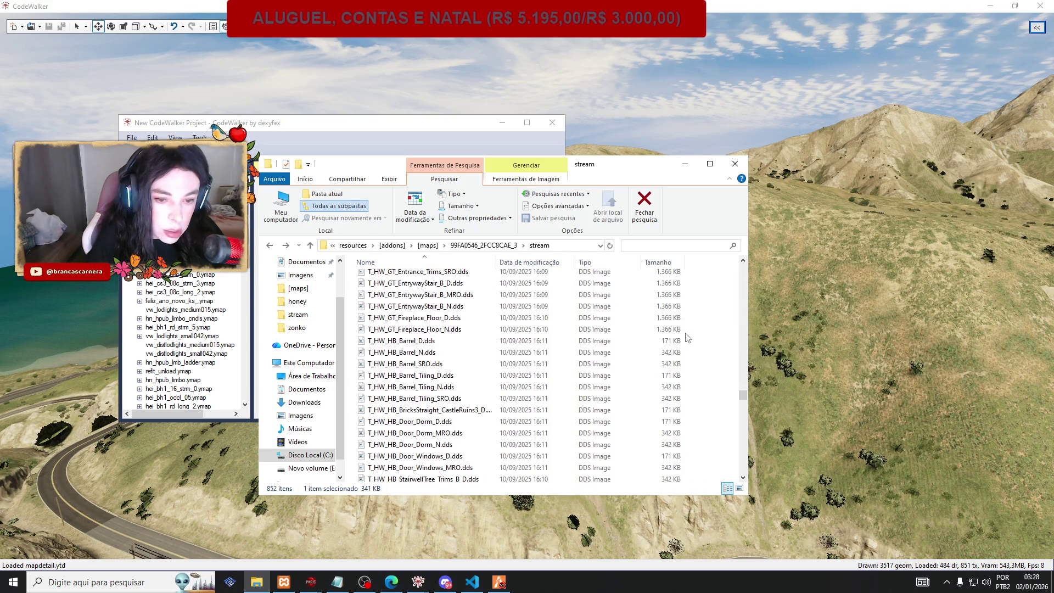
Search the stream folder for 'bricks', then go back and browse the full listing again.
left_click(660, 248)
type("bricks")
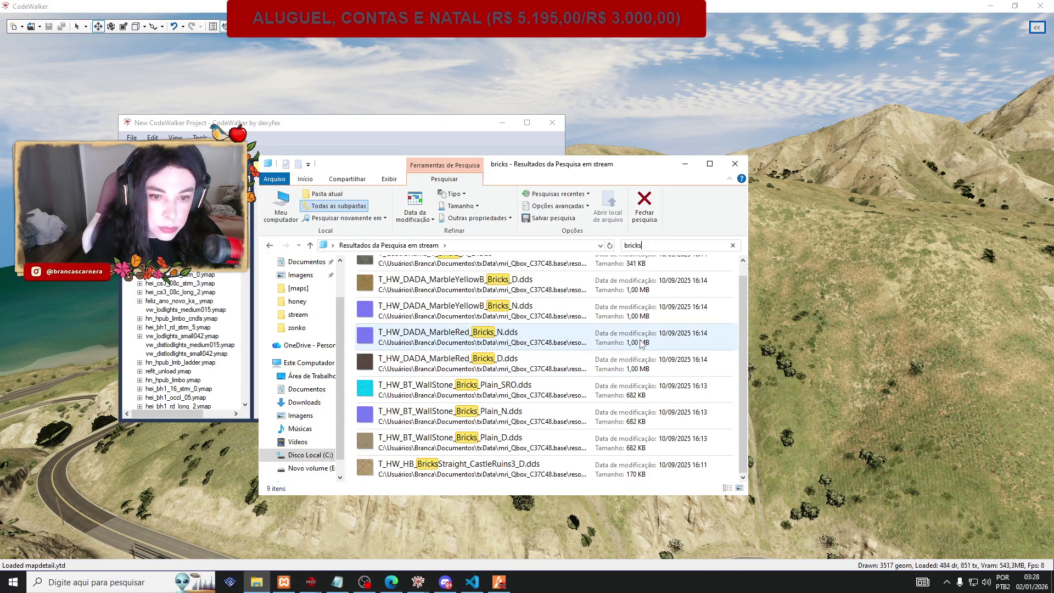
scroll(384, 324, "down", 2)
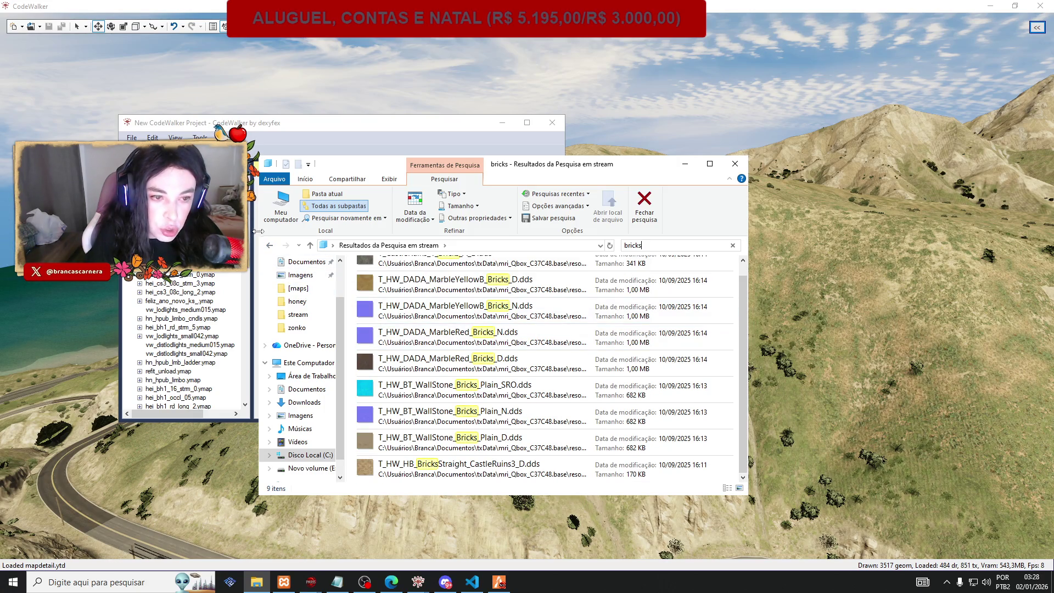
left_click(269, 246)
scroll(693, 381, "down", 8)
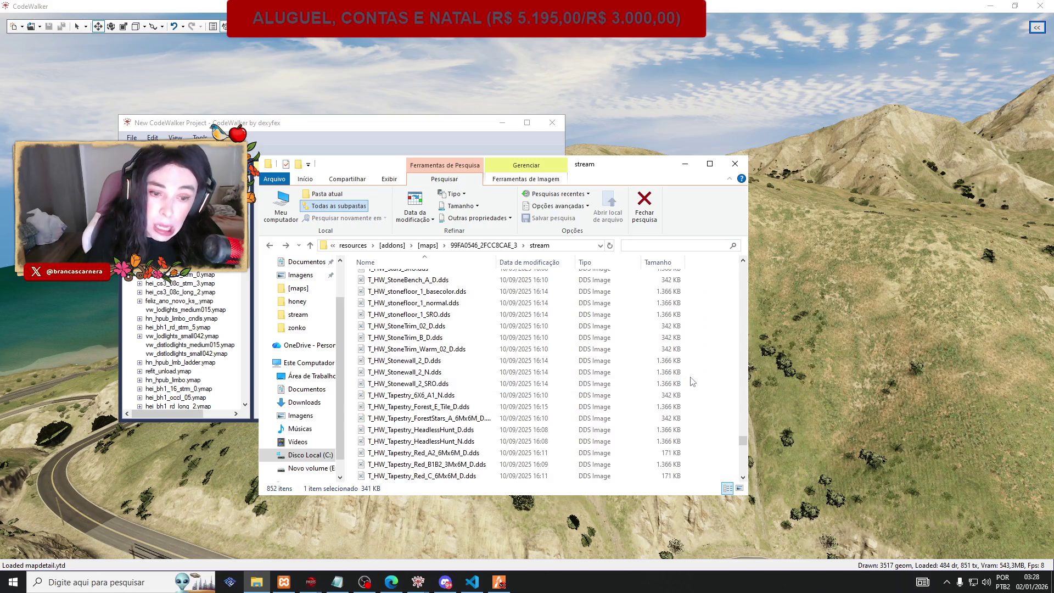
key("ctrl+f")
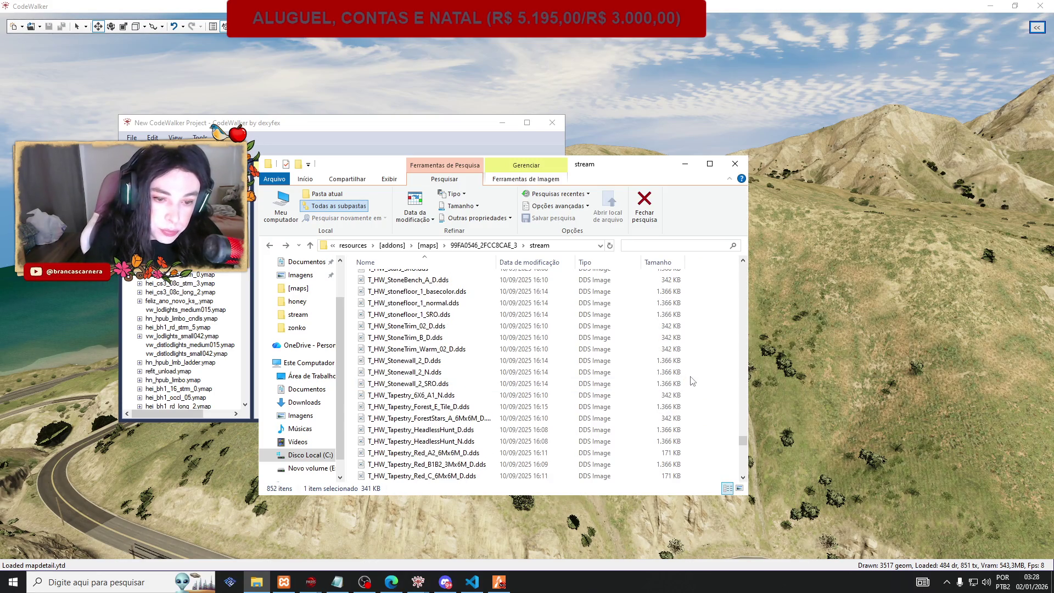
scroll(693, 381, "down", 15)
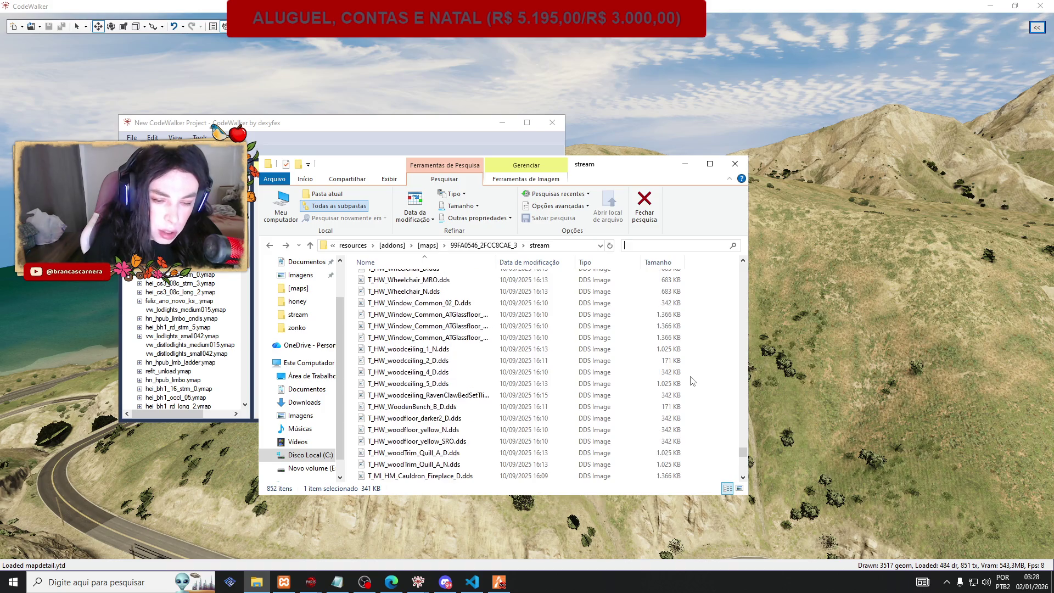
scroll(693, 381, "down", 15)
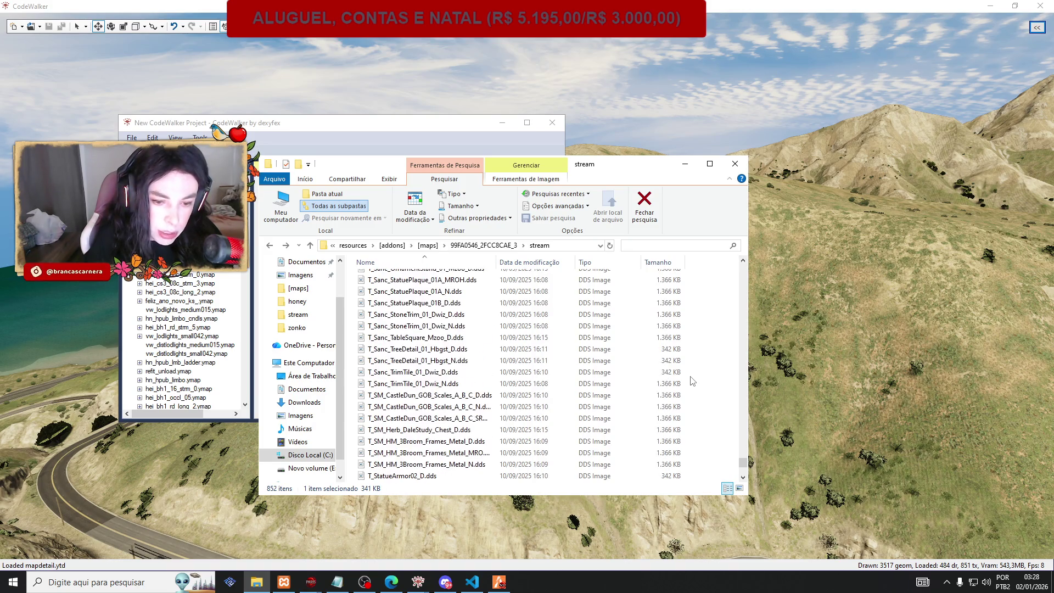
scroll(693, 381, "down", 10)
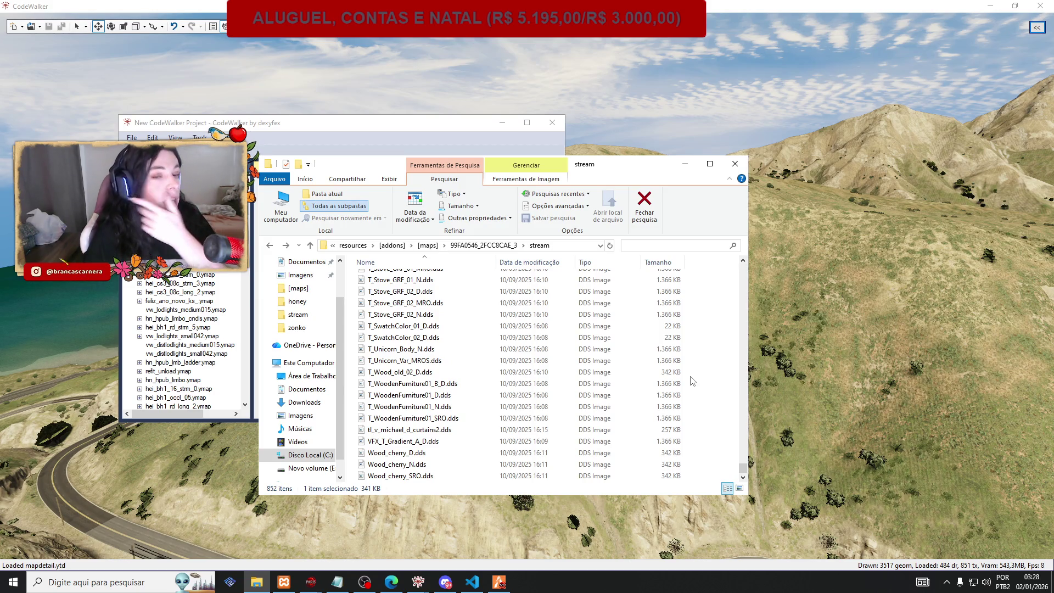
left_click_drag(742, 470, 753, 264)
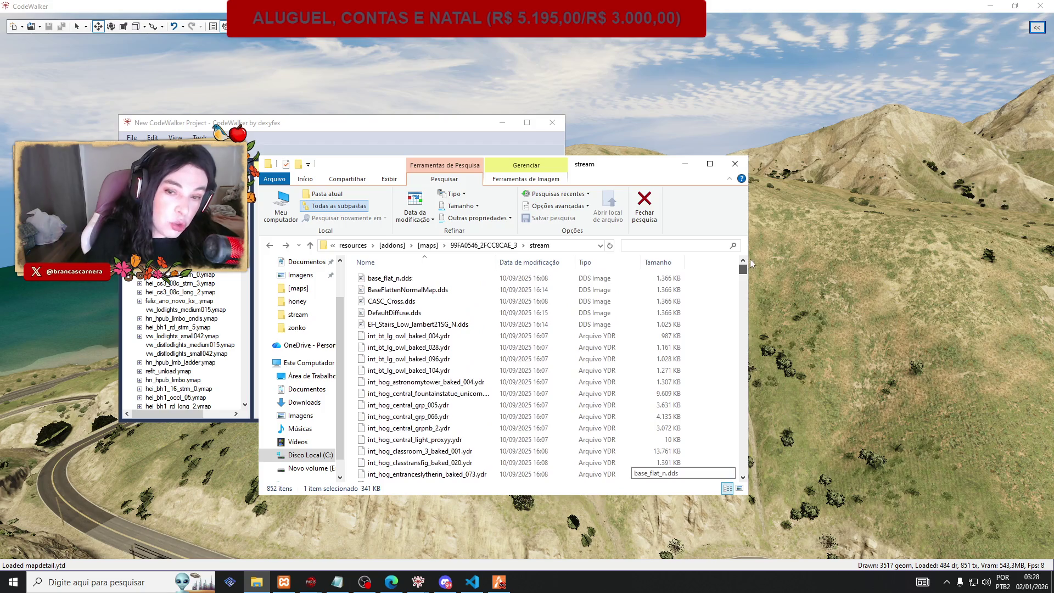
scroll(529, 360, "down", 4)
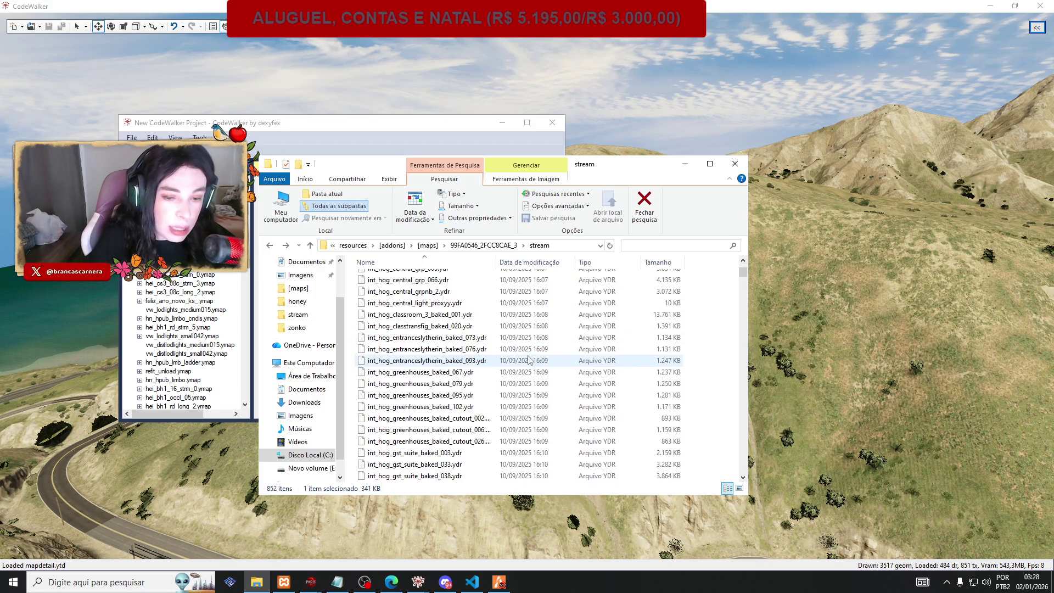
scroll(529, 359, "down", 5)
scroll(529, 360, "up", 1)
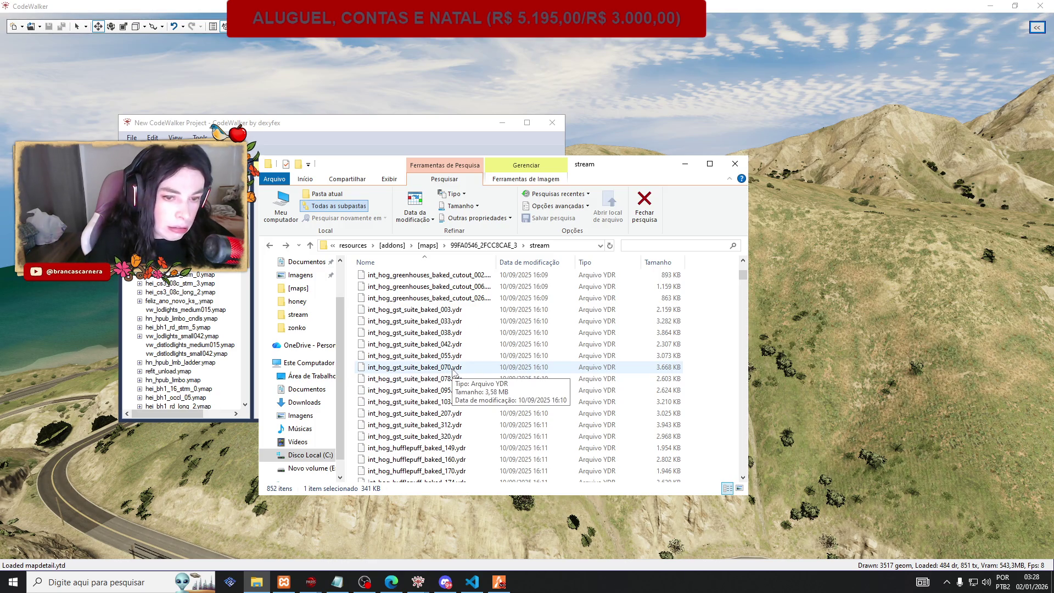
Search 'suite' to list the 12 int_hog_gst_suite_baked .ydr models, then switch back to CodeWalker.
left_click(634, 245)
type("suite")
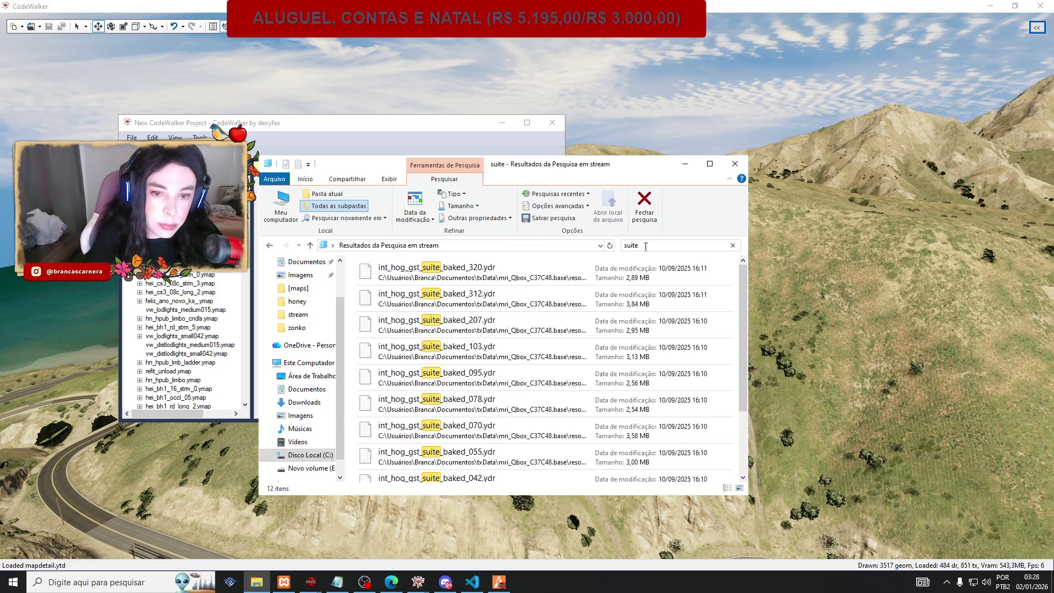
mouse_move(387, 274)
left_mouse_down()
mouse_move(461, 373)
mouse_move(518, 527)
left_mouse_up()
key("ctrl+f")
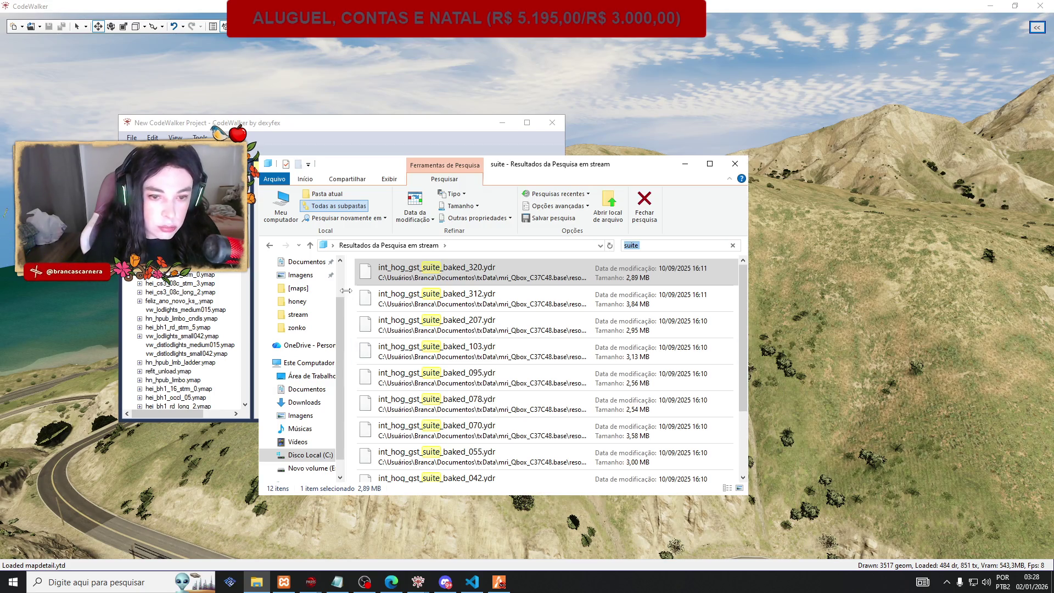
left_click(250, 130)
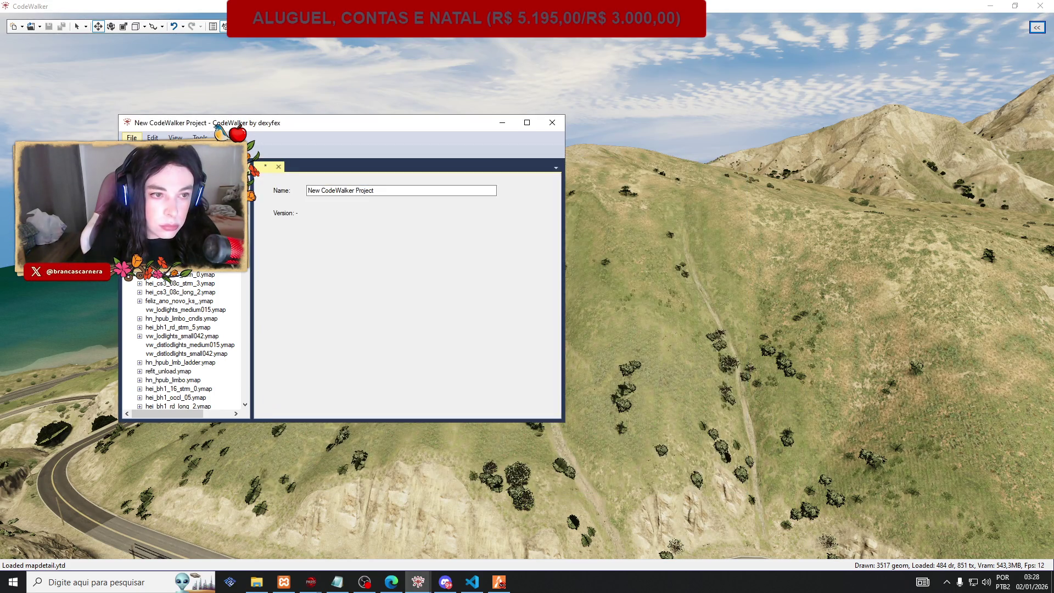
Search 'suit' in the file picker and add all int_hog_gst_suite files to the project.
key("ctrl+o")
left_click(555, 157)
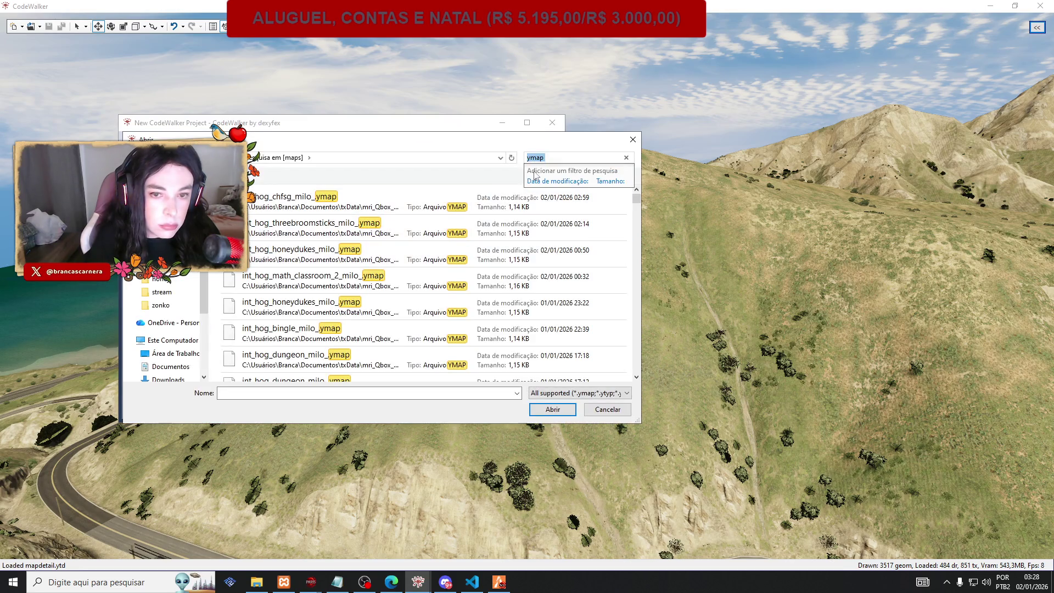
type("suit")
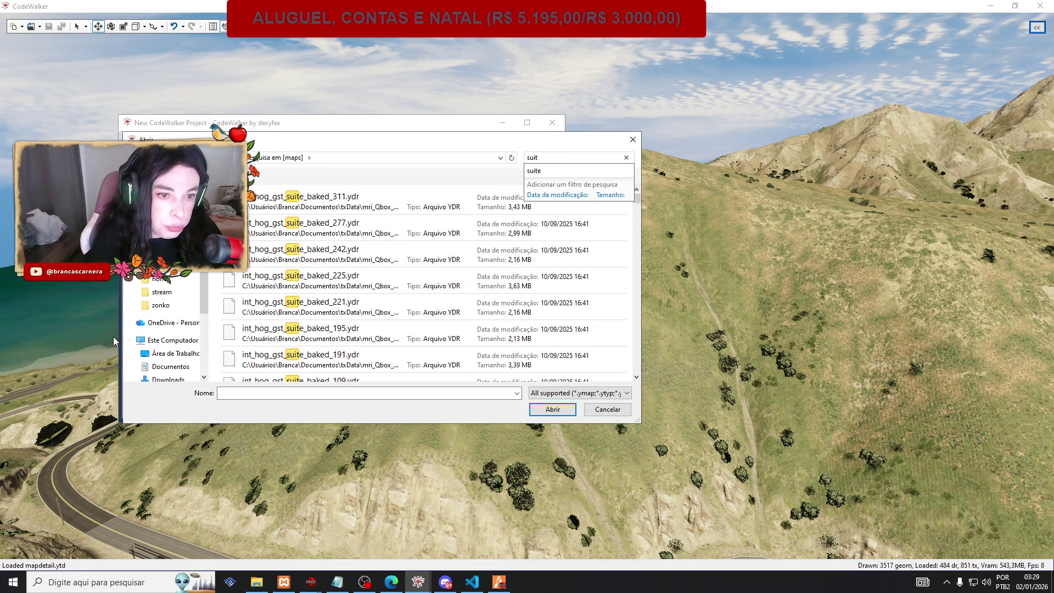
left_click(214, 312)
key("ctrl+a")
left_click(530, 412)
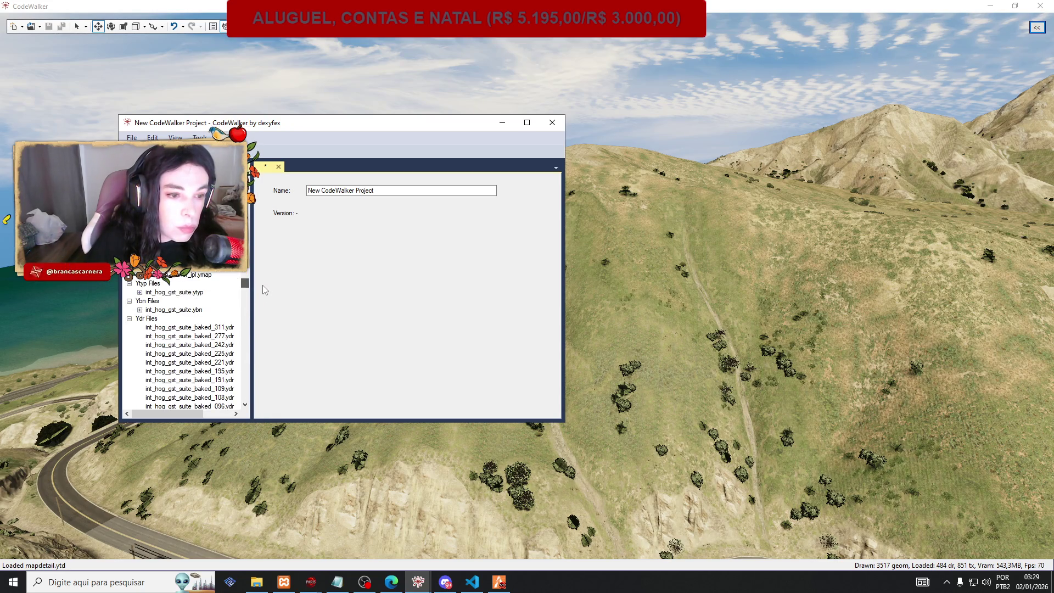
Browse the loaded ymap files in the project tree, then widen the tree panel.
scroll(220, 258, "up", 5)
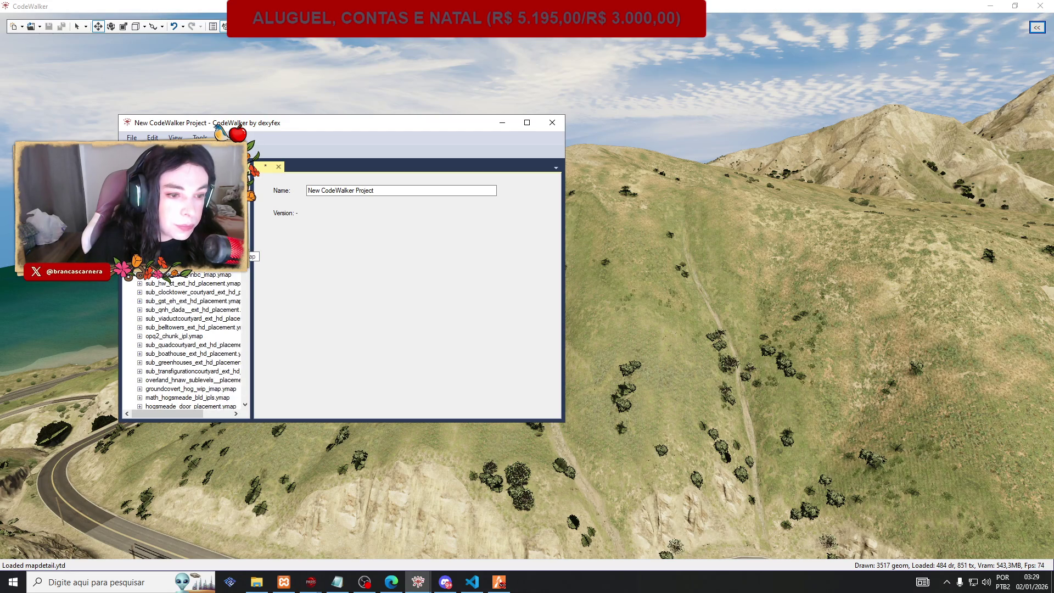
scroll(220, 253, "up", 5)
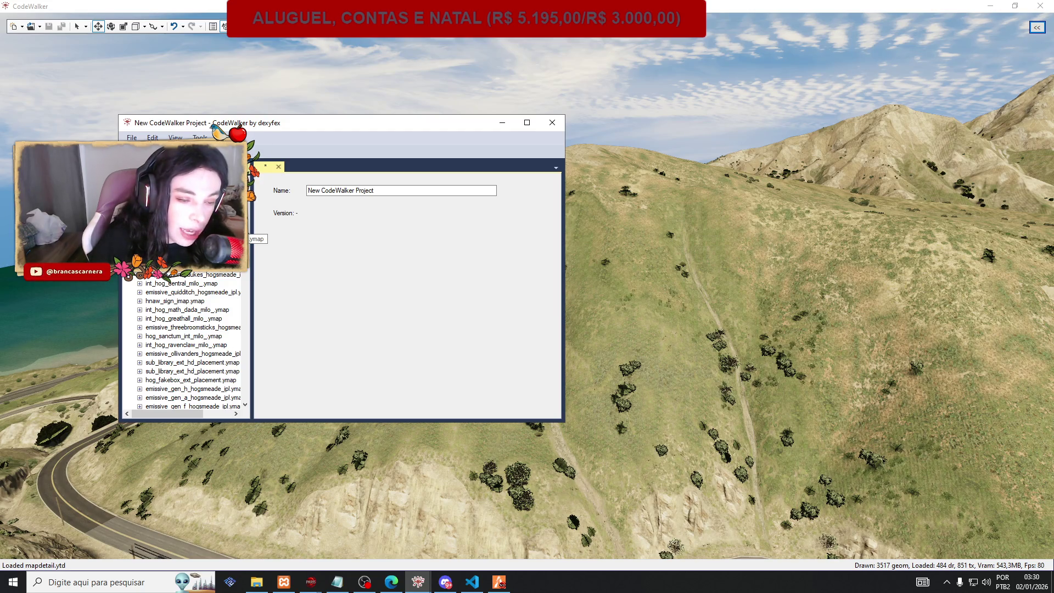
scroll(195, 362, "down", 10)
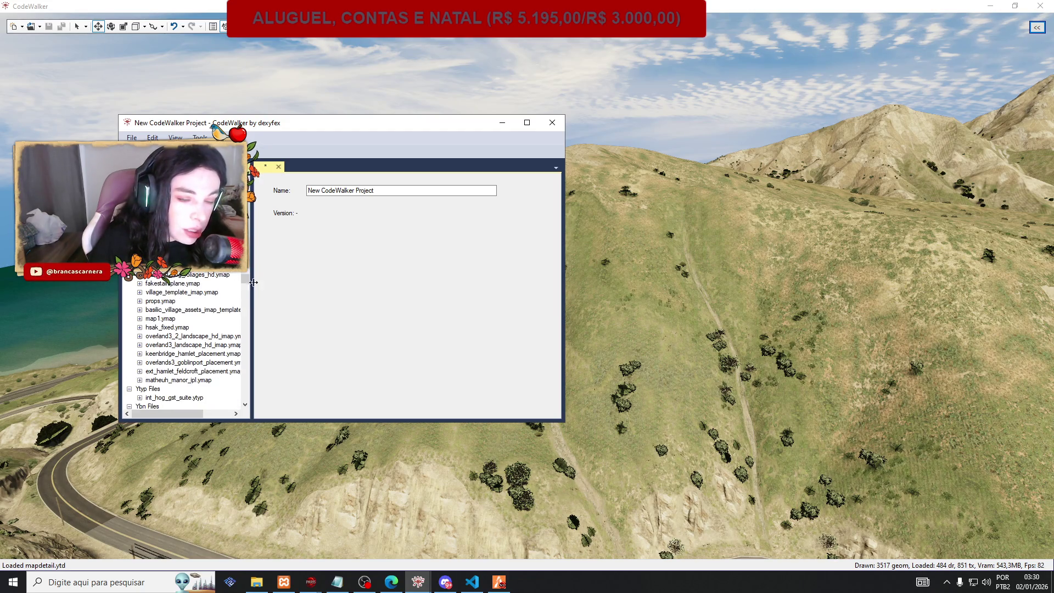
scroll(194, 362, "up", 3)
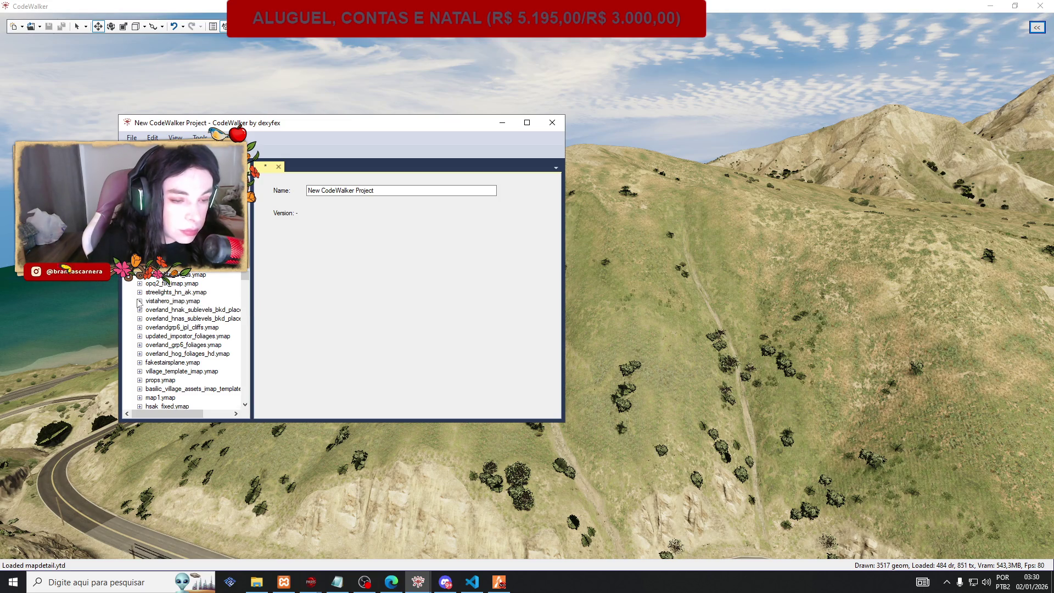
scroll(196, 332, "down", 1)
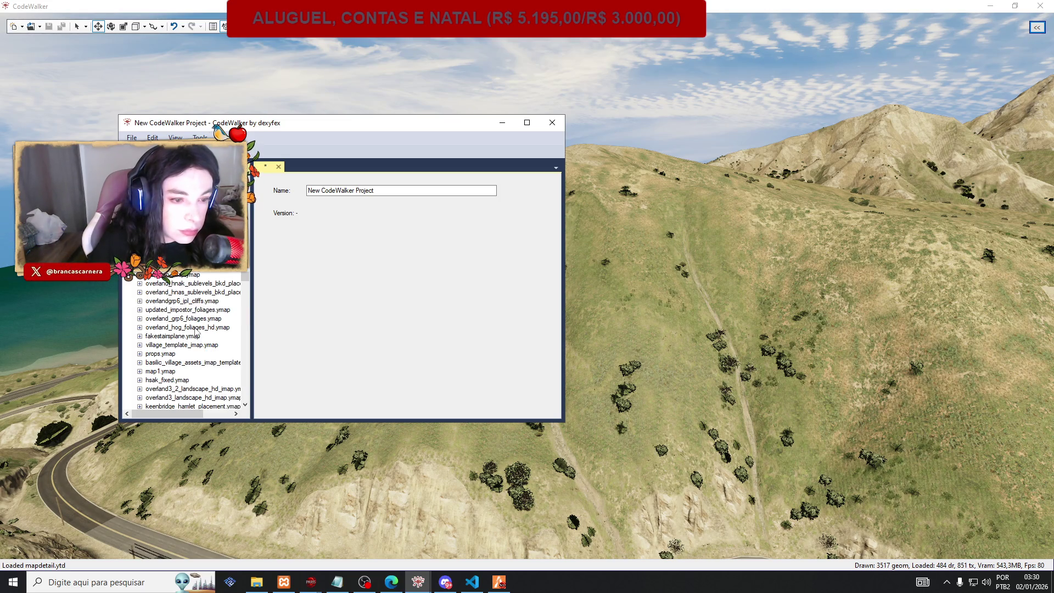
scroll(195, 331, "up", 3)
scroll(196, 331, "down", 5)
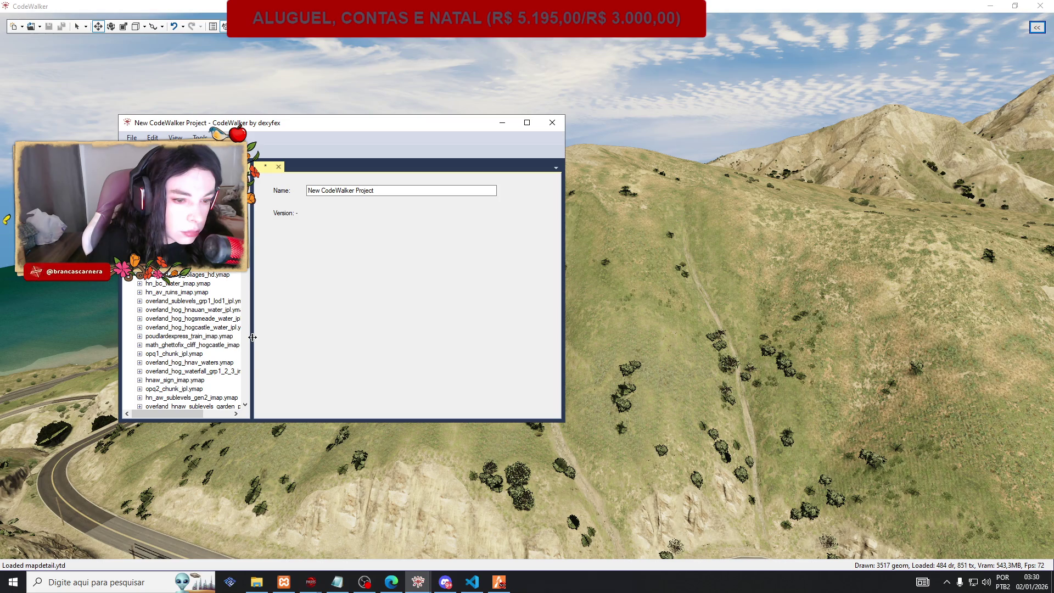
left_click_drag(253, 337, 295, 337)
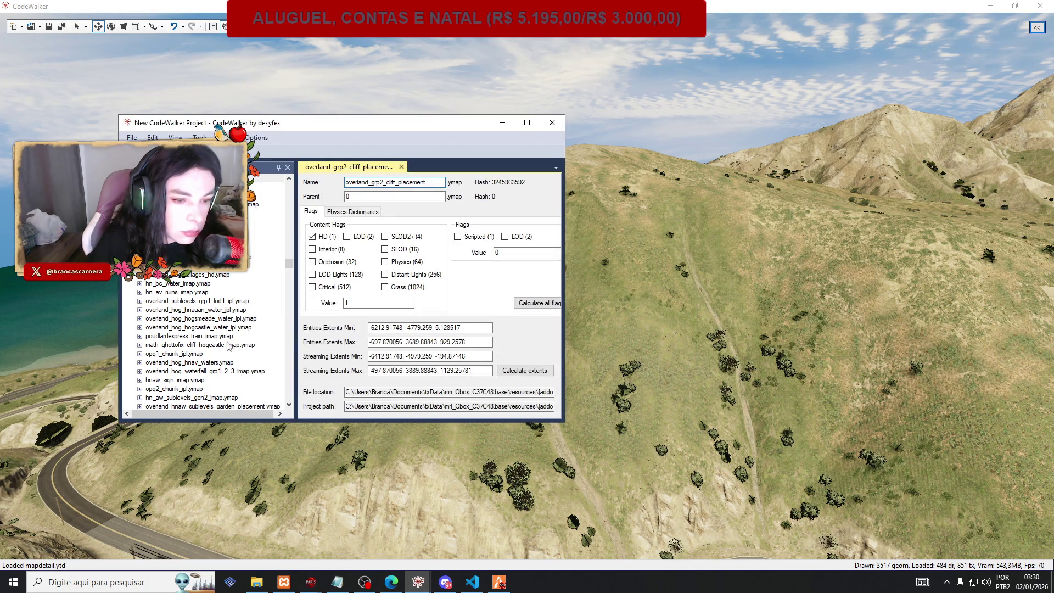
Open entity int_hog_gst_suite in int_hog_gst_suite_milo_.ymap and copy its 0, 300, 0 position.
scroll(213, 349, "up", 3)
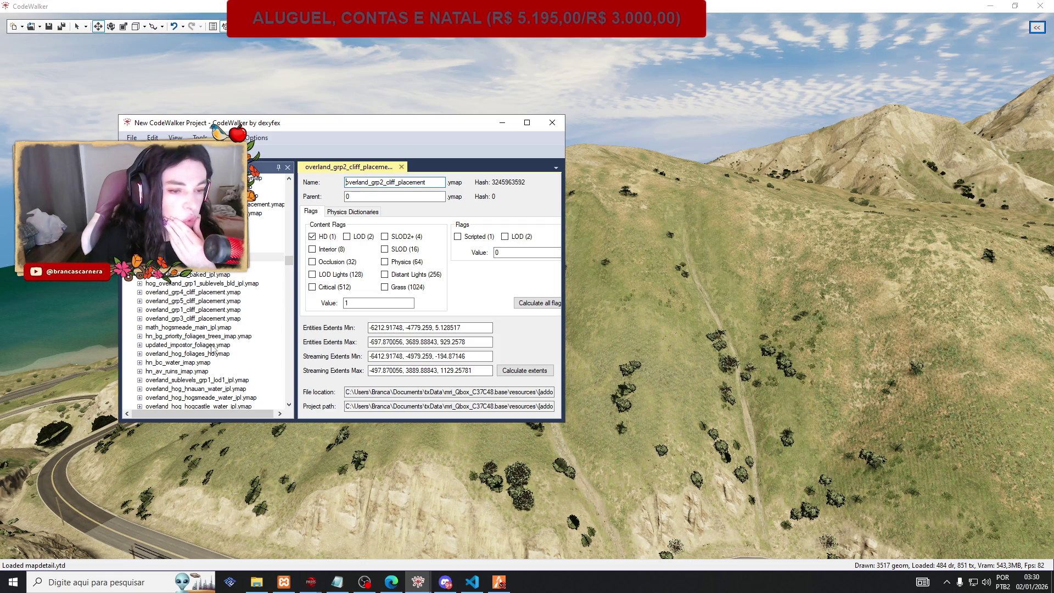
scroll(213, 349, "up", 4)
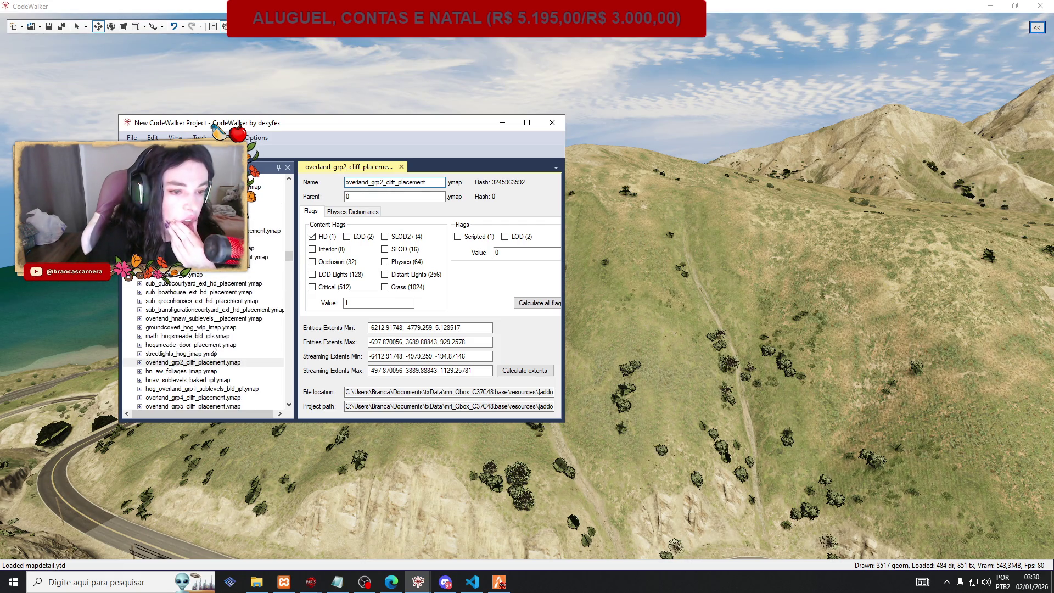
scroll(214, 349, "up", 2)
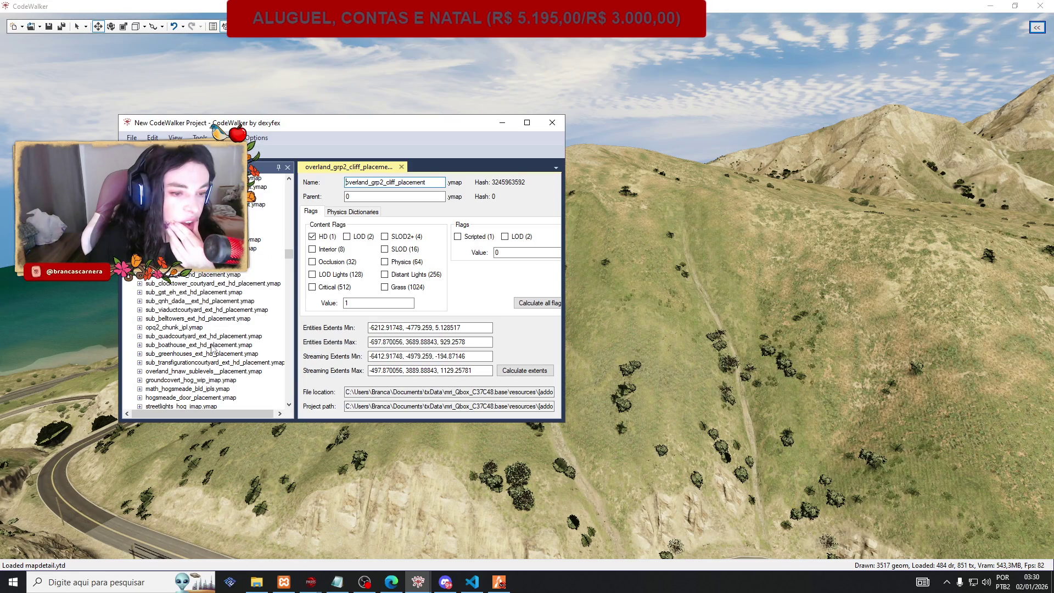
scroll(212, 349, "up", 3)
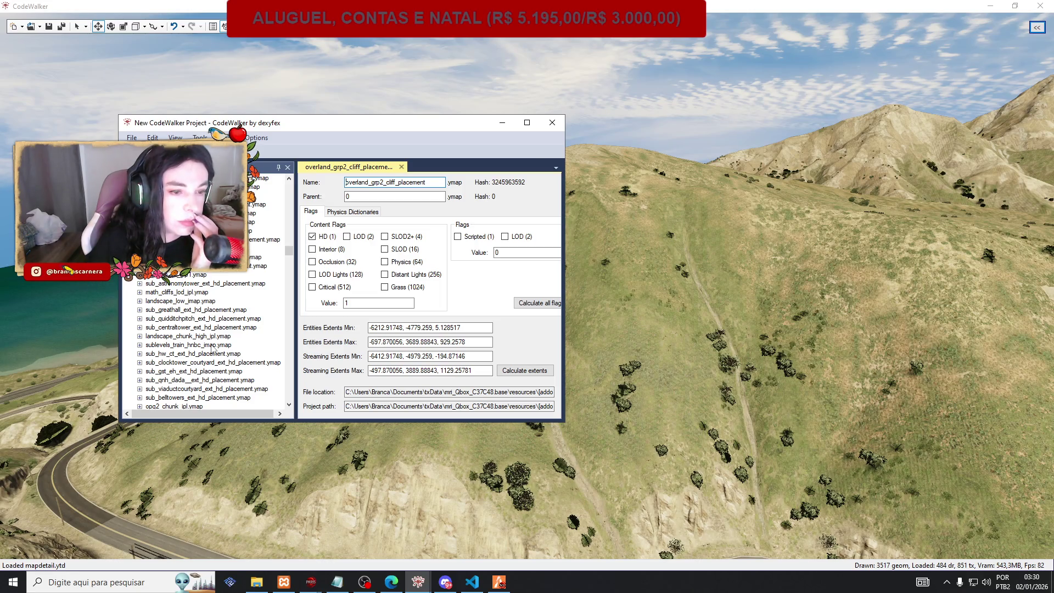
scroll(212, 349, "up", 4)
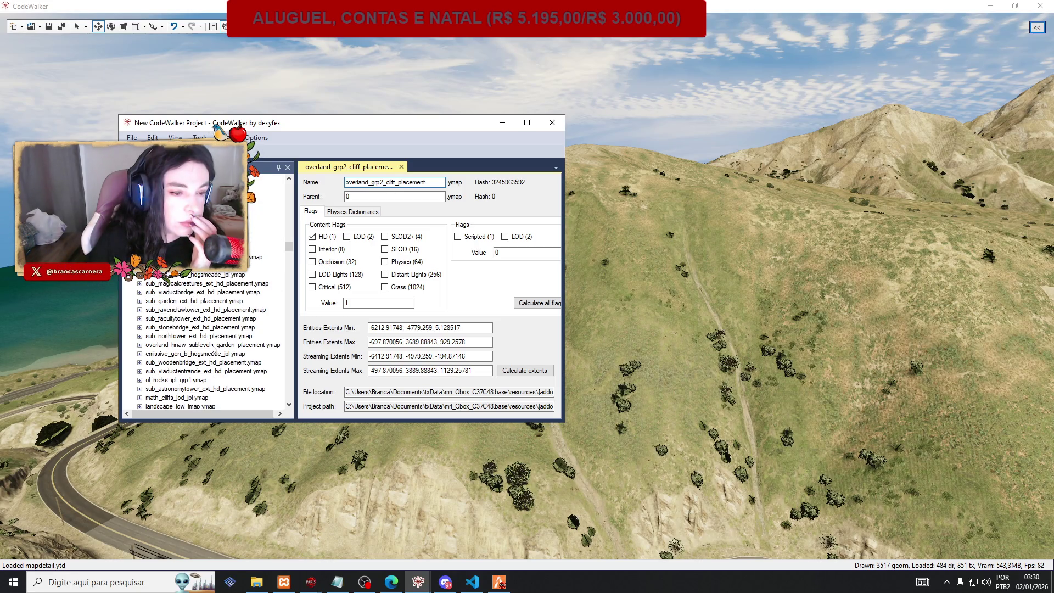
scroll(212, 350, "up", 4)
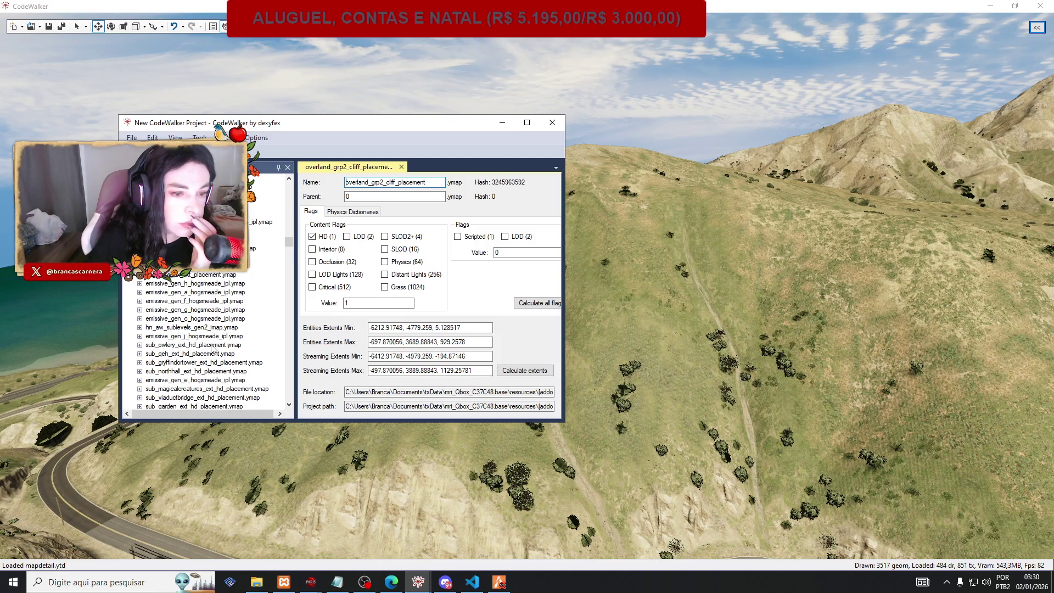
scroll(212, 349, "up", 4)
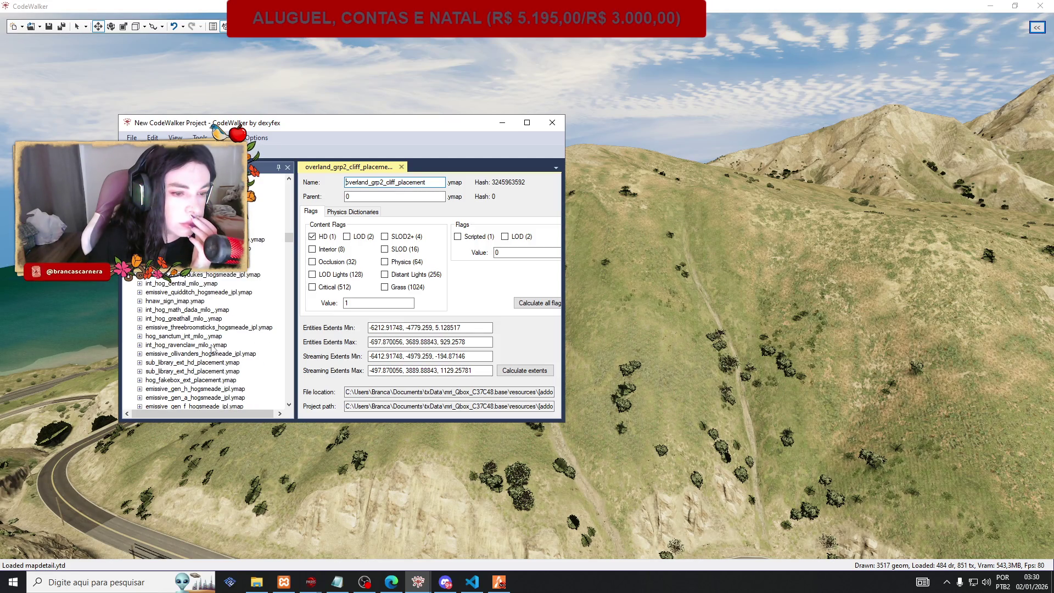
scroll(212, 349, "up", 4)
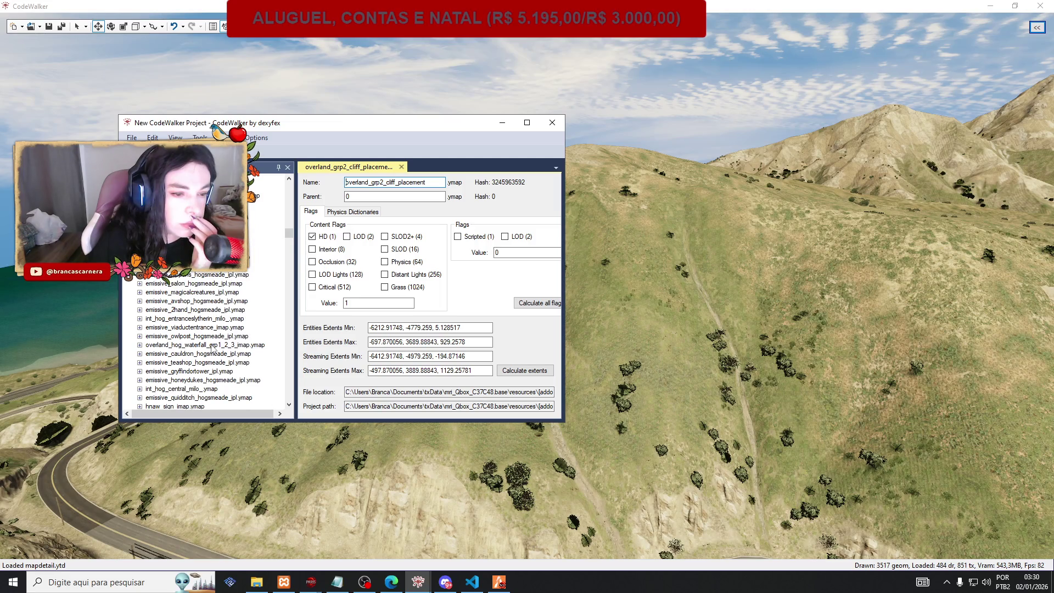
scroll(212, 350, "up", 1)
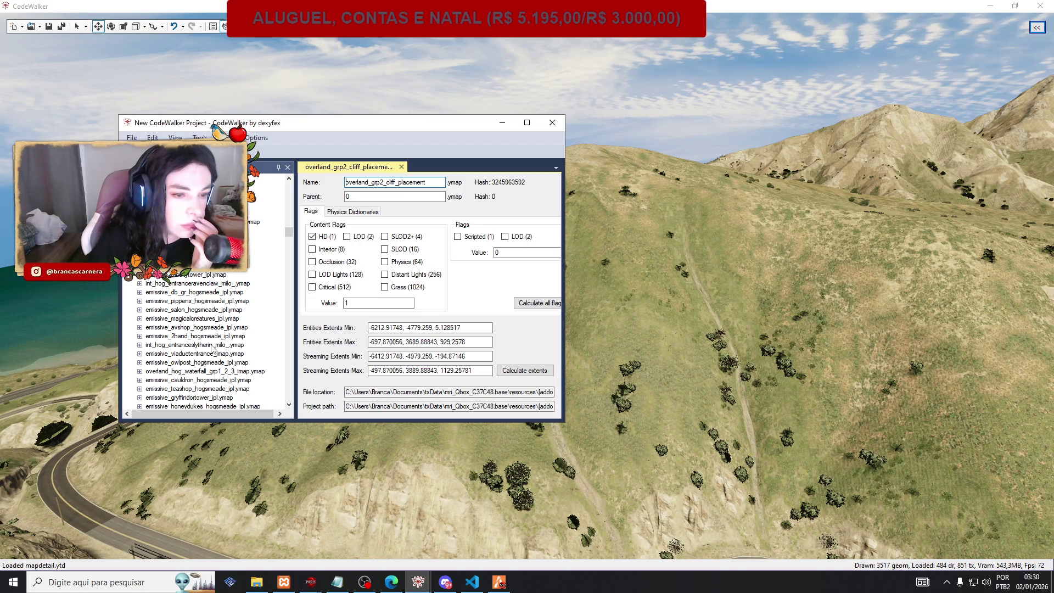
scroll(212, 349, "up", 1)
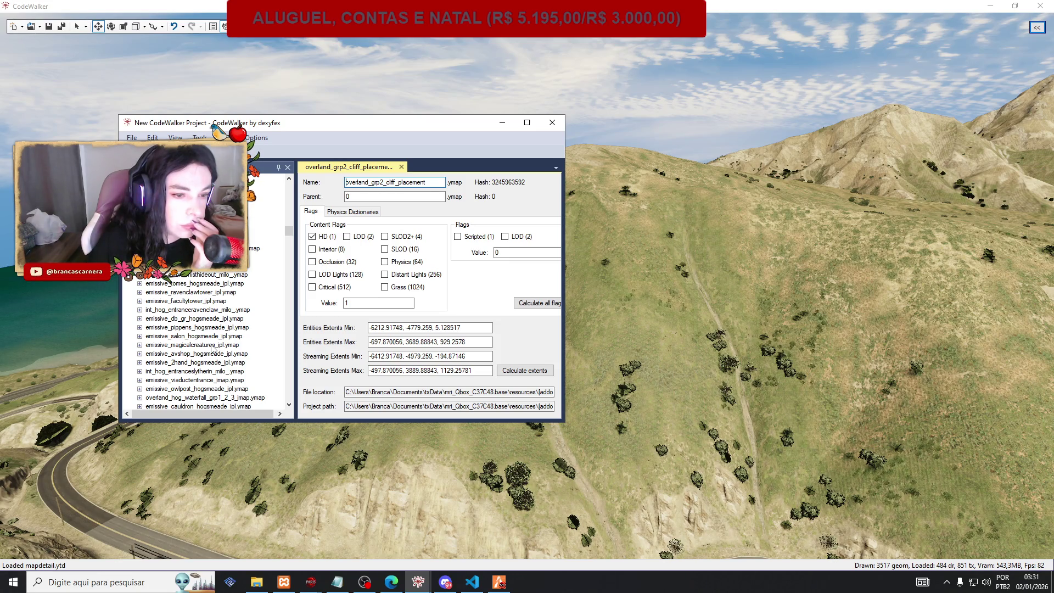
scroll(212, 350, "up", 1)
scroll(212, 349, "up", 1)
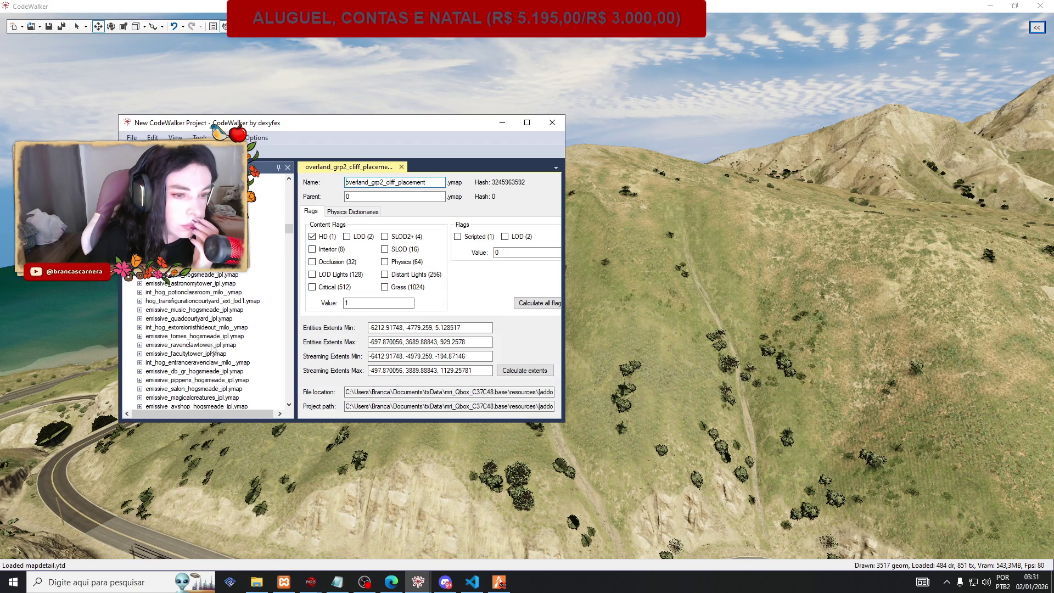
scroll(212, 349, "up", 2)
scroll(212, 349, "up", 2)
scroll(211, 349, "up", 1)
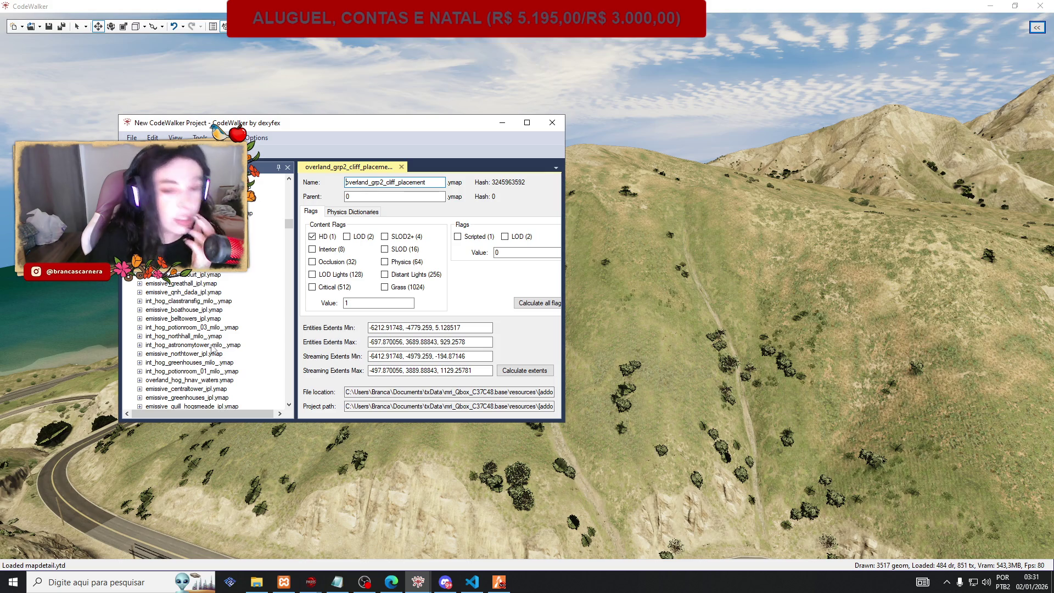
scroll(212, 349, "up", 1)
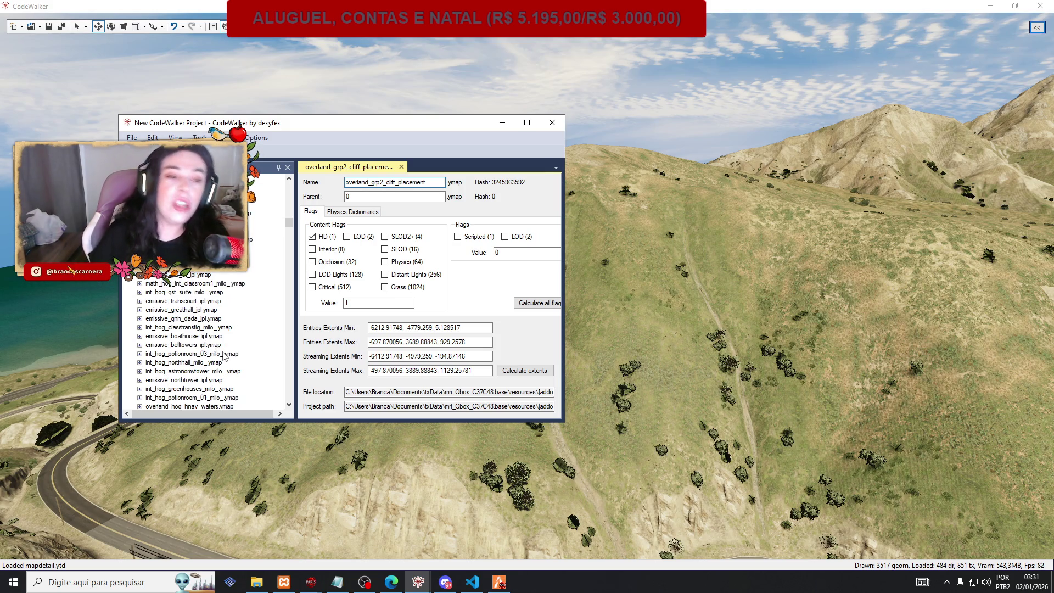
scroll(207, 327, "up", 1)
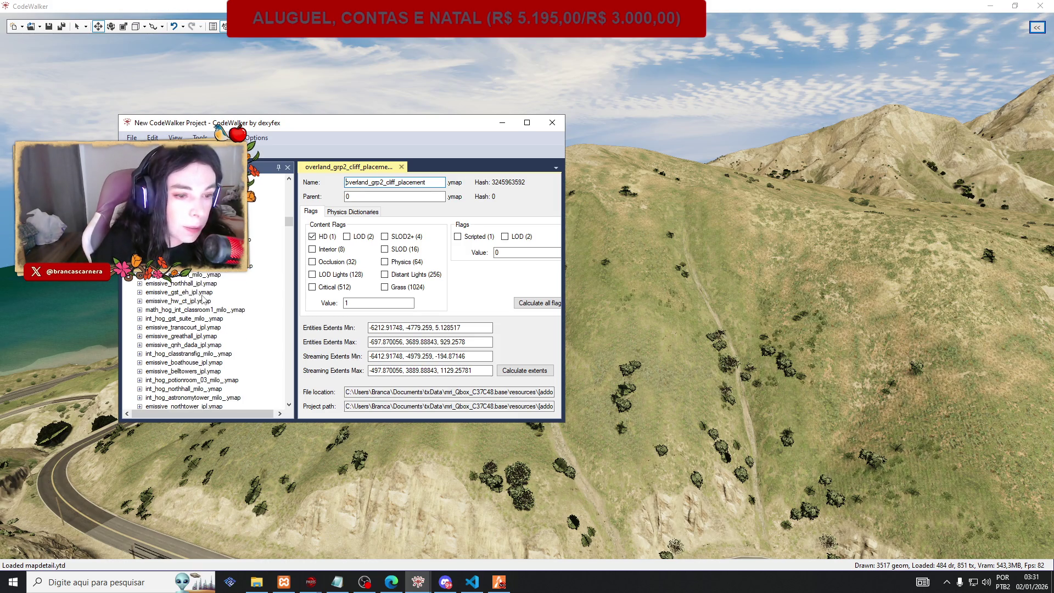
scroll(203, 300, "up", 3)
scroll(203, 299, "down", 2)
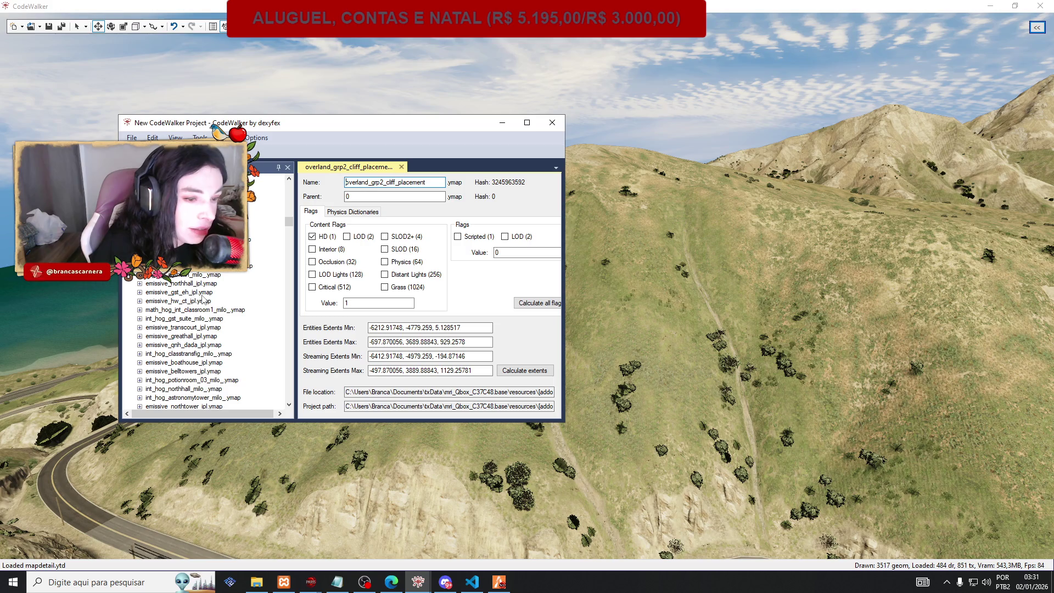
scroll(203, 300, "down", 2)
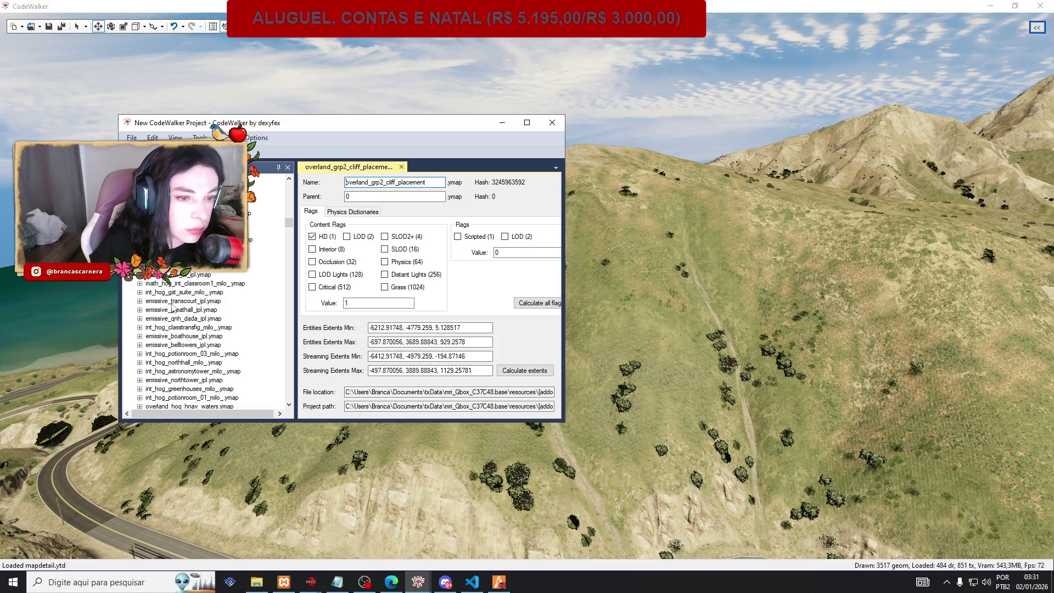
scroll(172, 309, "up", 3)
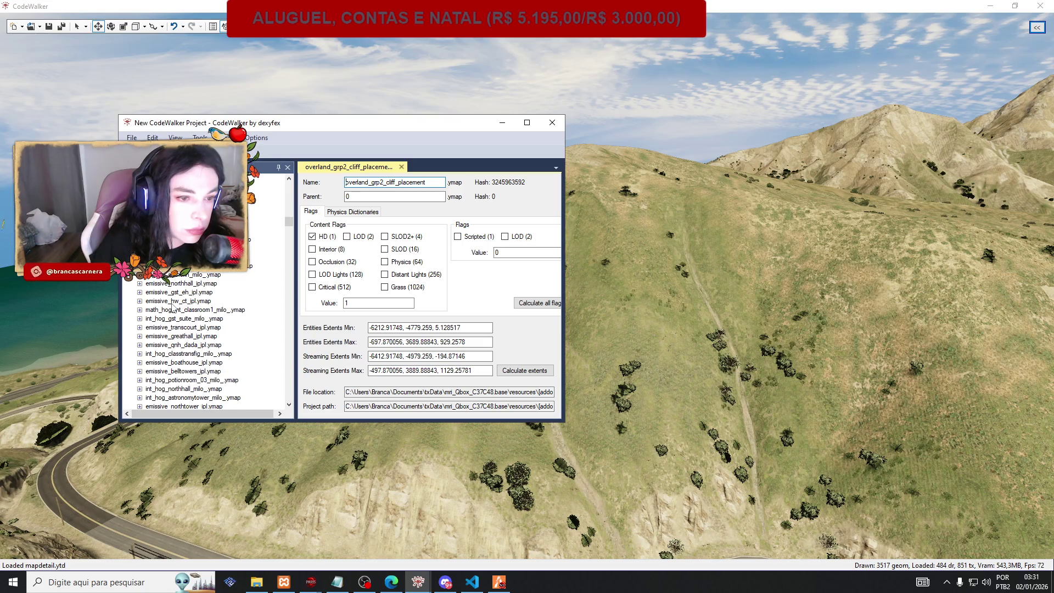
scroll(172, 308, "up", 3)
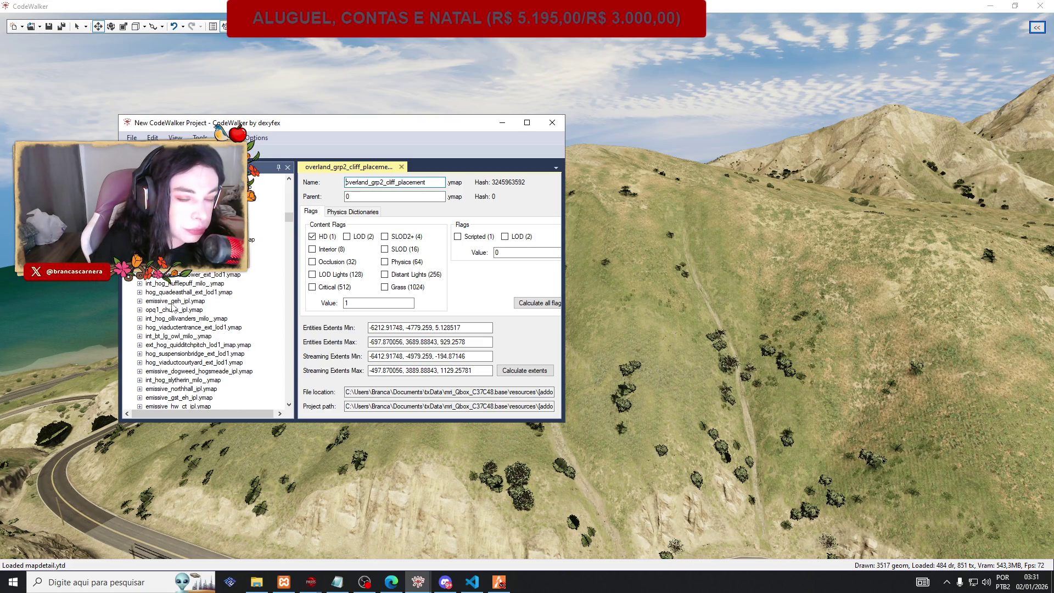
scroll(172, 307, "down", 4)
left_click(140, 319)
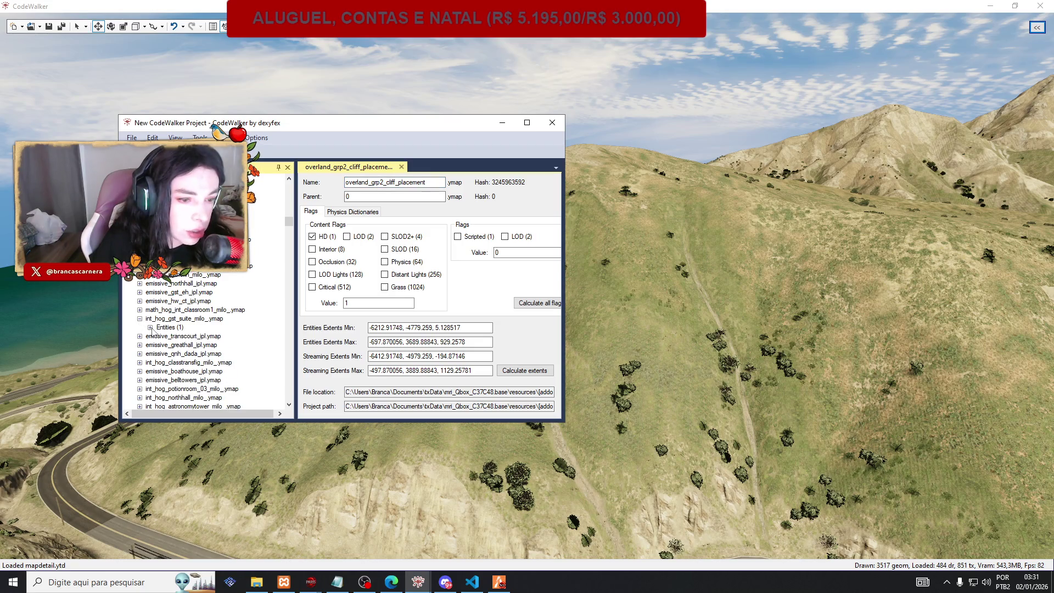
left_click(149, 327)
left_click(189, 336)
key("Tab")
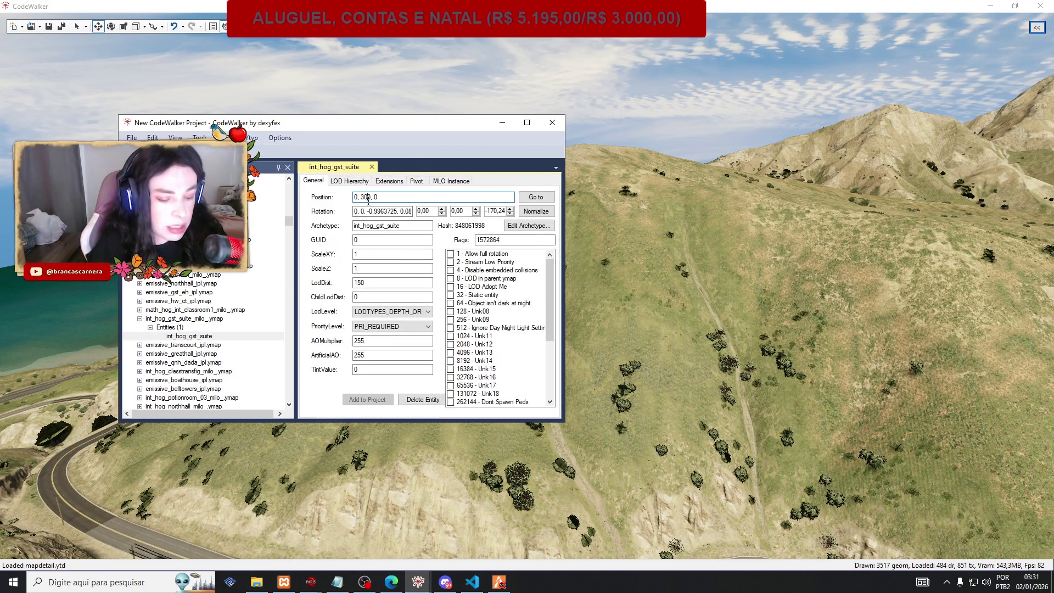
key("alt+Tab")
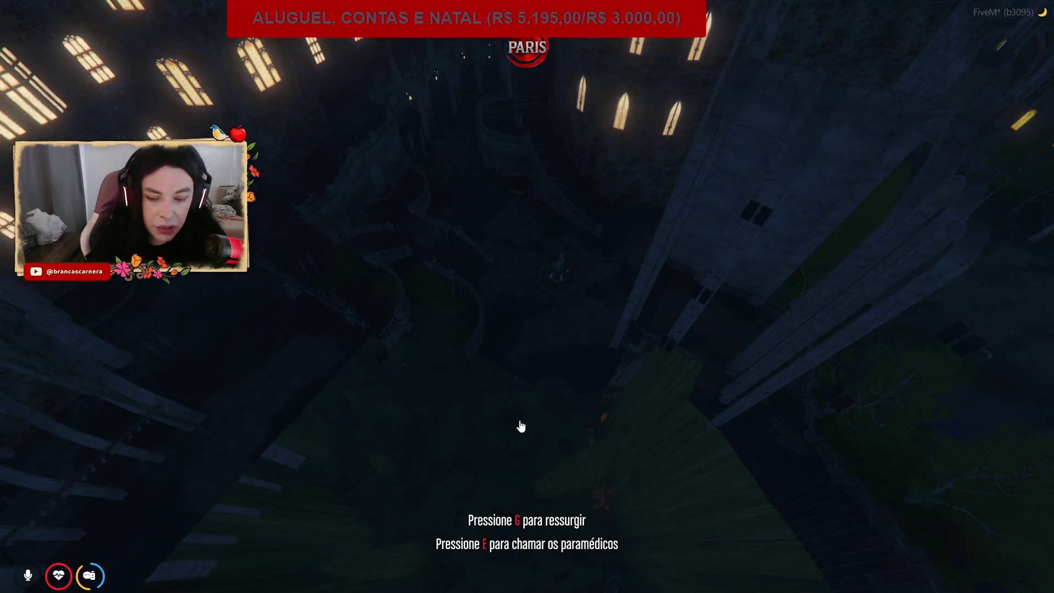
Teleport the character to the pasted coordinates 0, 300, 0 with Teleportar para Coordenadas.
left_click(924, 230)
type("0, 300, 0")
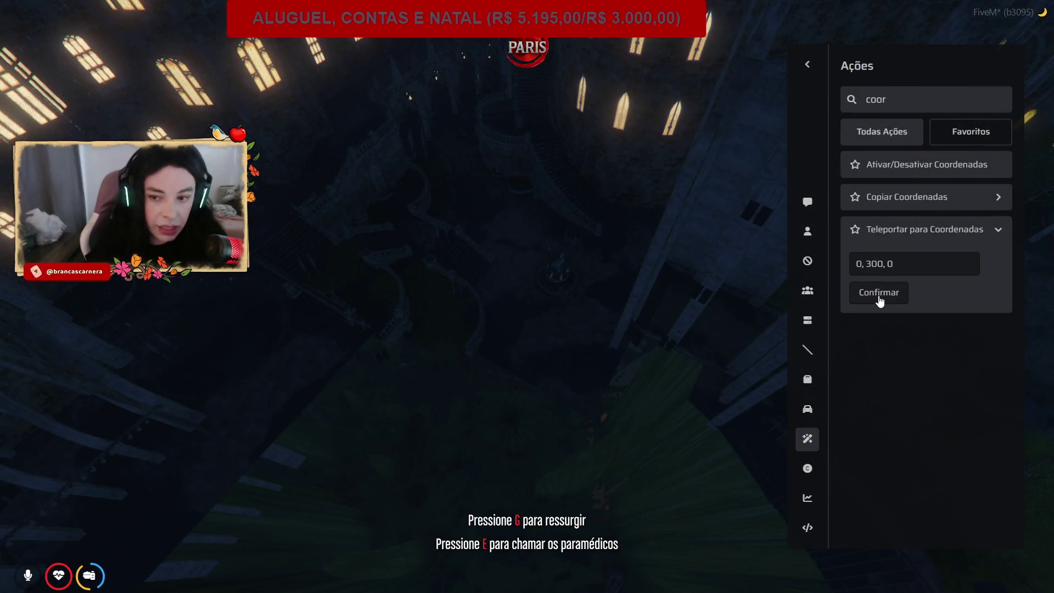
left_click(880, 295)
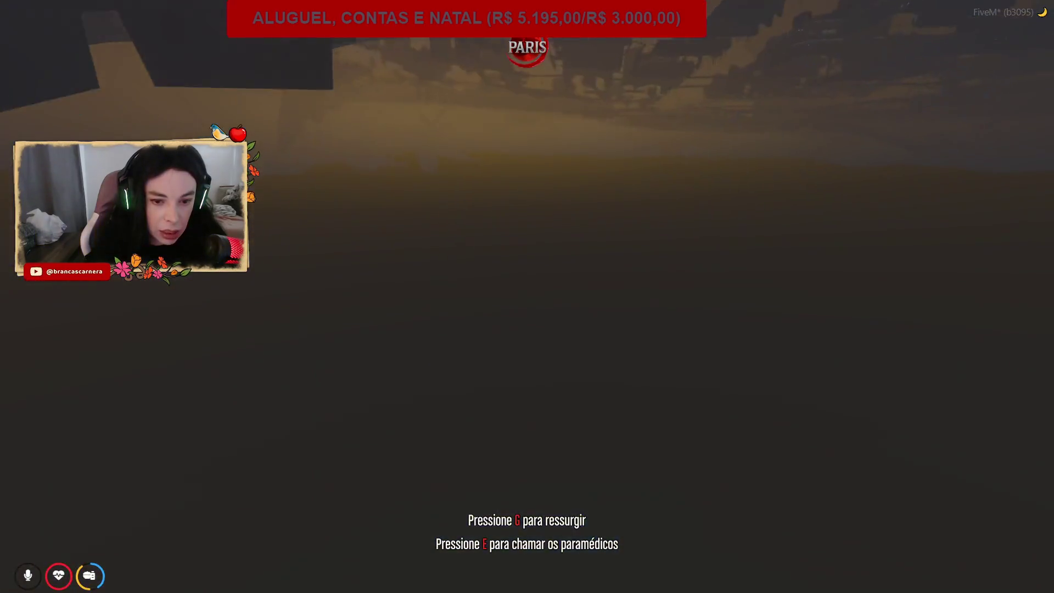
key("alt+Tab")
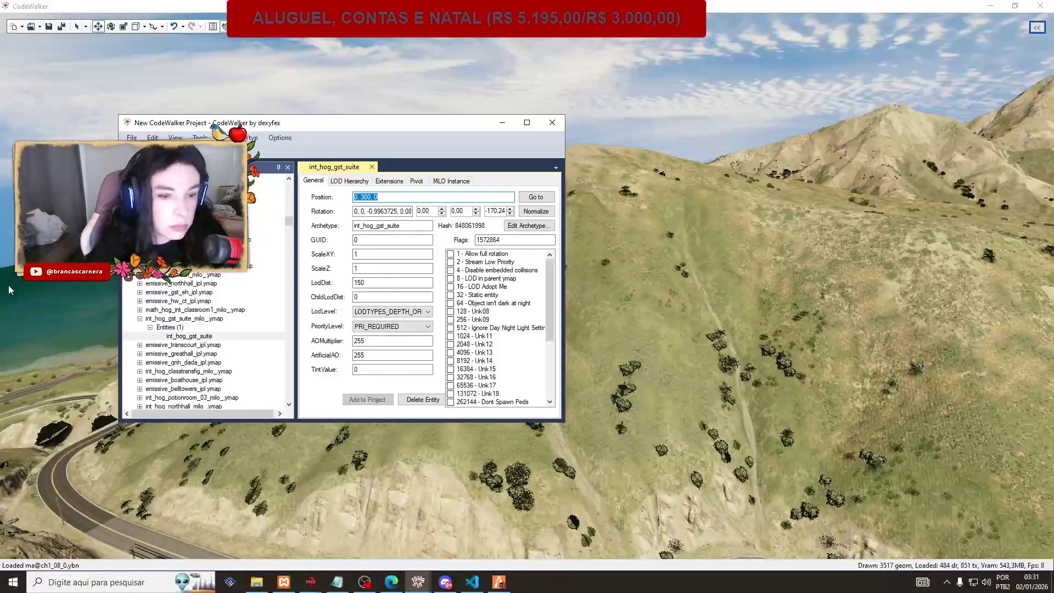
scroll(195, 343, "up", 4)
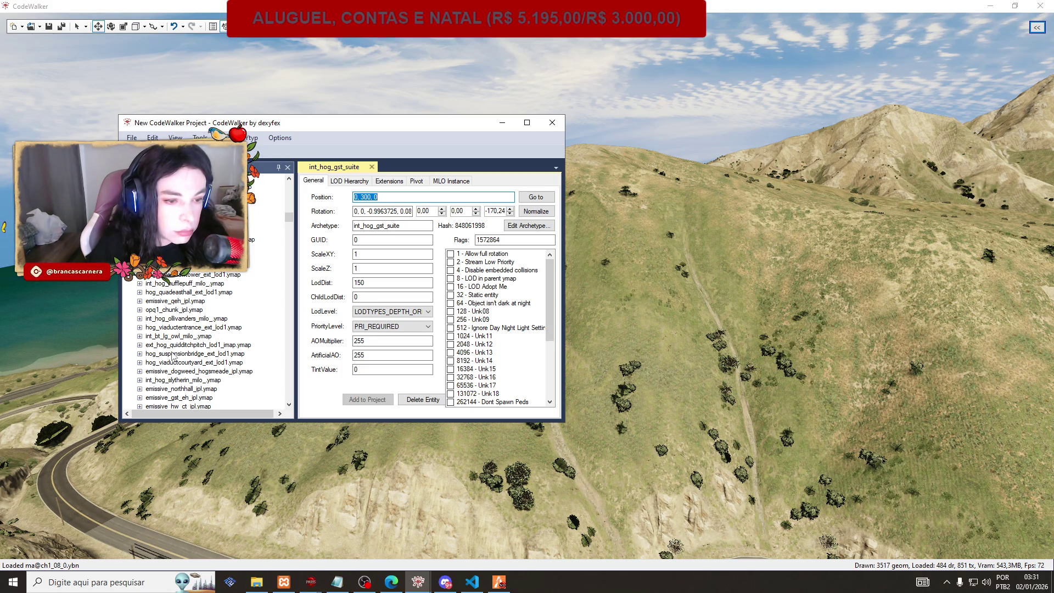
left_click(140, 336)
left_click(150, 345)
left_click(176, 353)
triple_click(366, 196)
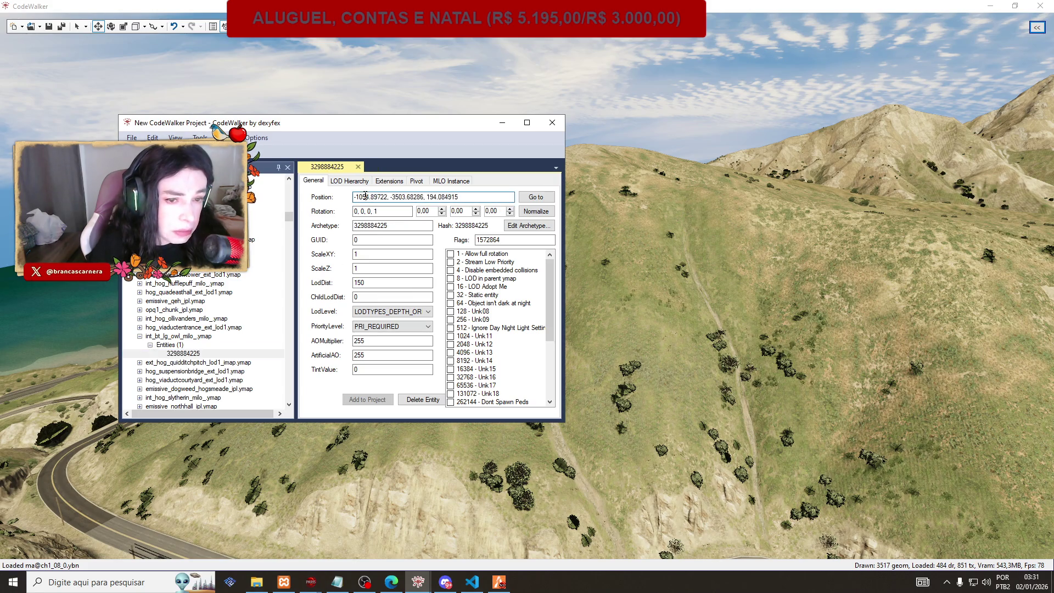
key("alt+Tab")
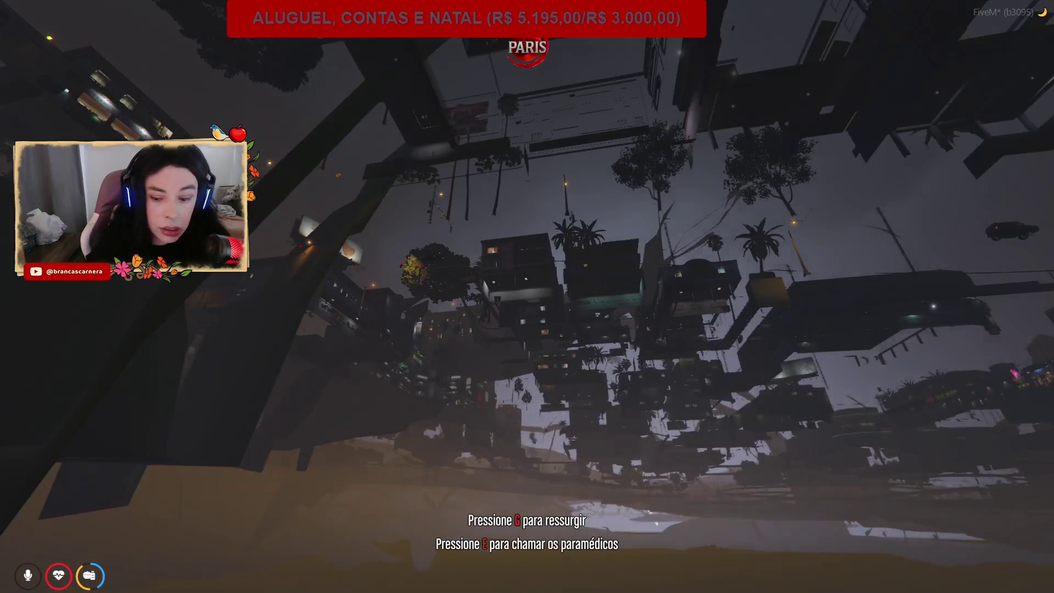
Teleport to -1054.89722, -3503.68286, 194.084915 and look around the gothic stone hall.
key("F1")
left_click(881, 230)
left_click(862, 263)
type("-3503.68286, 194.084915")
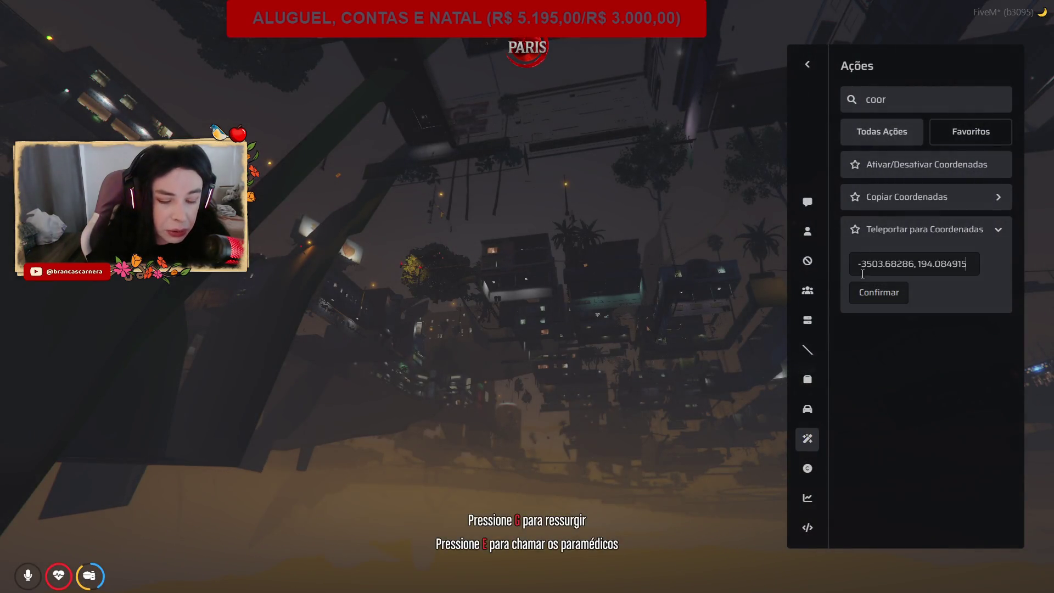
left_click(868, 292)
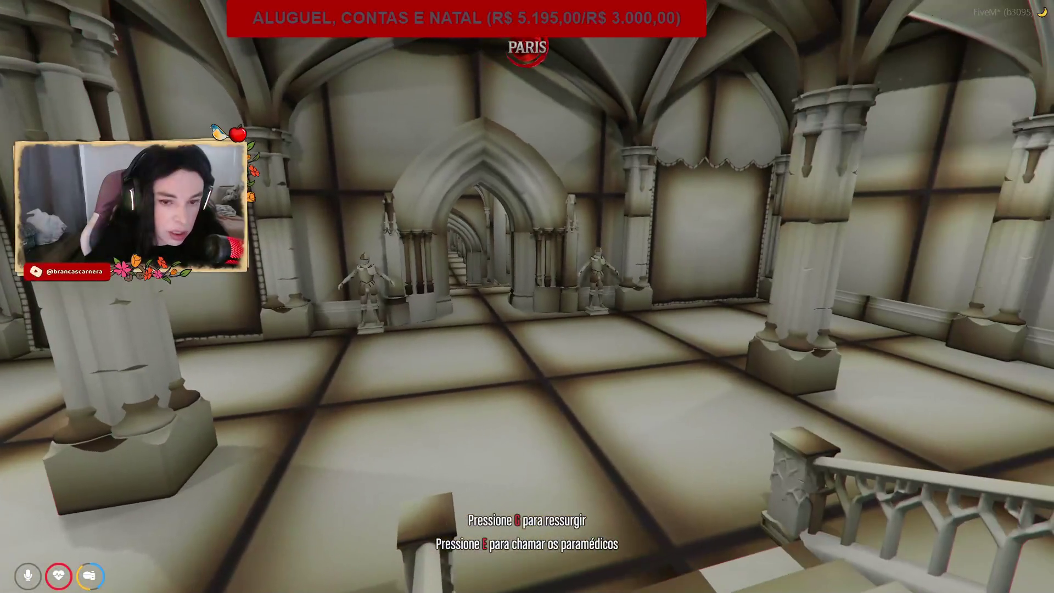
key("alt+Tab")
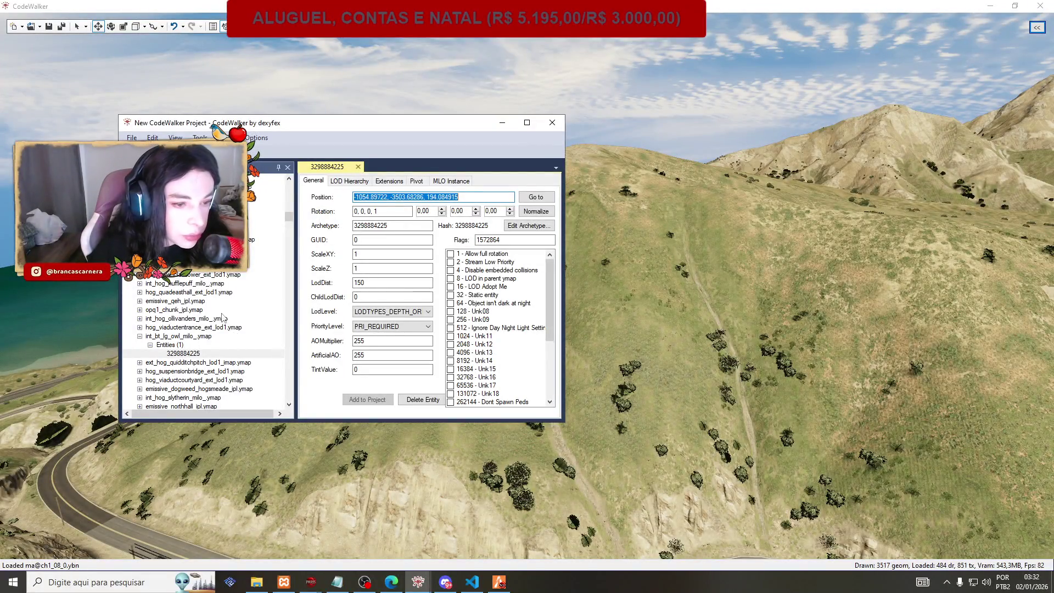
scroll(215, 307, "up", 2)
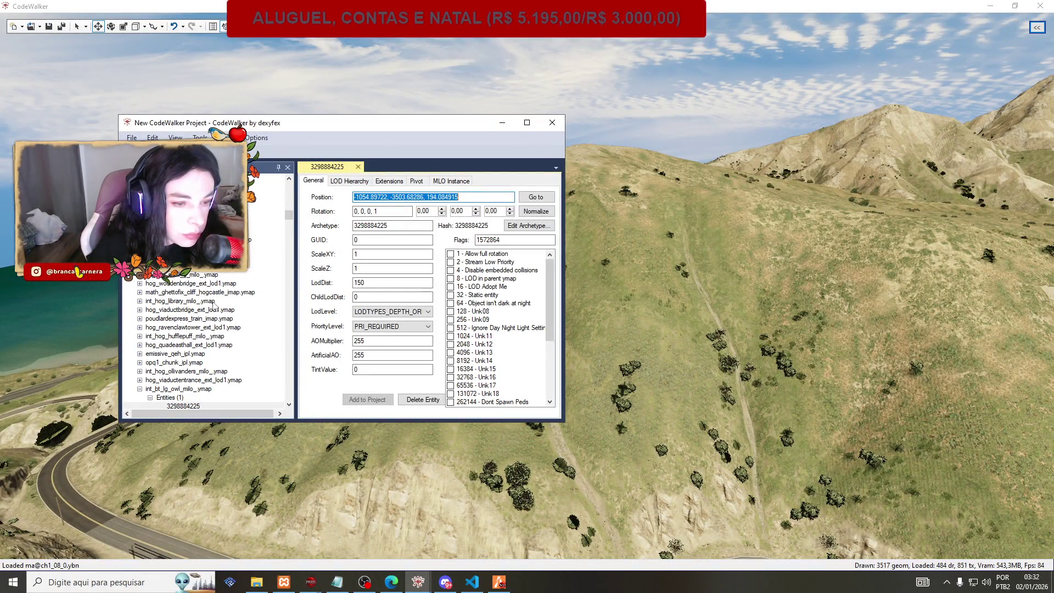
scroll(211, 302, "up", 4)
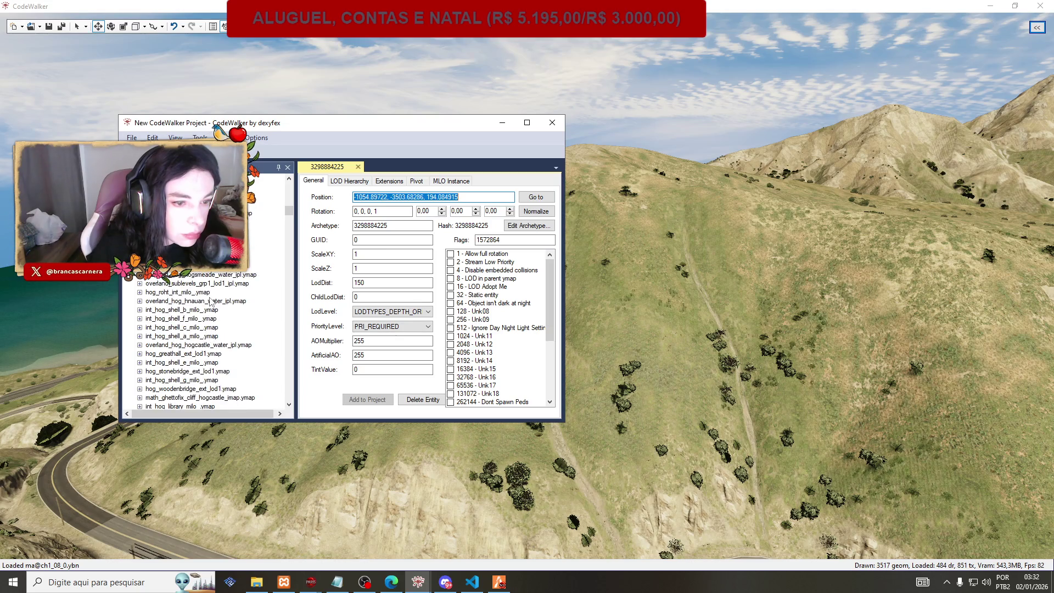
scroll(211, 301, "up", 3)
scroll(210, 301, "up", 4)
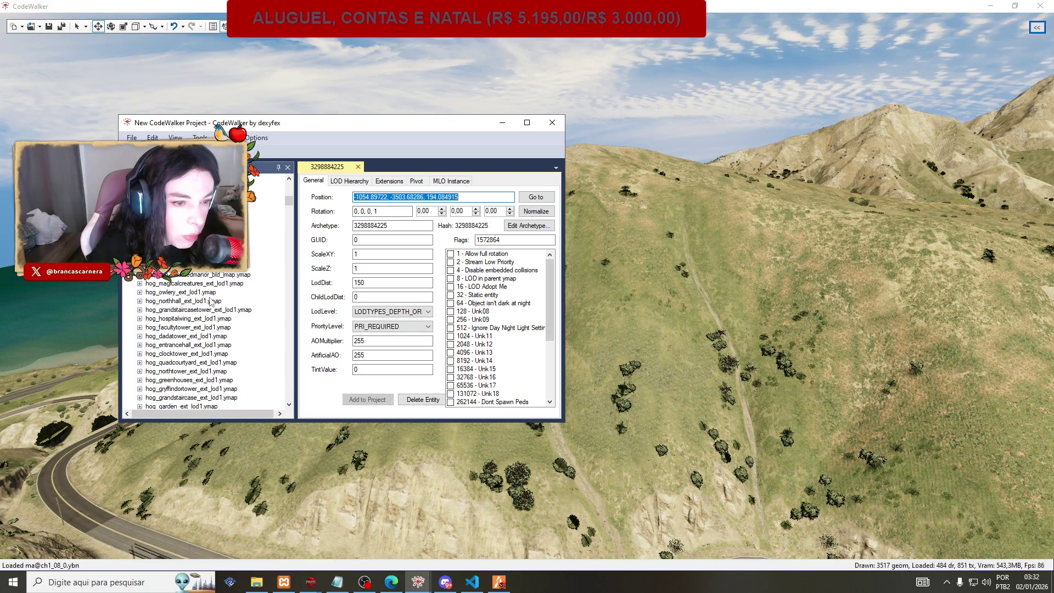
scroll(210, 301, "up", 8)
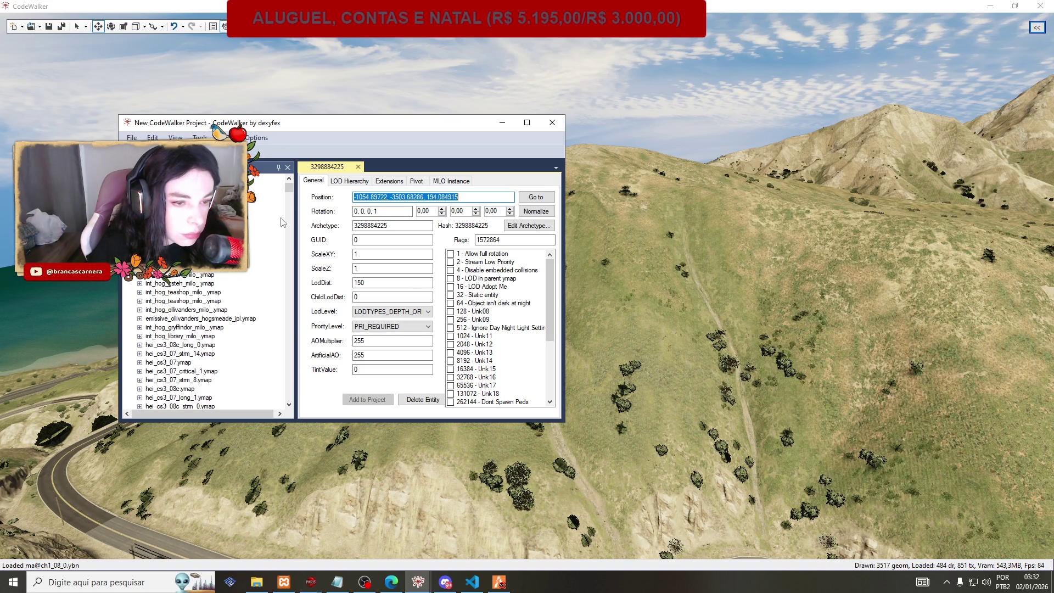
left_click(139, 274)
left_click(150, 283)
left_click(183, 291)
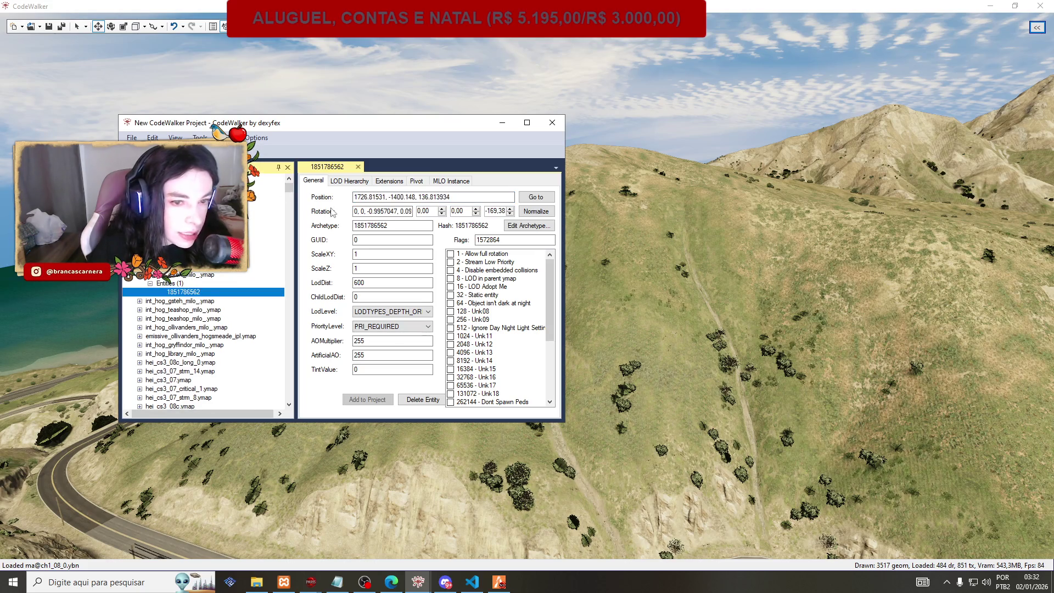
left_click(379, 200)
double_click(379, 200)
key("ctrl+c")
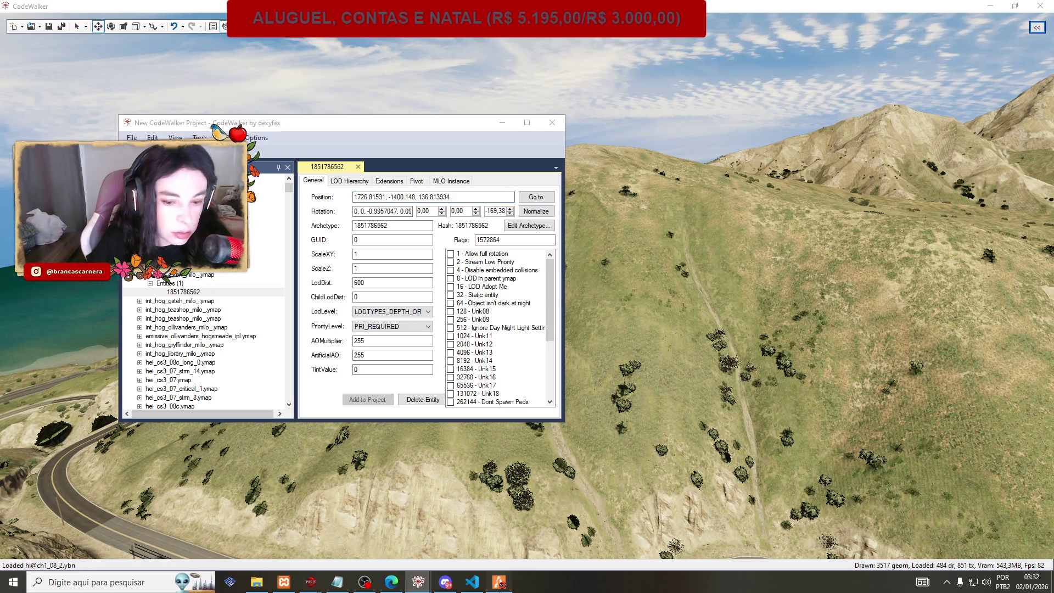
key("alt+Tab")
Teleport the character to 1726.81531, -1400.148, 136.813934 using Teleportar para Coordenadas.
key("F1")
left_click(925, 229)
left_click(900, 264)
key("ctrl+v")
left_click(879, 292)
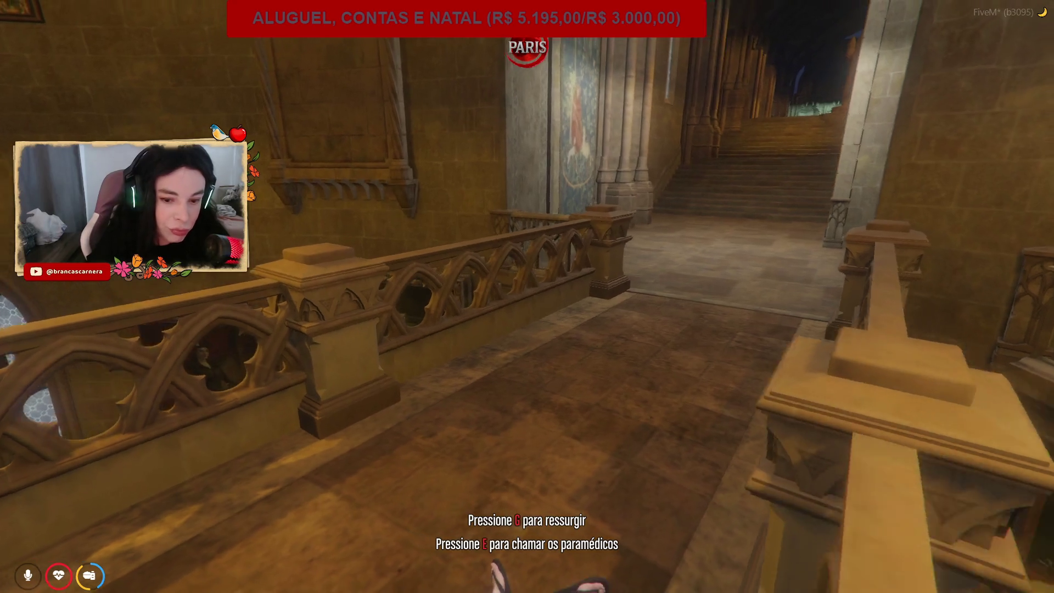
Walk the character up the staircase into the hall with the four hourglasses.
key("F1")
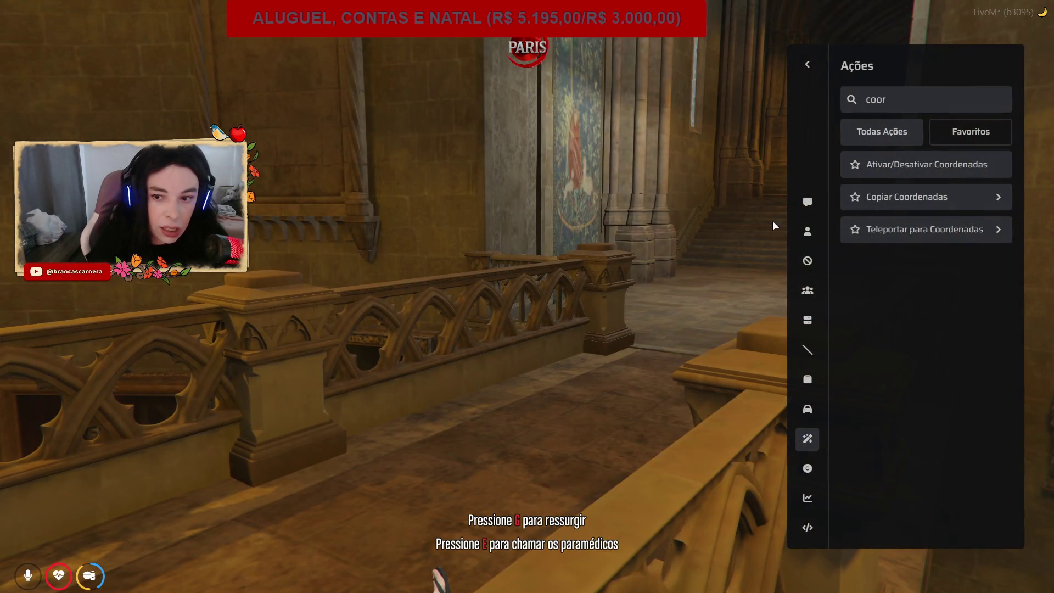
left_click(812, 233)
key("Escape")
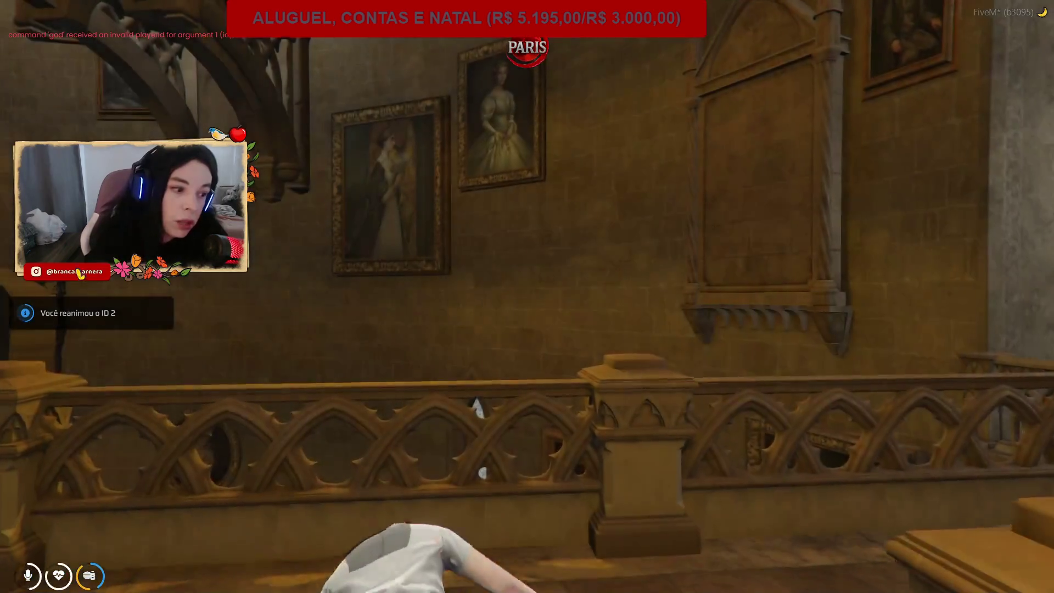
key("w")
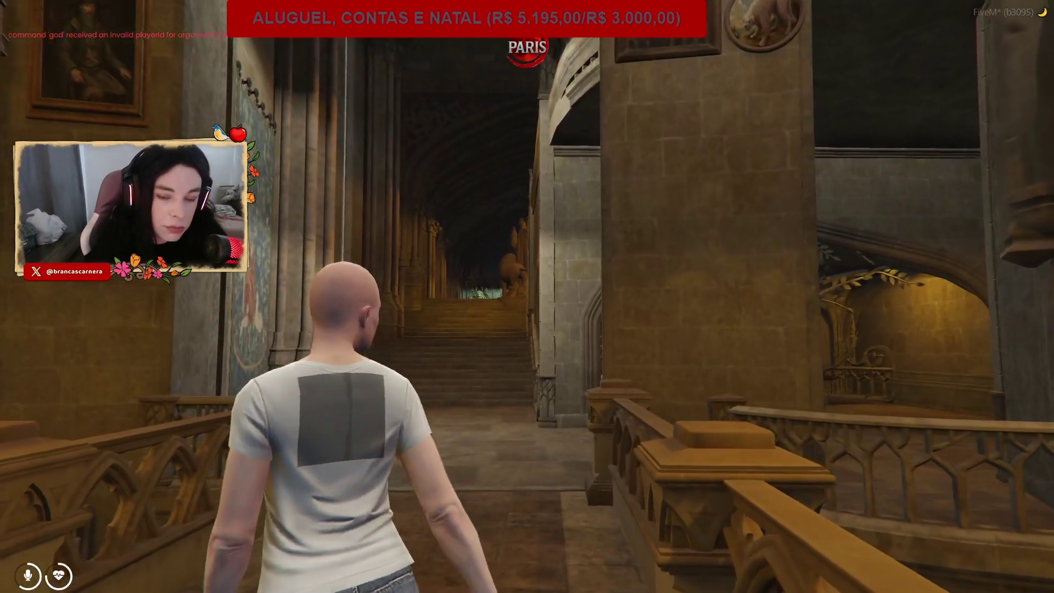
key("w")
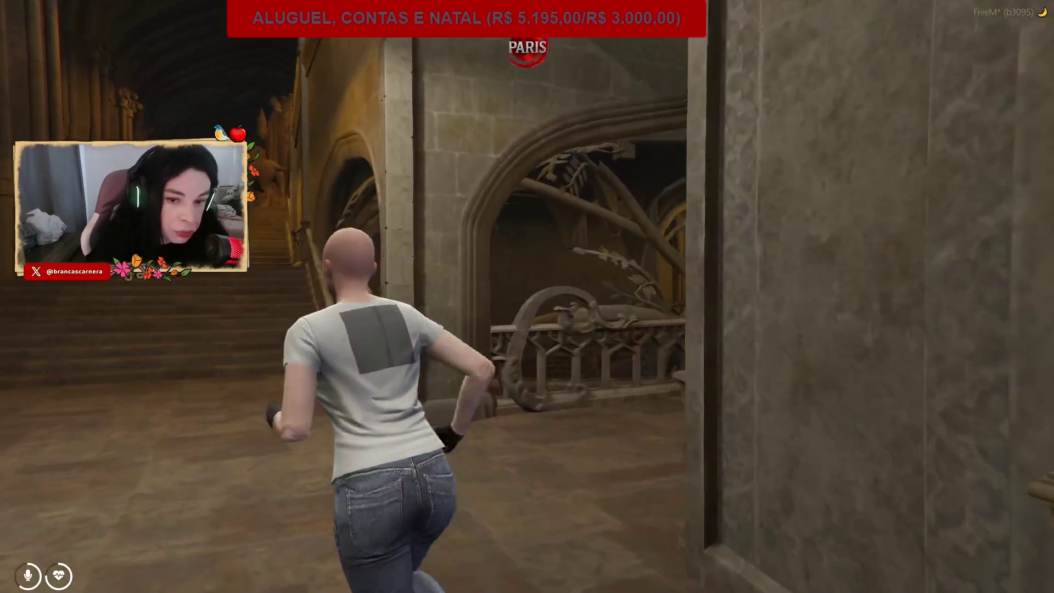
key("w")
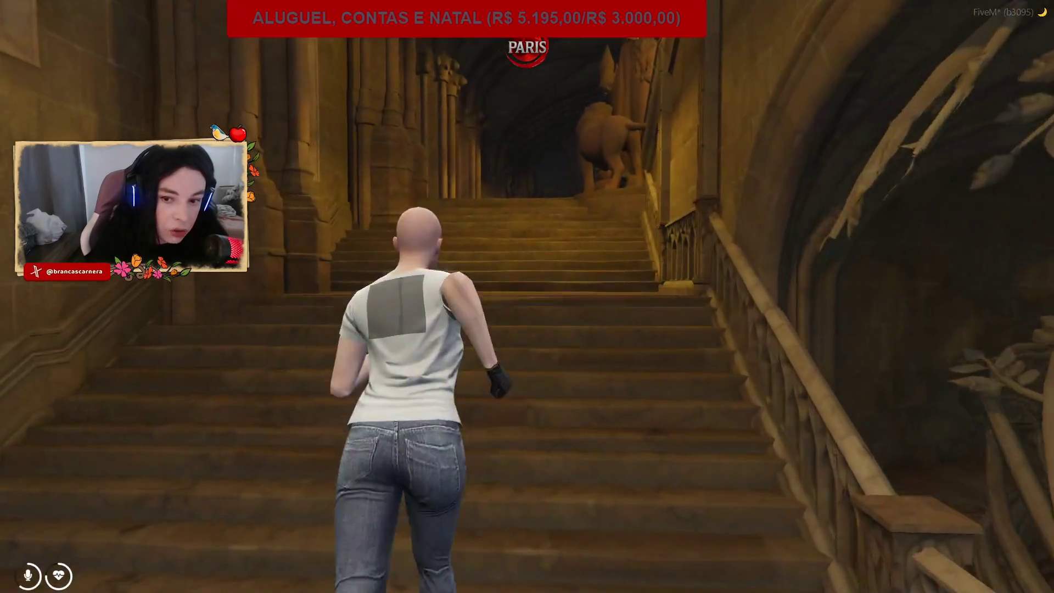
key("w")
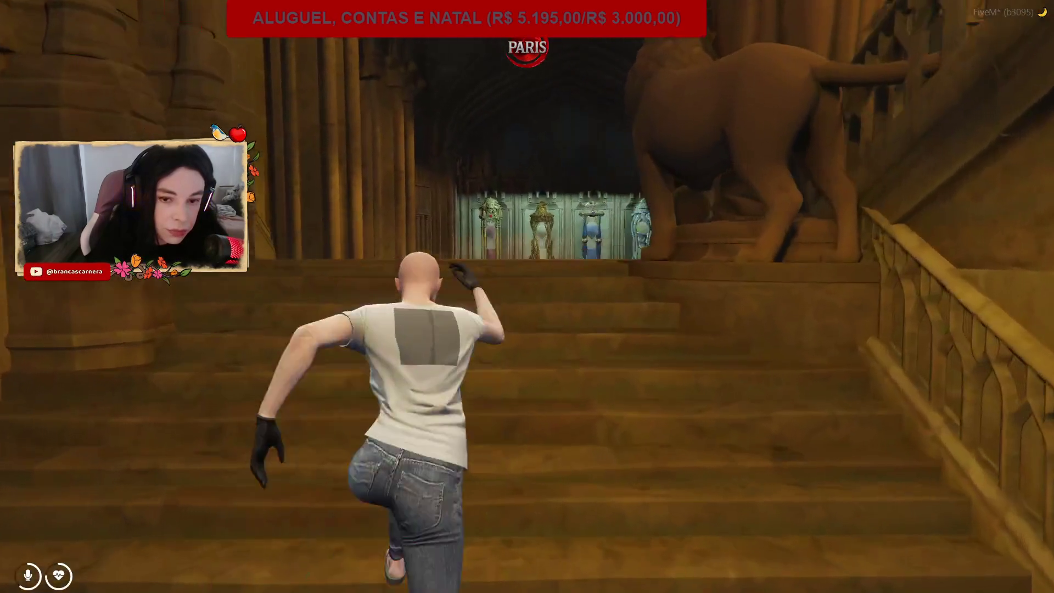
key("w")
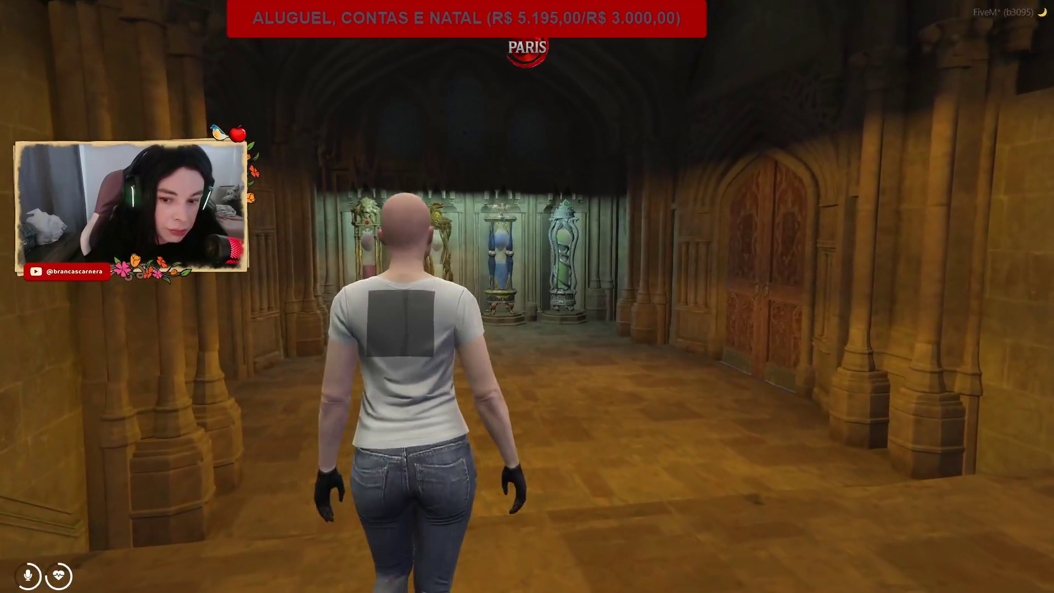
Copy the current coordinates as a Vector3 to the clipboard and bring up kaizinho.txt.
key("F10")
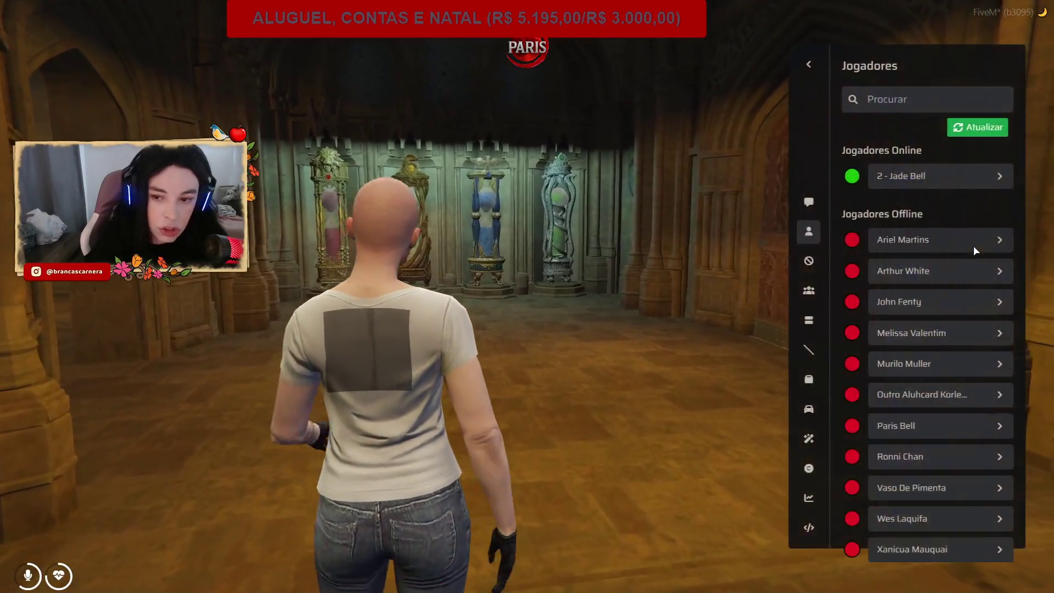
left_click(807, 439)
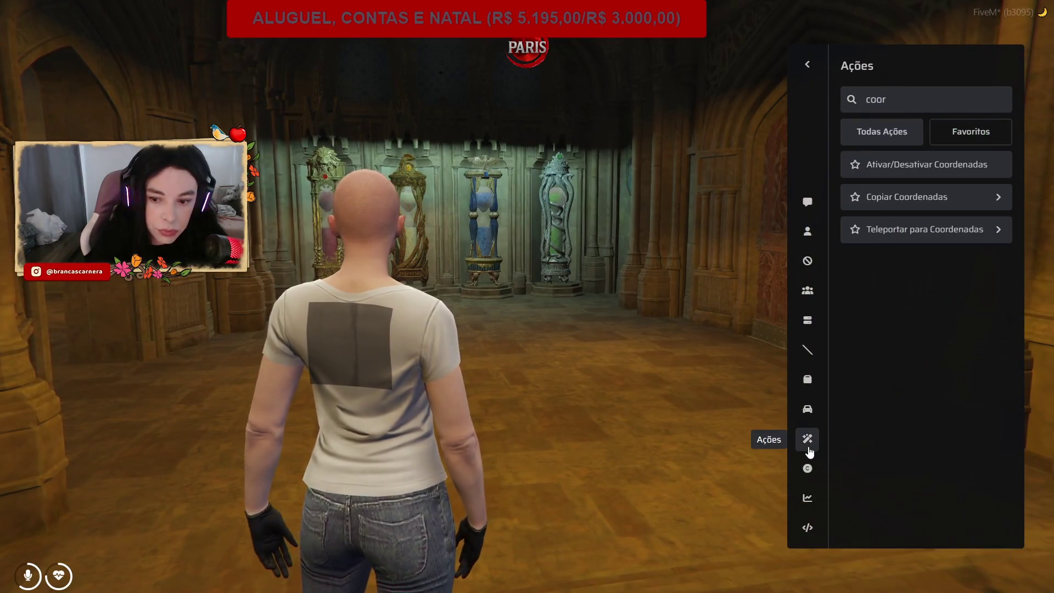
left_click(909, 229)
left_click(906, 206)
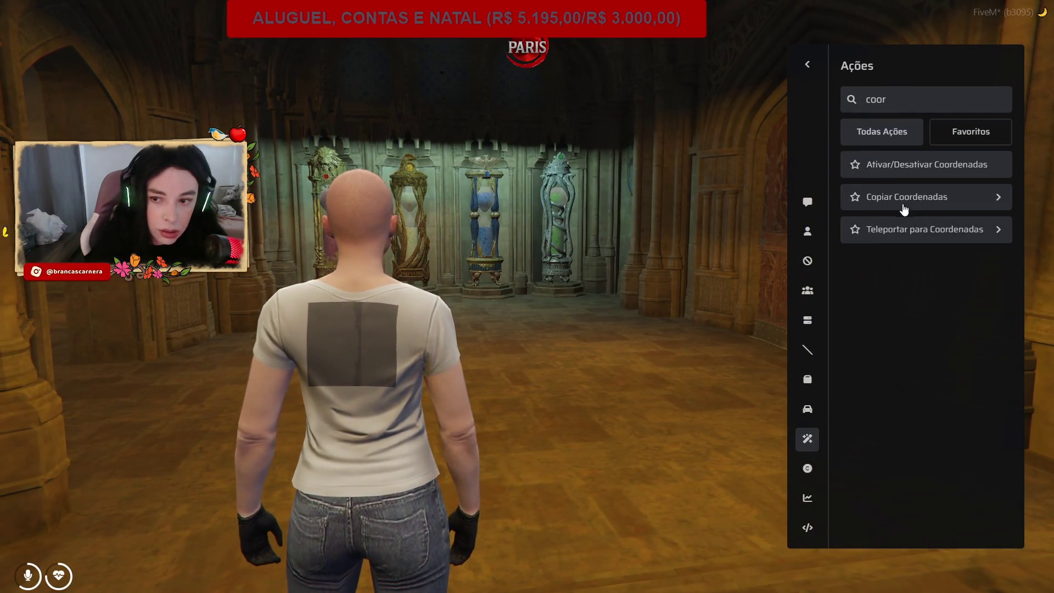
left_click(906, 235)
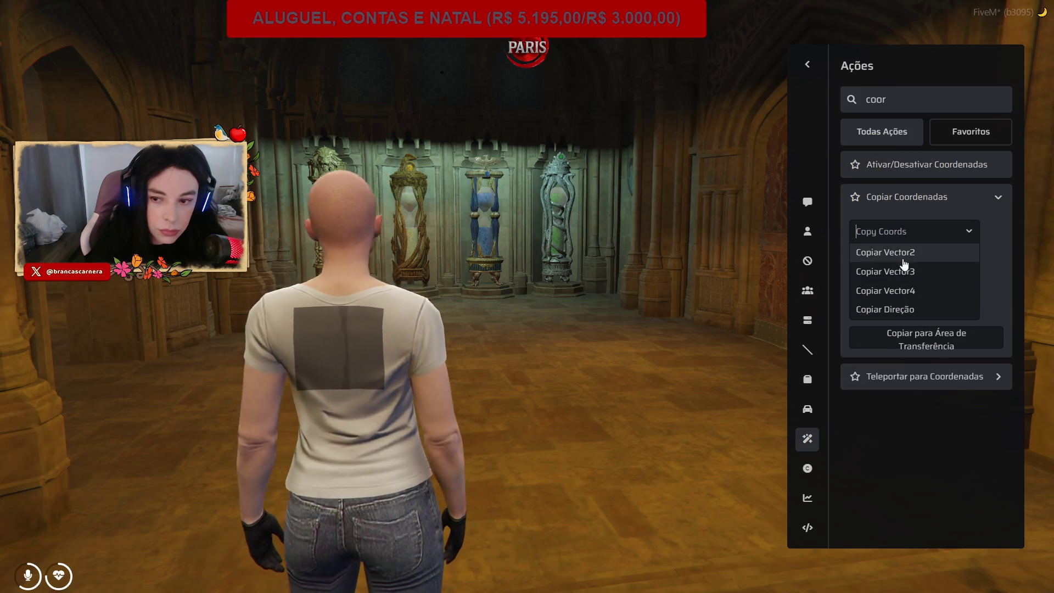
left_click(895, 253)
left_click(896, 269)
key("alt+Tab")
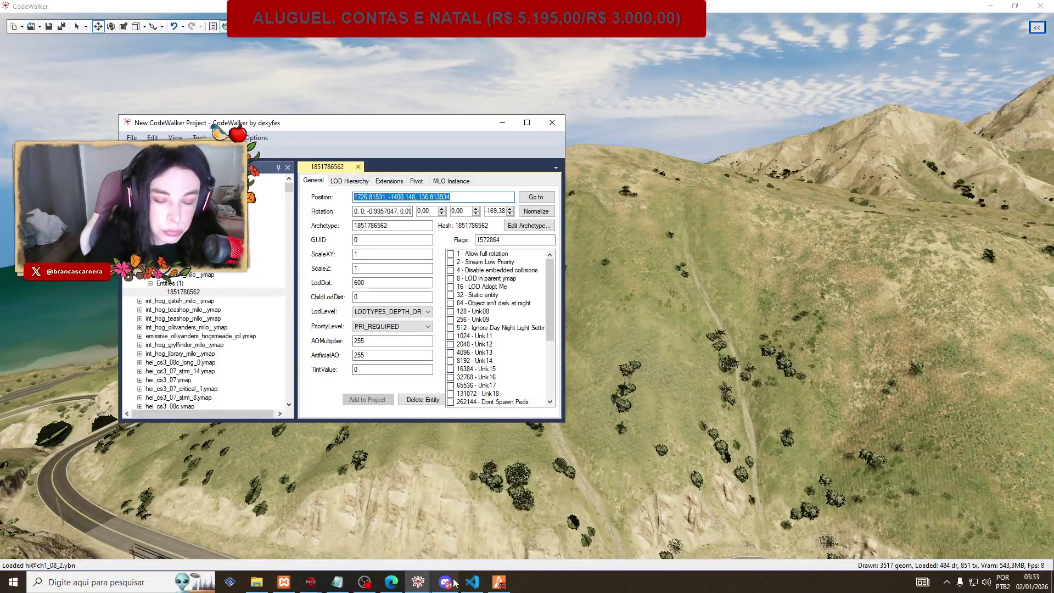
left_click(339, 585)
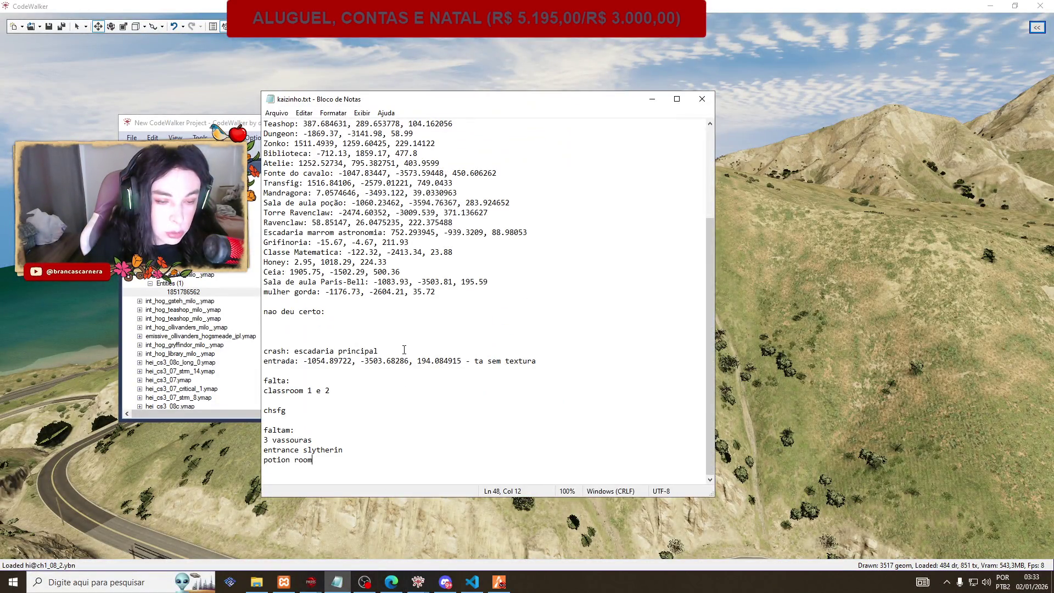
Add 'Ampulhetas: 1760.51, -1392.37, 140.9' below the mulher gorda entry and save.
key("Return")
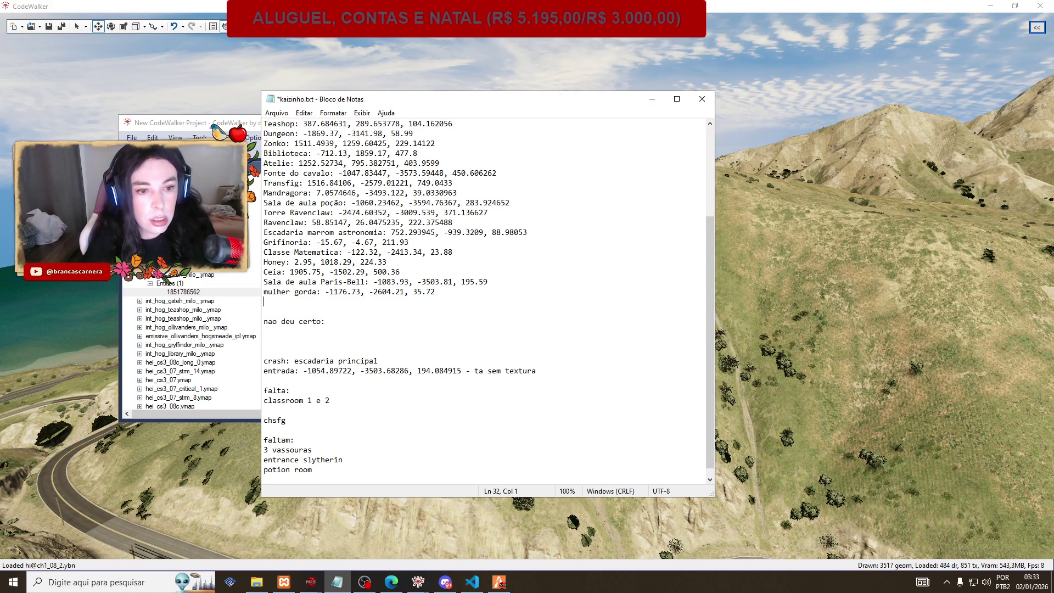
type("Ampulhetas:")
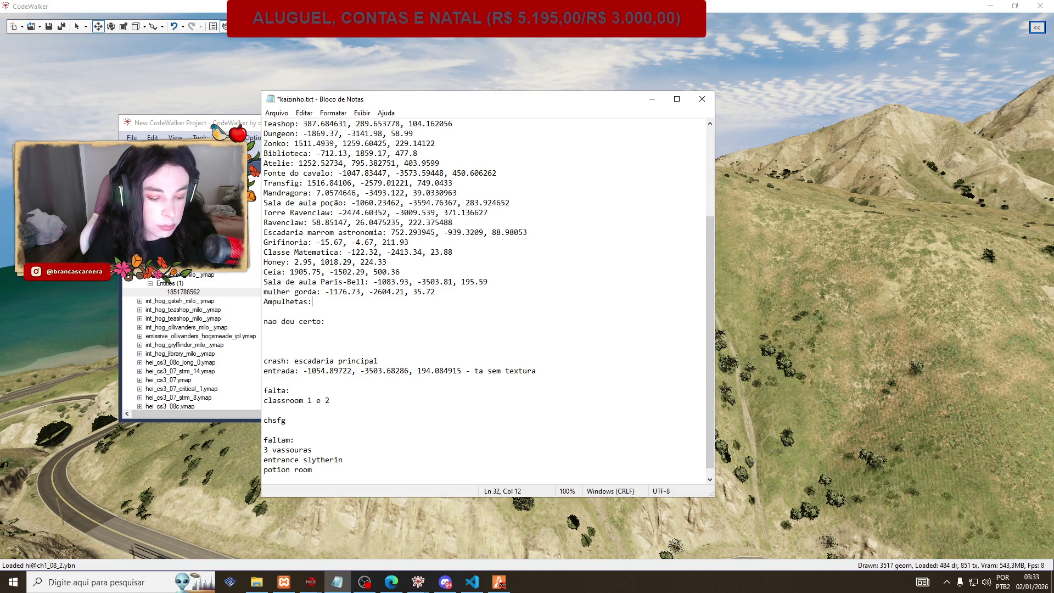
key("ctrl+v")
key("ctrl+s")
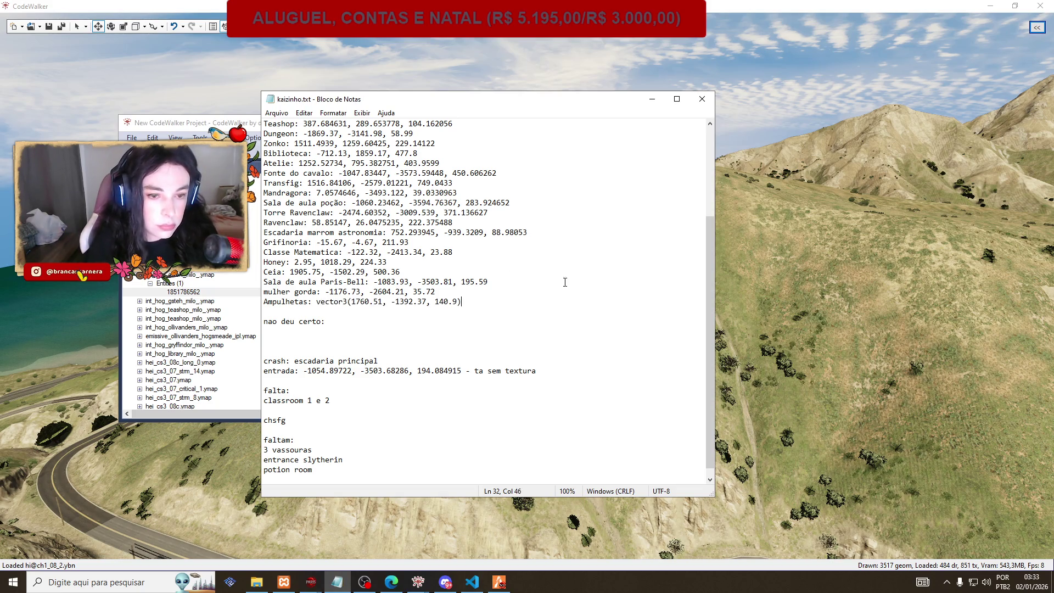
left_click_drag(348, 303, 316, 303)
key("BackSpace")
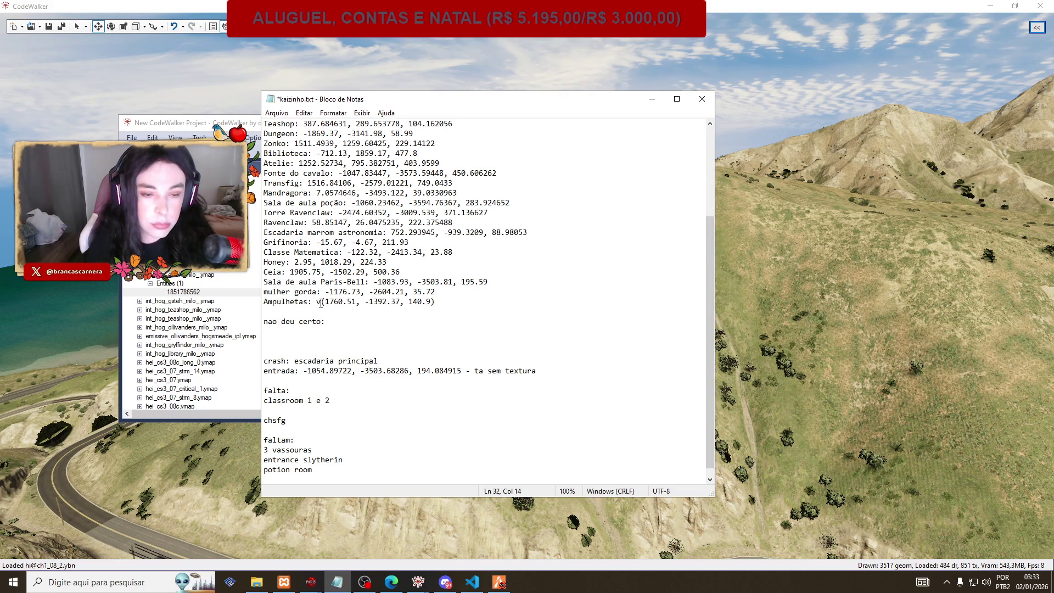
key("Delete")
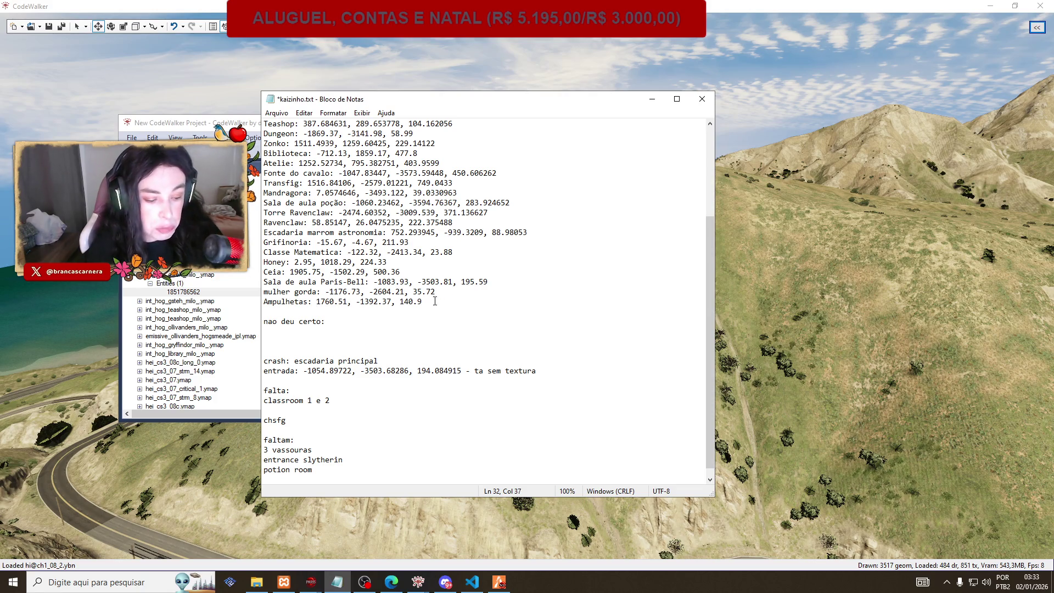
left_click(500, 584)
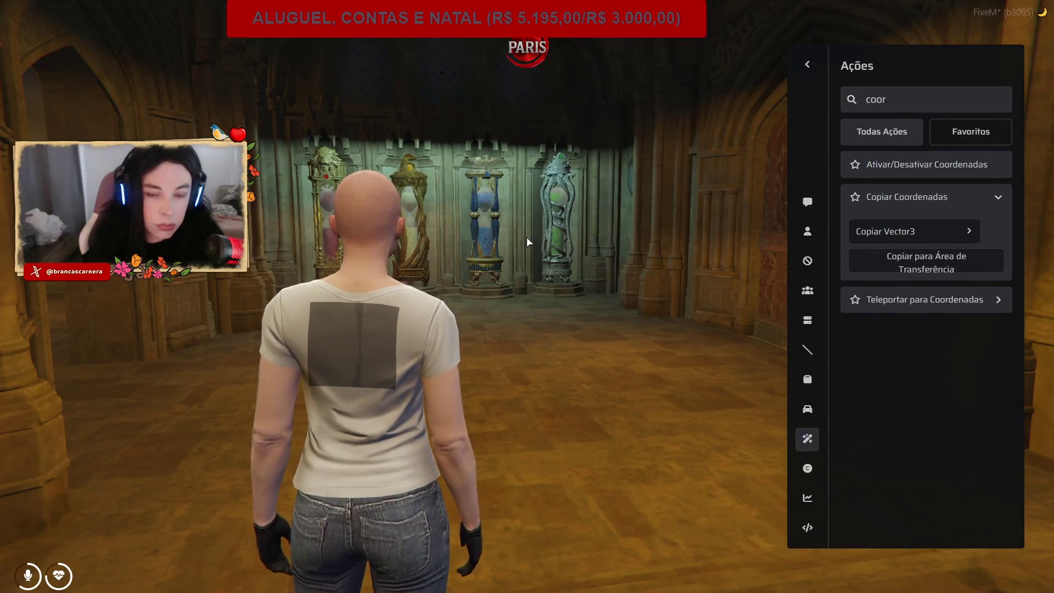
Close the admin panel and walk toward the hourglass hall's carved wooden doors.
key("Escape")
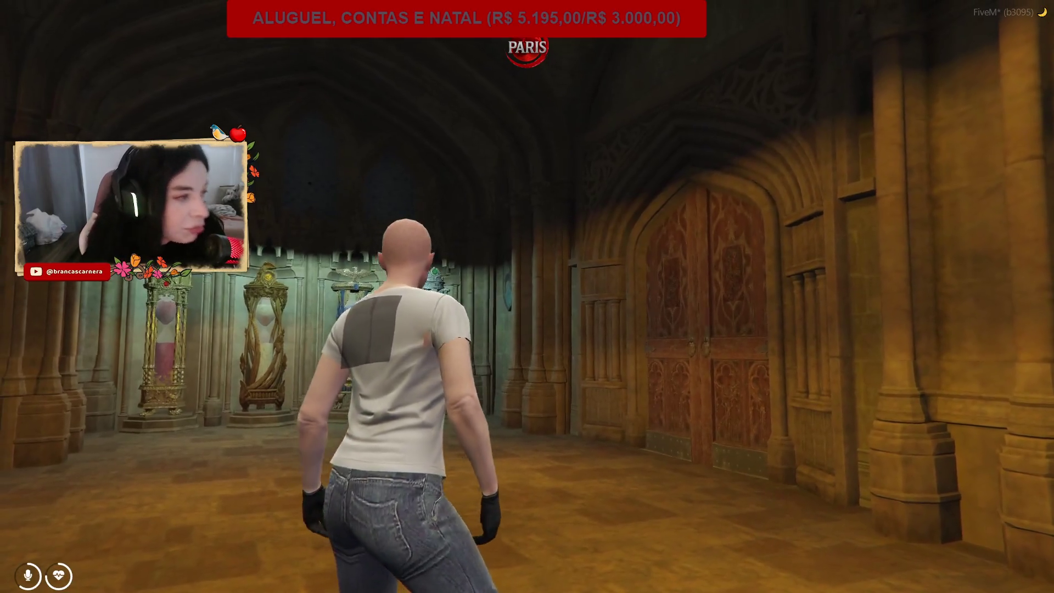
key("w")
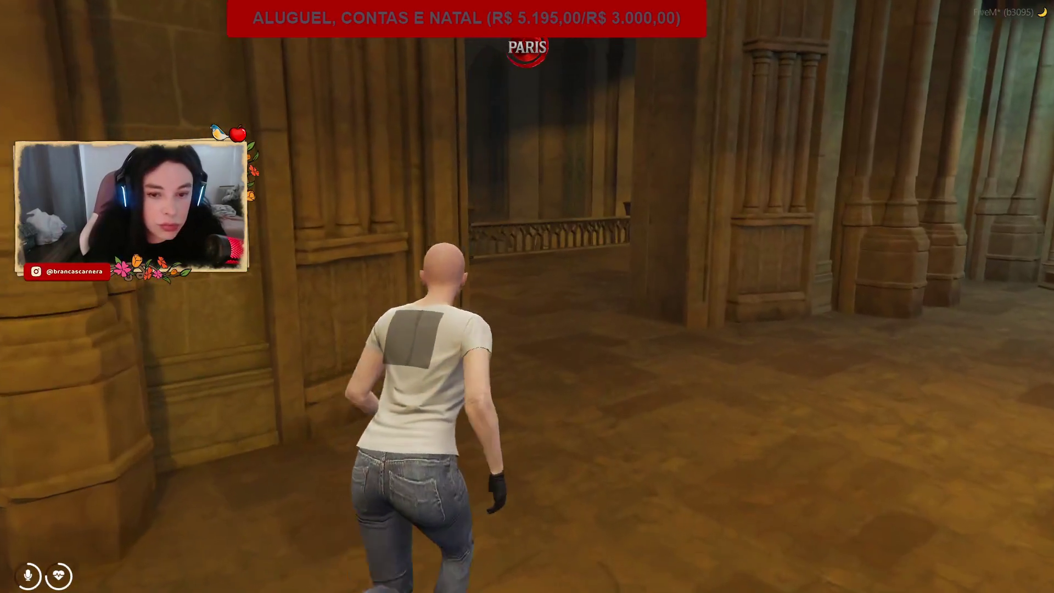
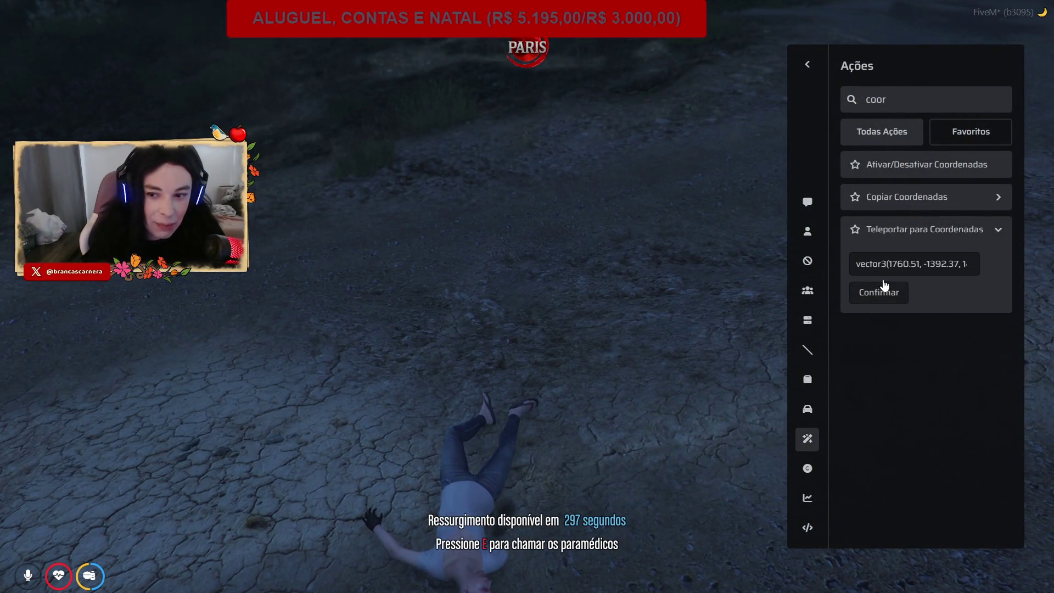
Teleport the character to 1760.51, -1392.37, 140.9 and revive them via the admin panel.
key("BackSpace")
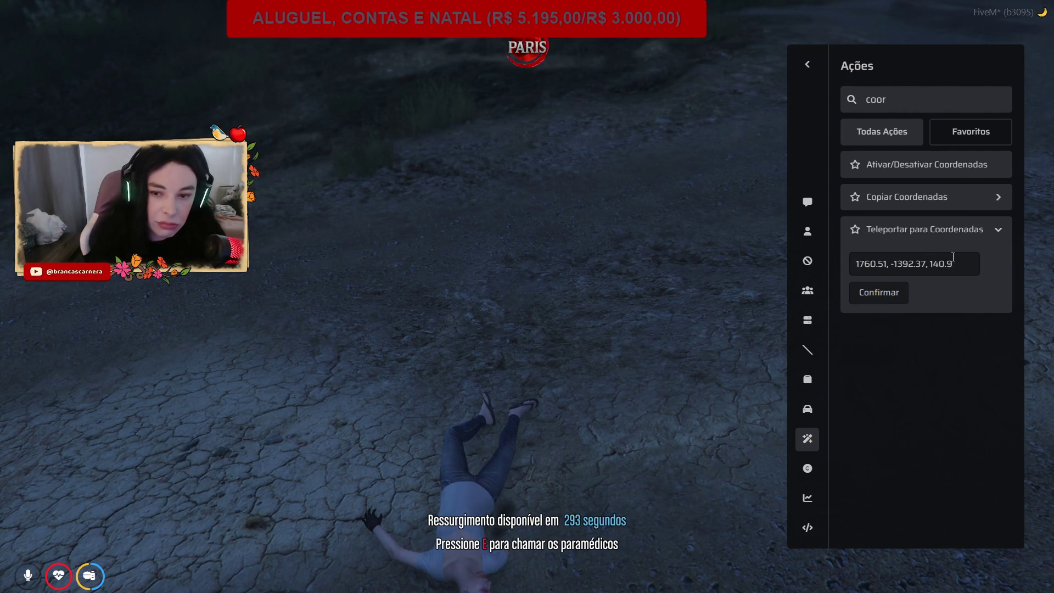
left_click(896, 296)
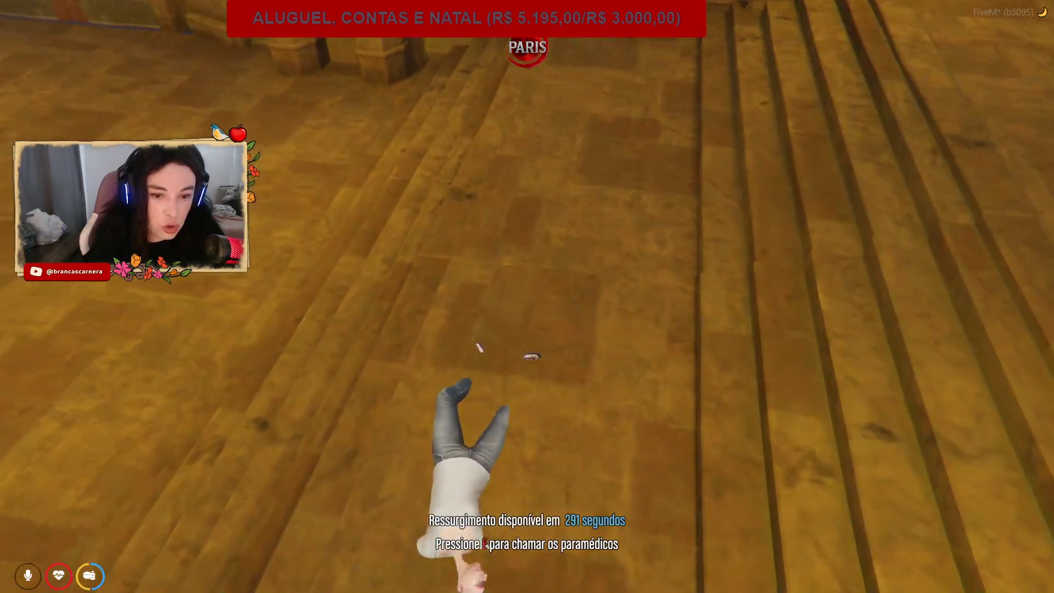
key("F7")
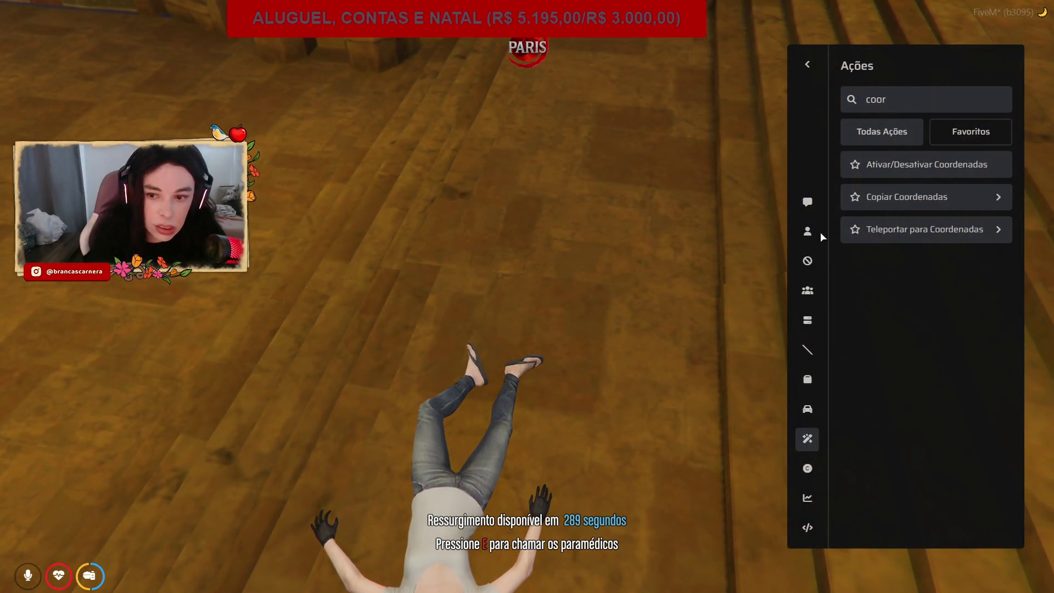
key("F7")
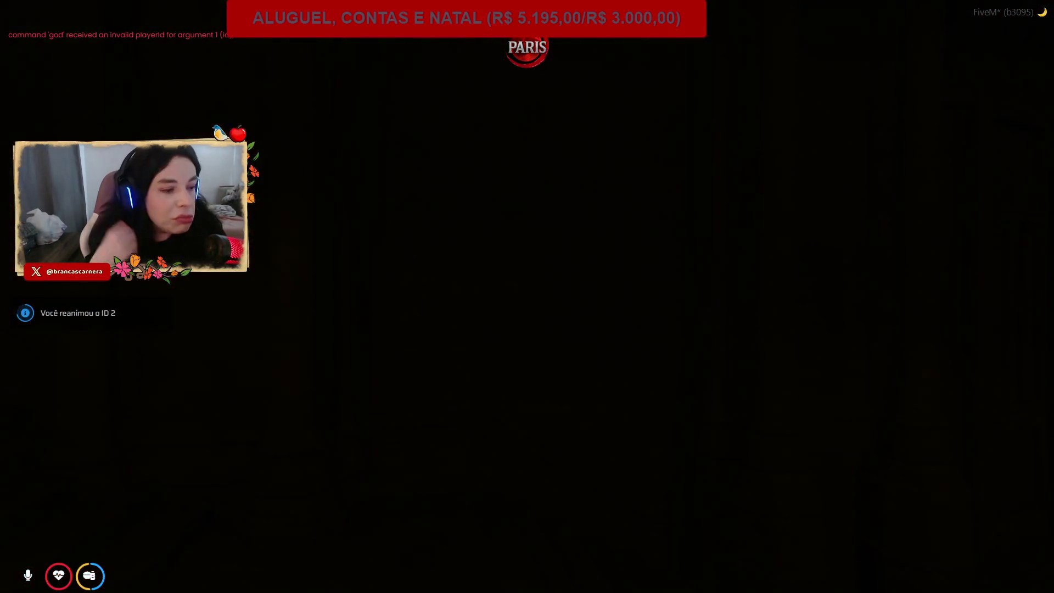
Run up the grand staircase onto the upper landing and turn toward the spiral staircase.
key("w")
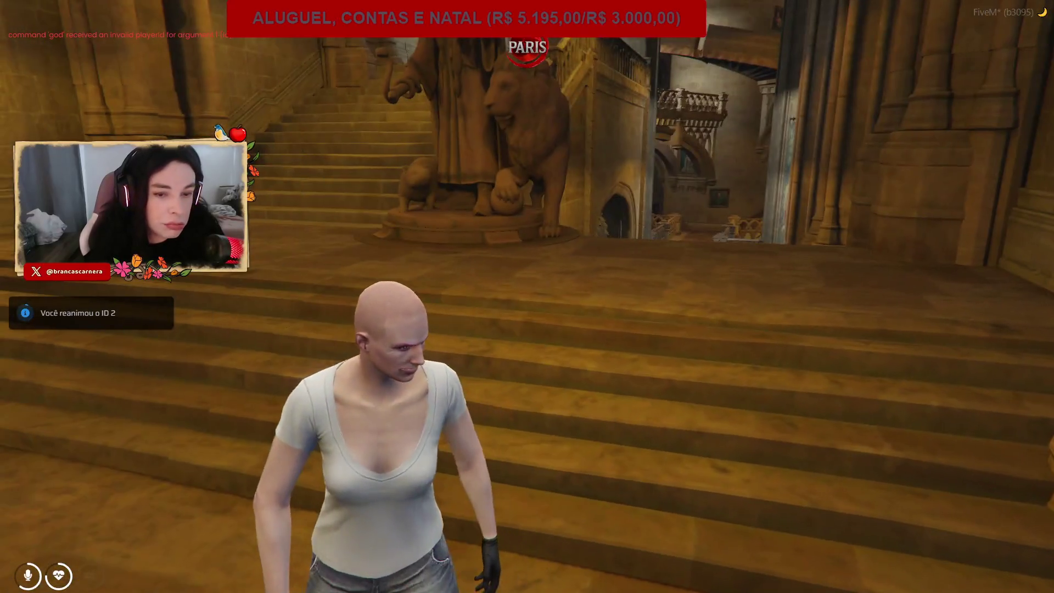
key("w")
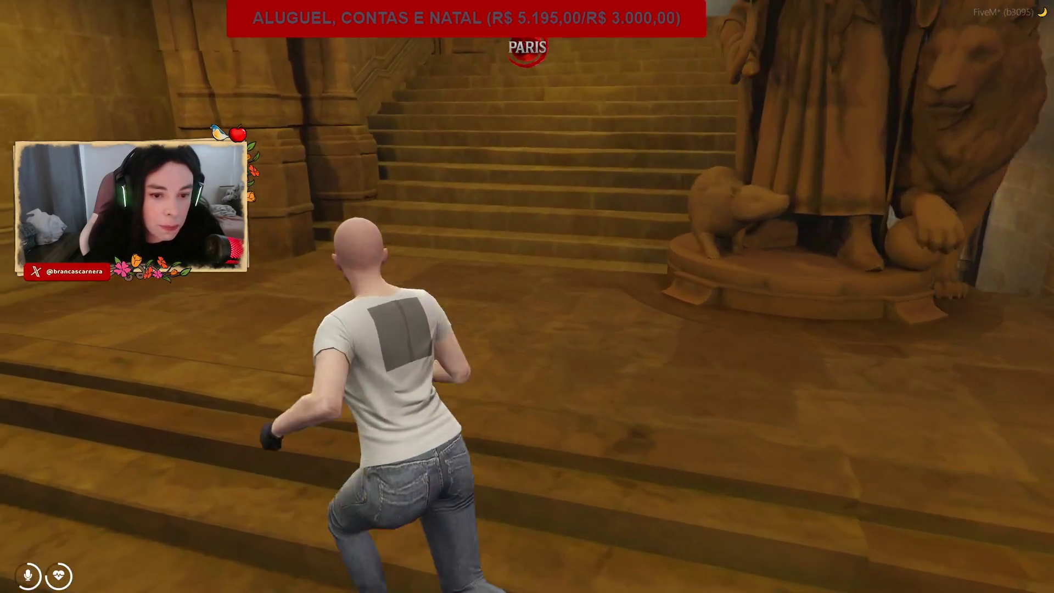
key("w")
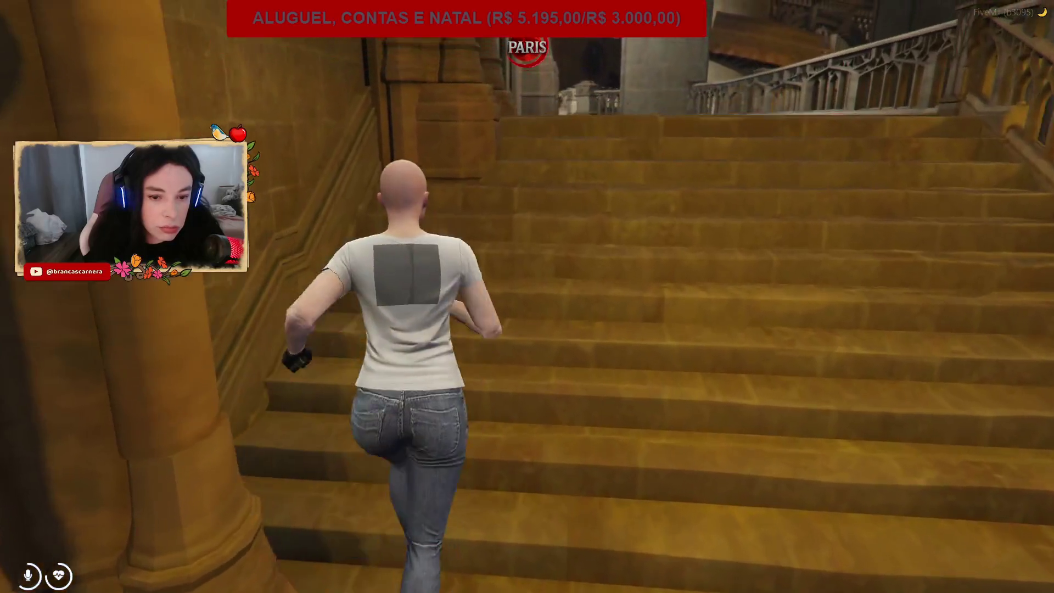
key("w")
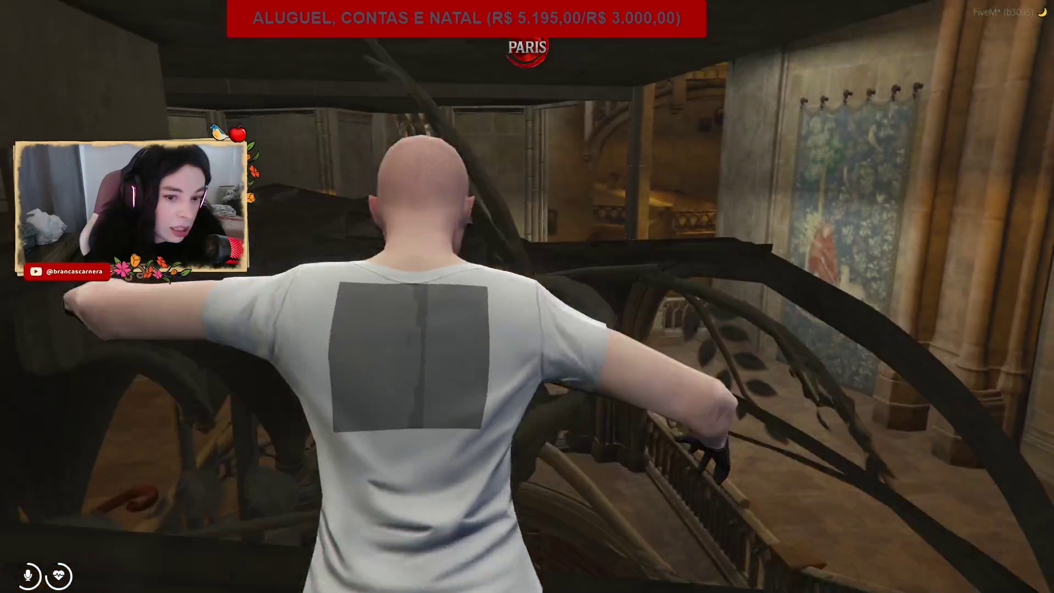
key("w")
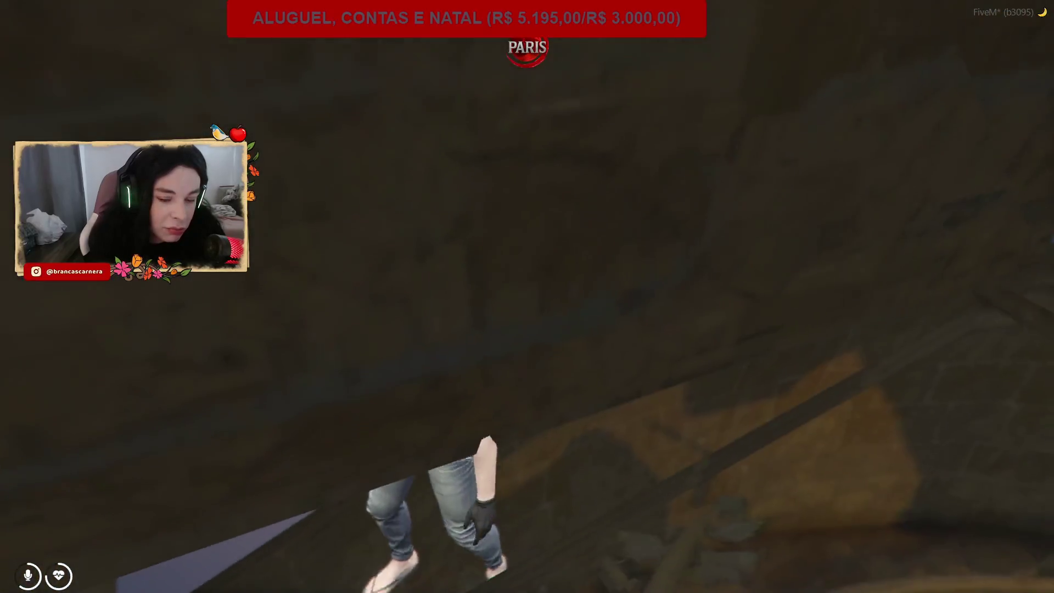
key("s")
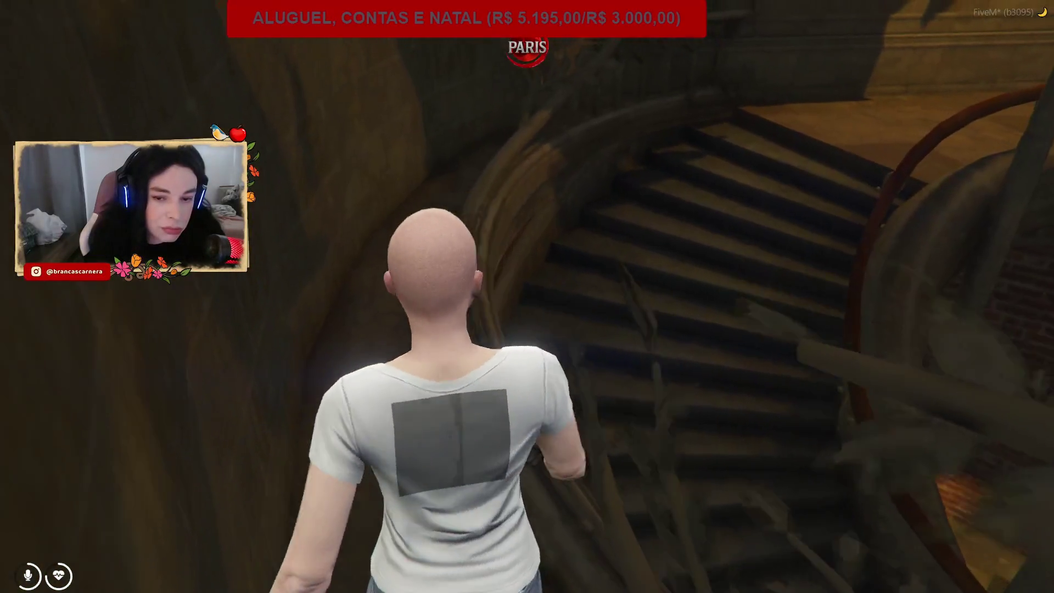
Descend the spiral staircase and run through the barrel-lined brick cellar corridors.
key("w")
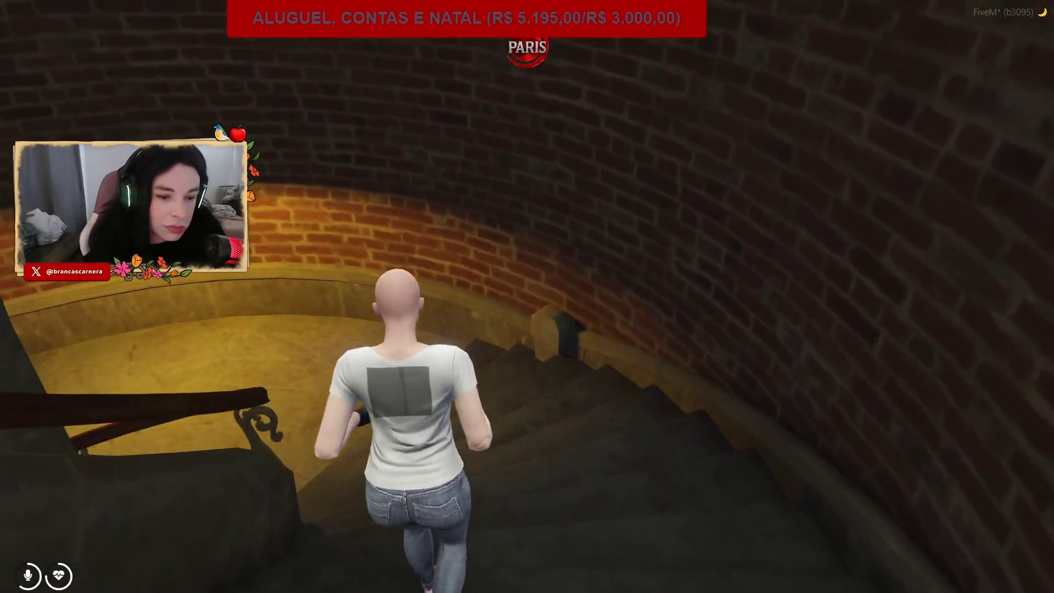
key("w")
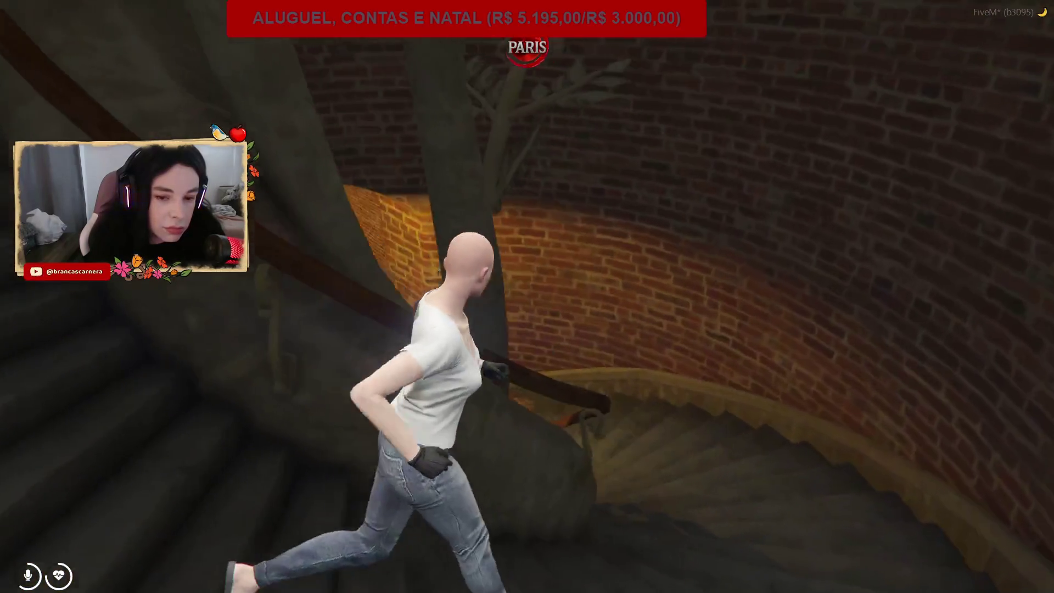
key("w")
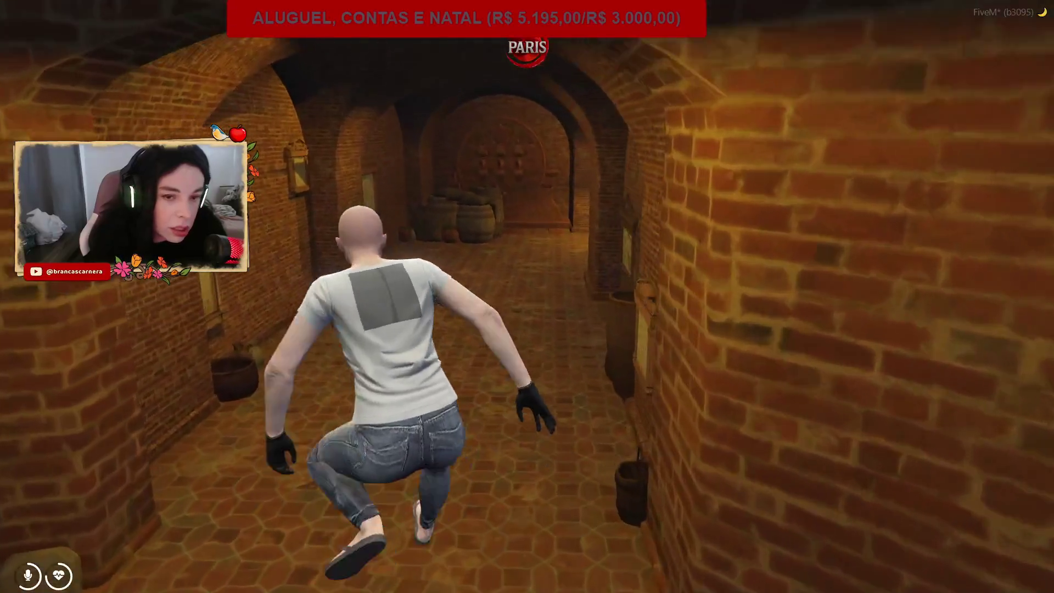
key("w")
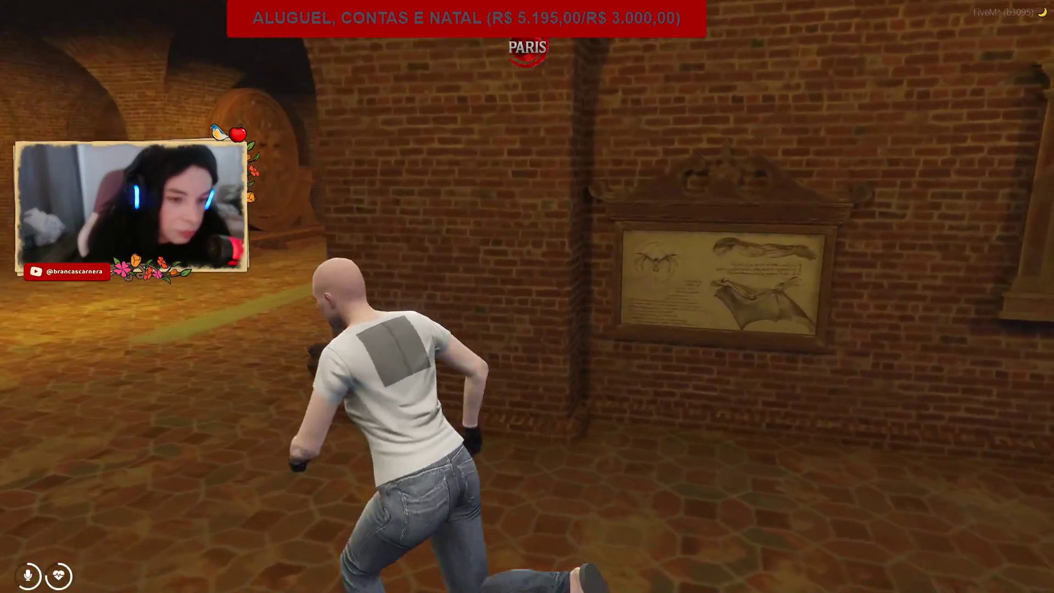
key("w")
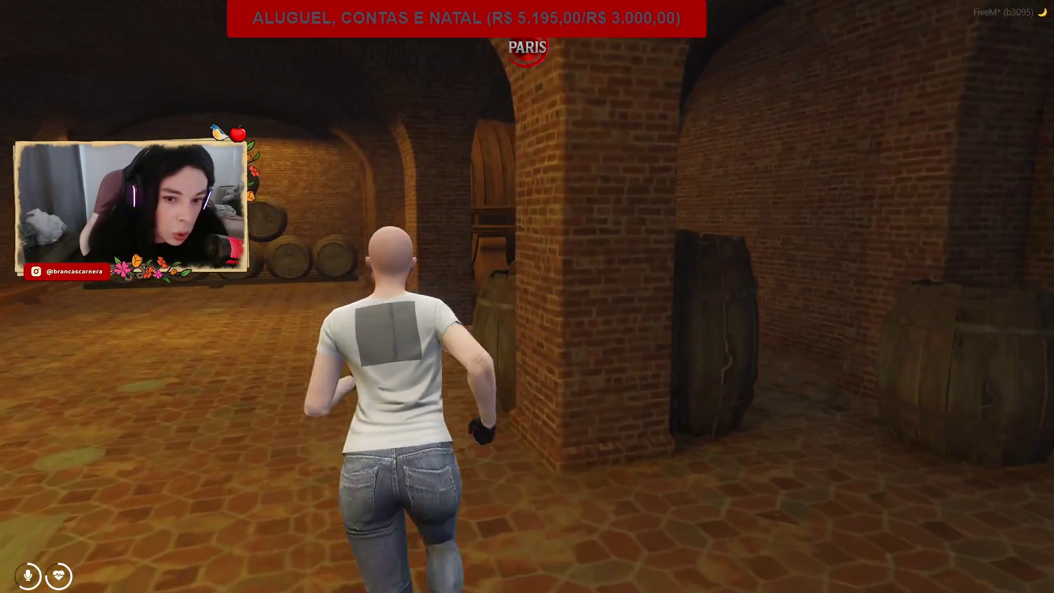
key("w")
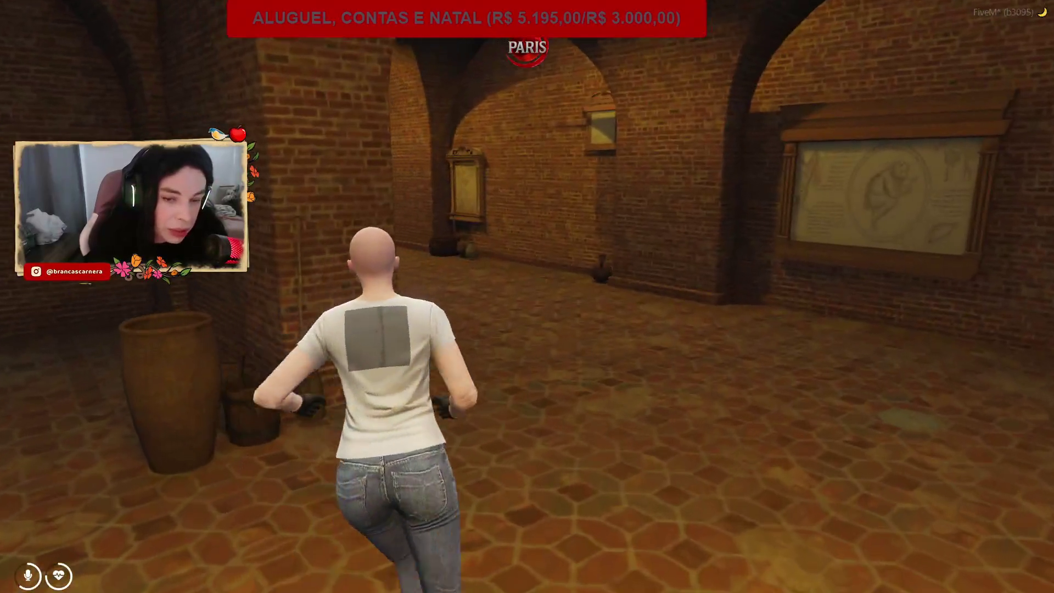
key("w")
key("w")
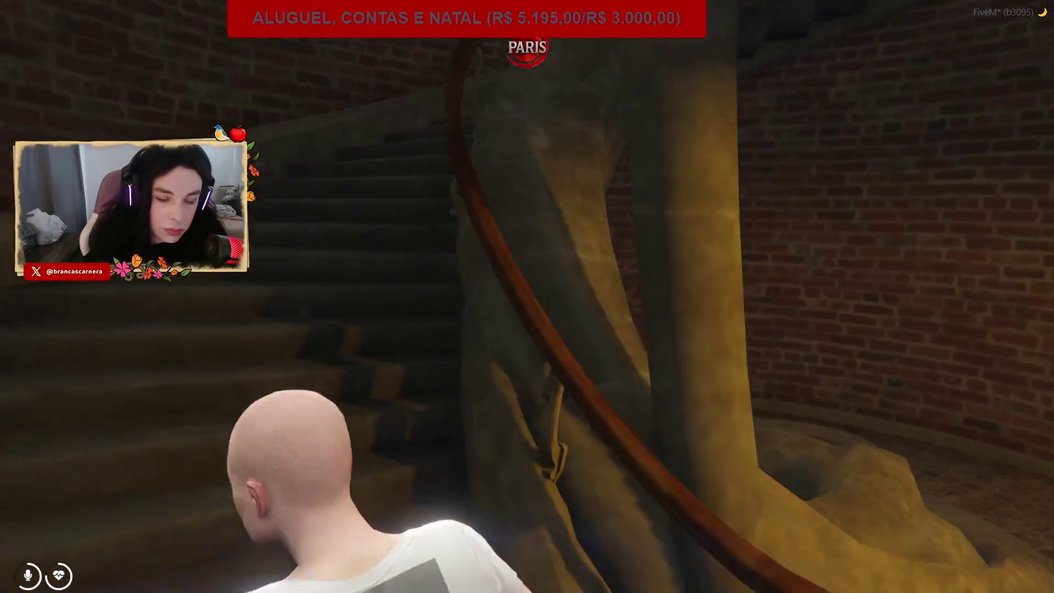
Climb the curving spiral staircase out of the cellar to the upper hallway.
key("w")
key("w")
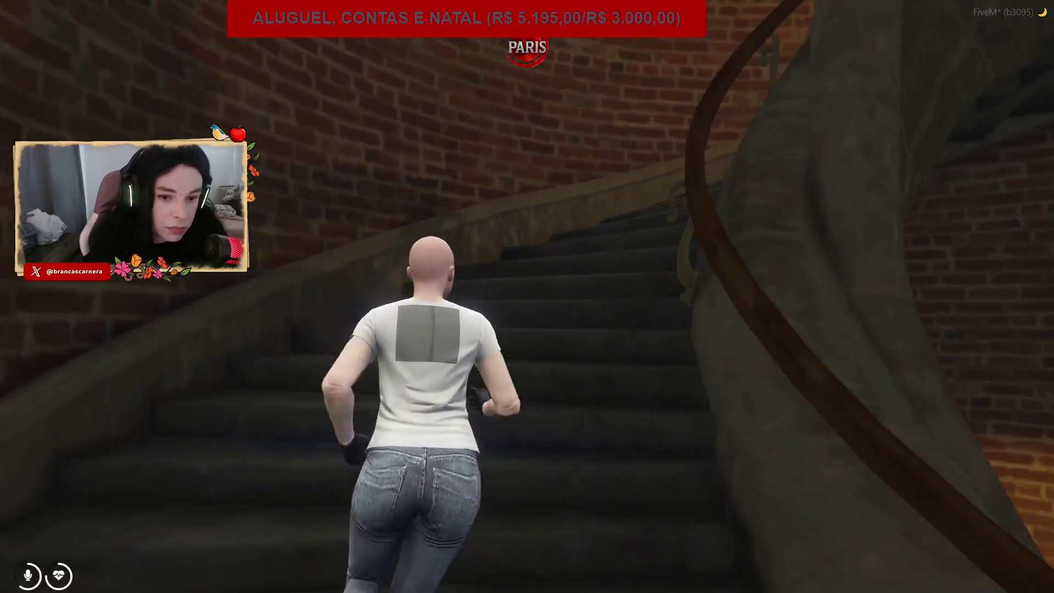
key("w")
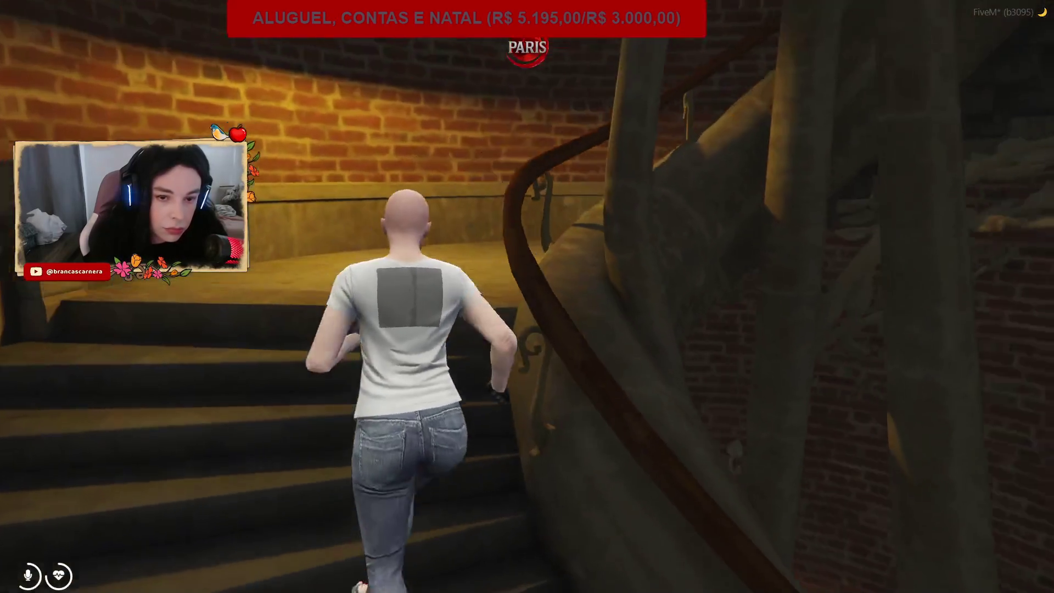
key("w")
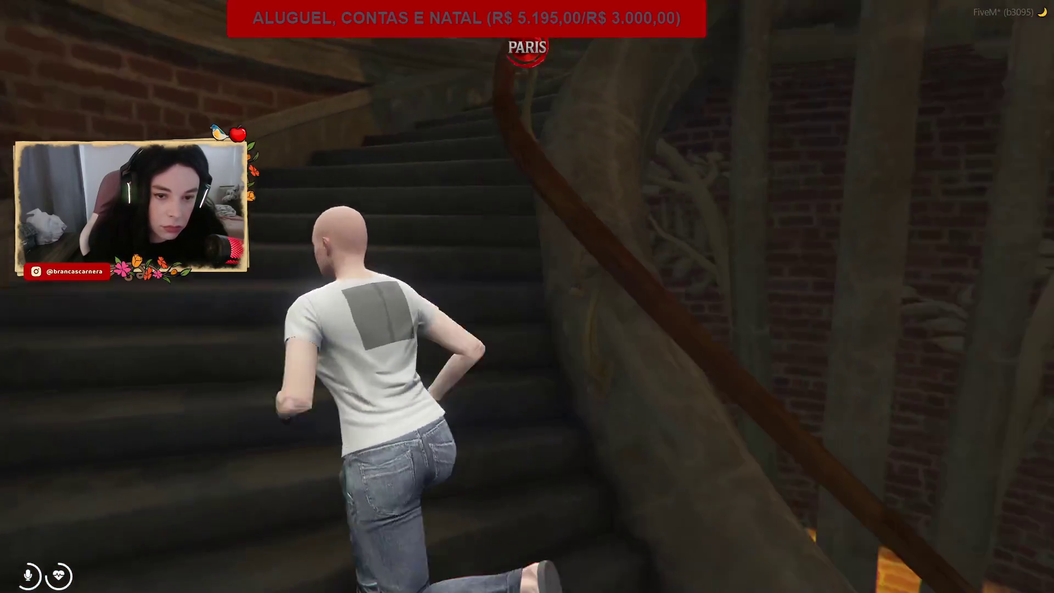
key("w")
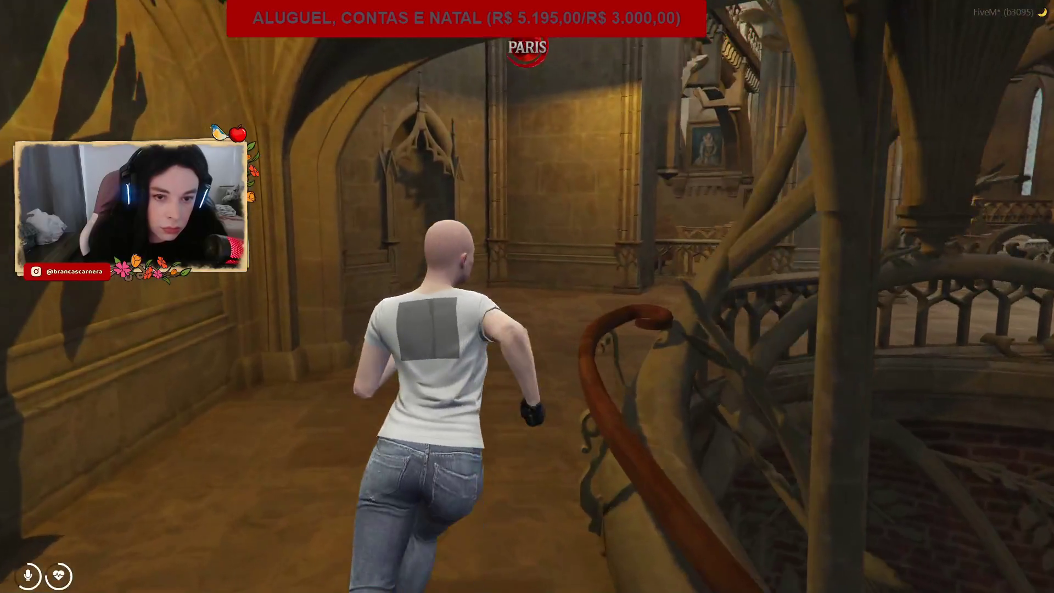
Run through the tapestry room and around the gallery railings to the portrait gallery.
key("w")
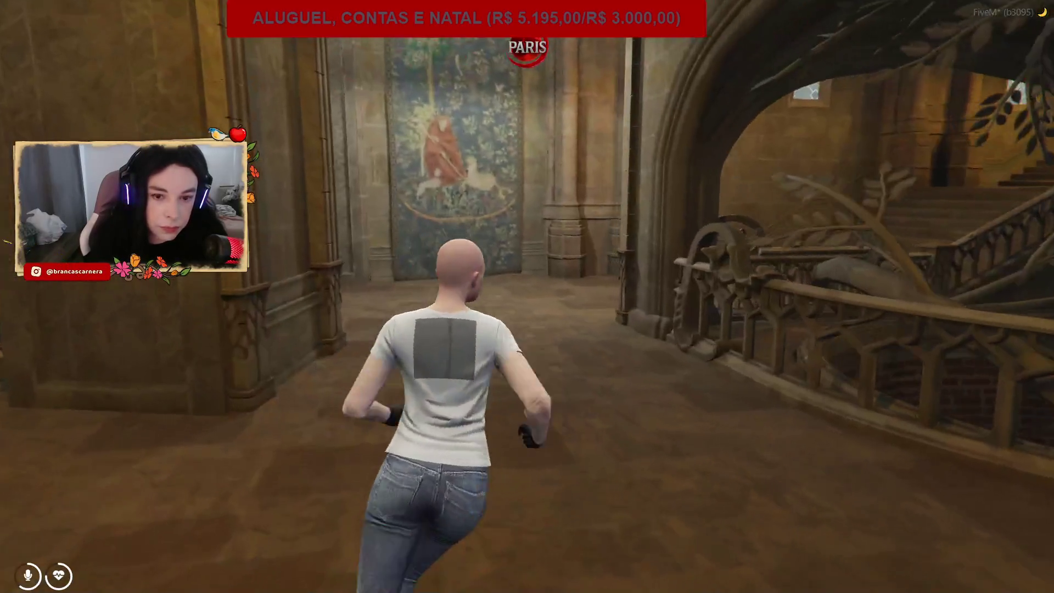
key("w")
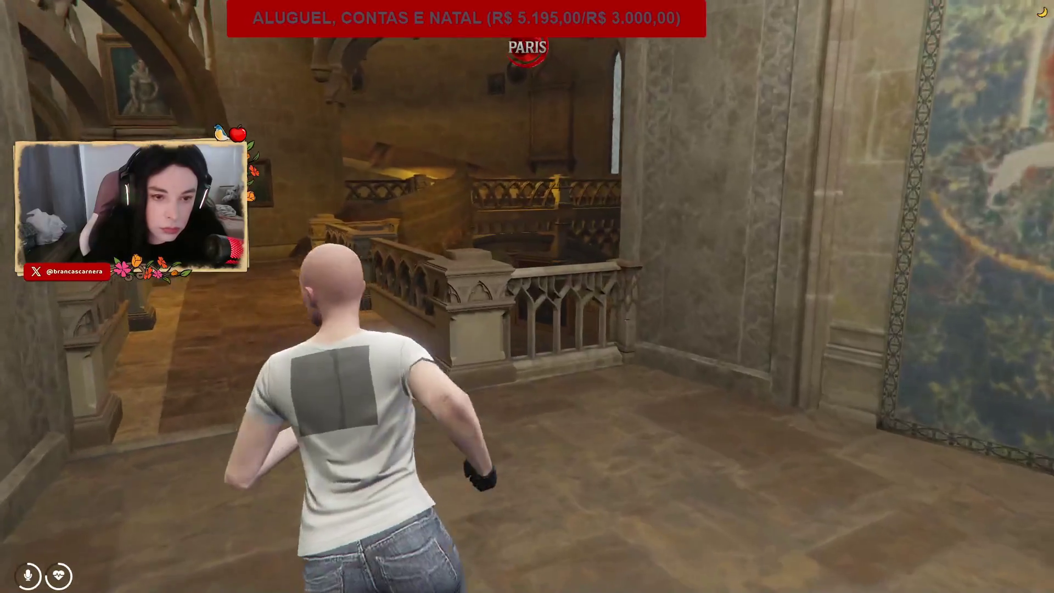
key("w")
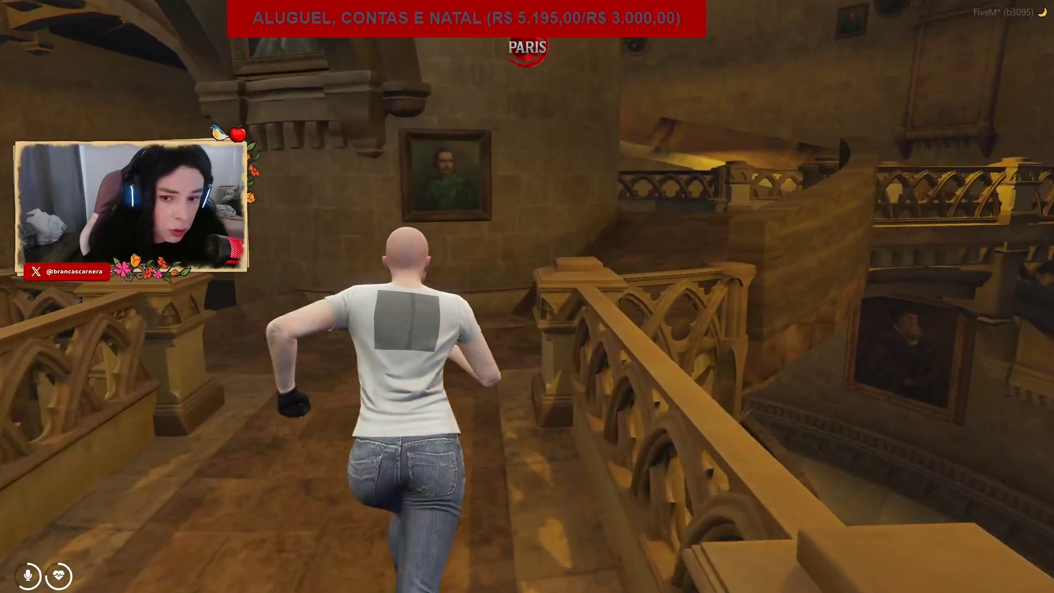
key("w")
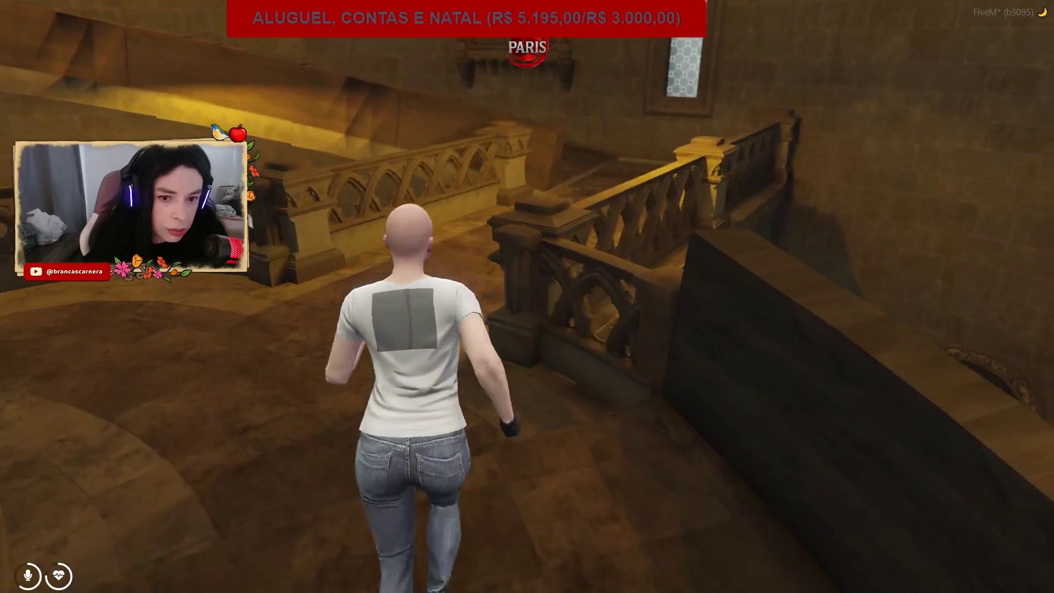
key("w")
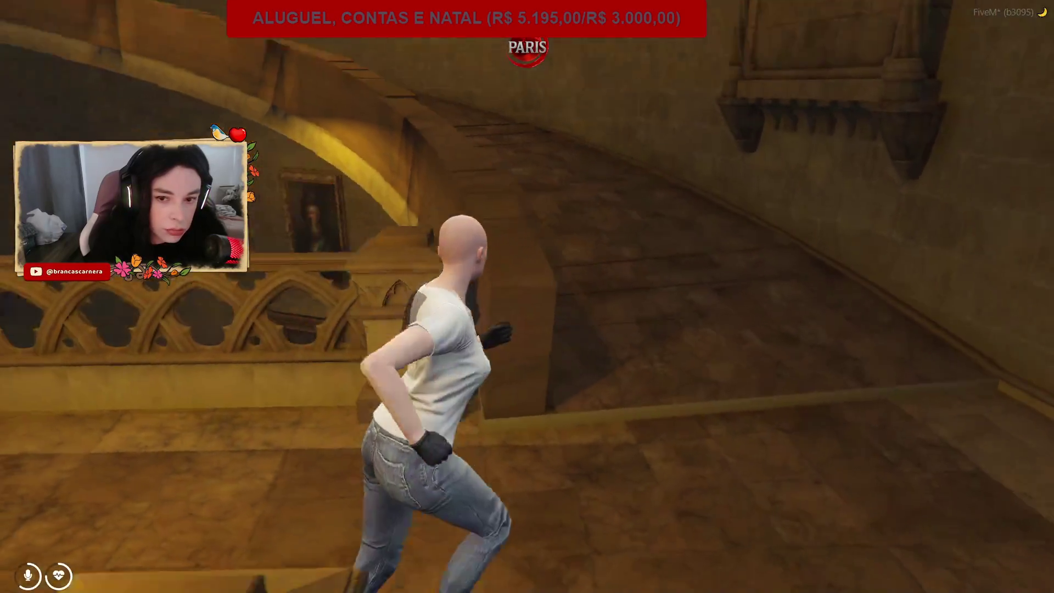
key("w")
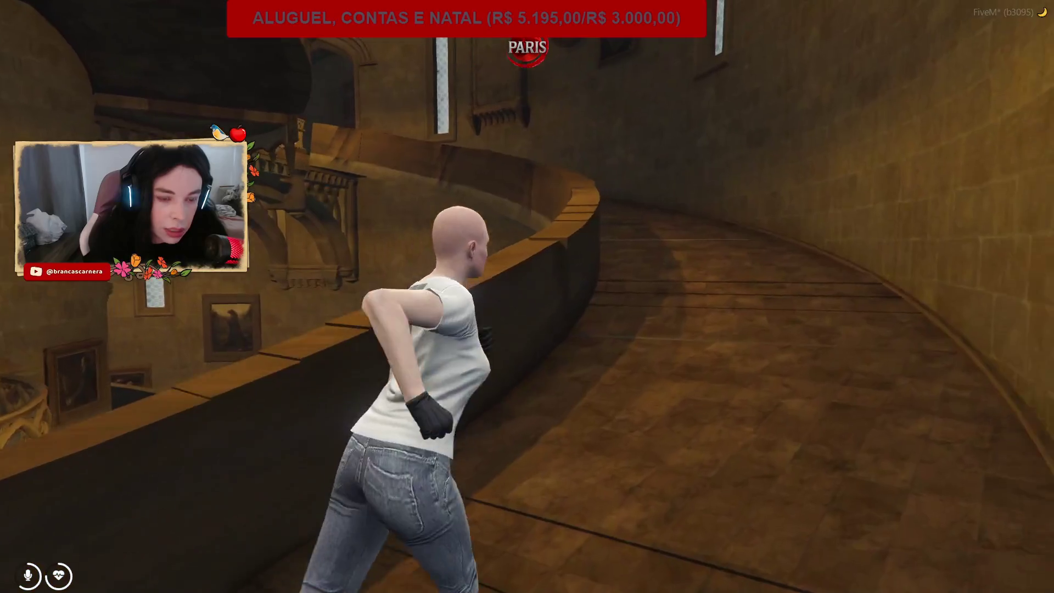
key("w")
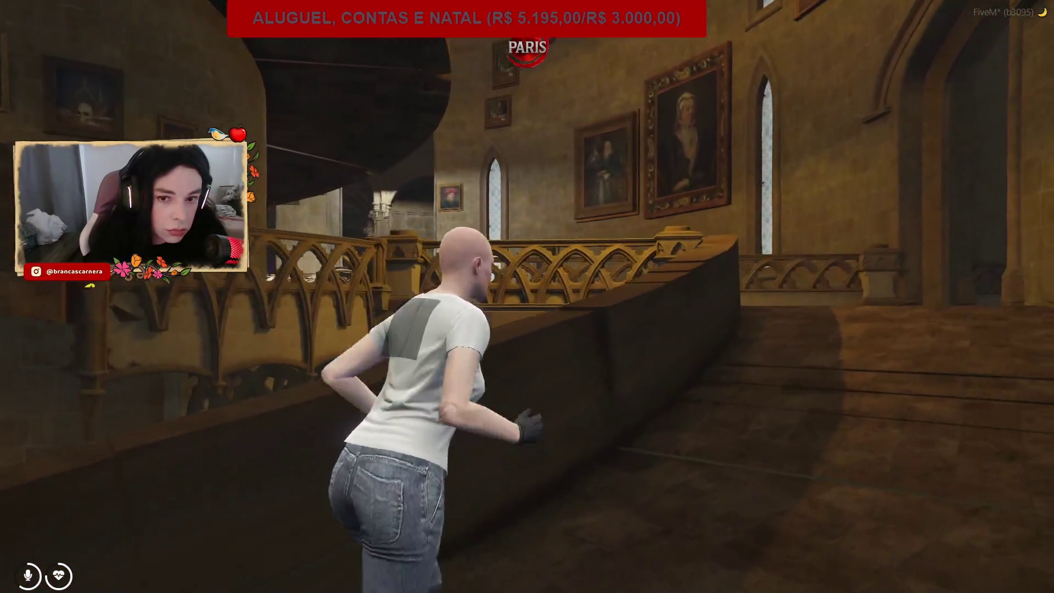
key("w")
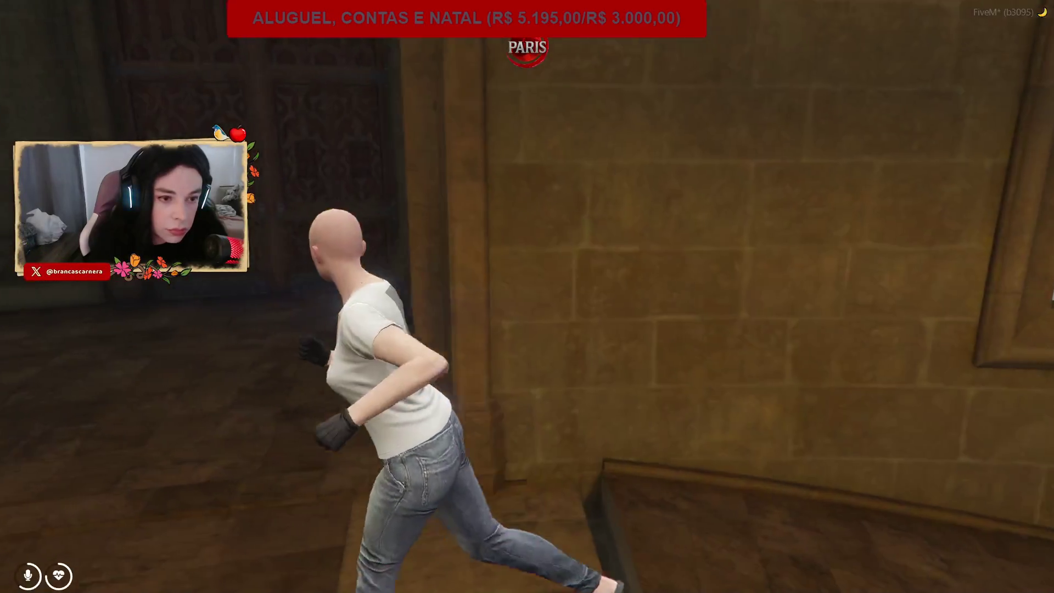